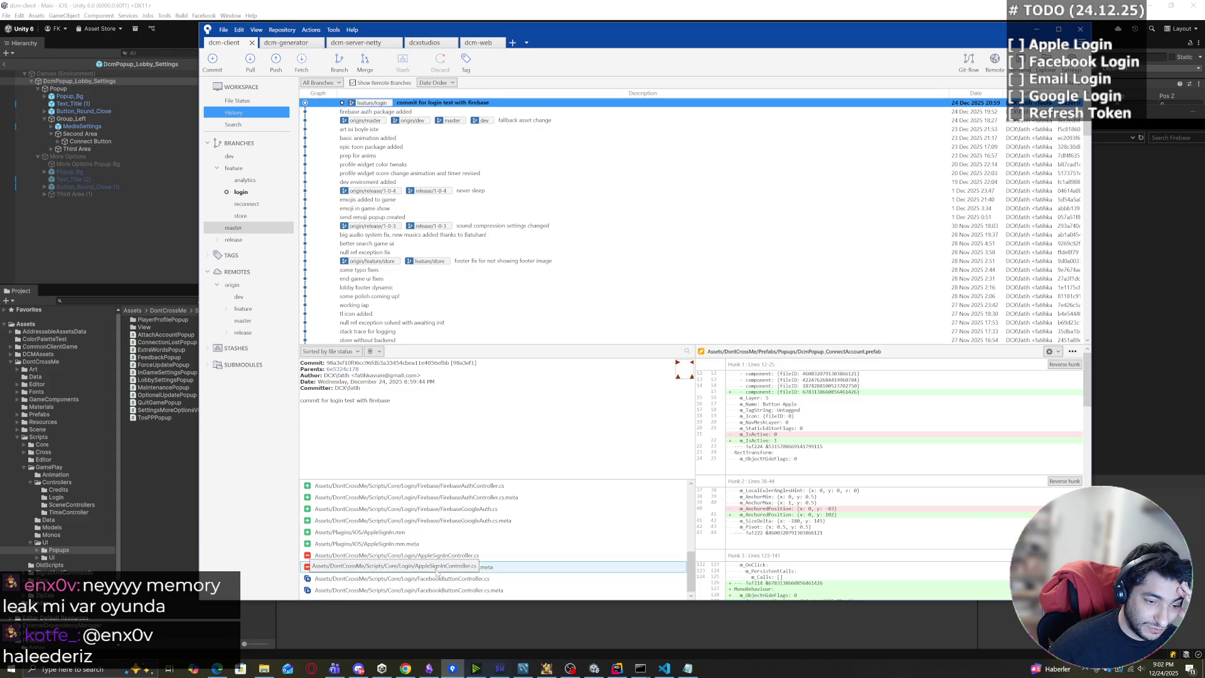
# Step: Select the 'firebase auth package added' commit in History and enlarge its changed-files list
pyautogui.scroll(5, 470, 536)
pyautogui.scroll(-3, 467, 538)
pyautogui.scroll(1, 470, 522)
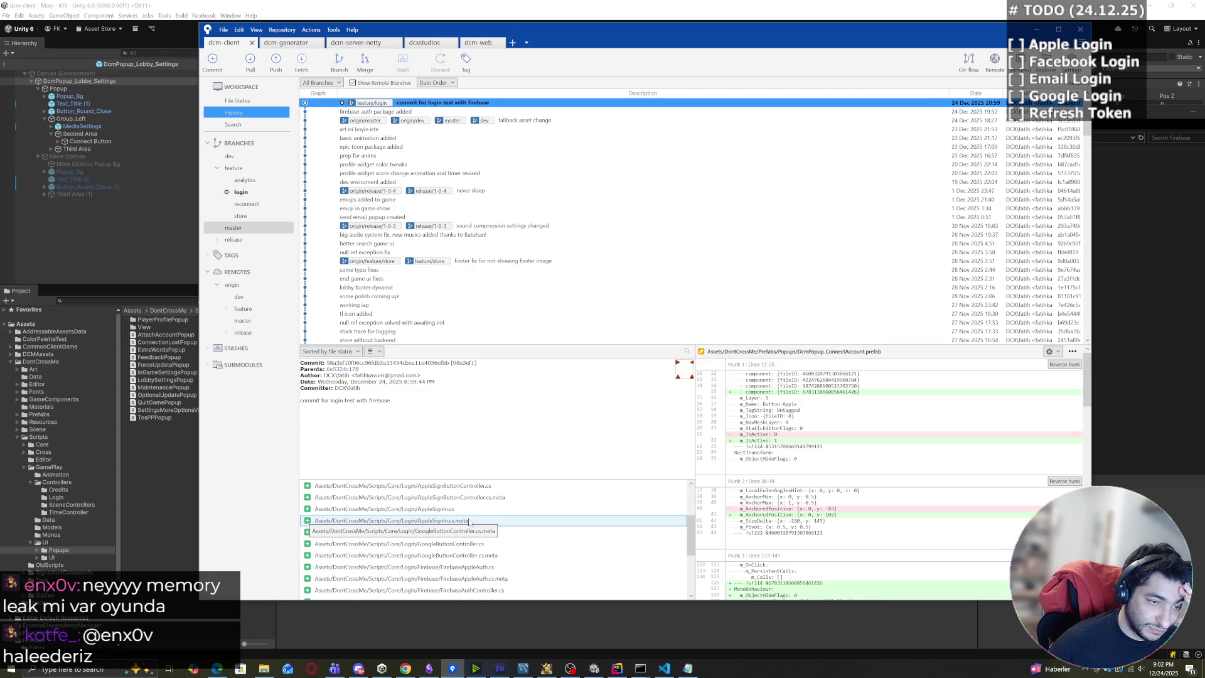
pyautogui.scroll(-3, 458, 522)
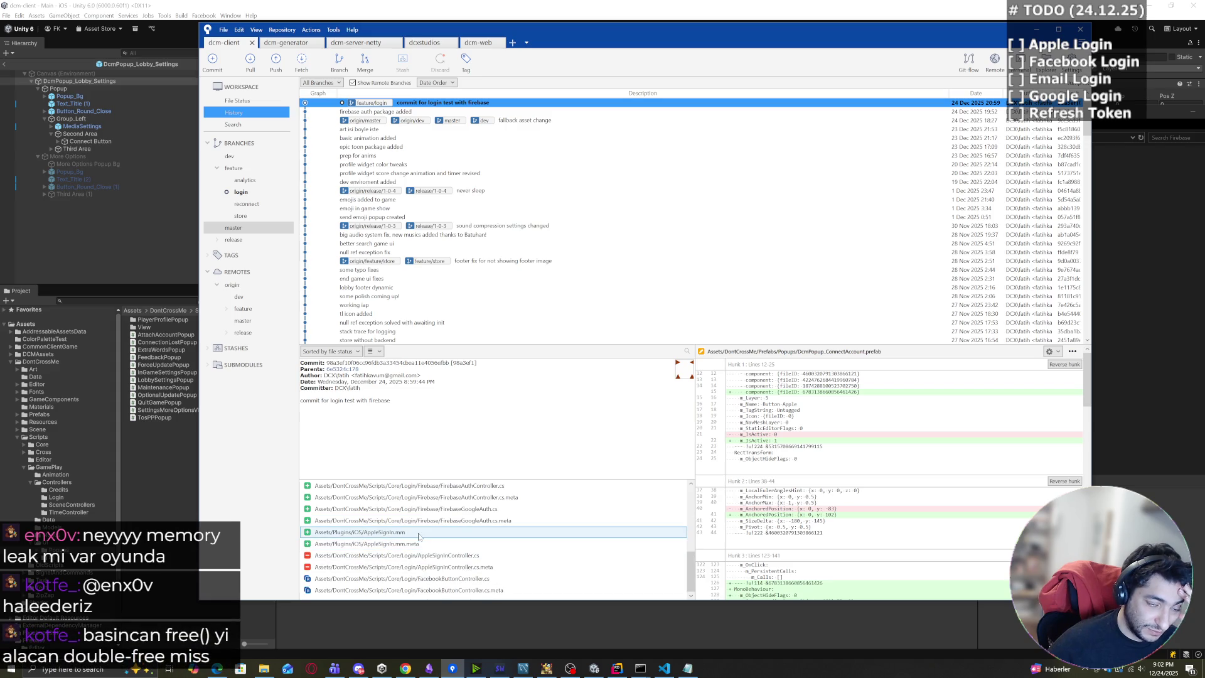
pyautogui.scroll(4, 470, 546)
pyautogui.click(427, 112)
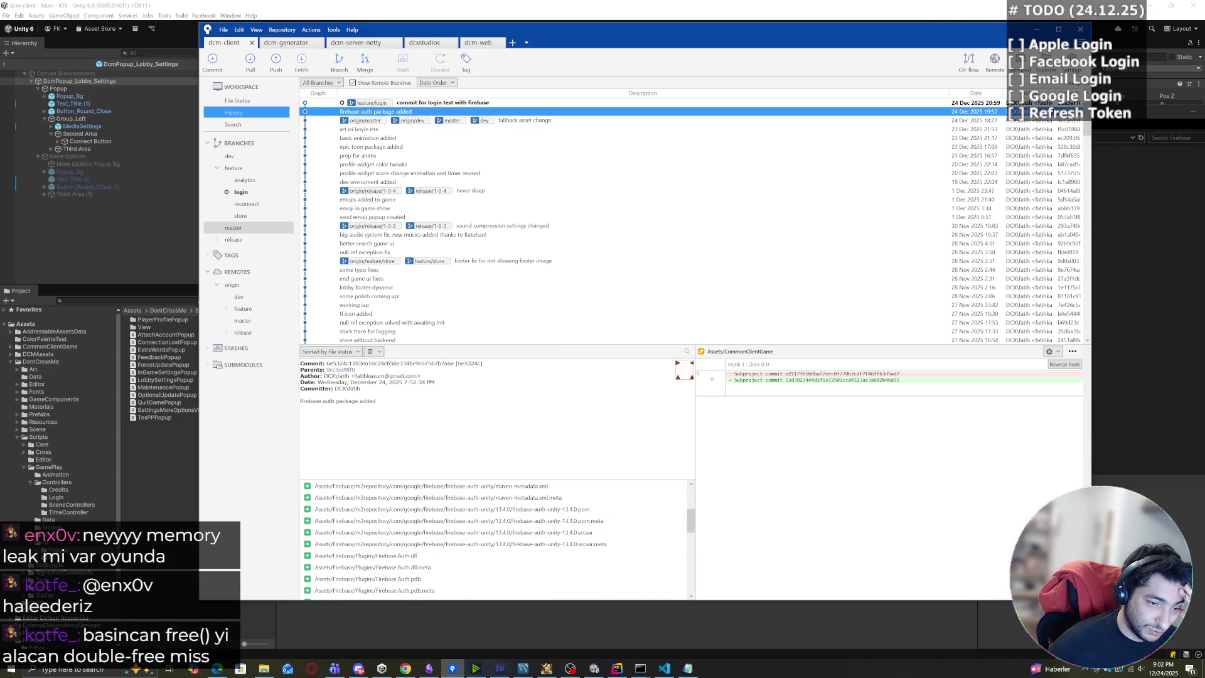
pyautogui.moveTo(545, 478); pyautogui.dragTo(546, 403)
pyautogui.scroll(-1, 439, 495)
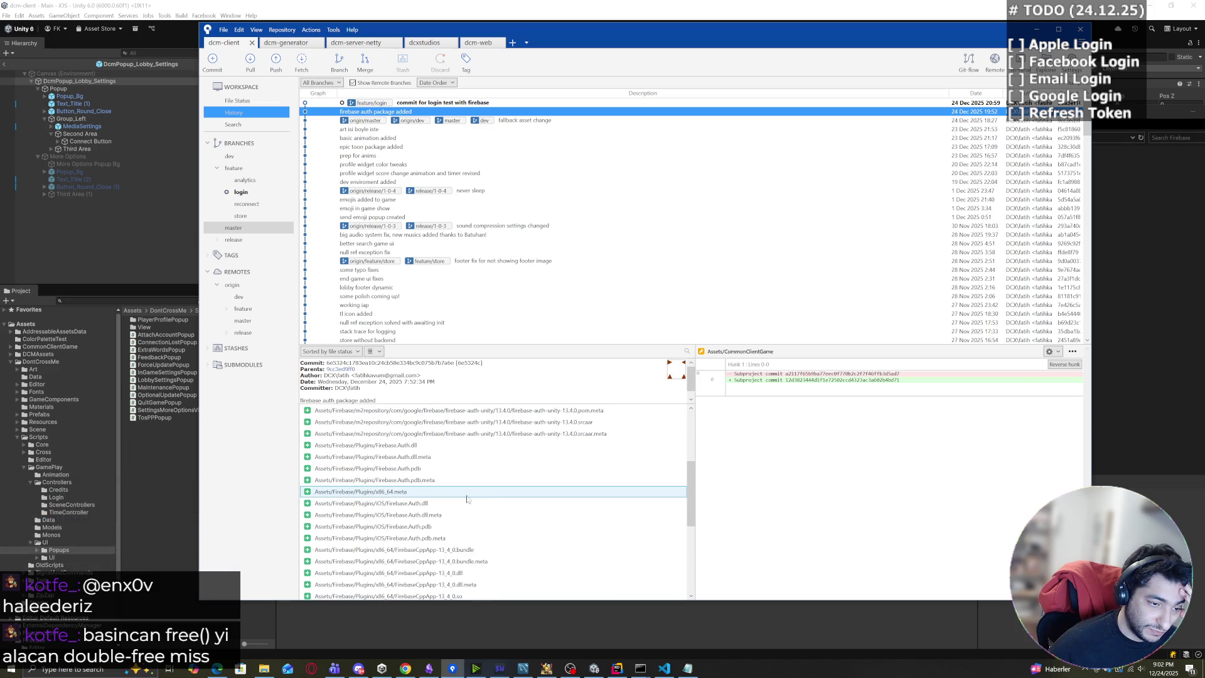
# Step: Inspect the x86_64.meta and FirebaseCppApp-13_4_0.bundle files, trying Open Current Version on the bundle
pyautogui.click(433, 491)
pyautogui.scroll(-1, 434, 515)
pyautogui.click(435, 515)
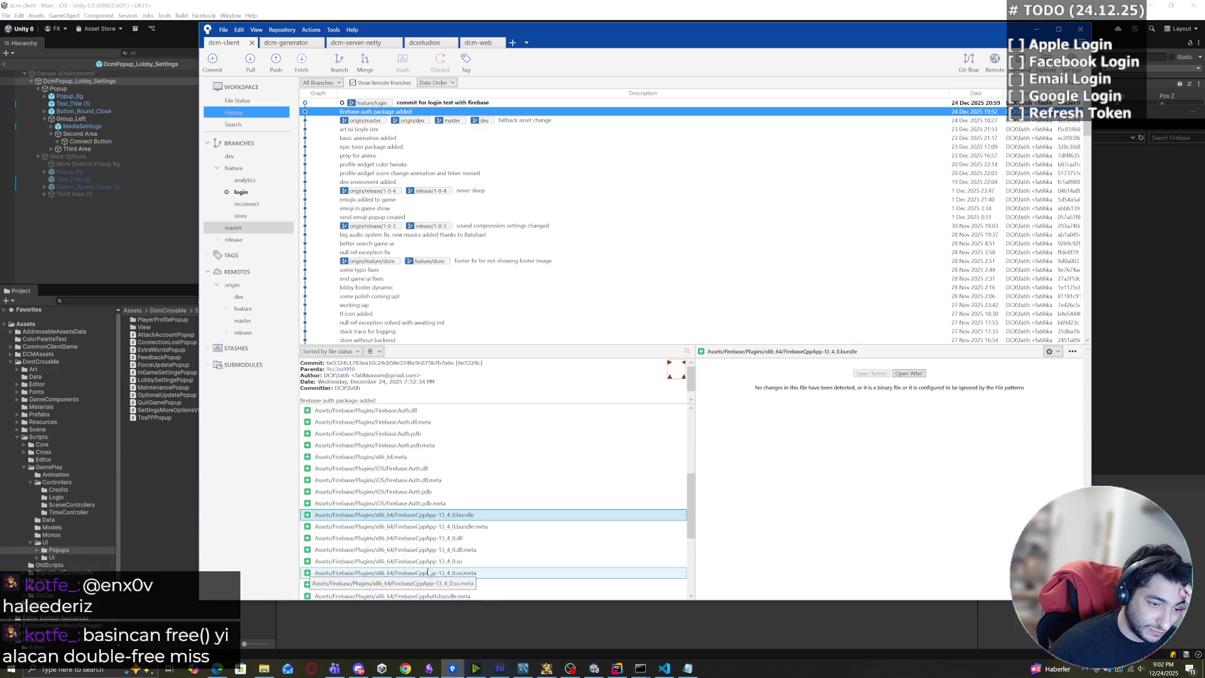
pyautogui.rightClick(318, 515)
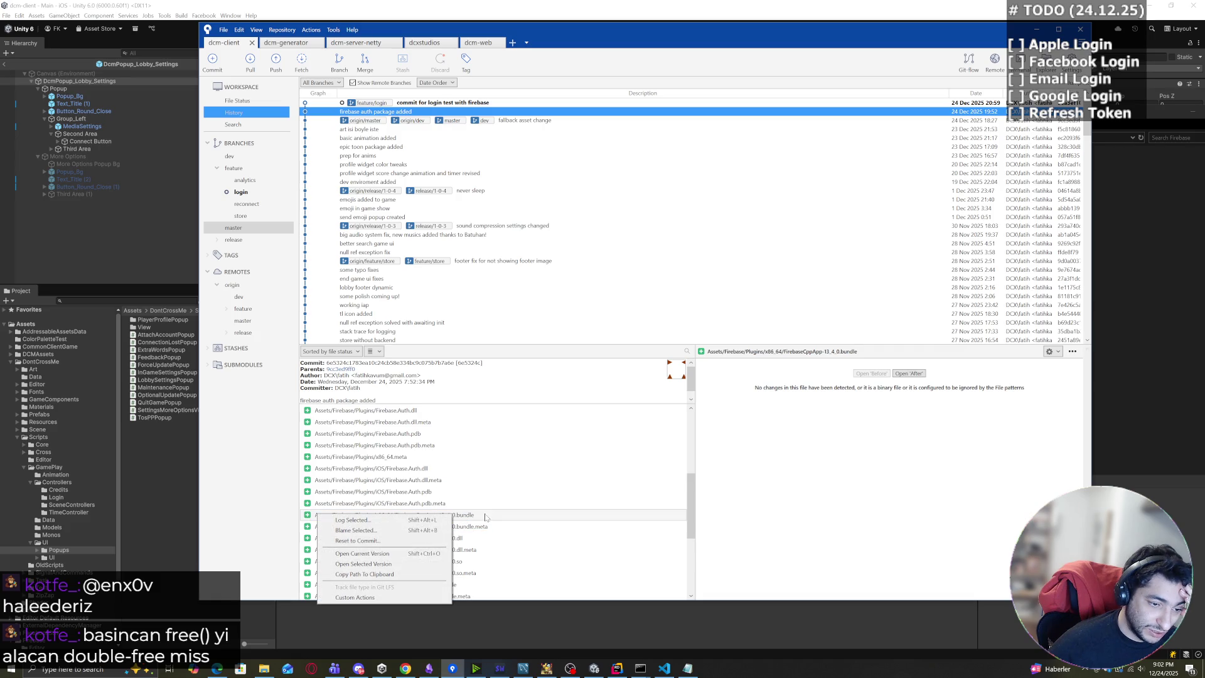
pyautogui.click(364, 554)
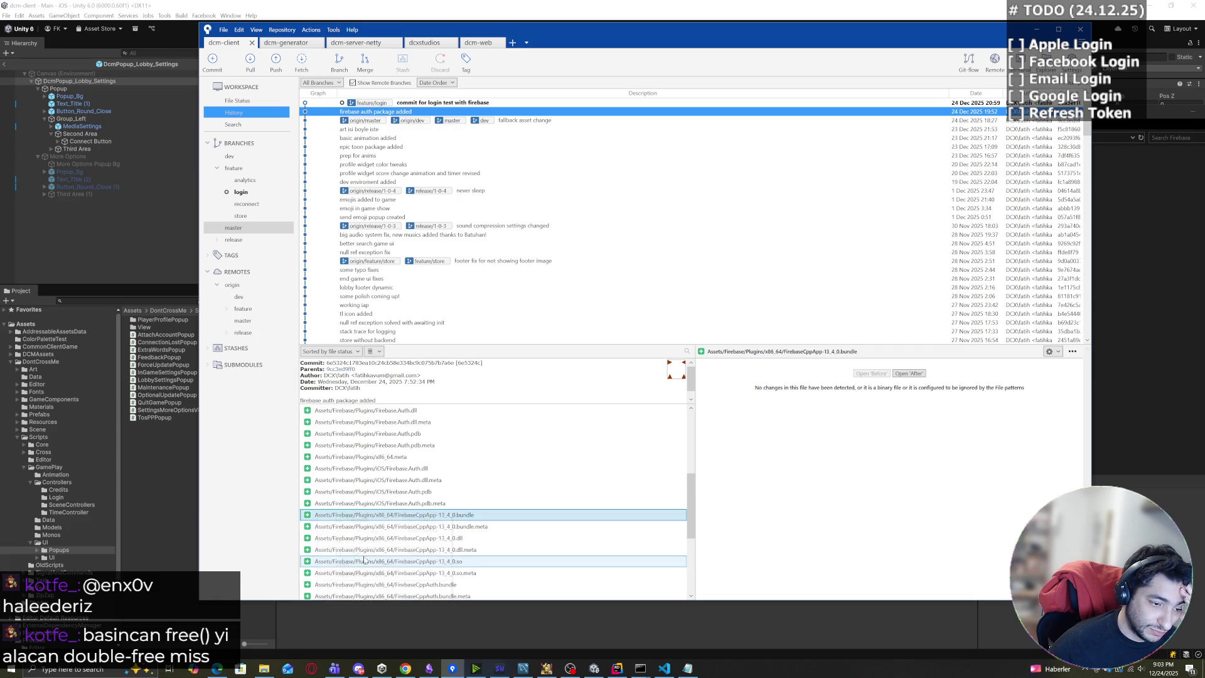
pyautogui.press('Escape')
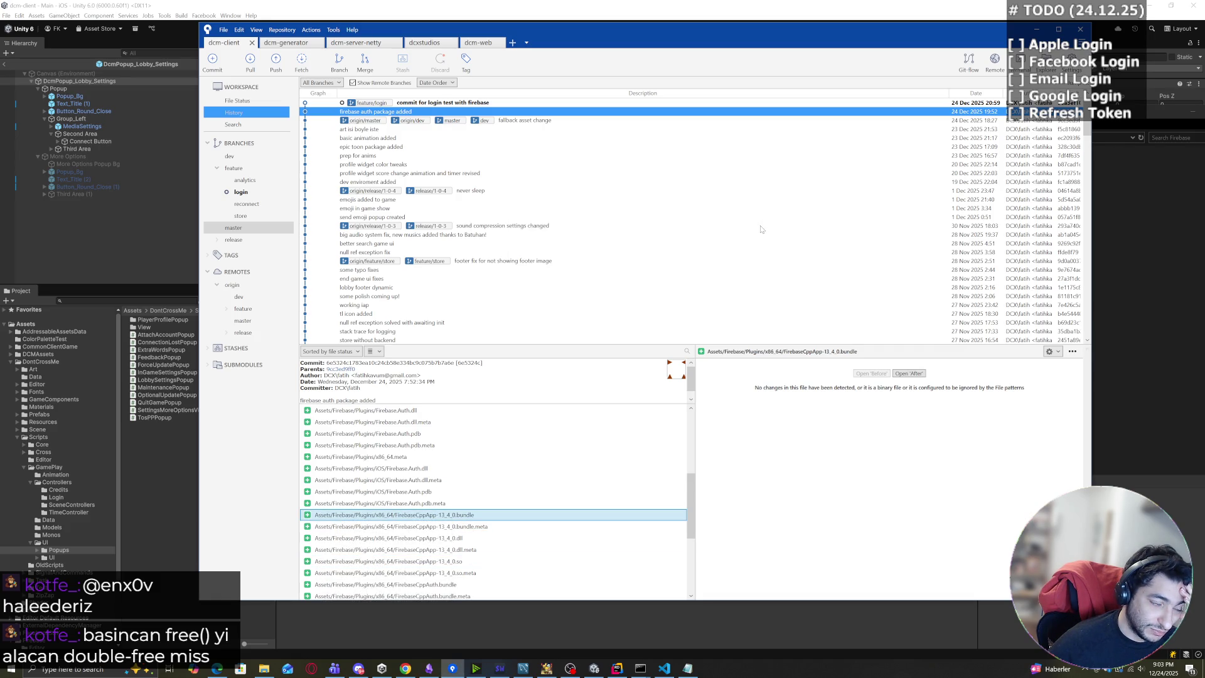
# Step: Select the 'fallback asset change' commit to view its LiberationSans SDF - Fallback.asset diff
pyautogui.scroll(-4, 554, 504)
pyautogui.scroll(-1, 554, 504)
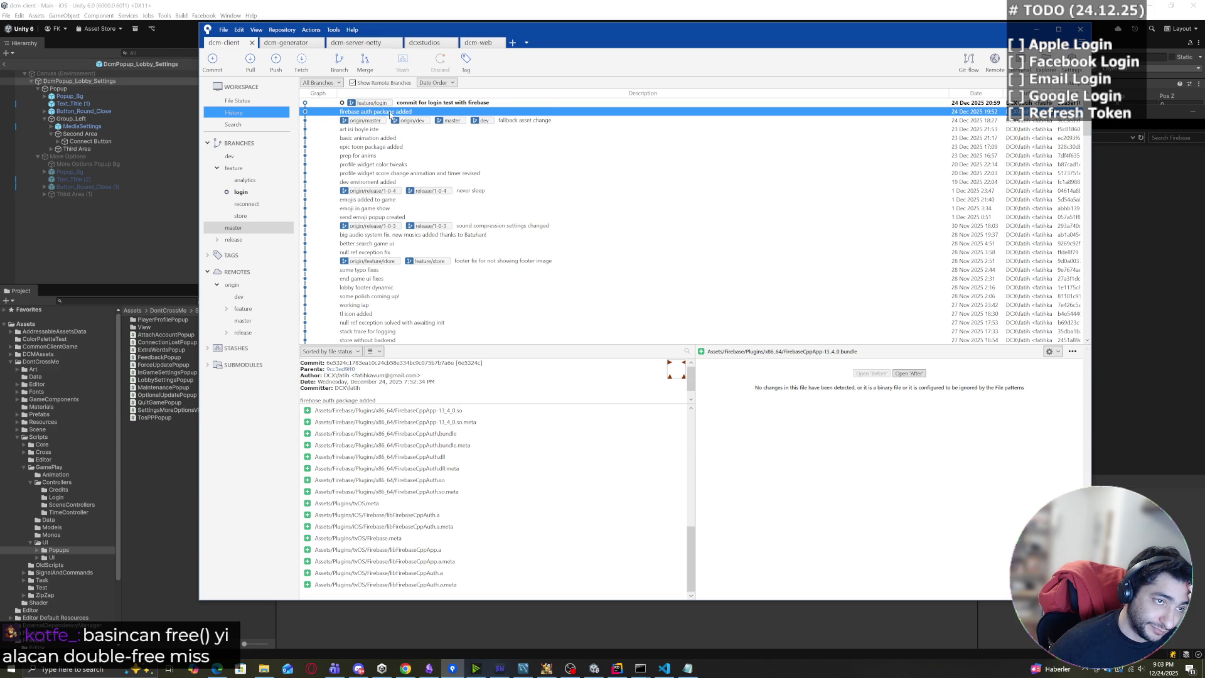
pyautogui.click(443, 123)
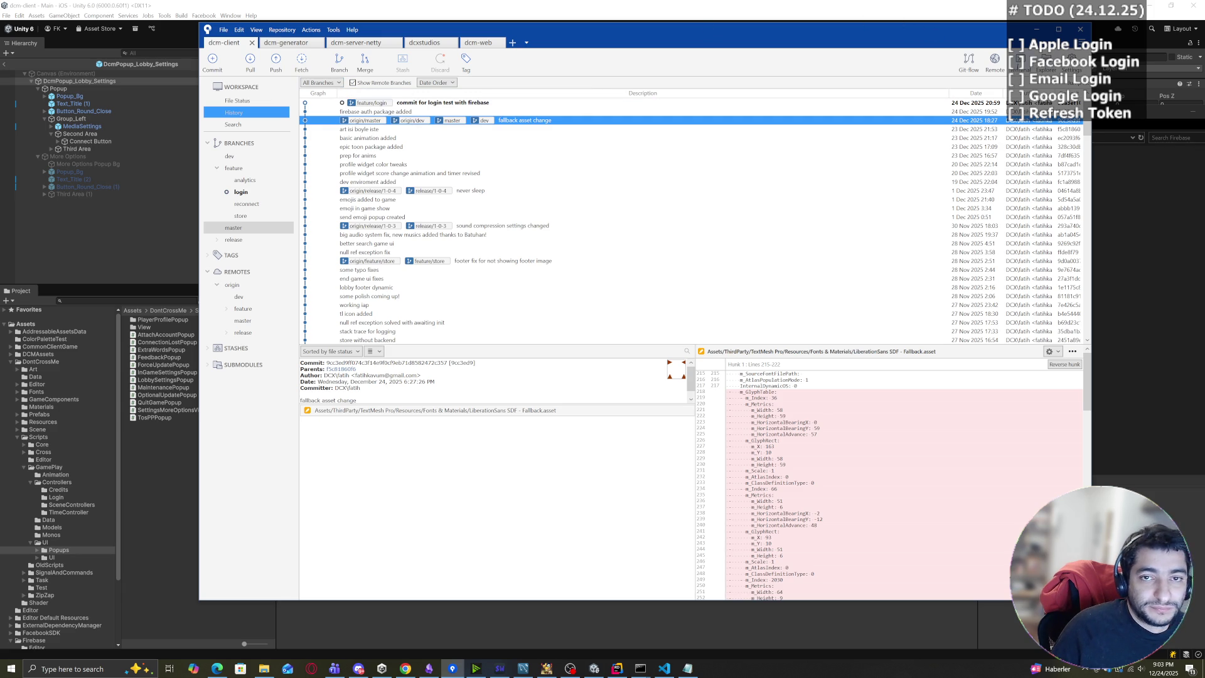
# Step: Open a terminal, run git switch dev, and decline retrying the locked Firebase DLL unlink
pyautogui.hotkey('alt', 'shift', 't')
pyautogui.moveTo(195, 55)
pyautogui.mouseDown()
pyautogui.moveTo(450, 106)
pyautogui.moveTo(731, 123)
pyautogui.moveTo(748, 184)
pyautogui.mouseUp()
pyautogui.write('git sw')
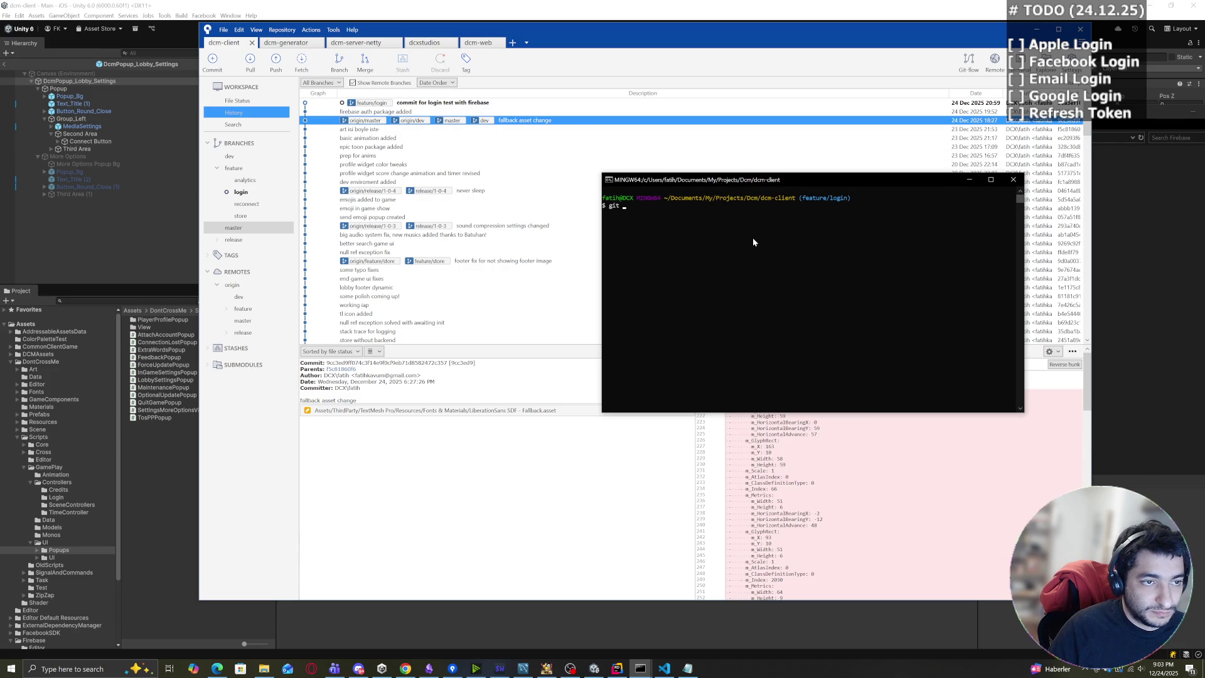
pyautogui.write('itch dev')
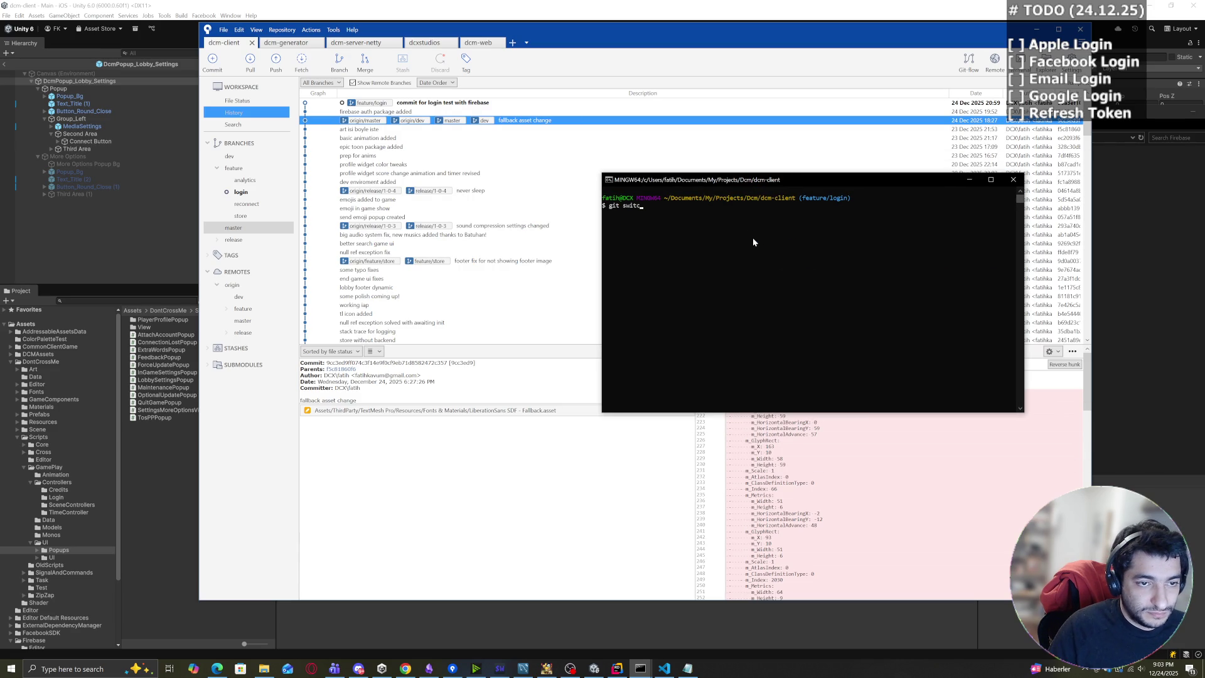
pyautogui.press('Return')
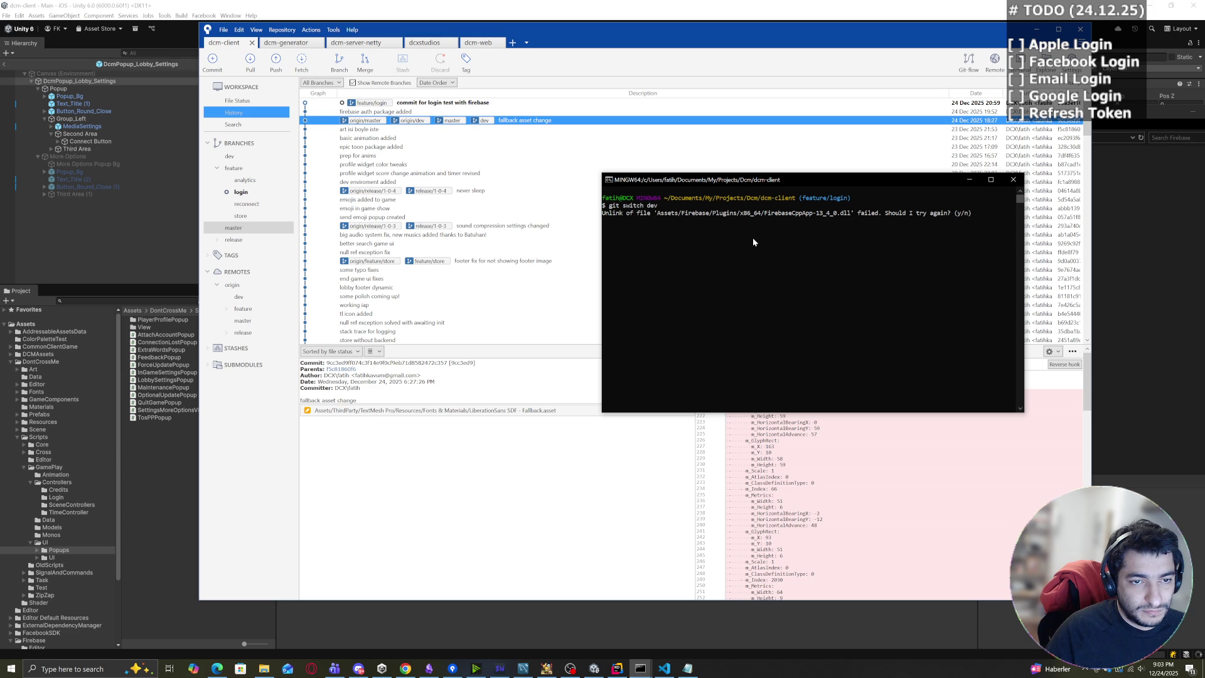
pyautogui.press('n')
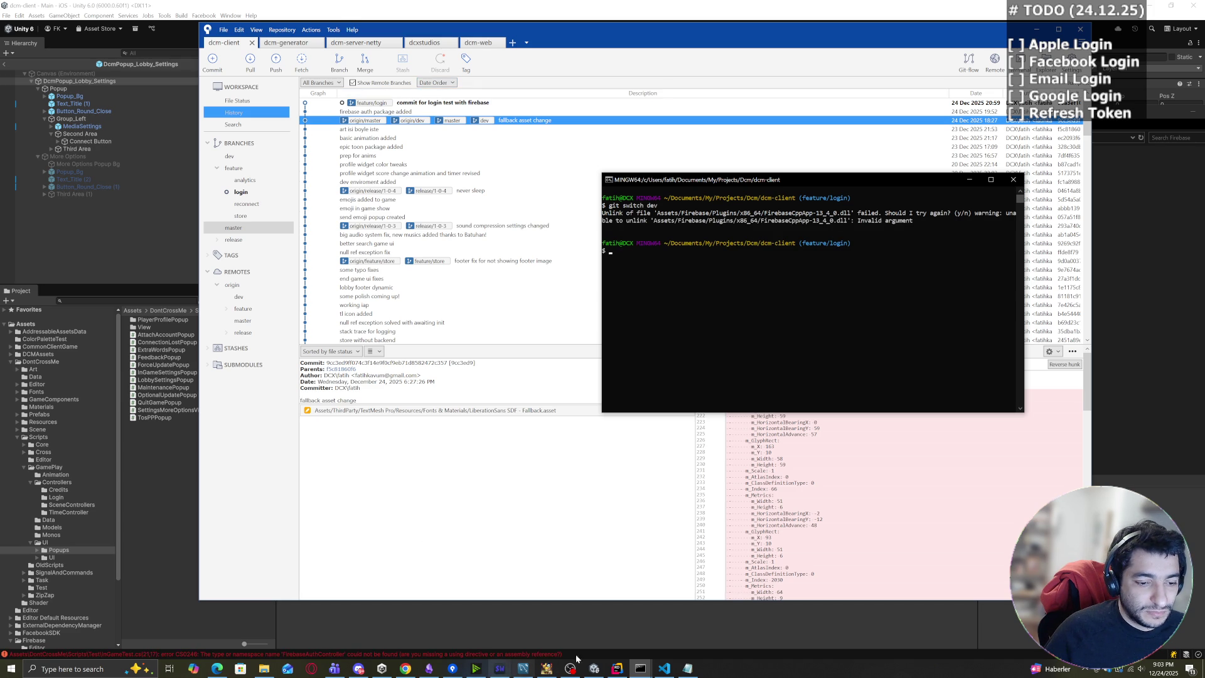
# Step: Copy the push error output from the command prompt and open a new browser tab
pyautogui.click(500, 668)
pyautogui.moveTo(609, 491)
pyautogui.mouseDown()
pyautogui.moveTo(317, 386)
pyautogui.moveTo(316, 367)
pyautogui.mouseUp()
pyautogui.press('Return')
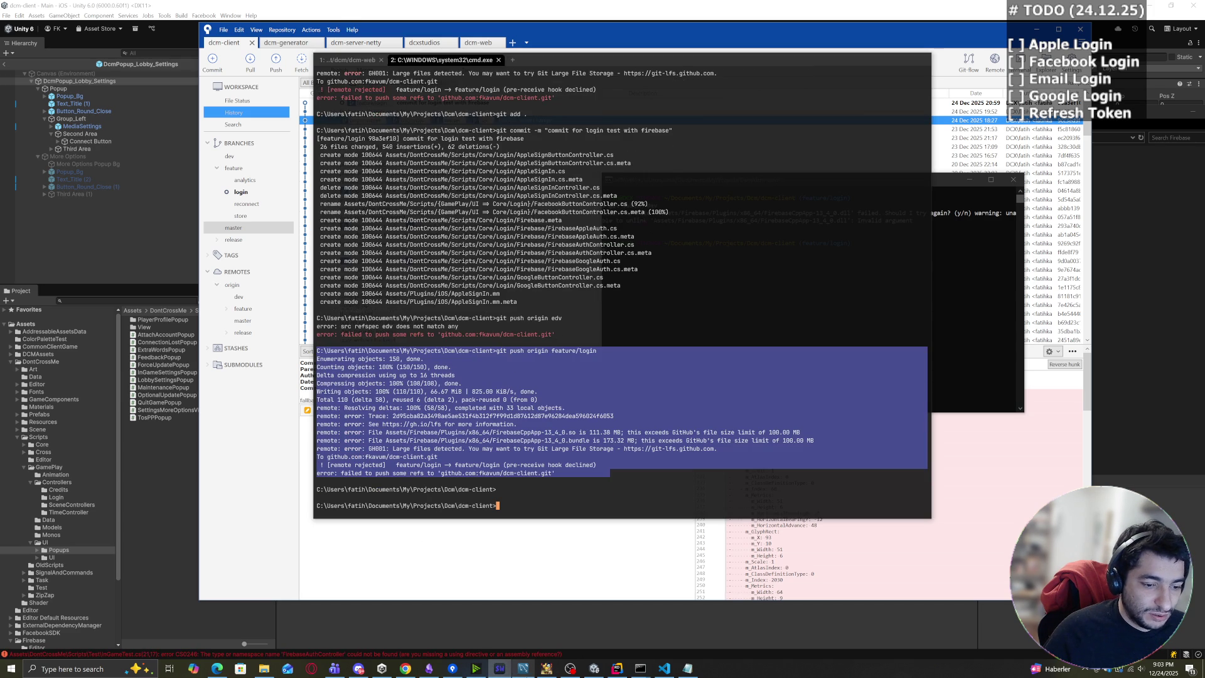
pyautogui.click(406, 668)
pyautogui.click(896, 9)
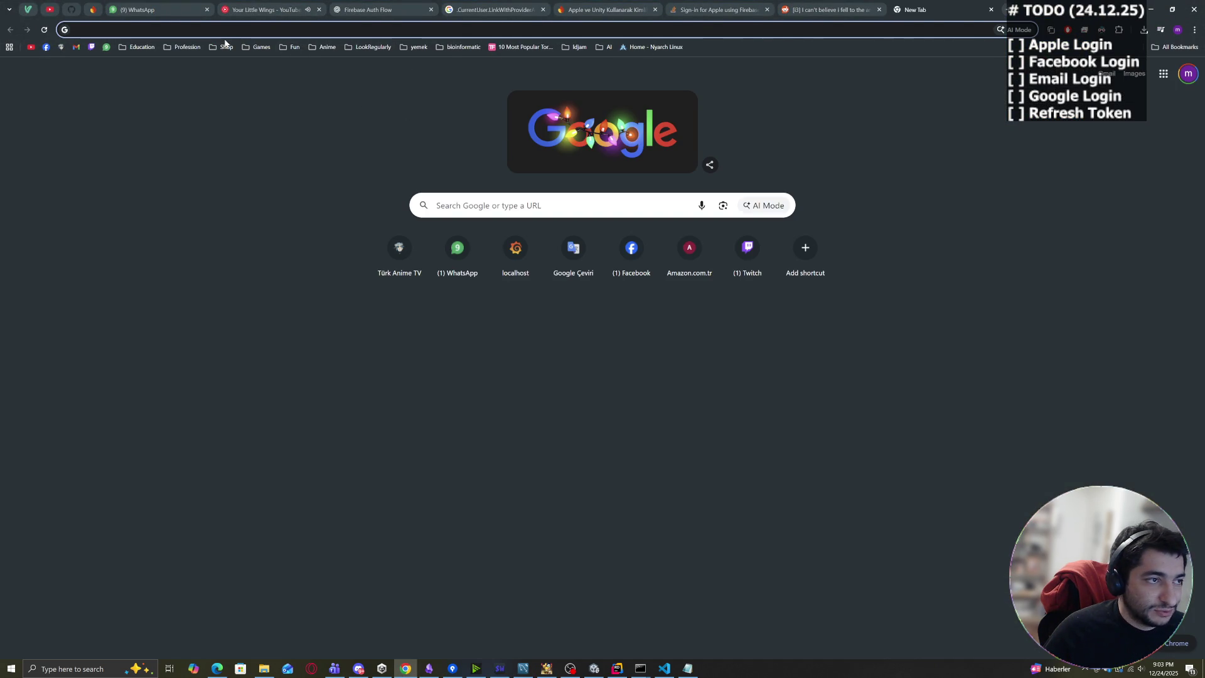
# Step: Go to ChatGPT and turn on temporary chat
pyautogui.hotkey('ctrl', 'v')
pyautogui.hotkey('ctrl', 'a')
pyautogui.write('cha')
pyautogui.press('Return')
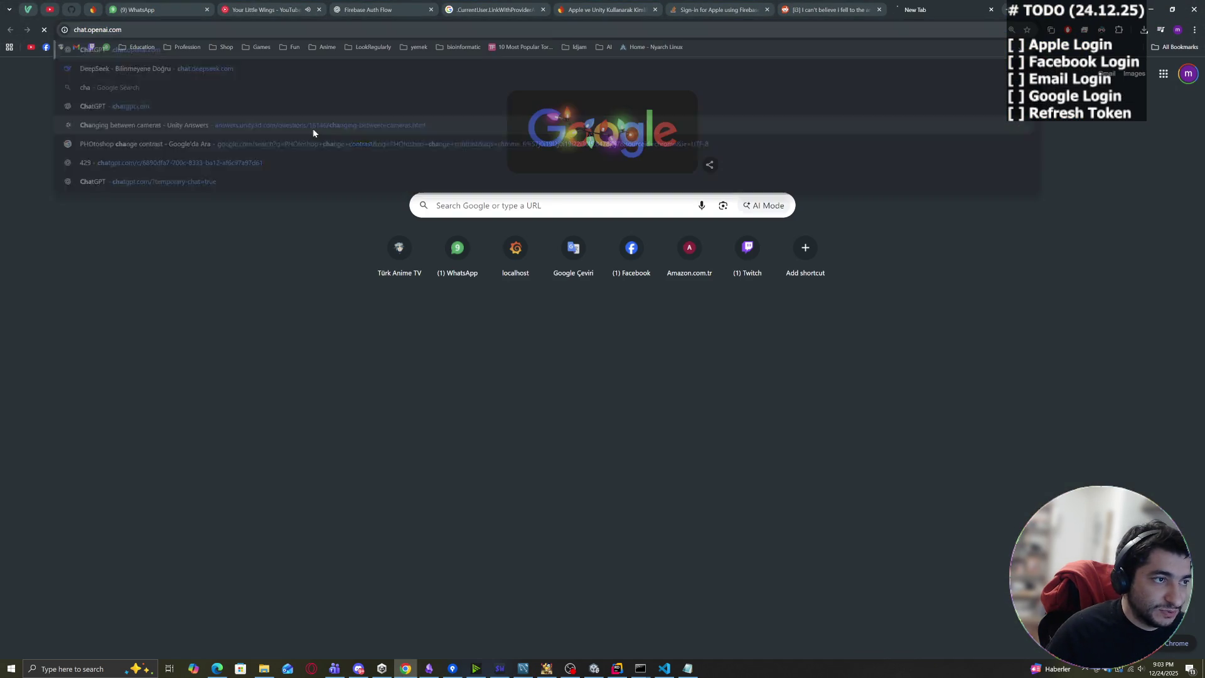
pyautogui.write('for firebase auth in unity do i need to setup deeplinking or is it setup it self by sdk?')
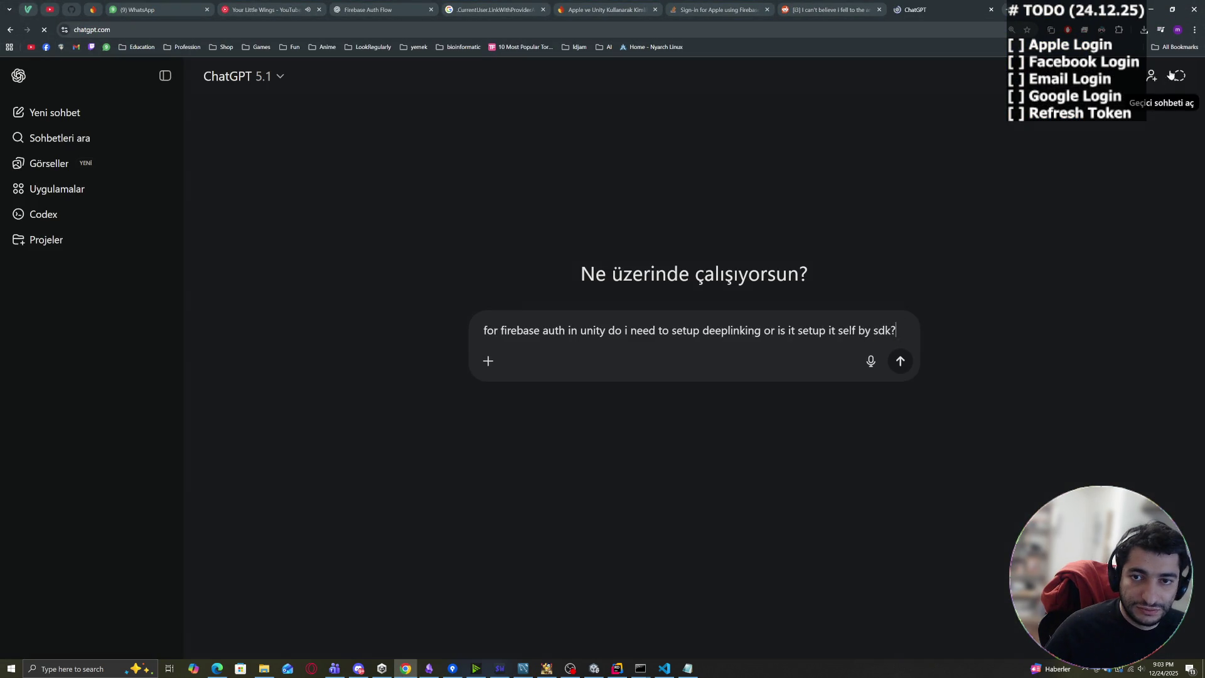
pyautogui.click(1179, 76)
# Step: Send the push error log, asking to delete the file from the second-last commit and re-push
pyautogui.hotkey('ctrl', 'a')
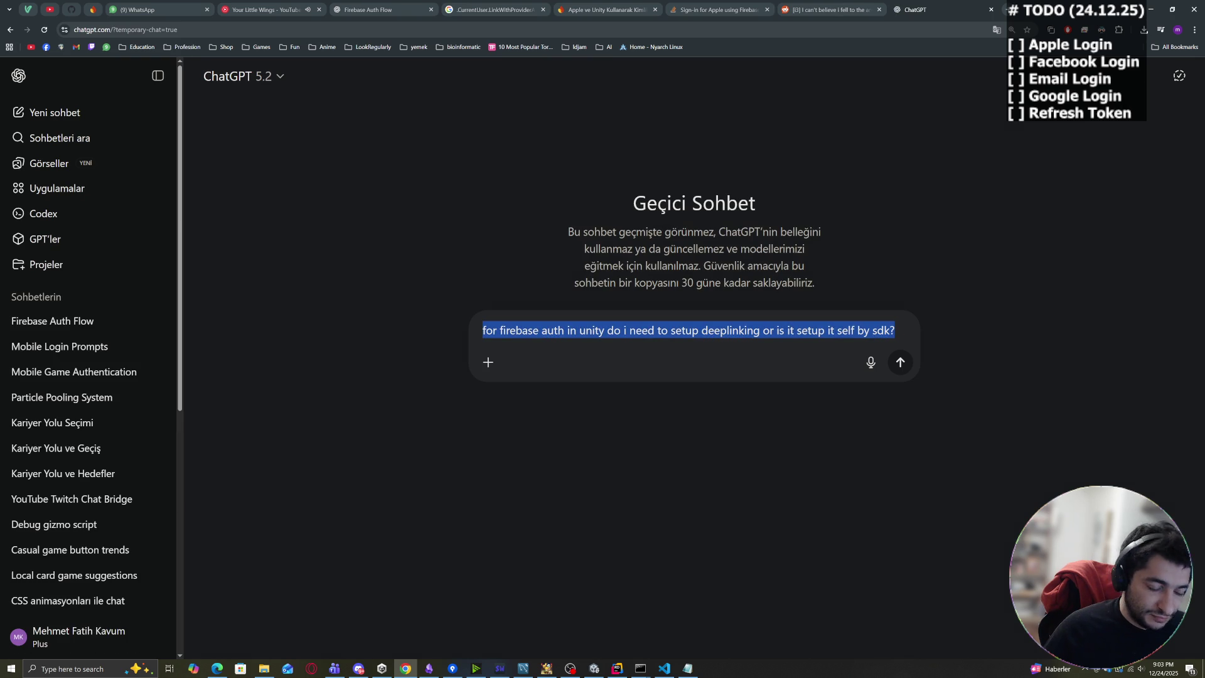
pyautogui.write('i have this error wh')
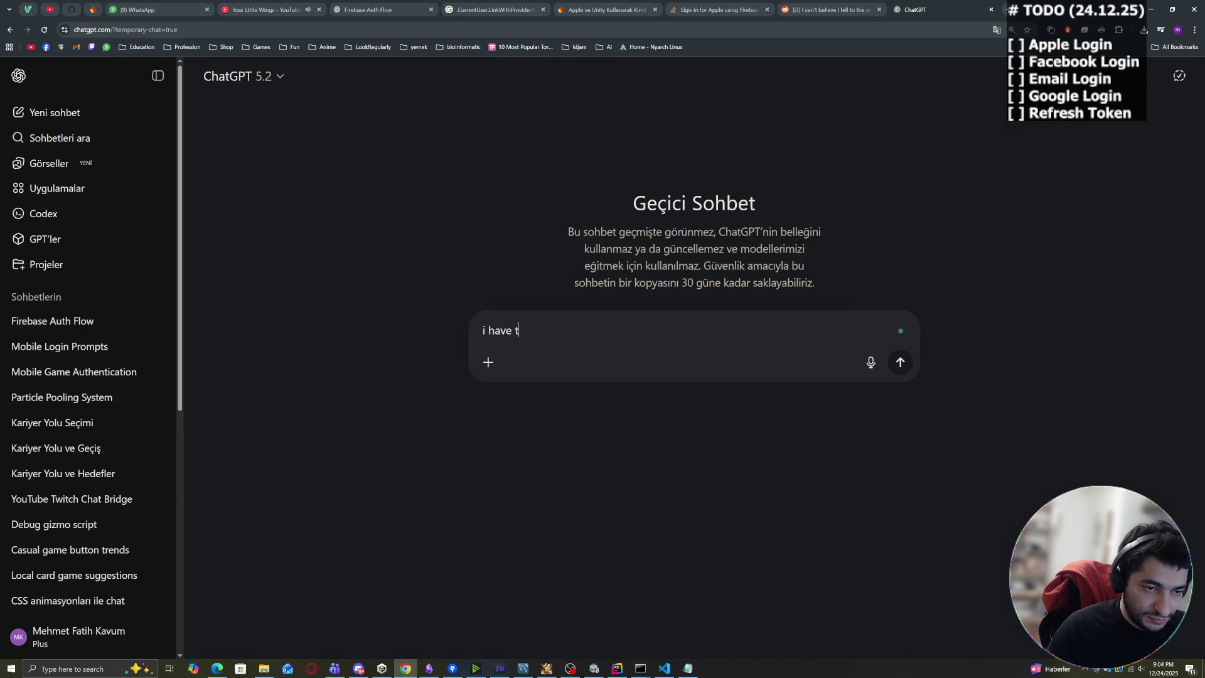
pyautogui.write('en io ')
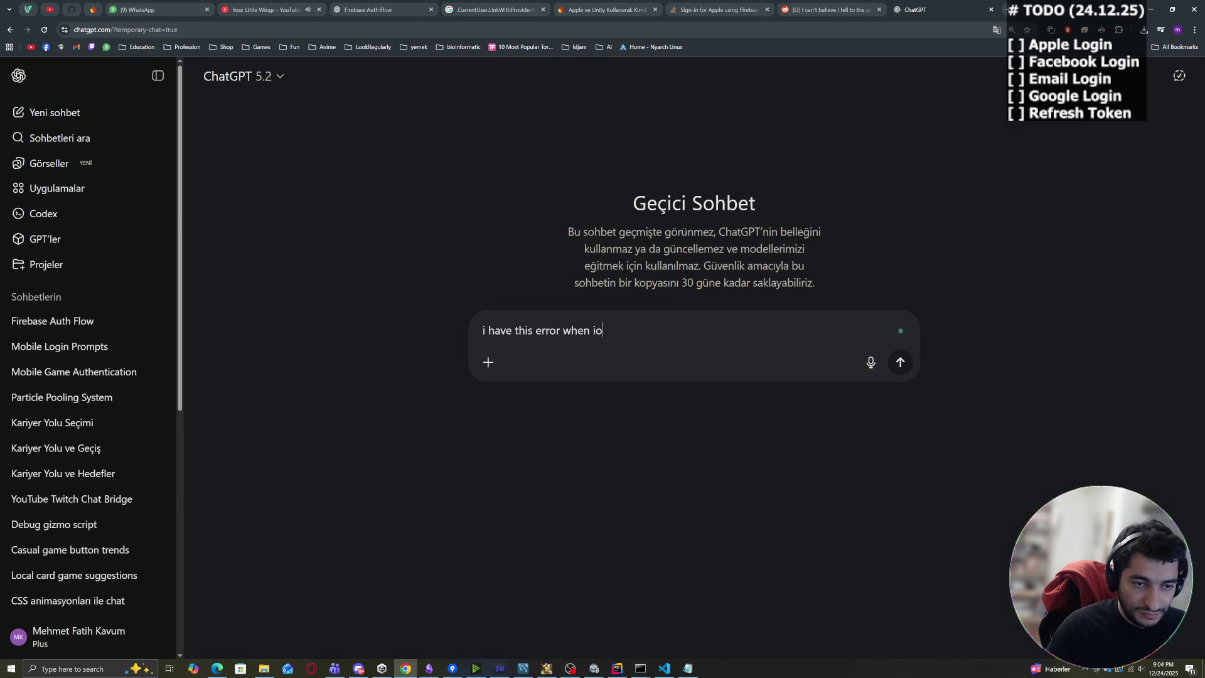
pyautogui.write('push to remo')
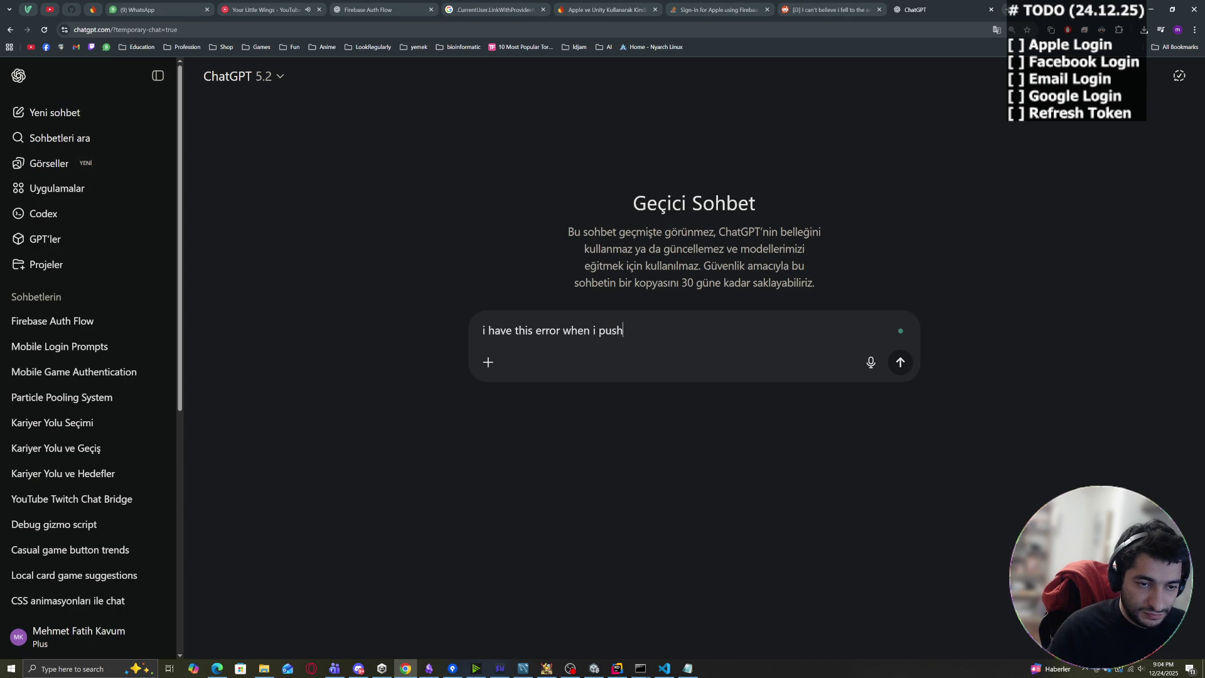
pyautogui.write('te')
pyautogui.hotkey('shift', 'Return')
pyautogui.hotkey('shift', 'Return')
pyautogui.hotkey('ctrl', 'v')
pyautogui.hotkey('shift', 'Return')
pyautogui.write('i dont t')
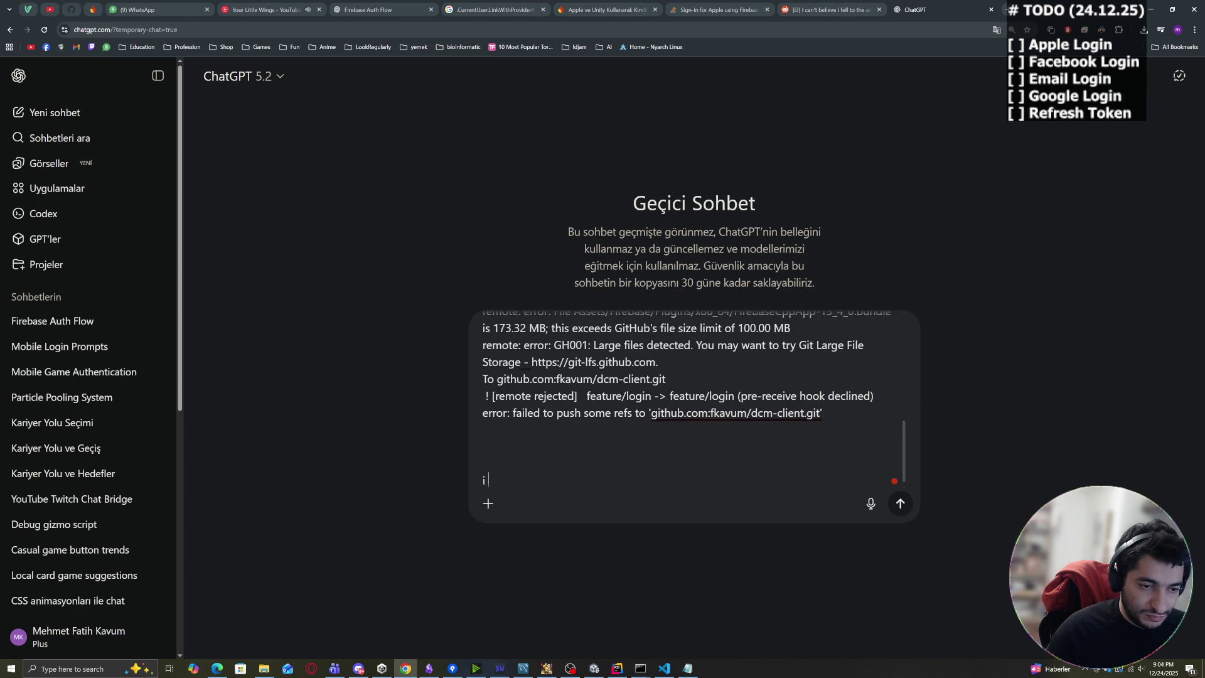
pyautogui.press('BackSpace')
pyautogui.write('need this file')
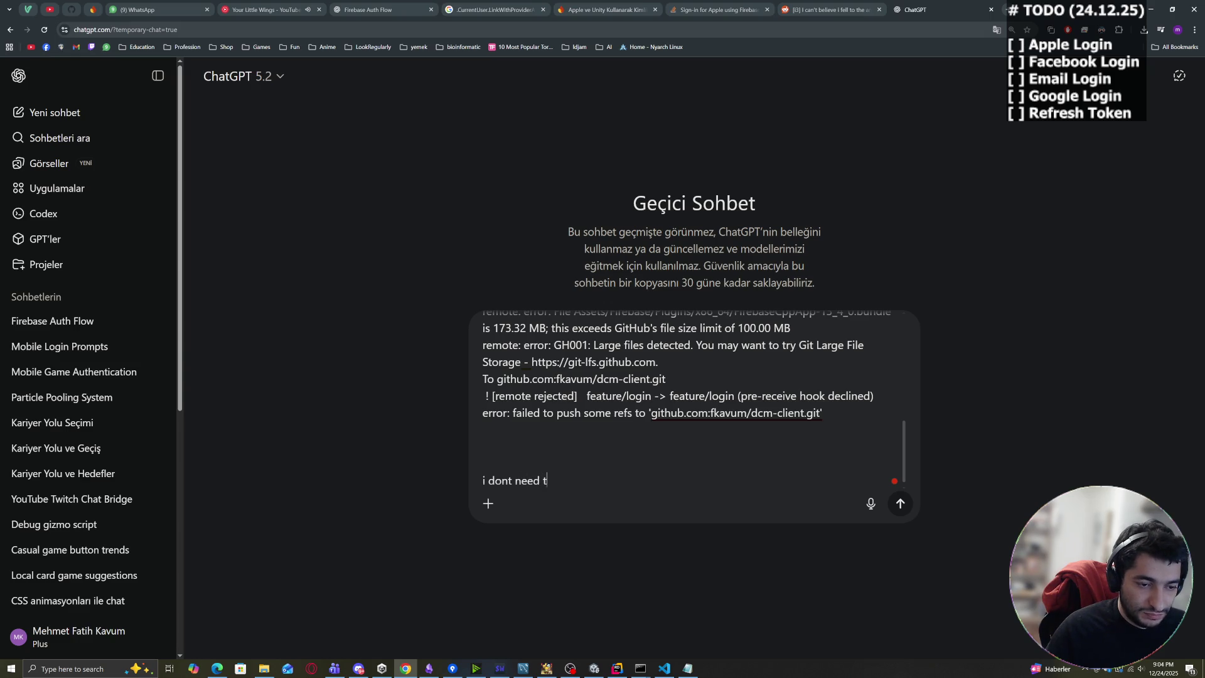
pyautogui.write(' actually,')
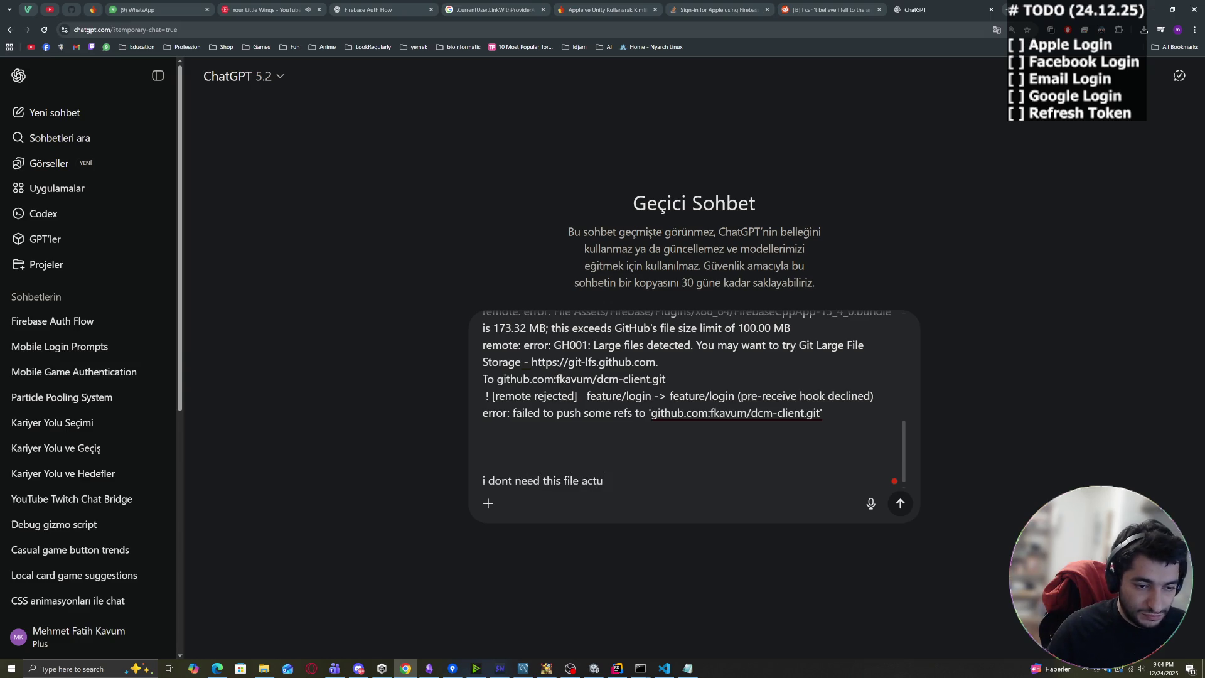
pyautogui.write(' can we delete i')
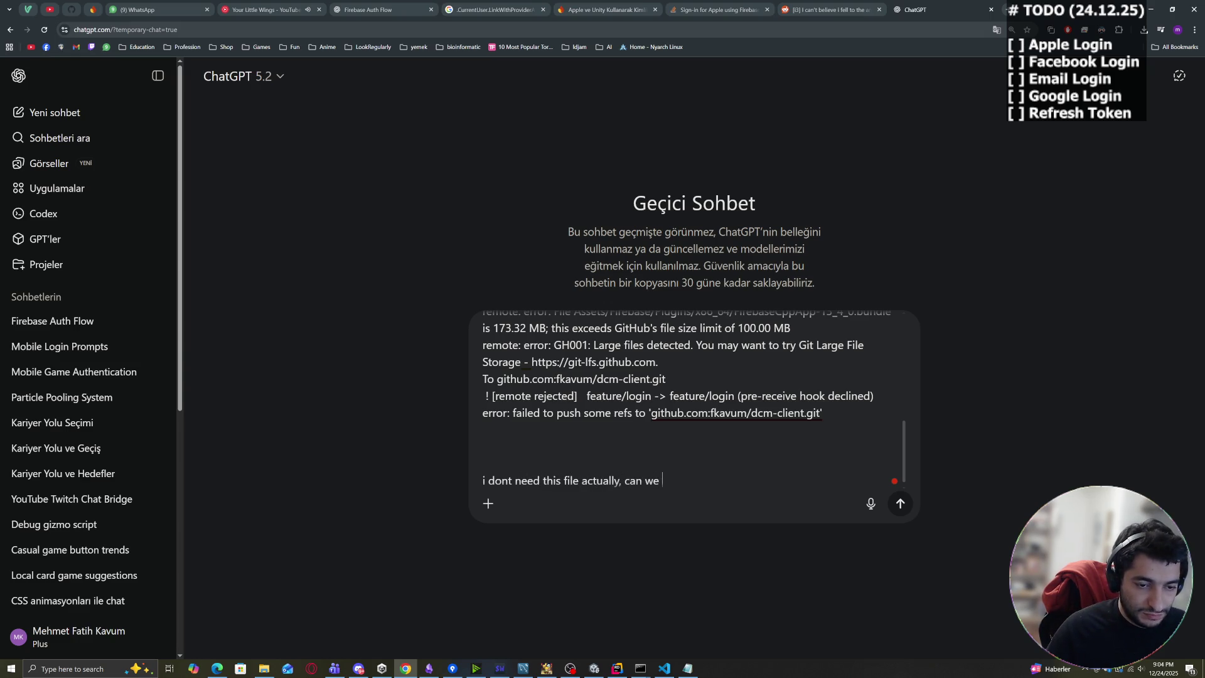
pyautogui.write('t')
pyautogui.write(' and push ')
pyautogui.write('d')
pyautogui.press('BackSpace')
pyautogui.press('BackSpace')
pyautogui.press('BackSpace')
pyautogui.write('re push?')
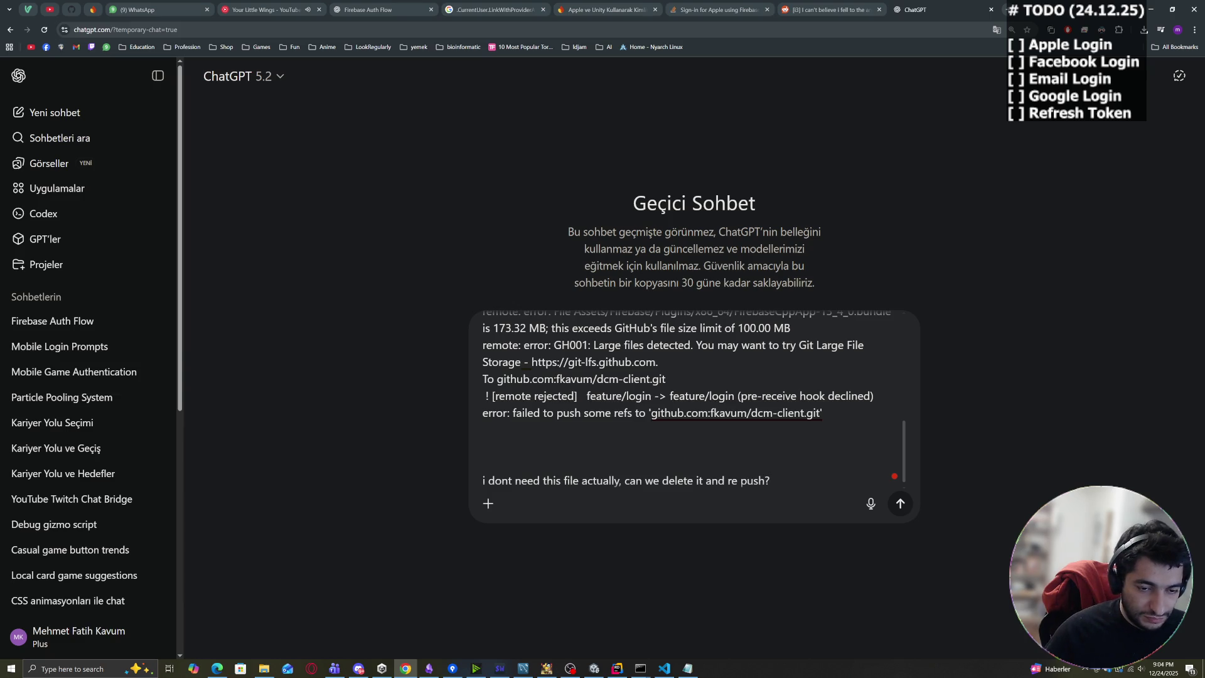
pyautogui.hotkey('shift', 'Return')
pyautogui.write('its in the ')
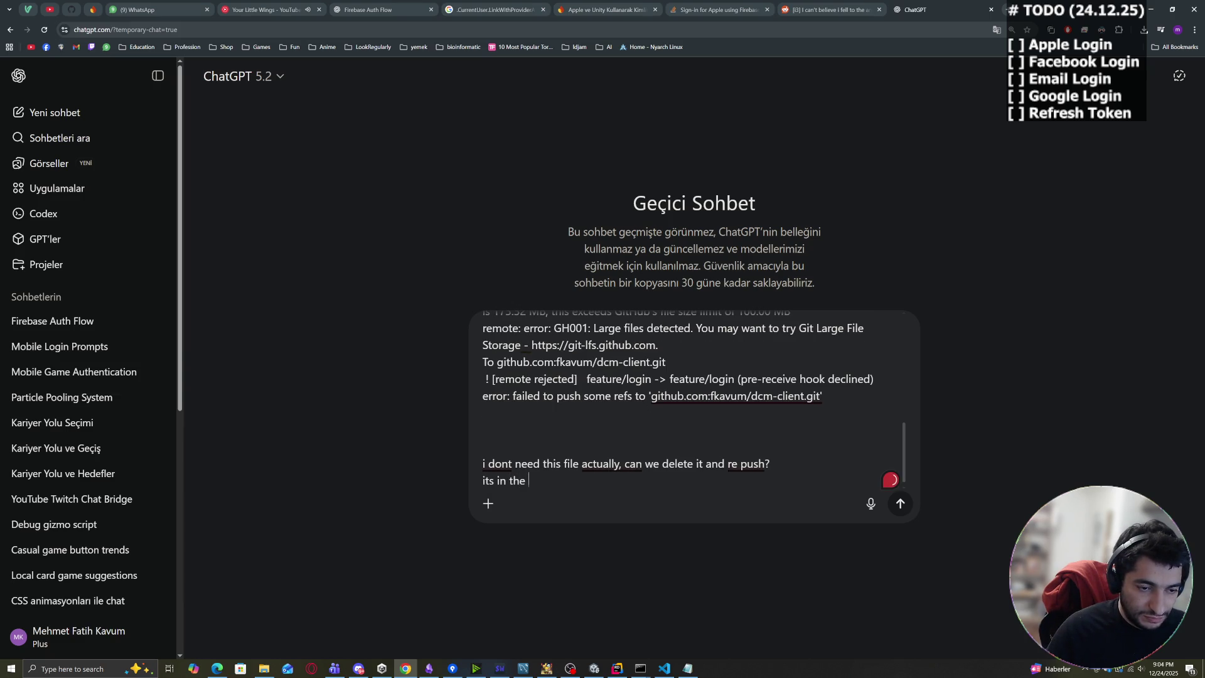
pyautogui.write('second last commit not the last commit')
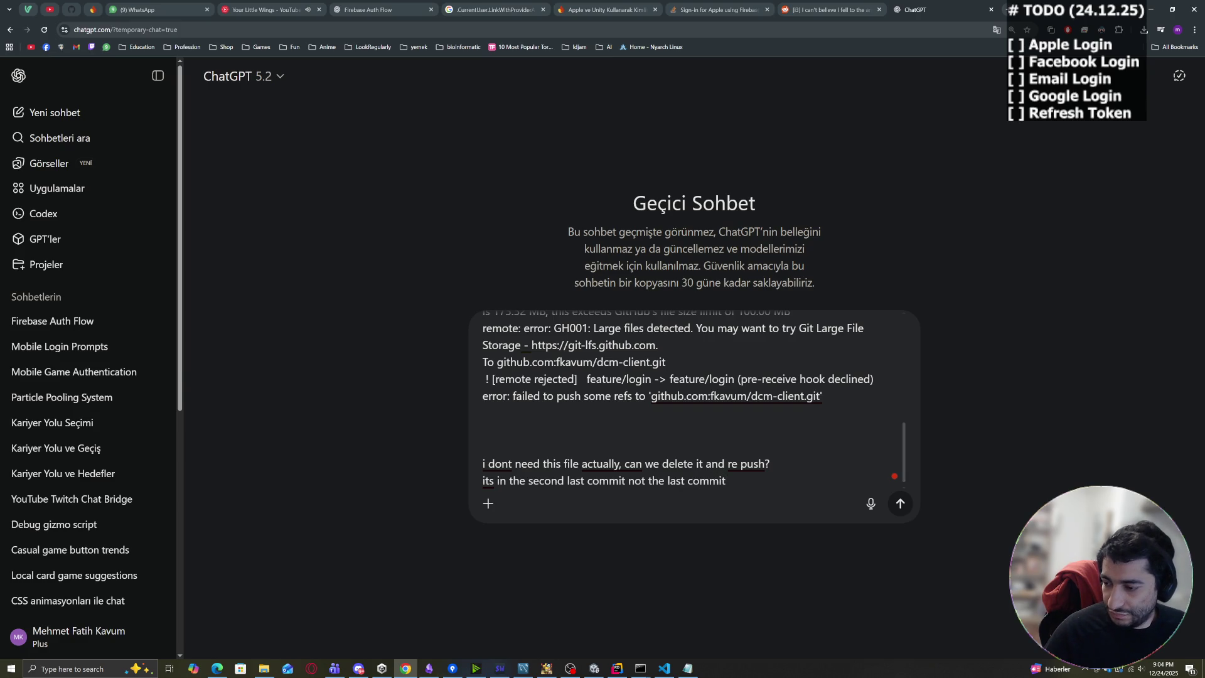
pyautogui.press('Return')
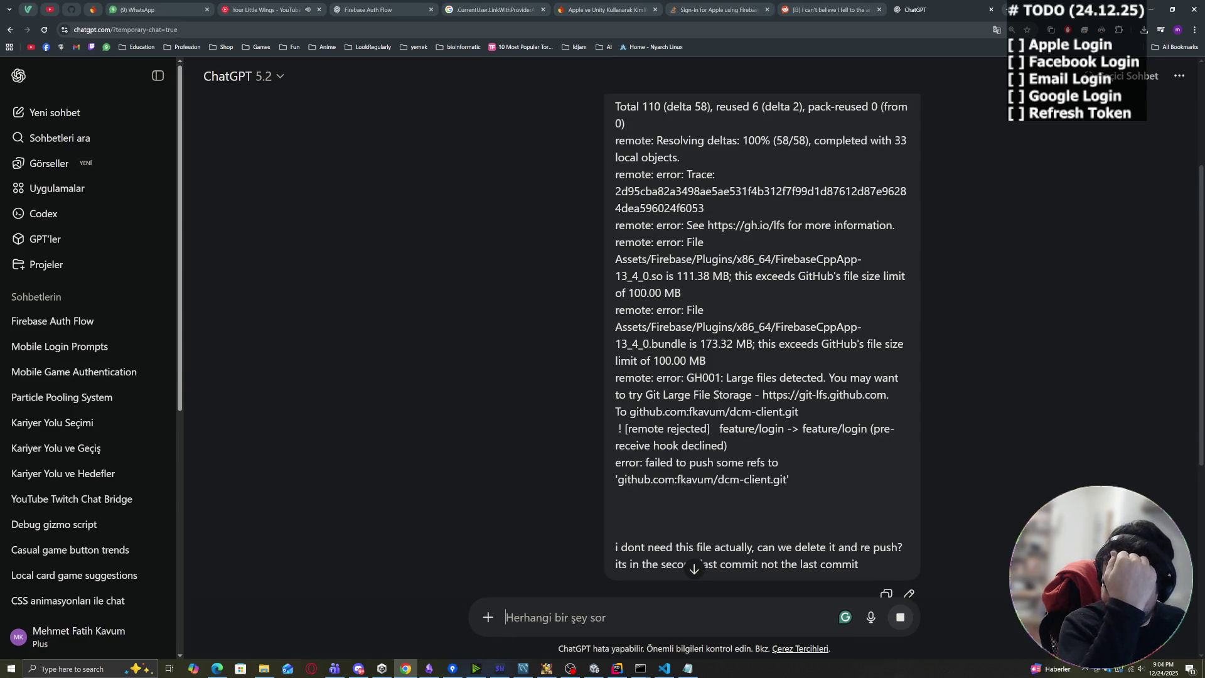
# Step: Read through ChatGPT's answer down to the .gitignore rules and summary
pyautogui.scroll(-10, 506, 273)
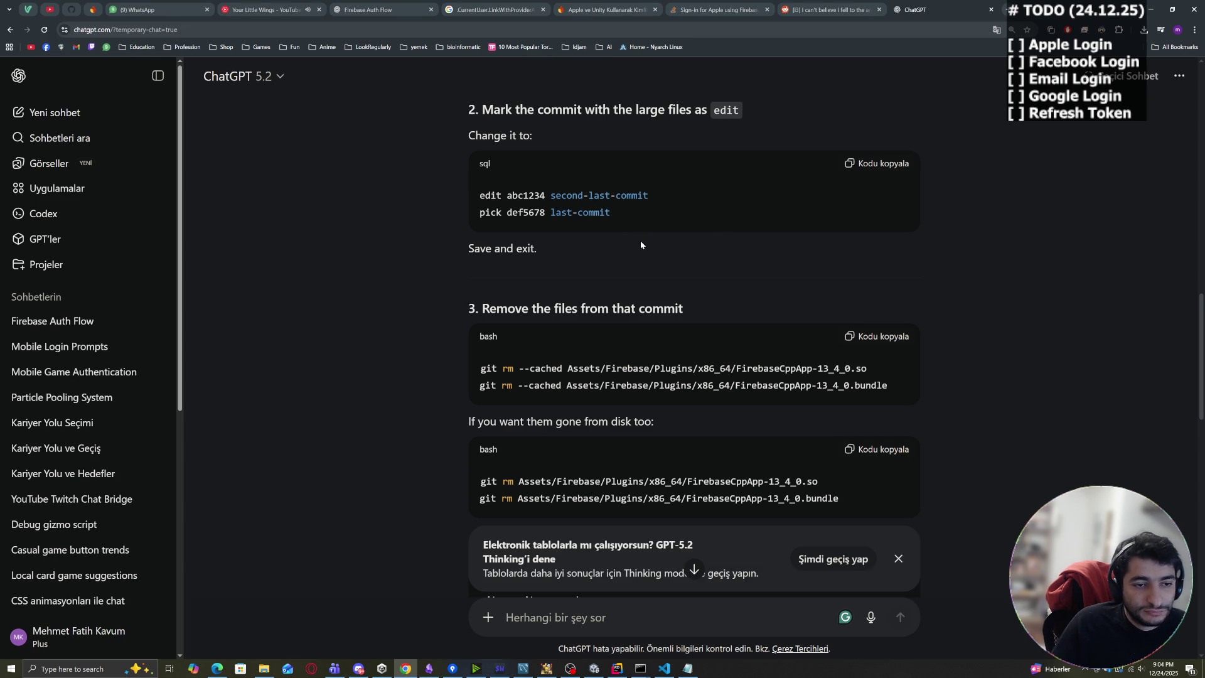
pyautogui.scroll(5, 586, 267)
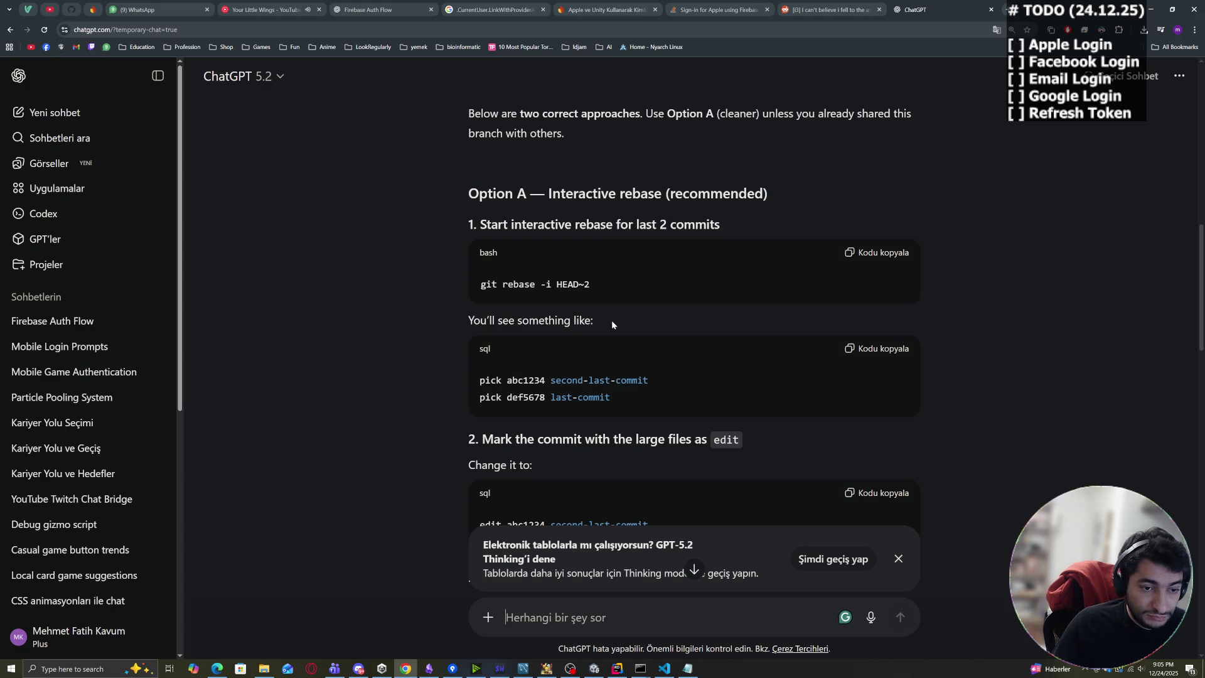
pyautogui.scroll(-2, 612, 322)
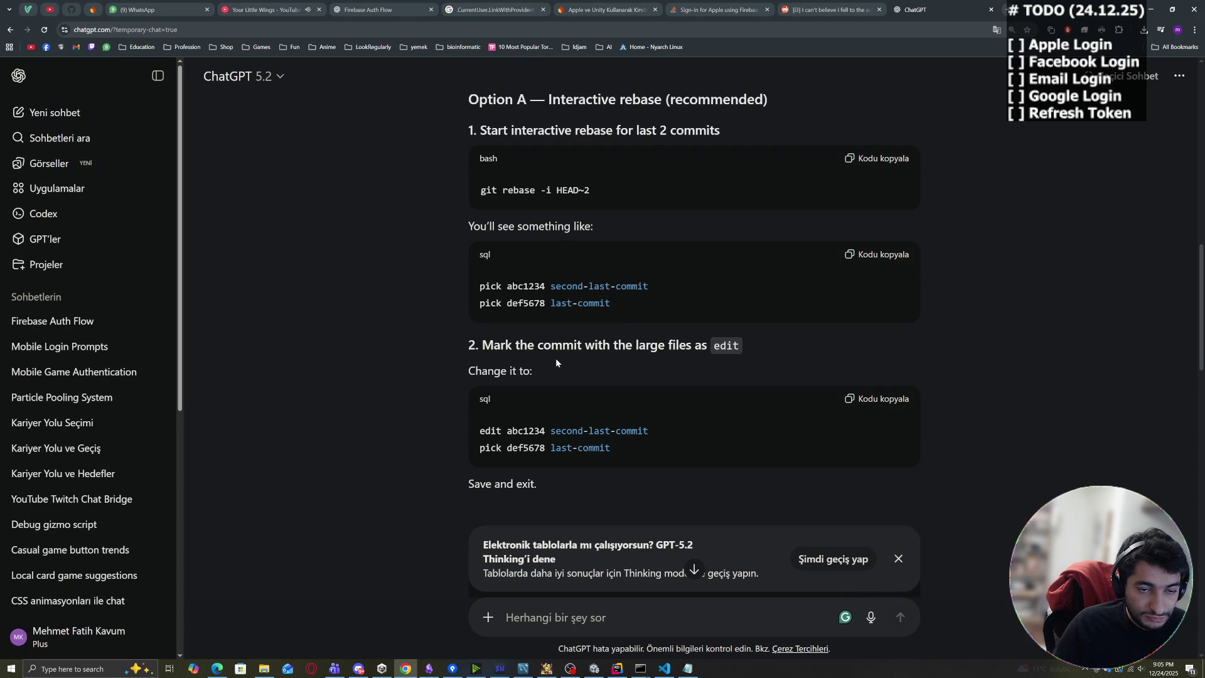
pyautogui.scroll(-3, 556, 363)
pyautogui.scroll(-2, 555, 363)
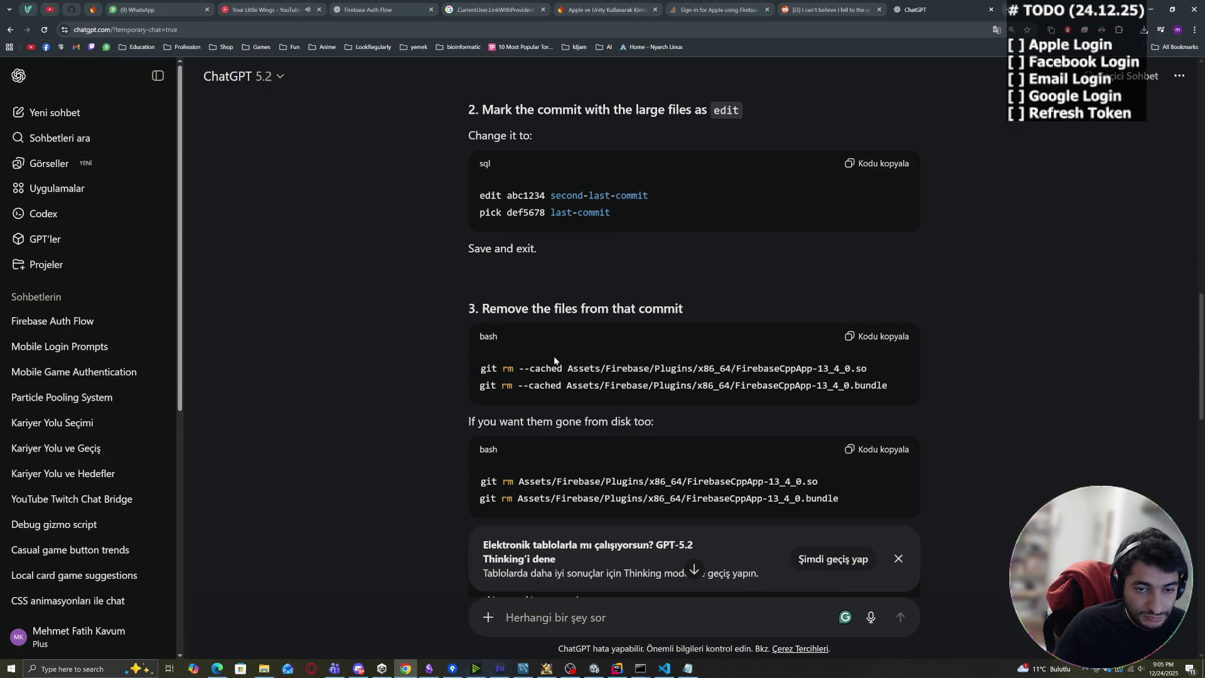
pyautogui.scroll(-6, 554, 355)
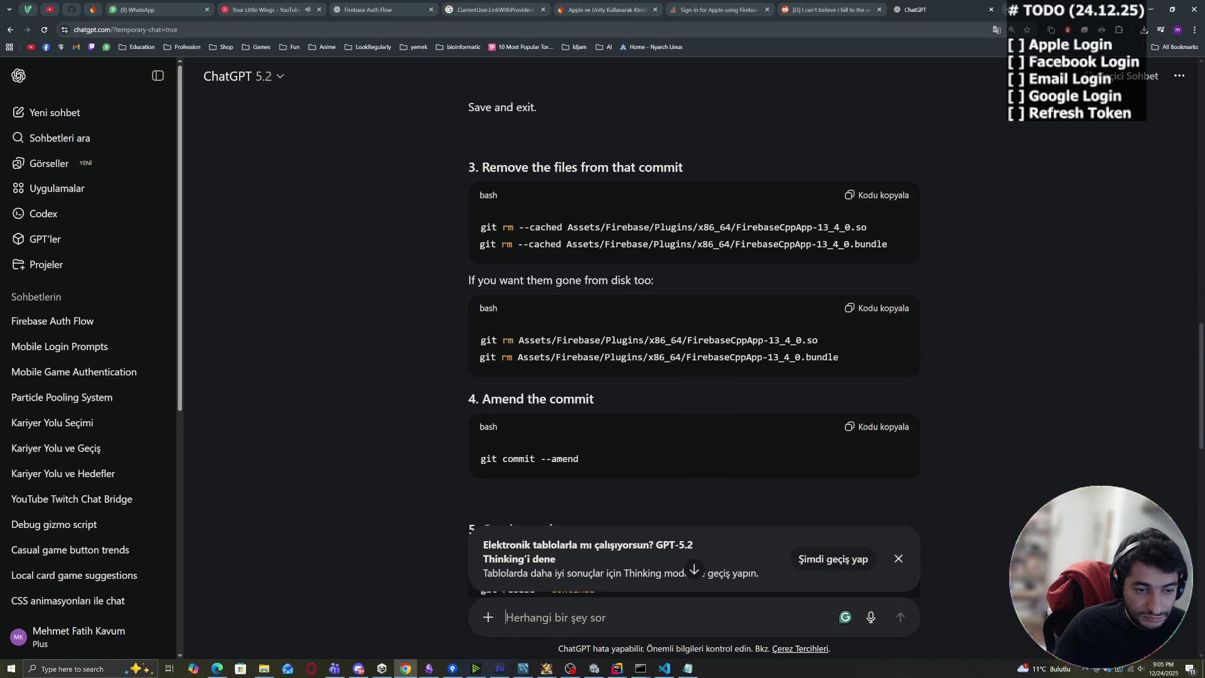
pyautogui.scroll(-5, 554, 358)
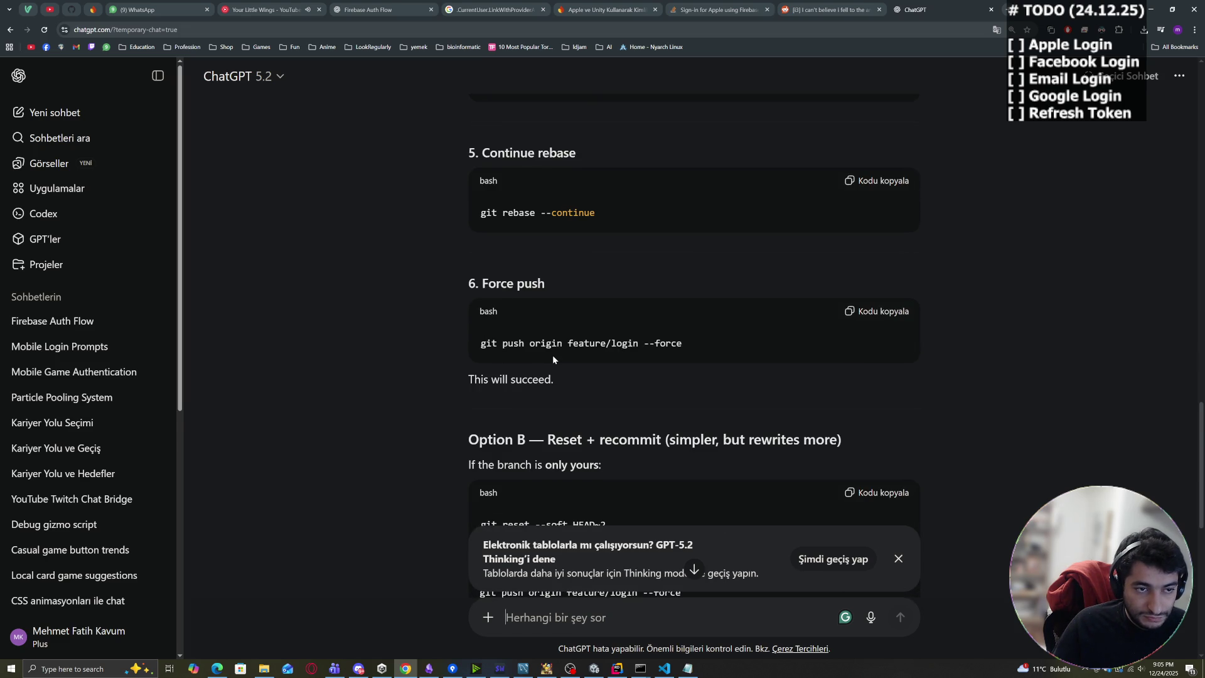
pyautogui.scroll(-3, 552, 355)
pyautogui.scroll(-7, 552, 358)
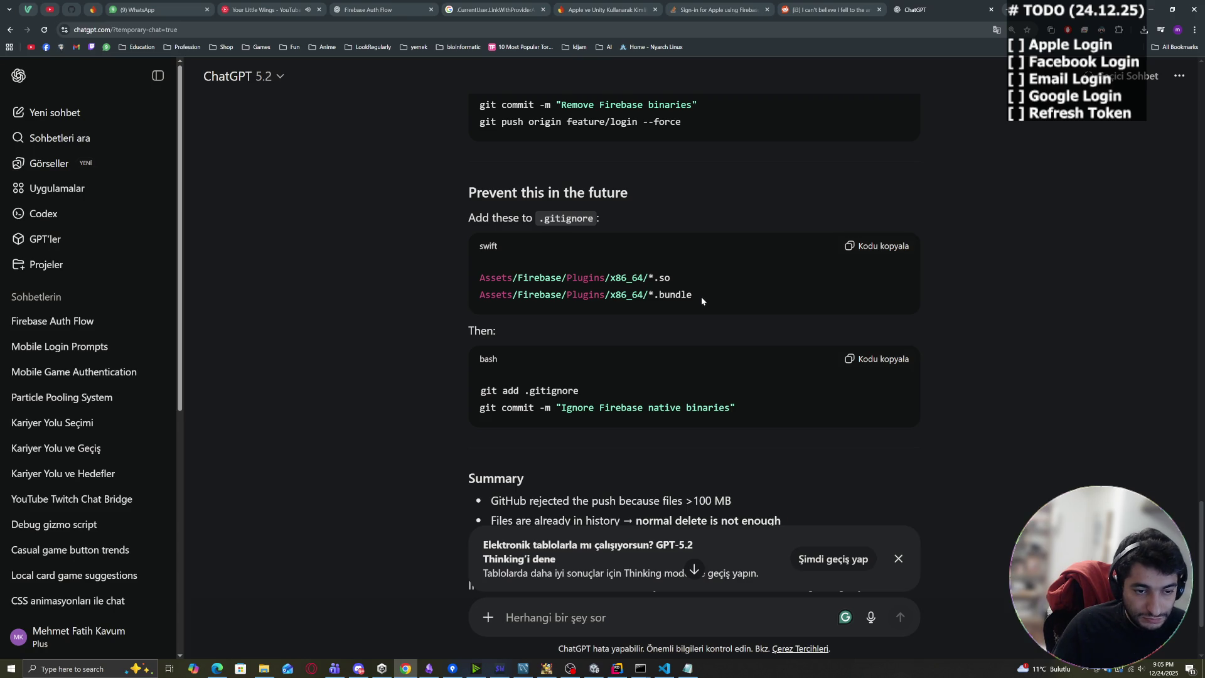
pyautogui.scroll(-2, 699, 296)
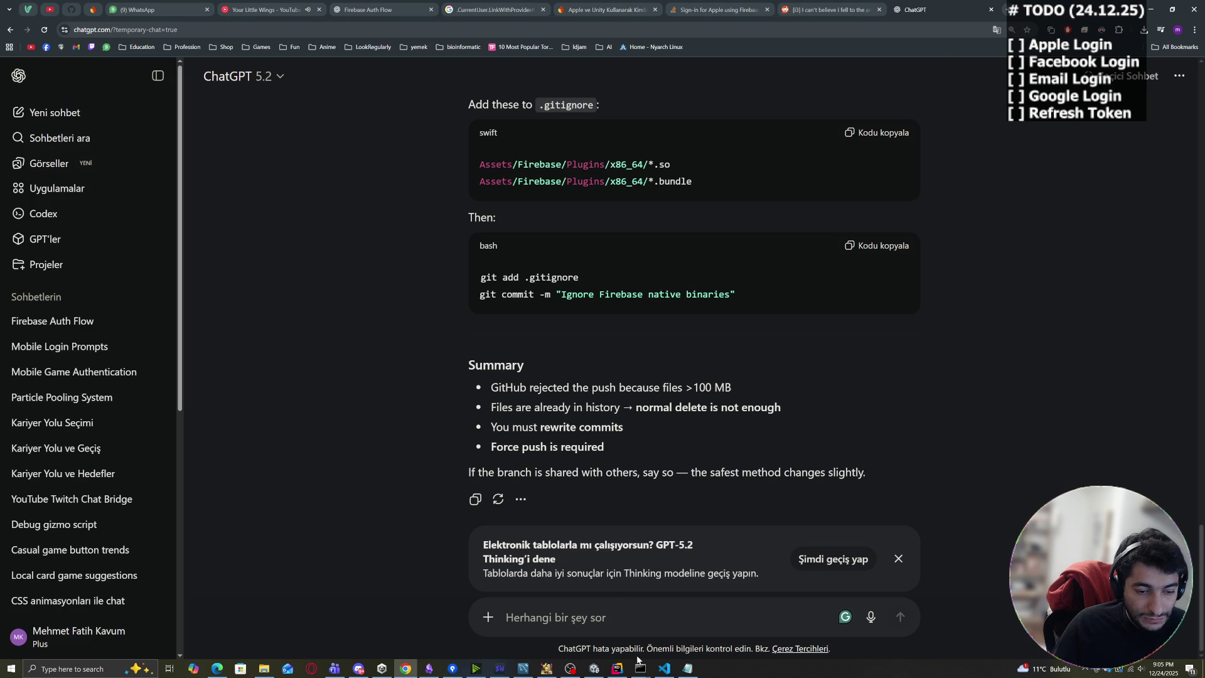
# Step: Add blank lines below the git commands in the VS Code scratch note, then return to ChatGPT
pyautogui.hotkey('alt', 'Tab')
pyautogui.press('Return')
pyautogui.press('Return')
pyautogui.press('Return')
pyautogui.hotkey('alt', 'Tab')
# Step: Copy ChatGPT's x86_64 .so rule into the note and reshape line 12 into **/x86_64/
pyautogui.moveTo(684, 163); pyautogui.dragTo(610, 165)
pyautogui.hotkey('ctrl', 'c')
pyautogui.hotkey('alt', 'Tab')
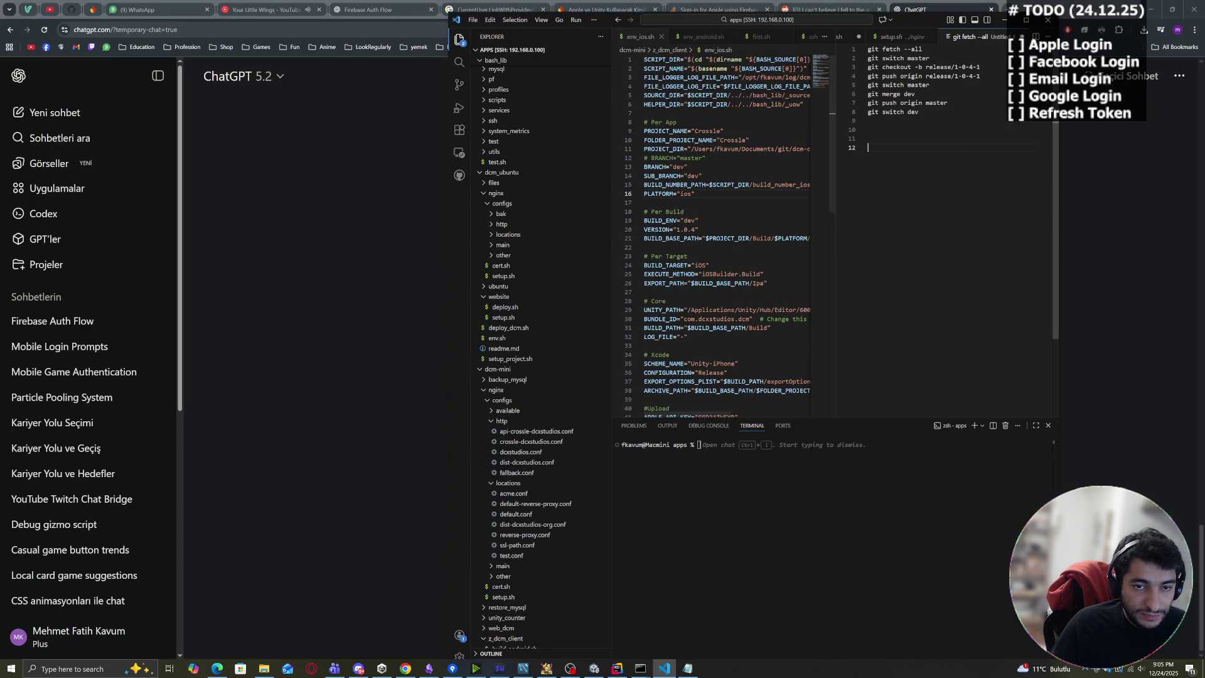
pyautogui.hotkey('ctrl', 'v')
pyautogui.click(867, 148)
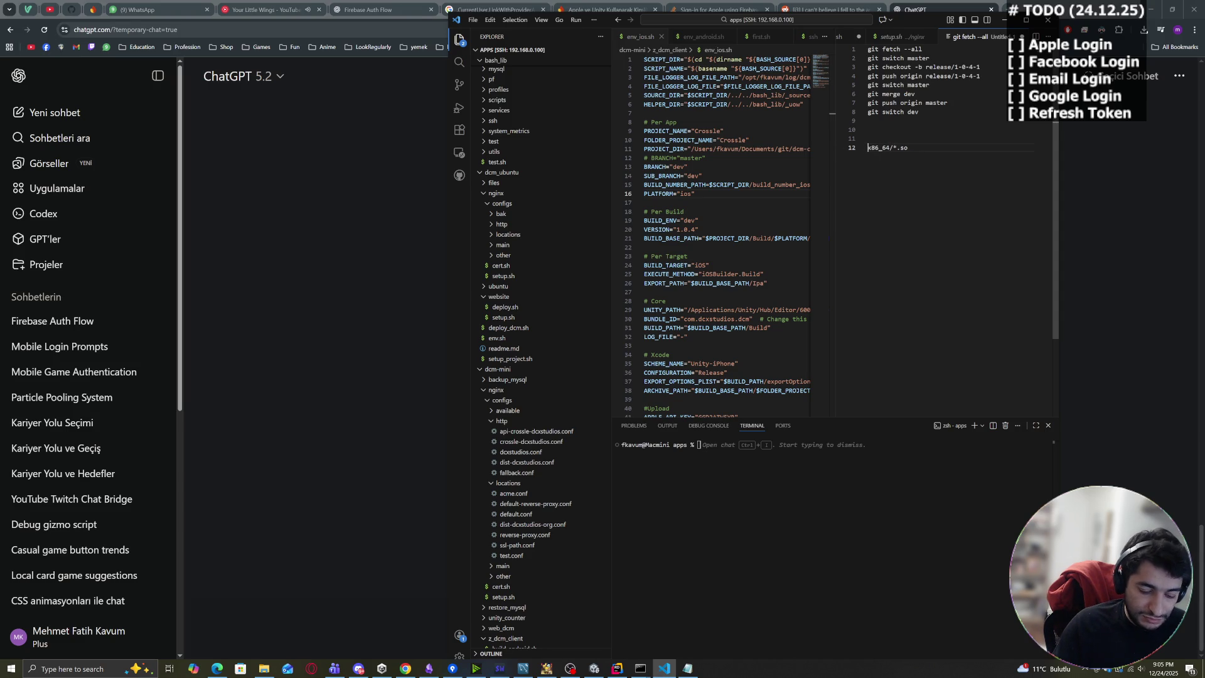
pyautogui.write('**/')
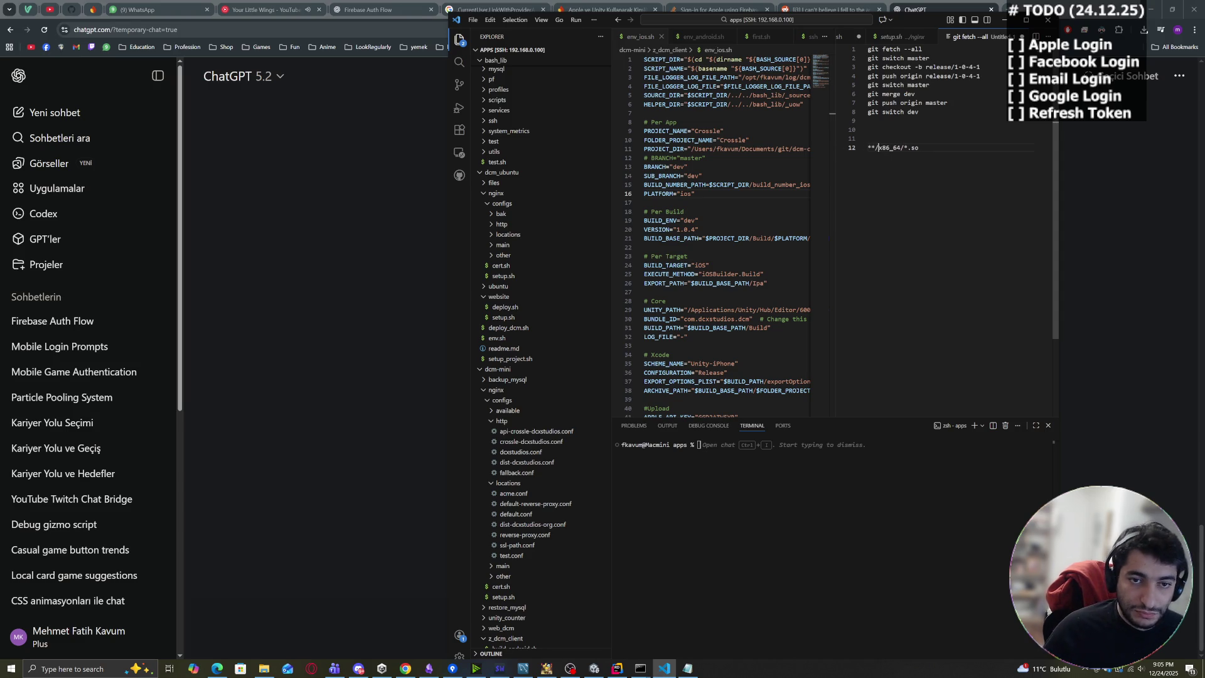
pyautogui.click(357, 338)
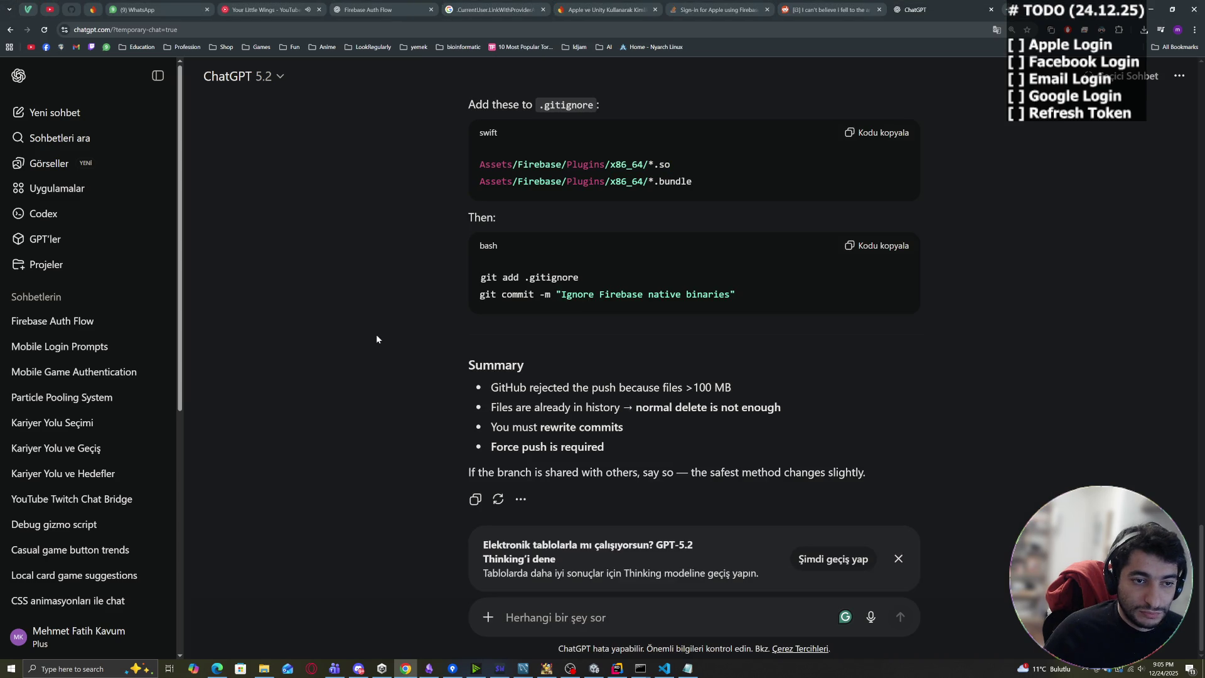
pyautogui.hotkey('alt', 'Tab')
pyautogui.press('BackSpace')
pyautogui.press('BackSpace')
pyautogui.press('BackSpace')
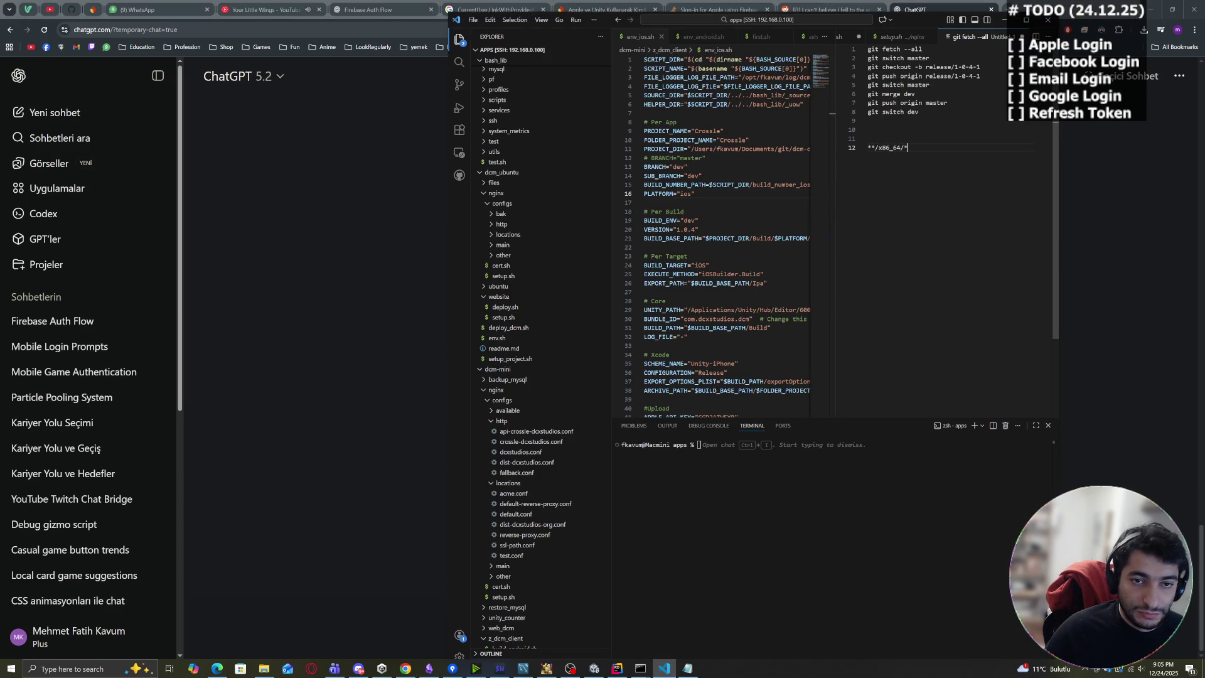
pyautogui.hotkey('alt', 'Tab')
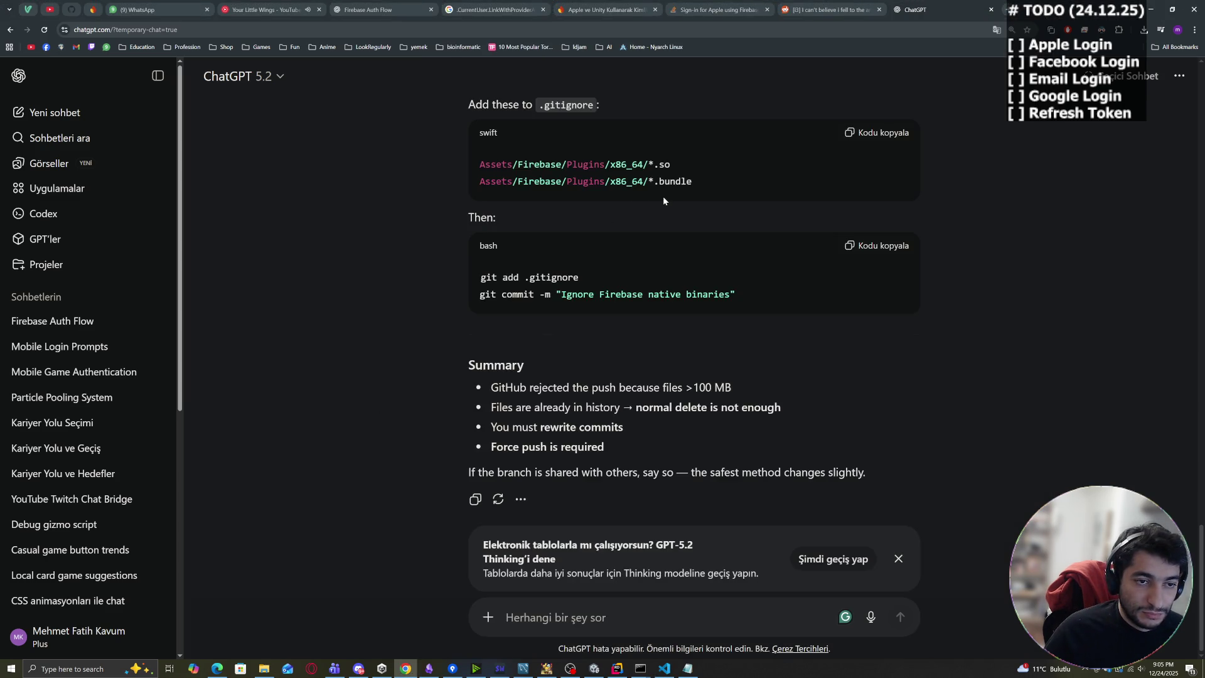
pyautogui.hotkey('alt', 'Tab')
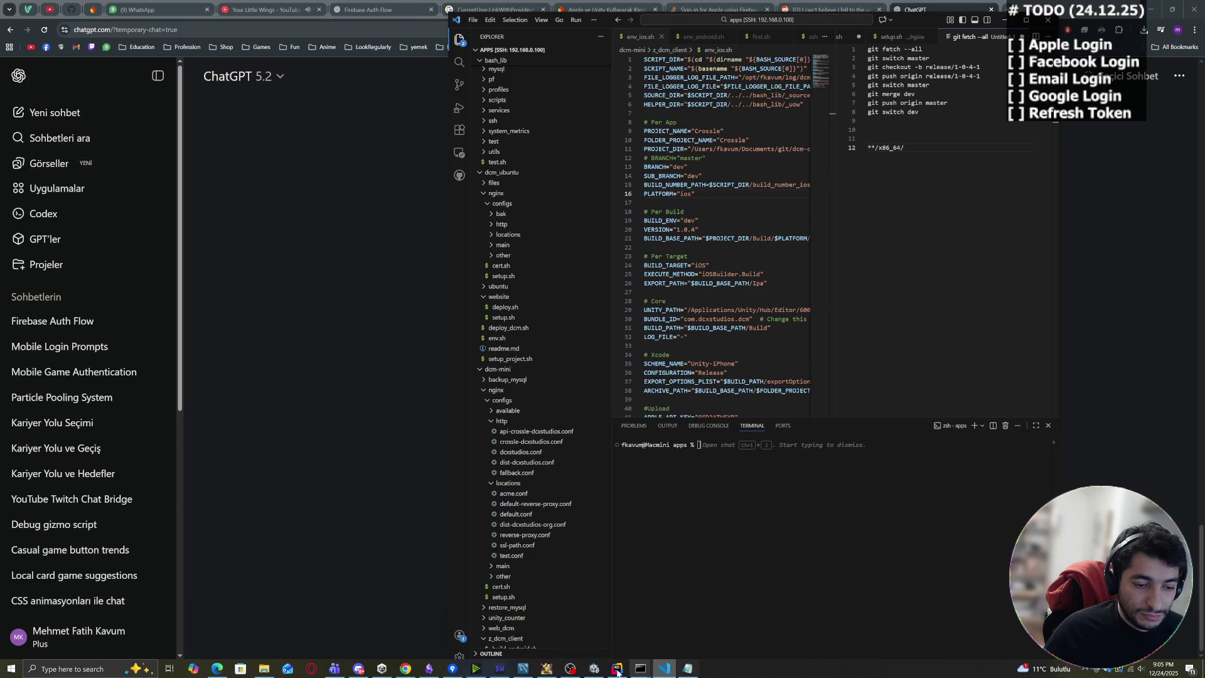
pyautogui.click(452, 669)
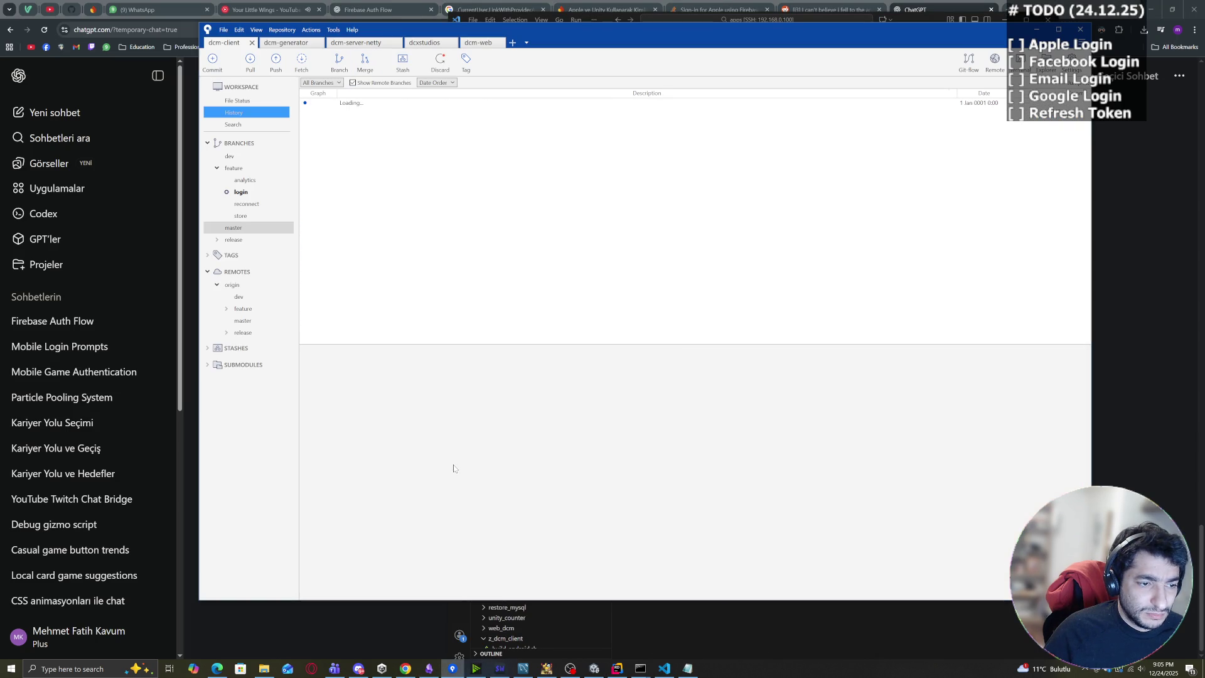
# Step: Browse the commit's Firebase plugin files, viewing maven-metadata.xml.meta and the 13.4.0.pom XML
pyautogui.scroll(-3, 397, 528)
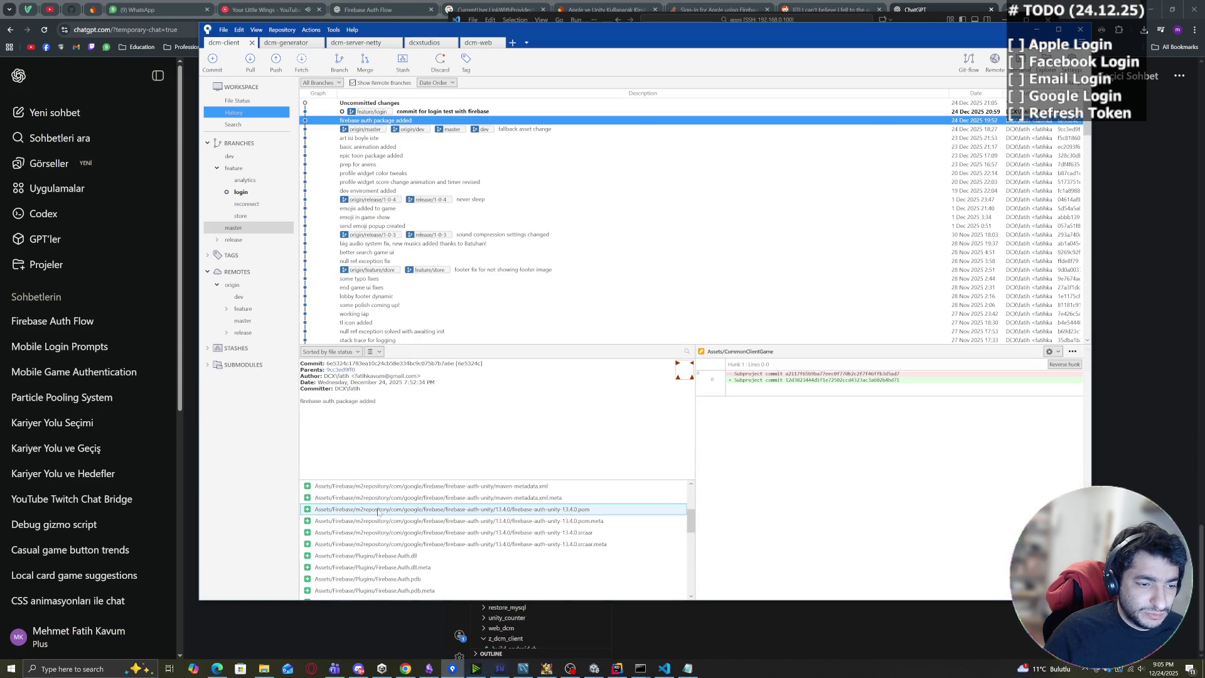
pyautogui.click(565, 496)
pyautogui.click(562, 510)
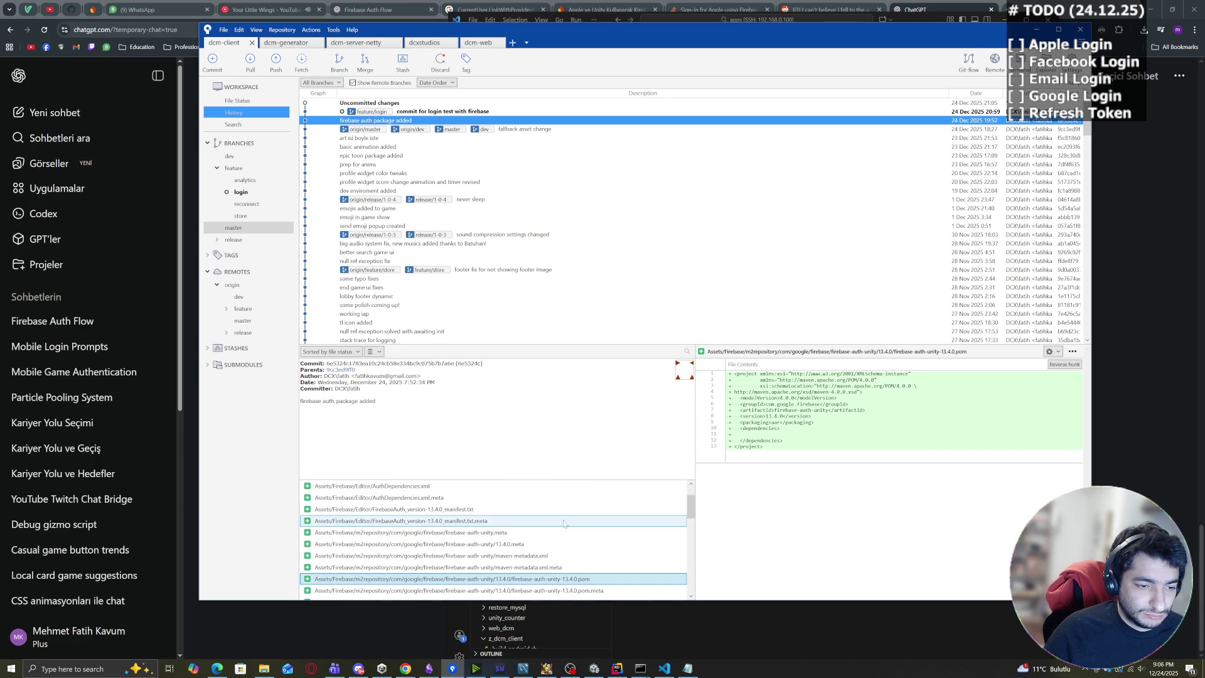
pyautogui.scroll(-2, 522, 537)
pyautogui.scroll(-2, 523, 537)
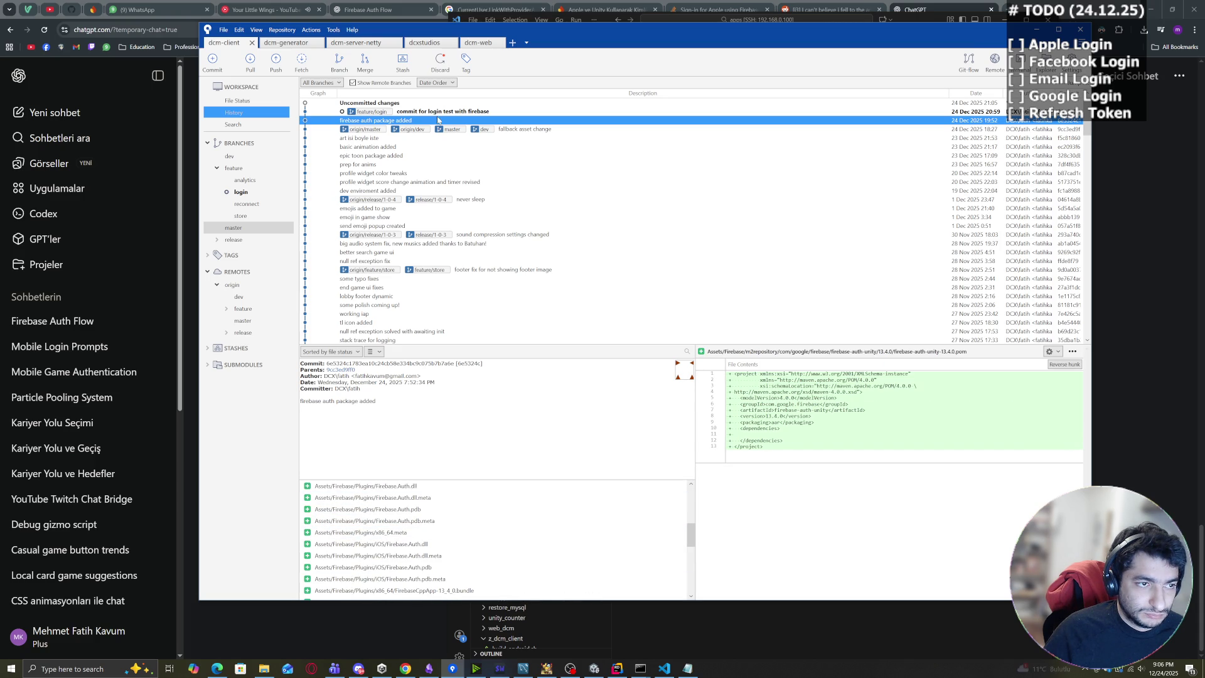
pyautogui.scroll(-2, 446, 543)
pyautogui.scroll(-2, 477, 546)
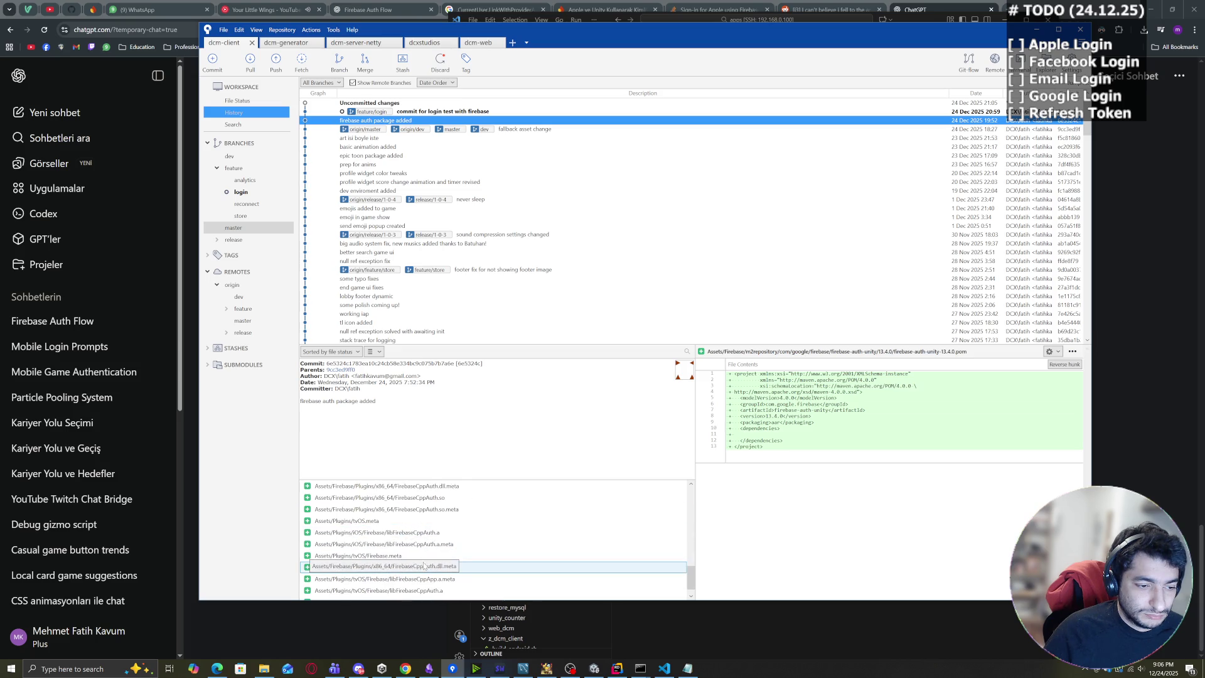
pyautogui.scroll(5, 514, 551)
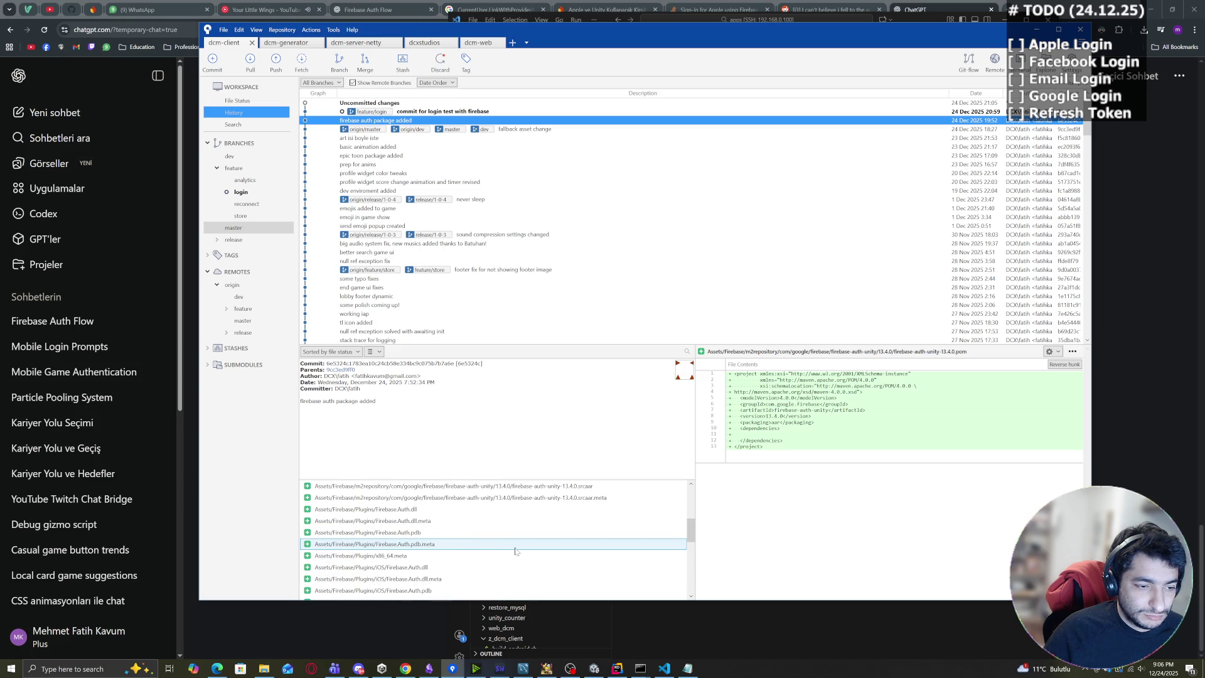
pyautogui.scroll(-3, 514, 551)
pyautogui.scroll(-3, 515, 551)
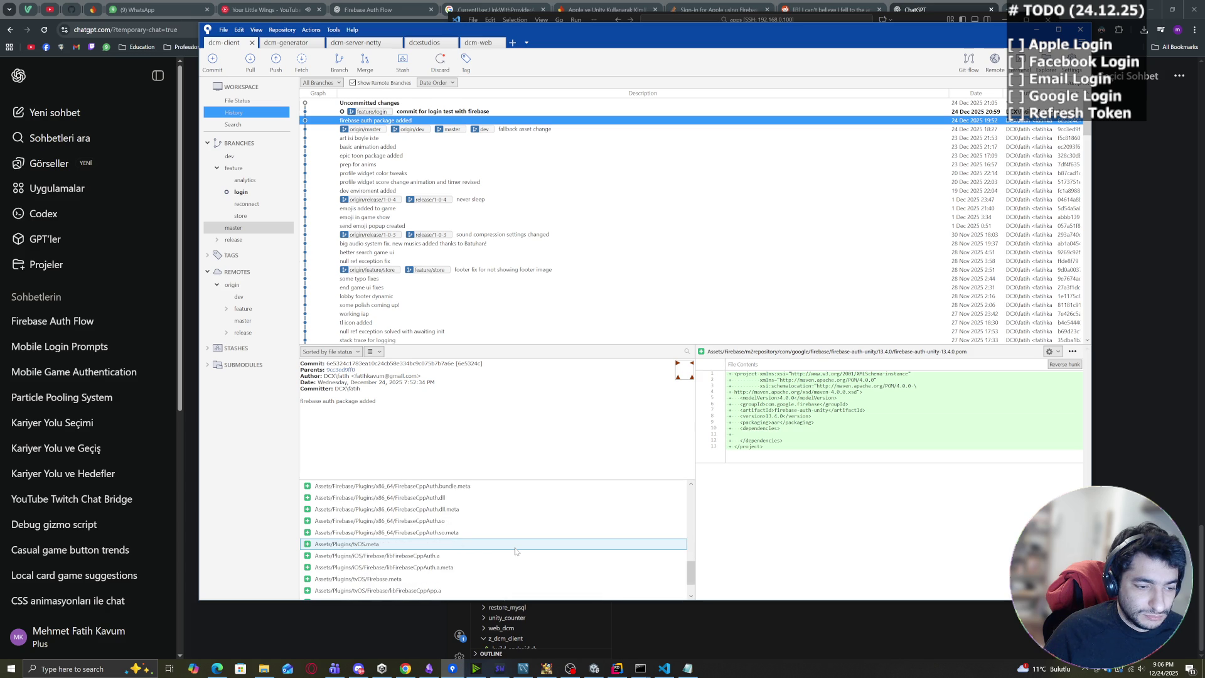
pyautogui.scroll(-1, 514, 551)
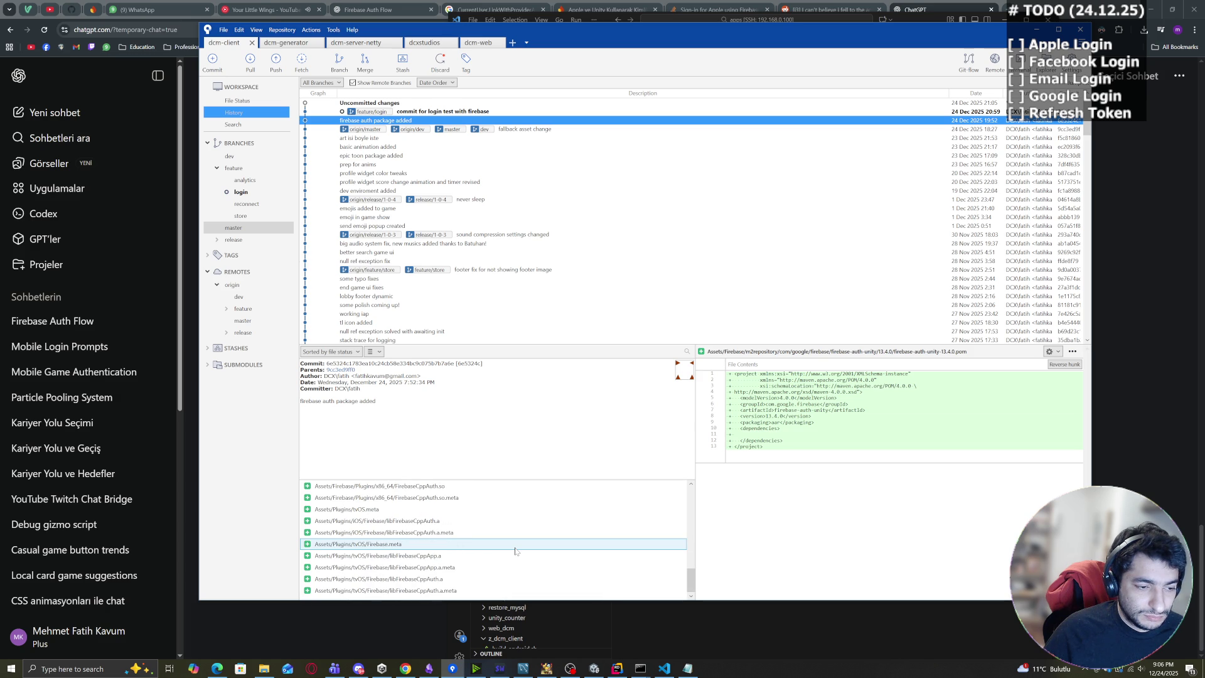
pyautogui.hotkey('alt', 'Tab')
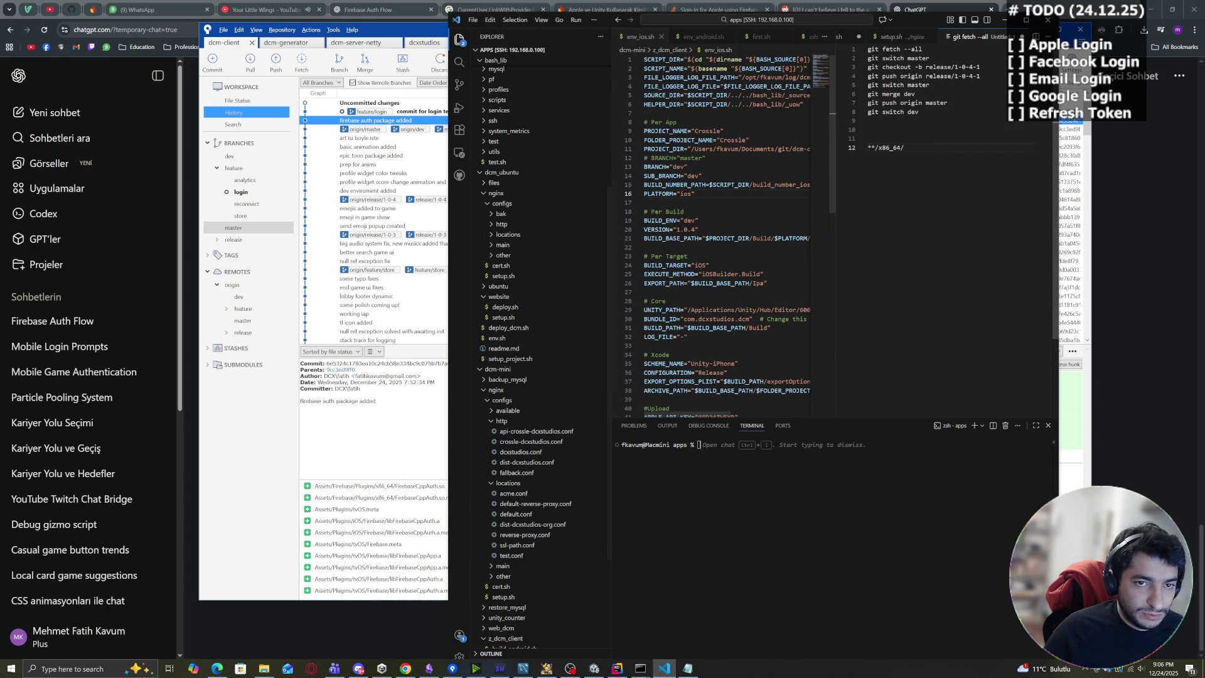
# Step: Duplicate the line 12 pattern as **/tvOS/ on line 13, leaving the note unsaved
pyautogui.hotkey('shift', 'Up')
pyautogui.hotkey('shift', 'Down')
pyautogui.hotkey('ctrl', 'shift', 'Left')
pyautogui.hotkey('ctrl', 'shift', 'Left')
pyautogui.hotkey('ctrl', 'shift', 'Left')
pyautogui.press('Right')
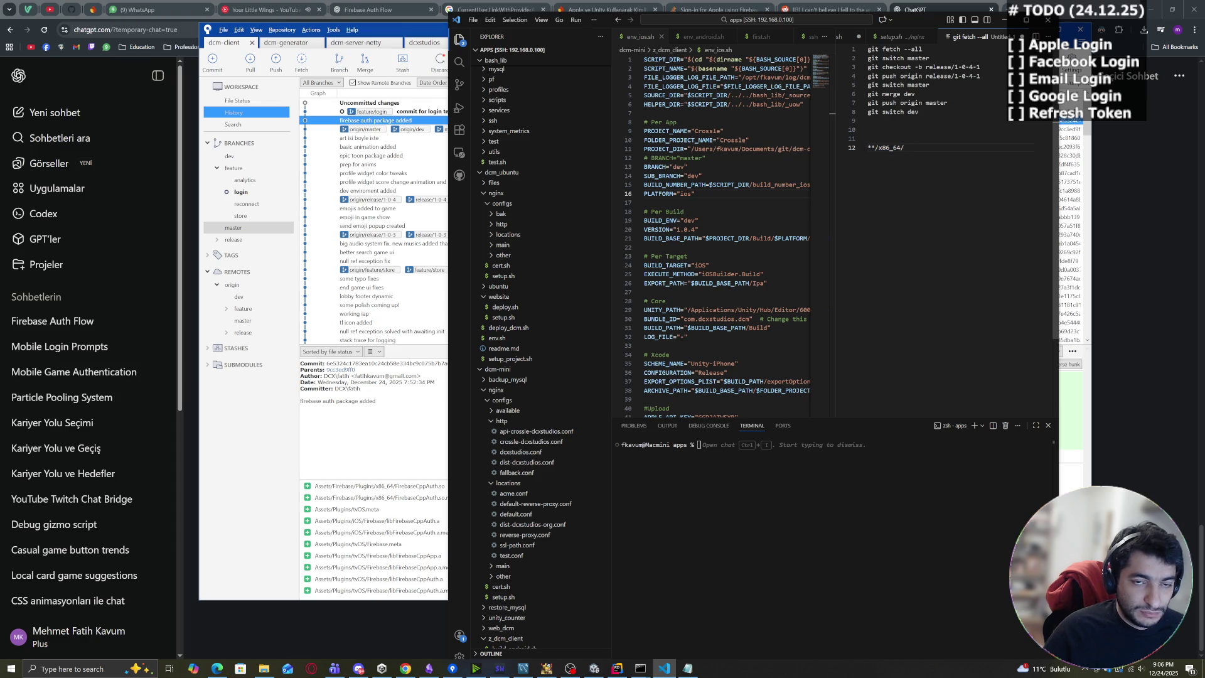
pyautogui.press('Return')
pyautogui.write('**/x86_64/')
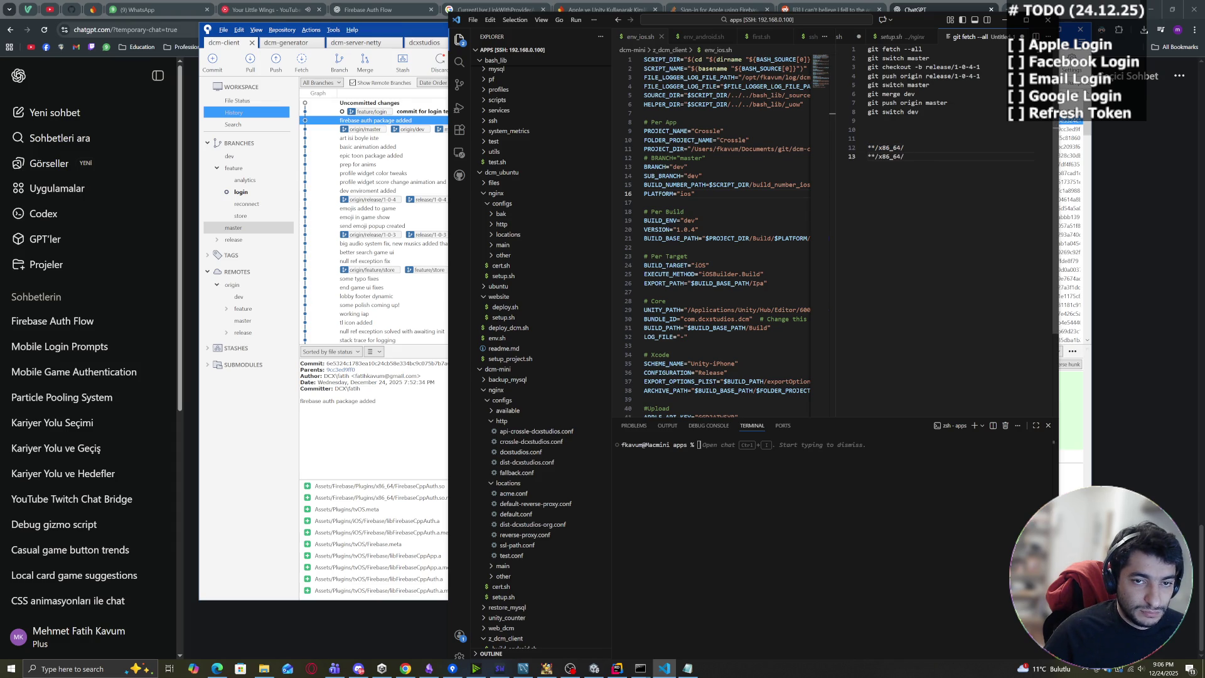
pyautogui.hotkey('ctrl', 'shift', 'Left')
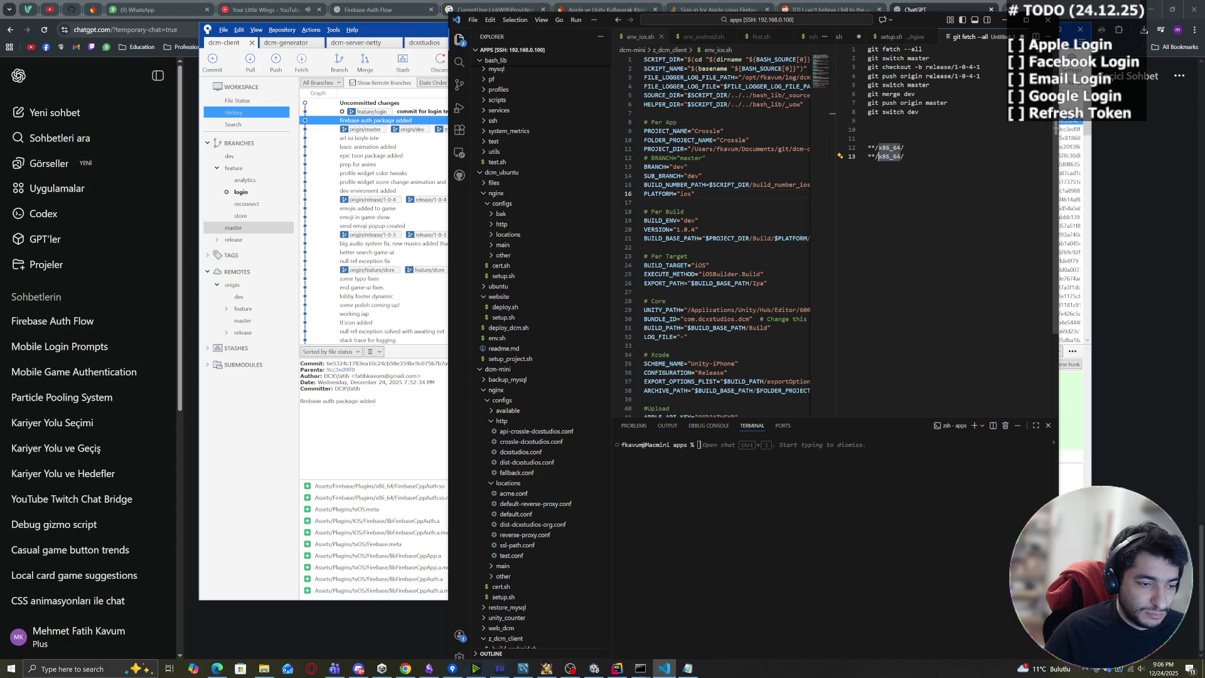
pyautogui.write('tvO/')
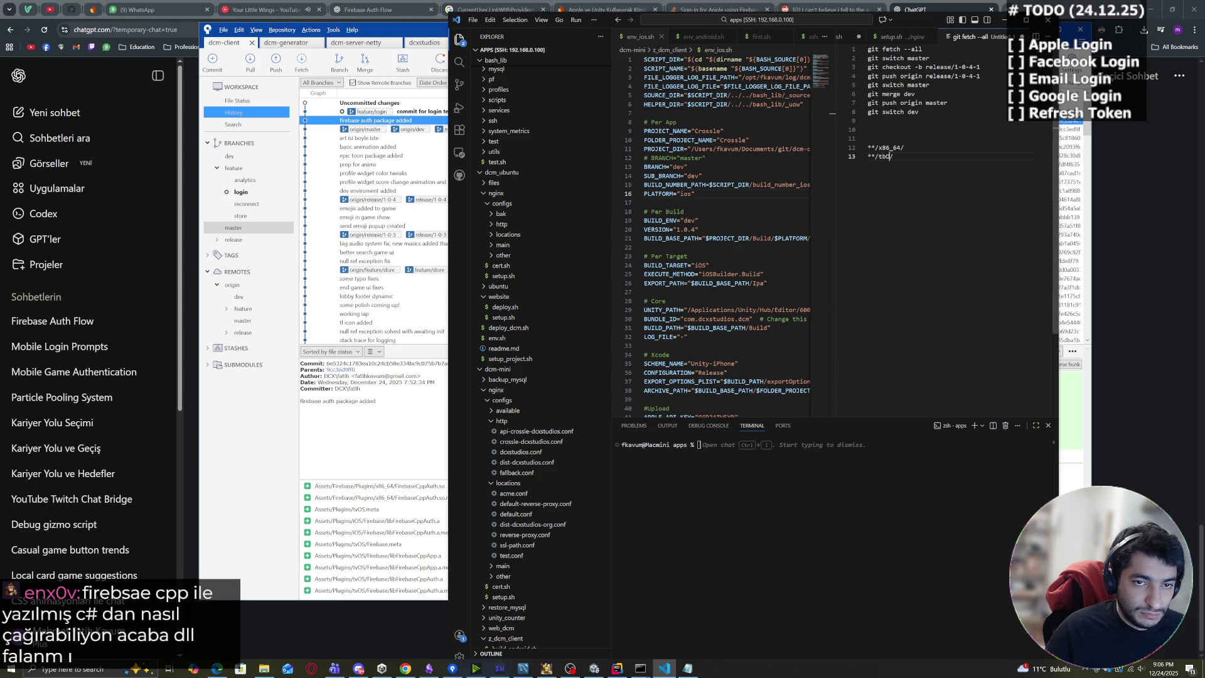
pyautogui.write('OS')
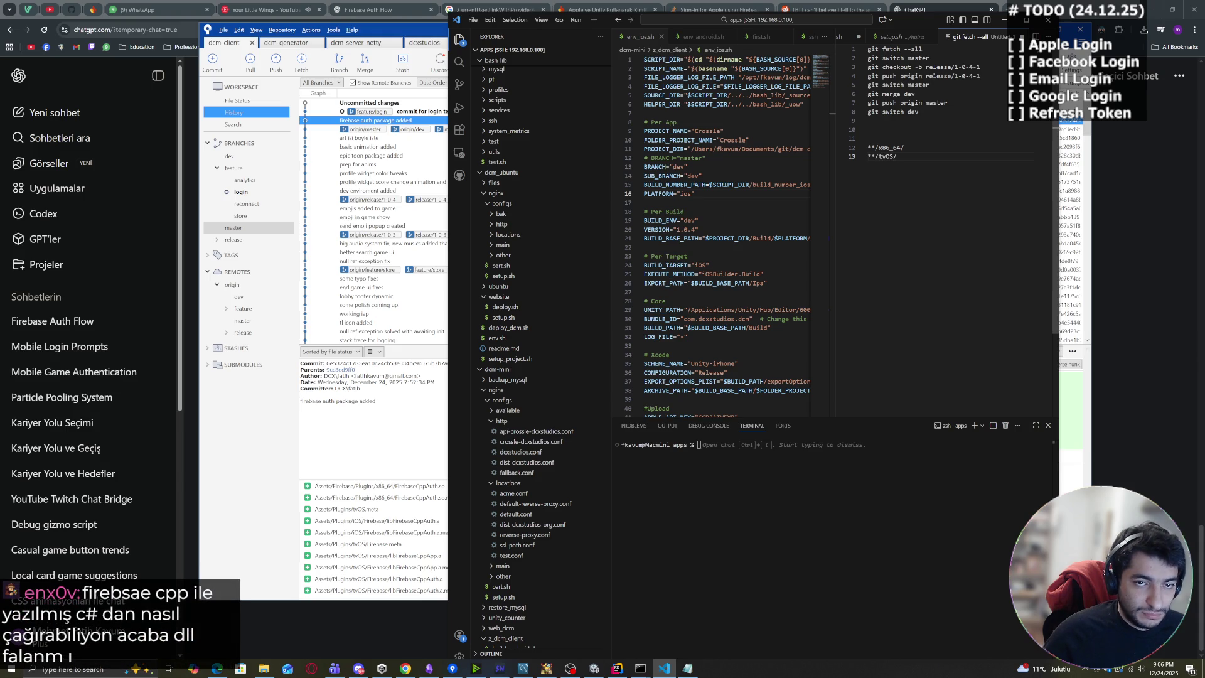
pyautogui.hotkey('ctrl', 's')
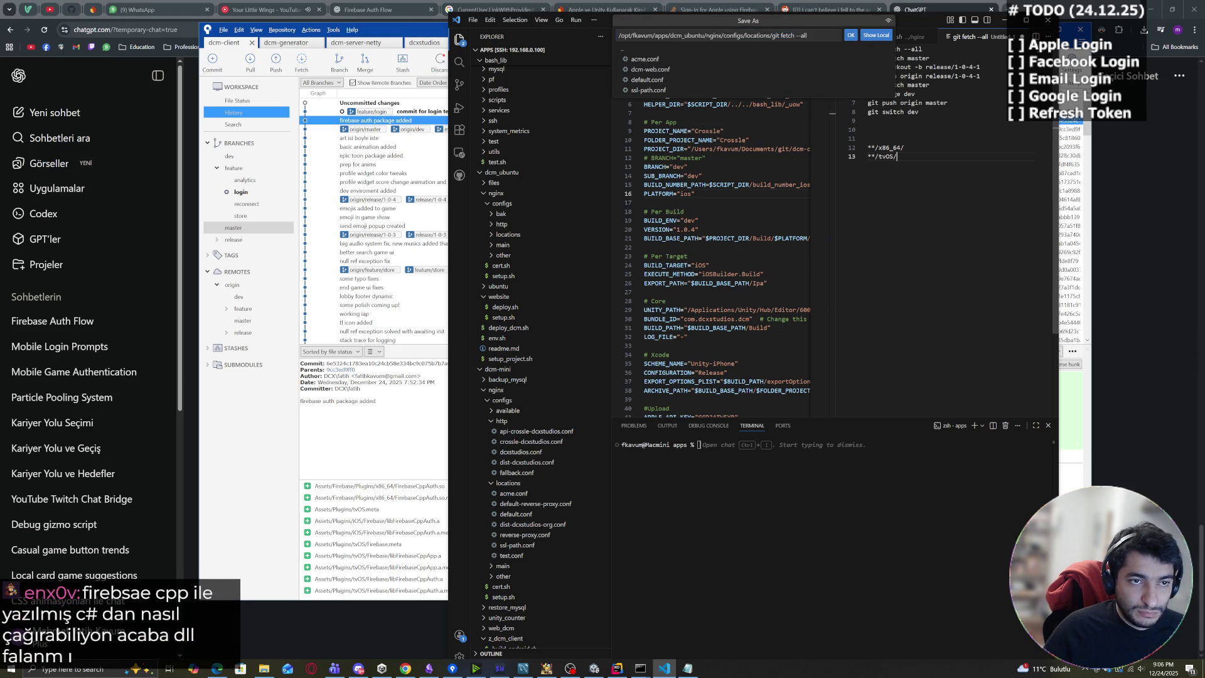
pyautogui.press('Escape')
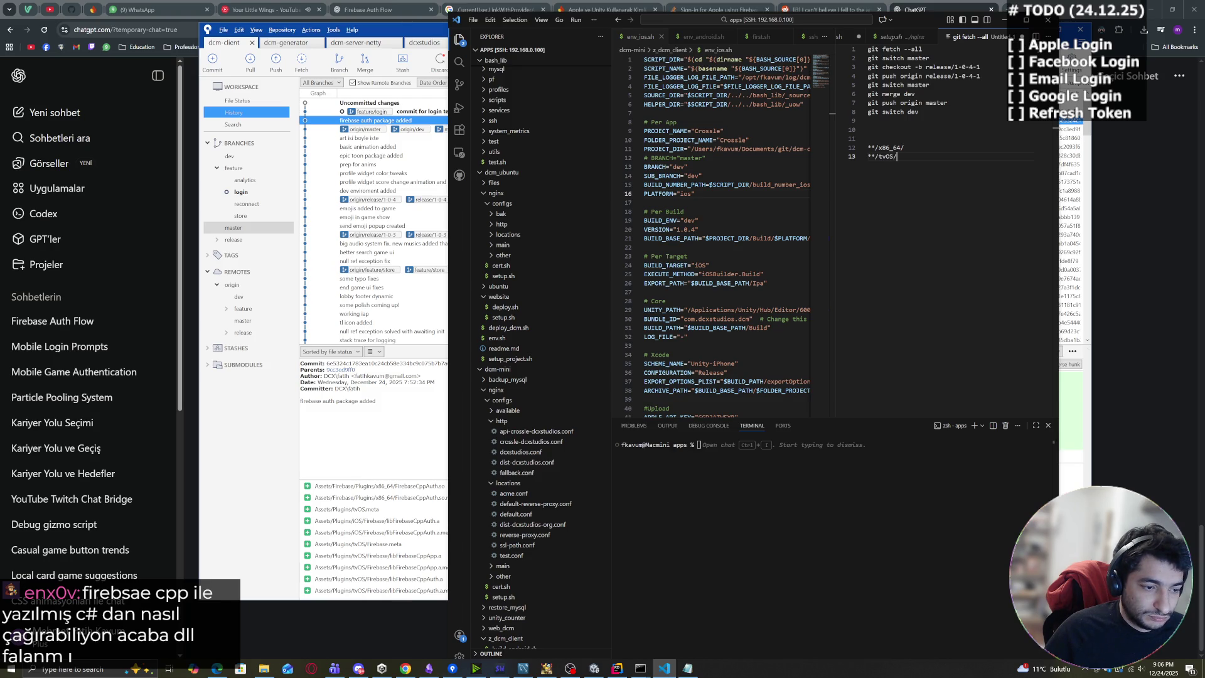
pyautogui.hotkey('alt', 'Tab')
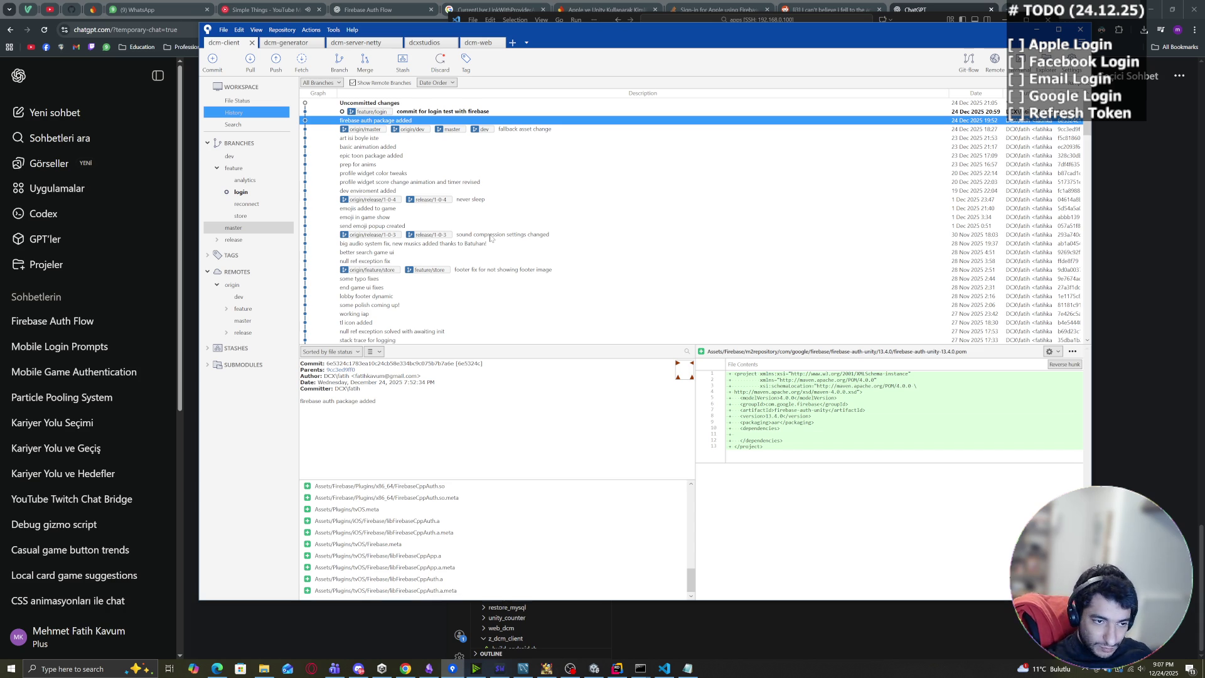
# Step: Inspect the 'commit for login test with firebase' files, then move Sourcetree aside to reveal ChatGPT
pyautogui.click(481, 112)
pyautogui.scroll(-5, 420, 551)
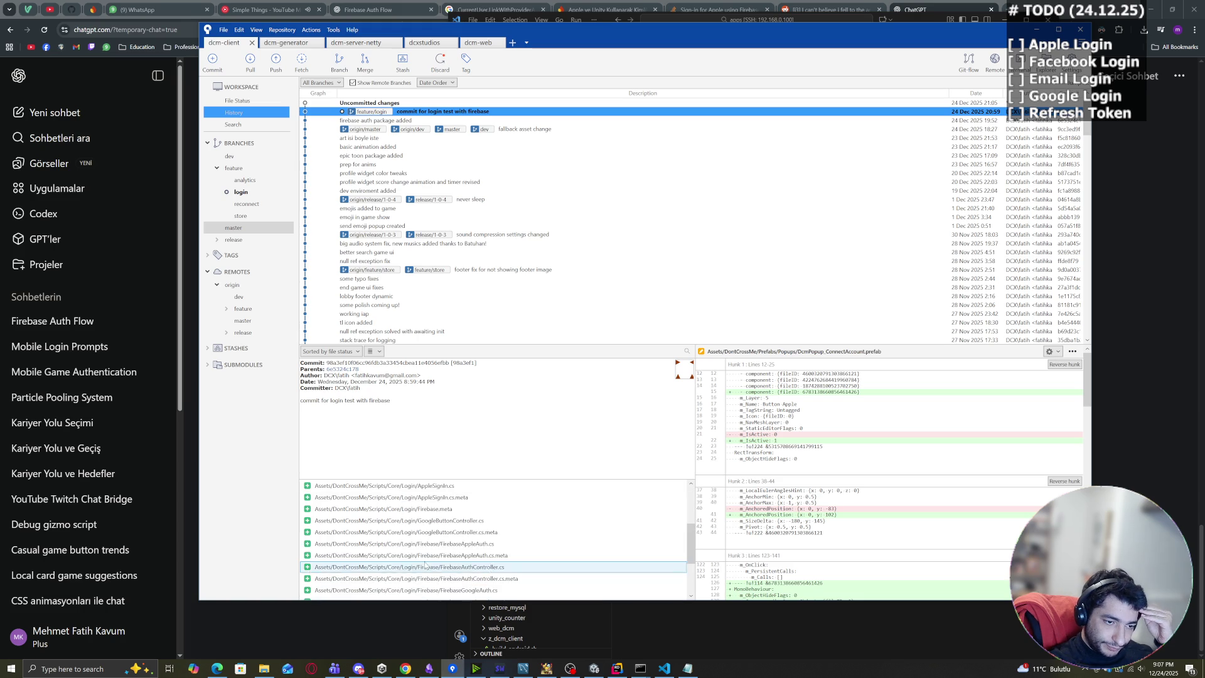
pyautogui.scroll(-3, 421, 551)
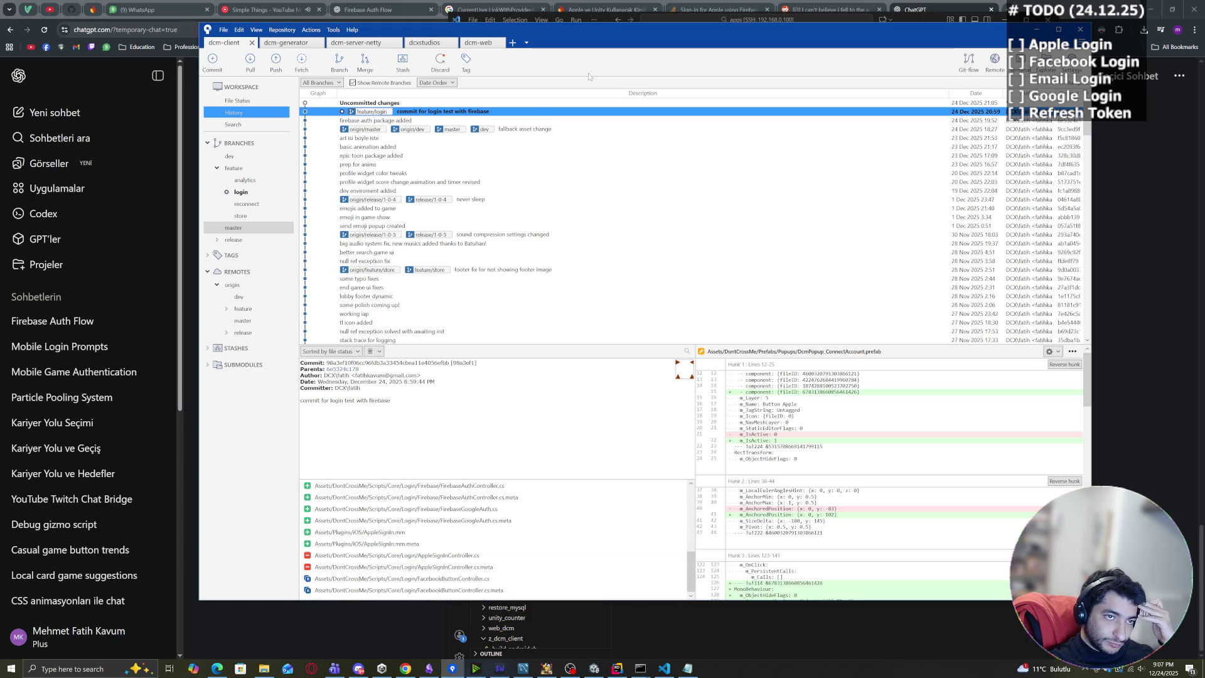
pyautogui.moveTo(632, 28)
pyautogui.mouseDown()
pyautogui.moveTo(465, 386)
pyautogui.moveTo(465, 675)
pyautogui.mouseUp()
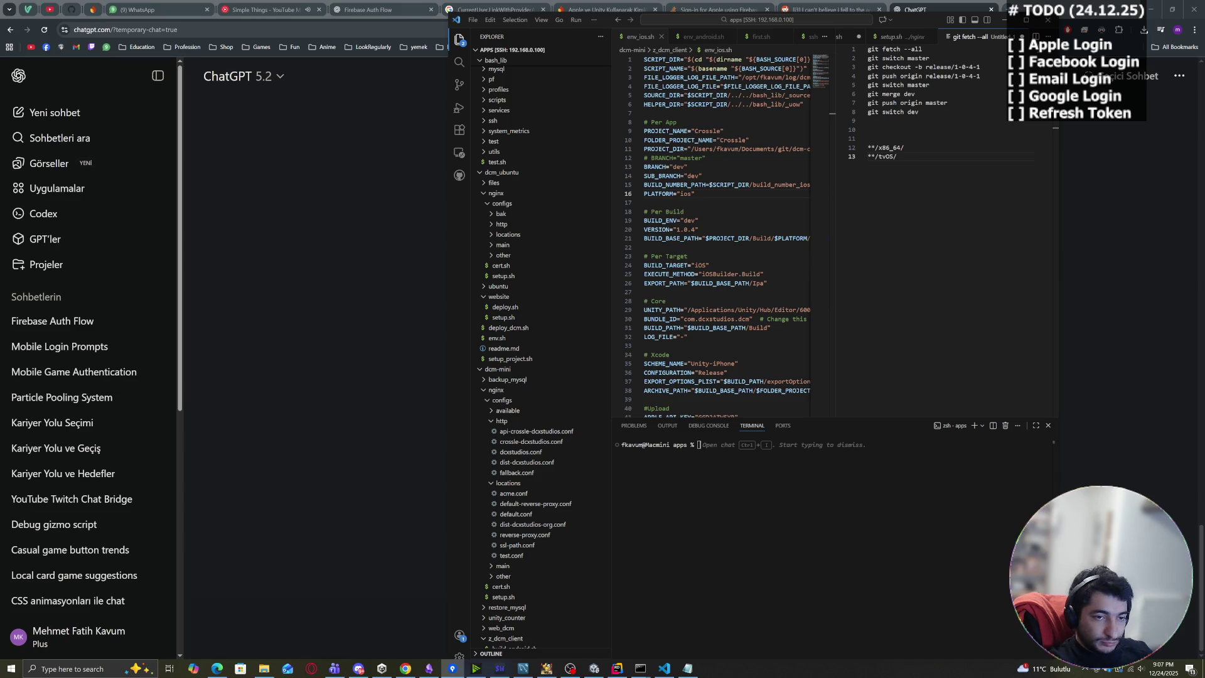
pyautogui.click(359, 316)
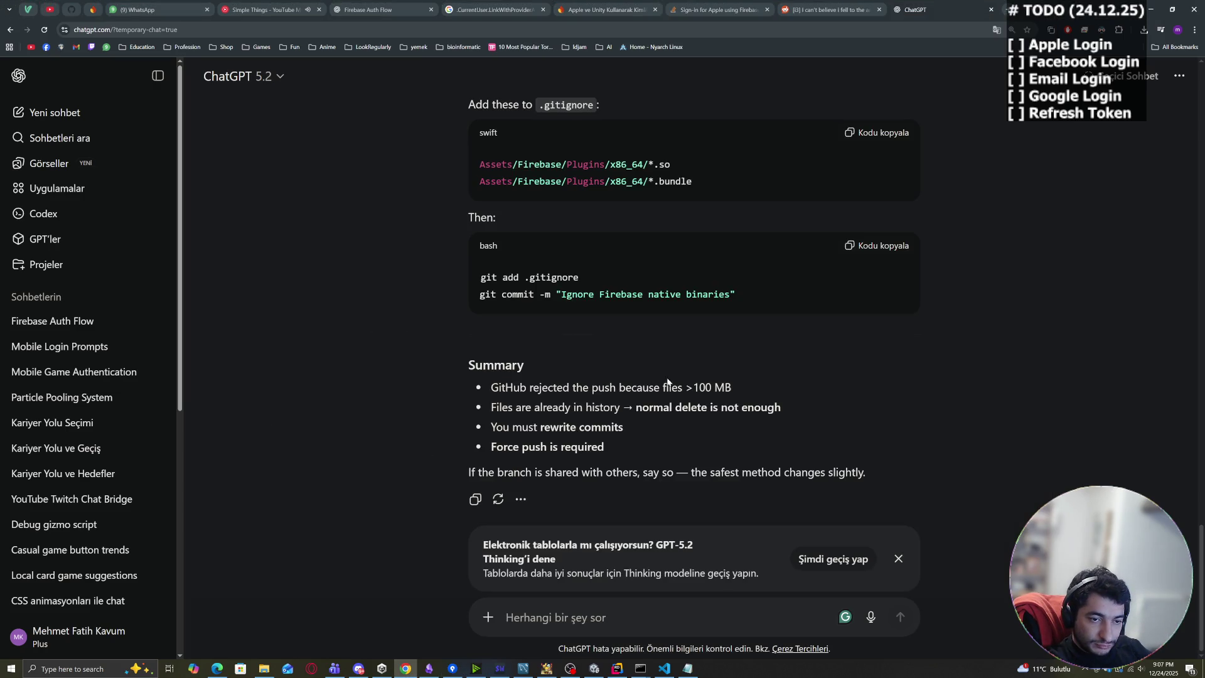
# Step: Reread ChatGPT's advice, then show Sourcetree's uncommitted, unstaged login scripts and Firebase plugin files
pyautogui.scroll(4, 717, 391)
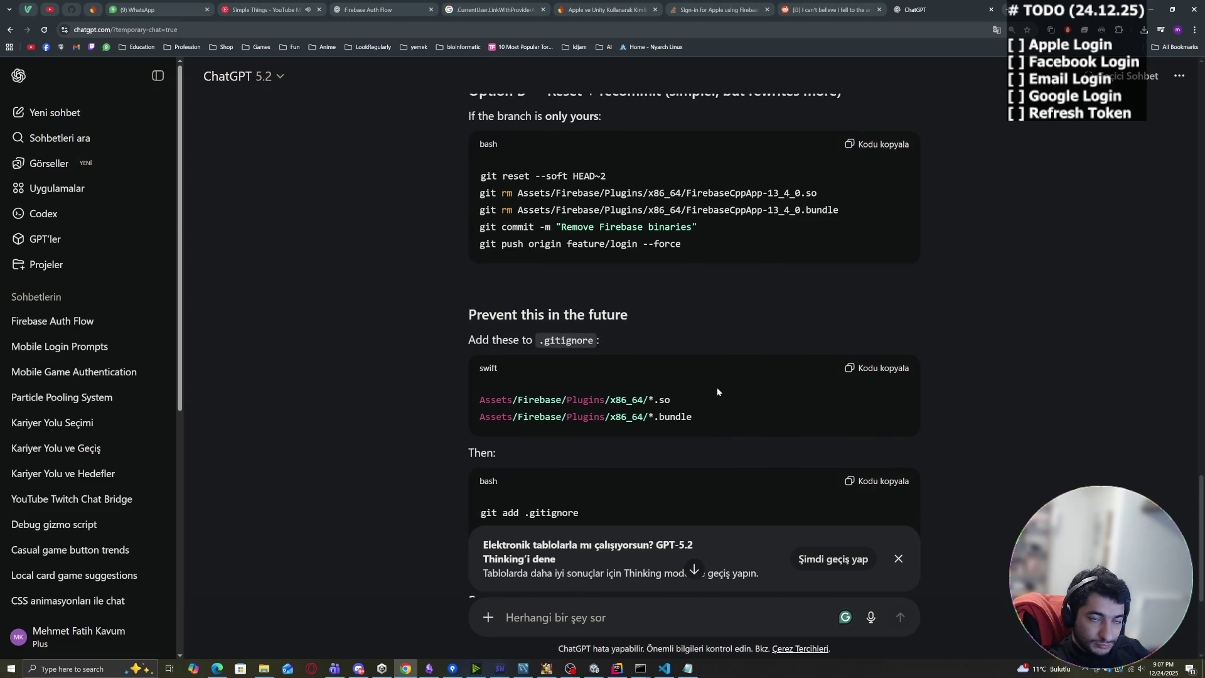
pyautogui.scroll(-4, 717, 392)
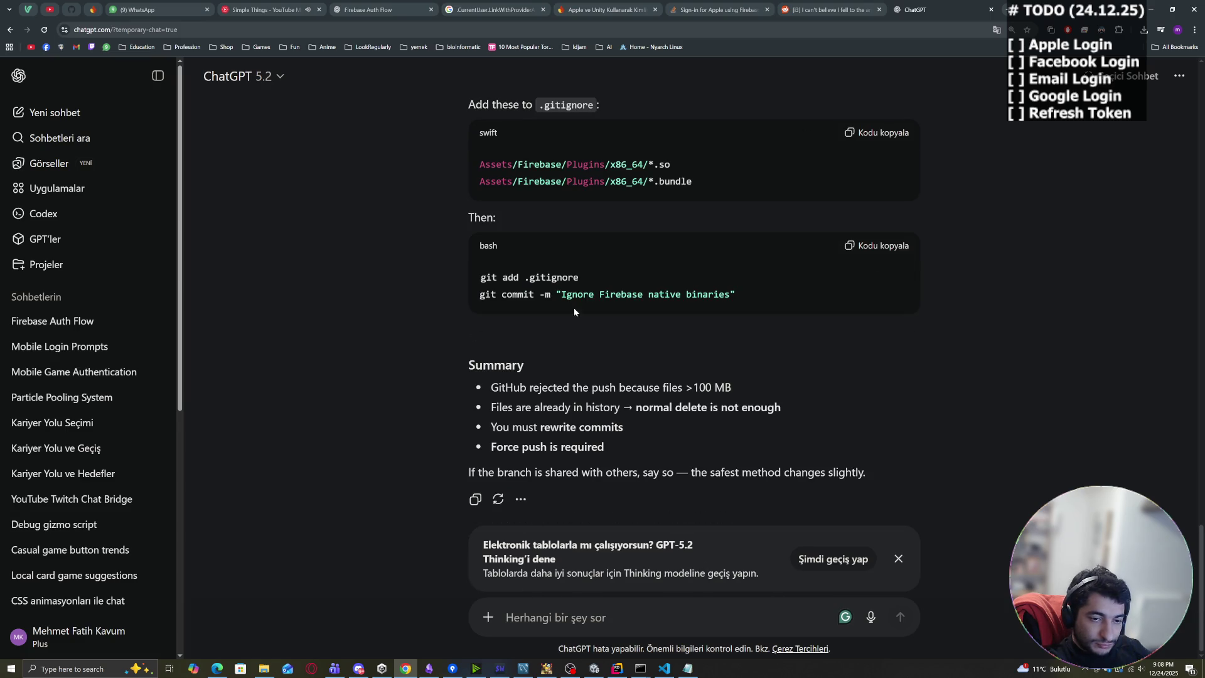
pyautogui.hotkey('alt', 'Tab')
pyautogui.moveTo(903, 56); pyautogui.dragTo(901, 56)
pyautogui.click(538, 118)
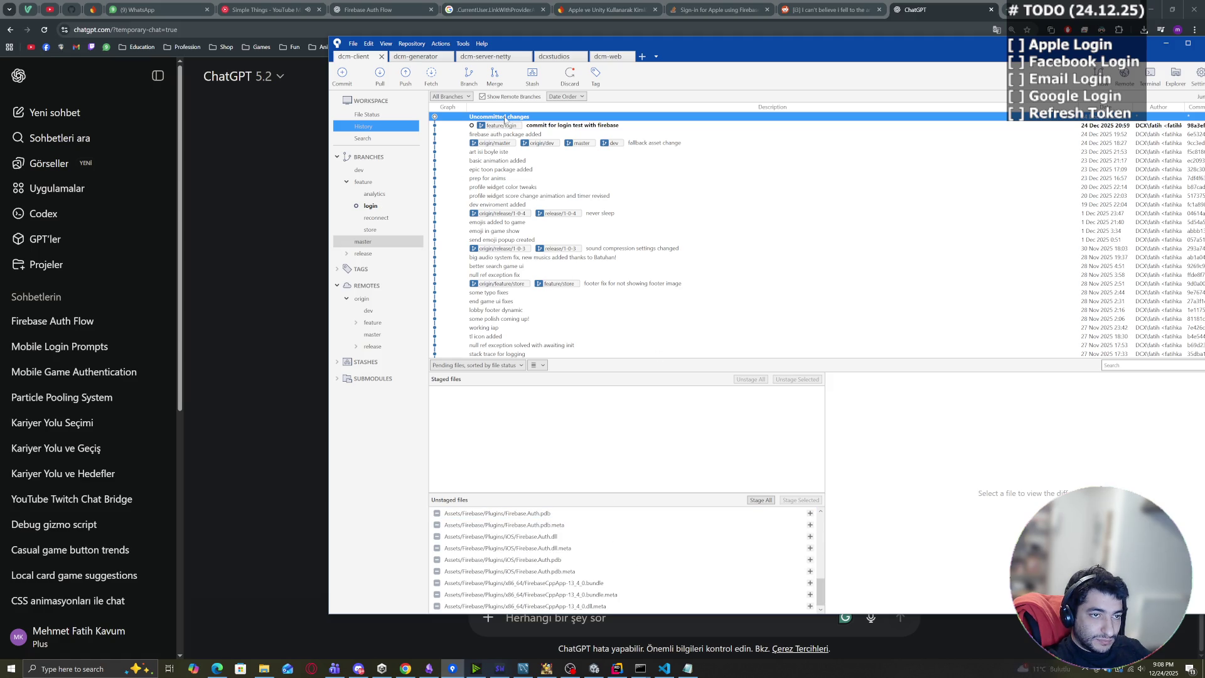
# Step: Run git reset --hard and git switch dev, retrying the locked Firebase file unlink once, then skipping
pyautogui.click(500, 668)
pyautogui.write('git rese')
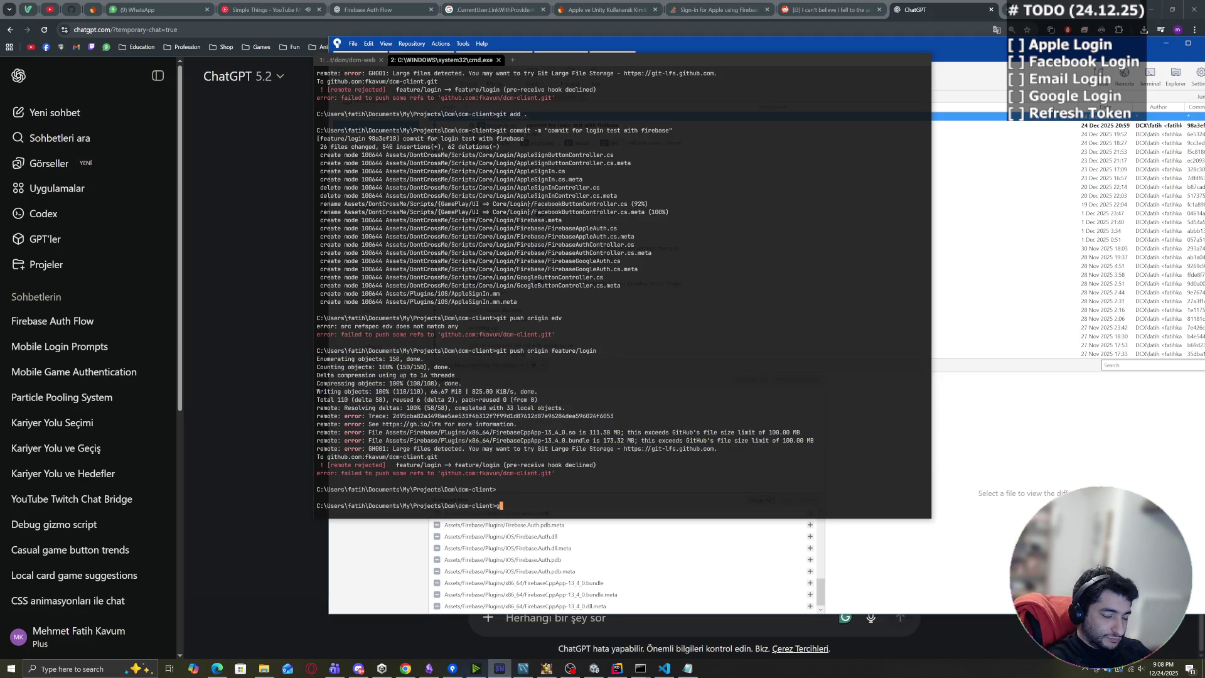
pyautogui.write('t --hard')
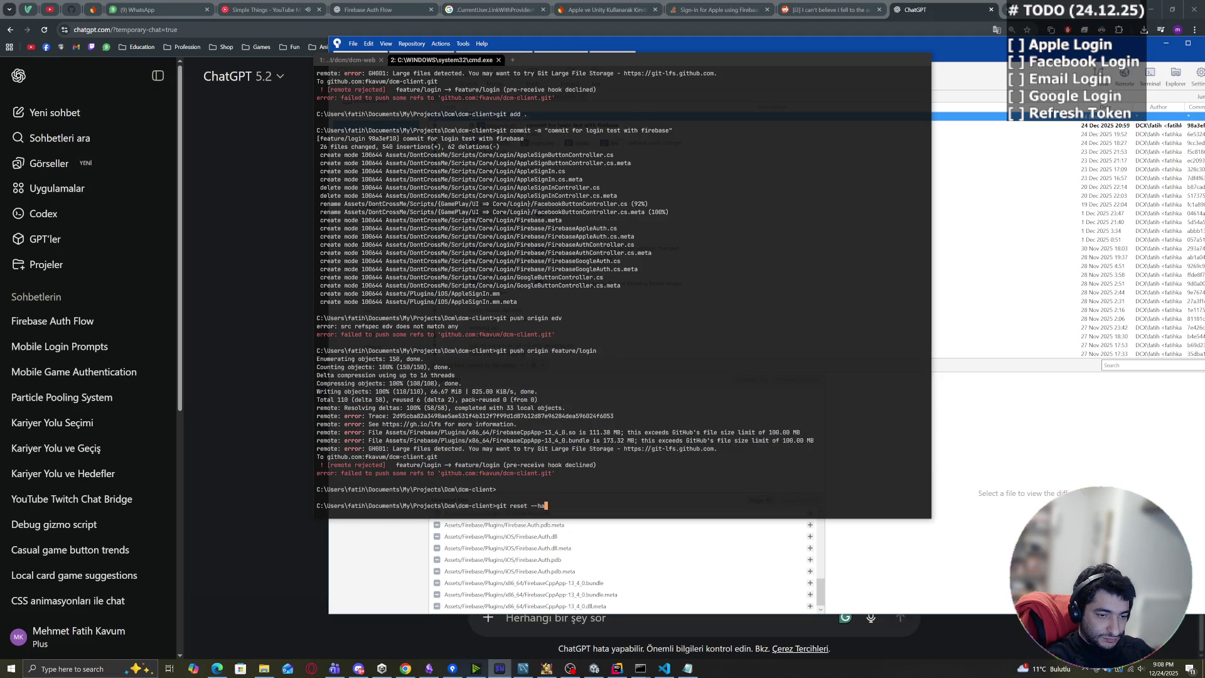
pyautogui.press('Return')
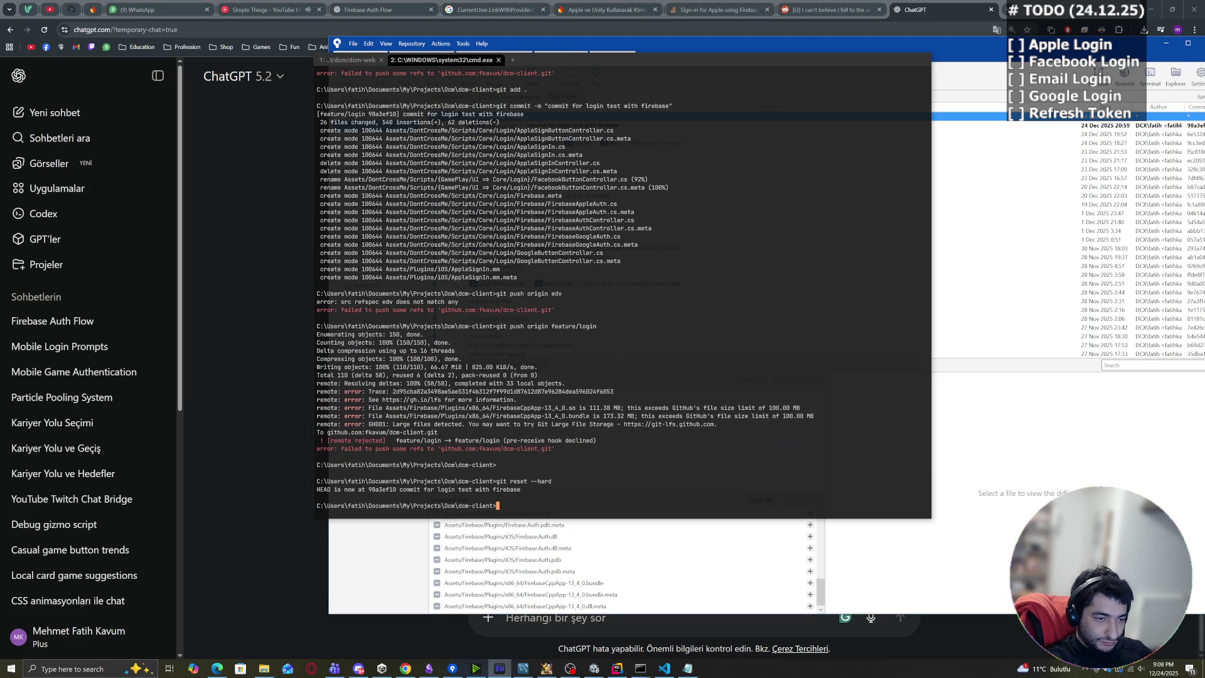
pyautogui.write('git swit')
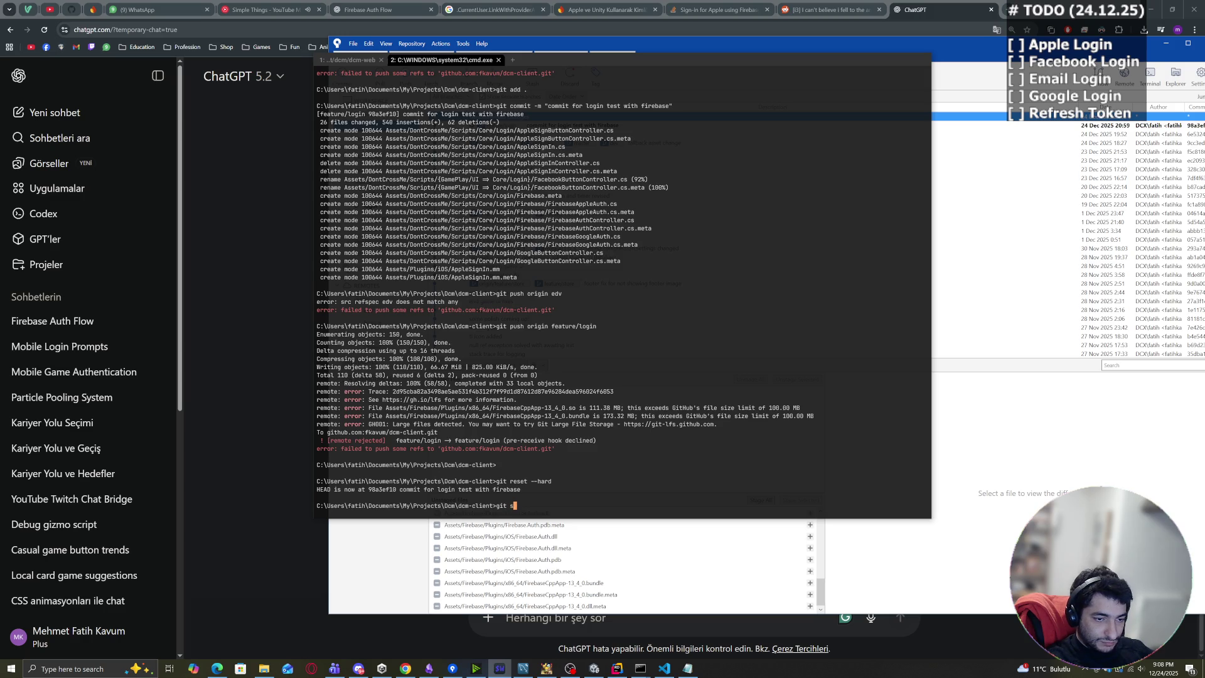
pyautogui.write('ch dev')
pyautogui.press('Return')
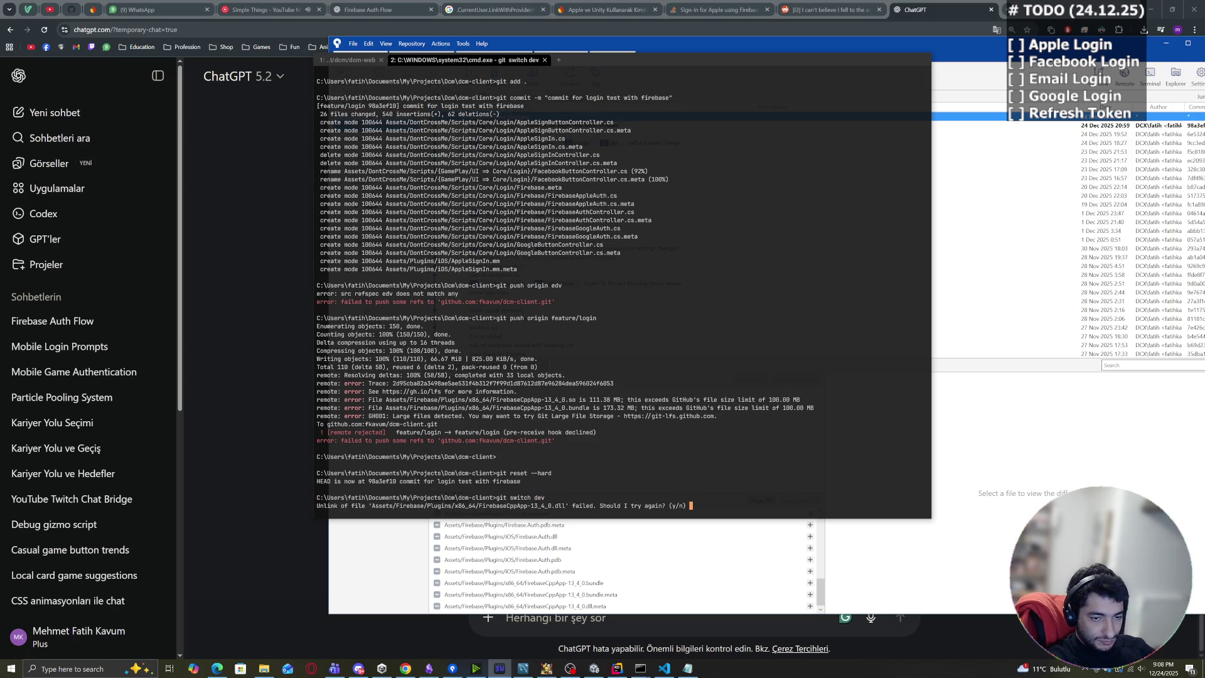
pyautogui.write('y')
pyautogui.press('Return')
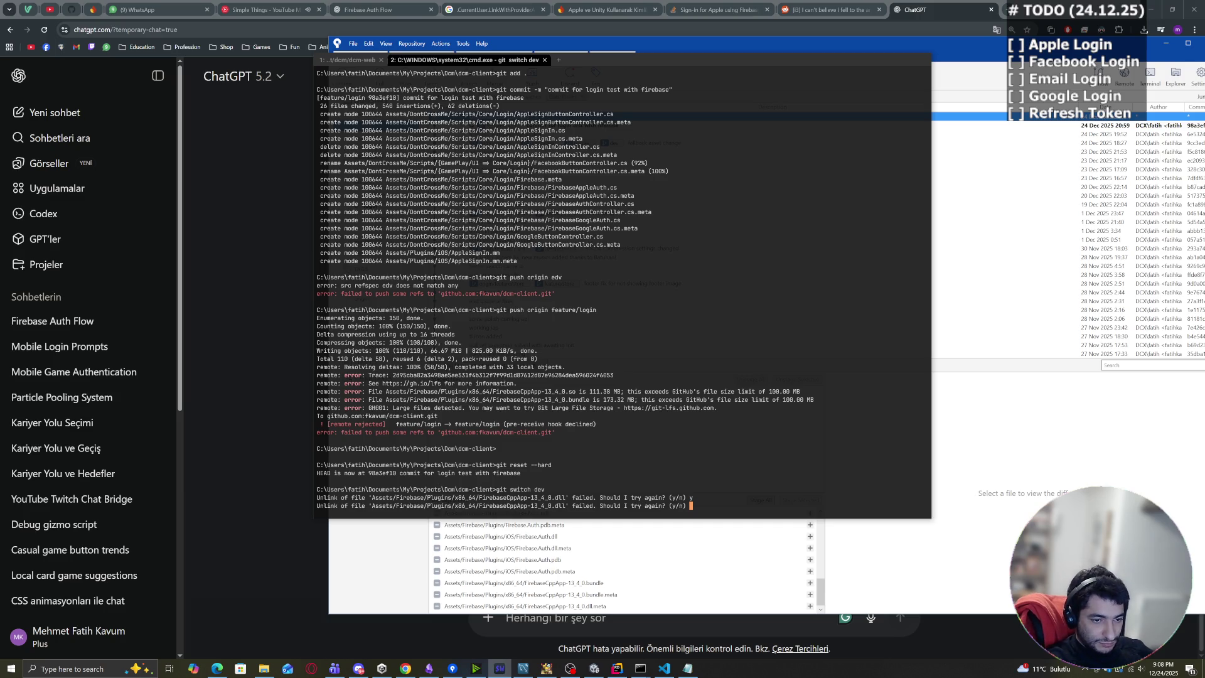
pyautogui.write('n')
pyautogui.press('Return')
# Step: Run git status to confirm dev is up to date with untracked Firebase x86_64 files
pyautogui.write('git status')
pyautogui.press('Return')
pyautogui.press('Return')
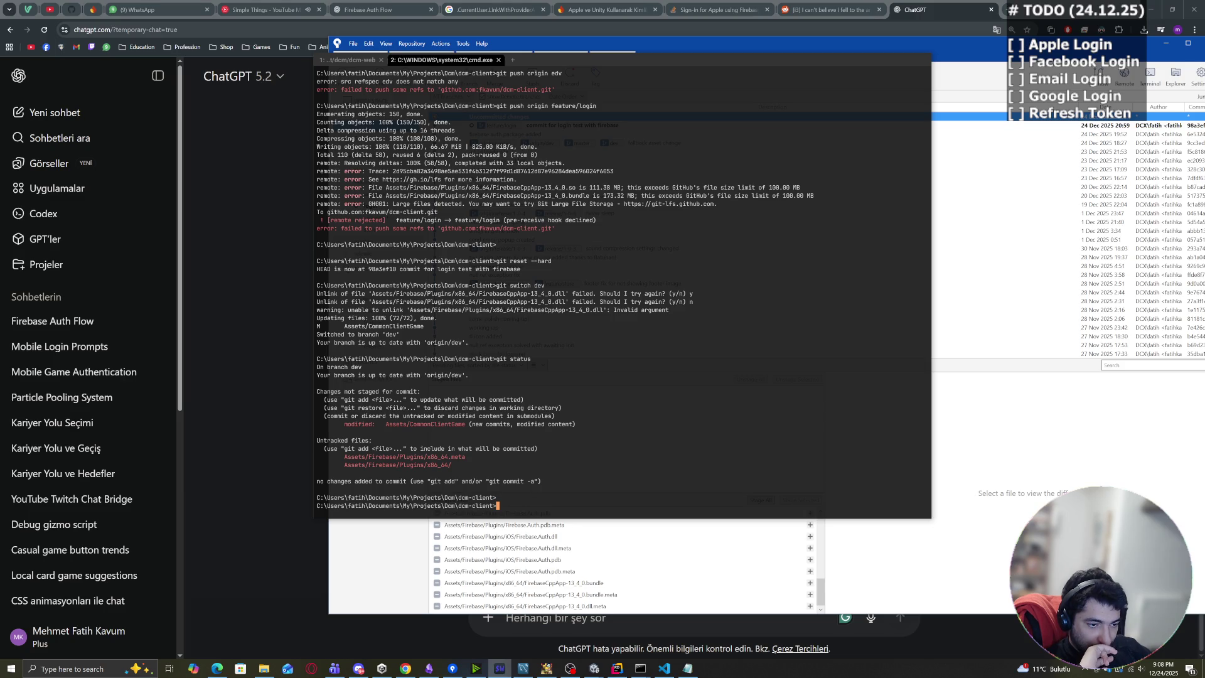
pyautogui.write('git status')
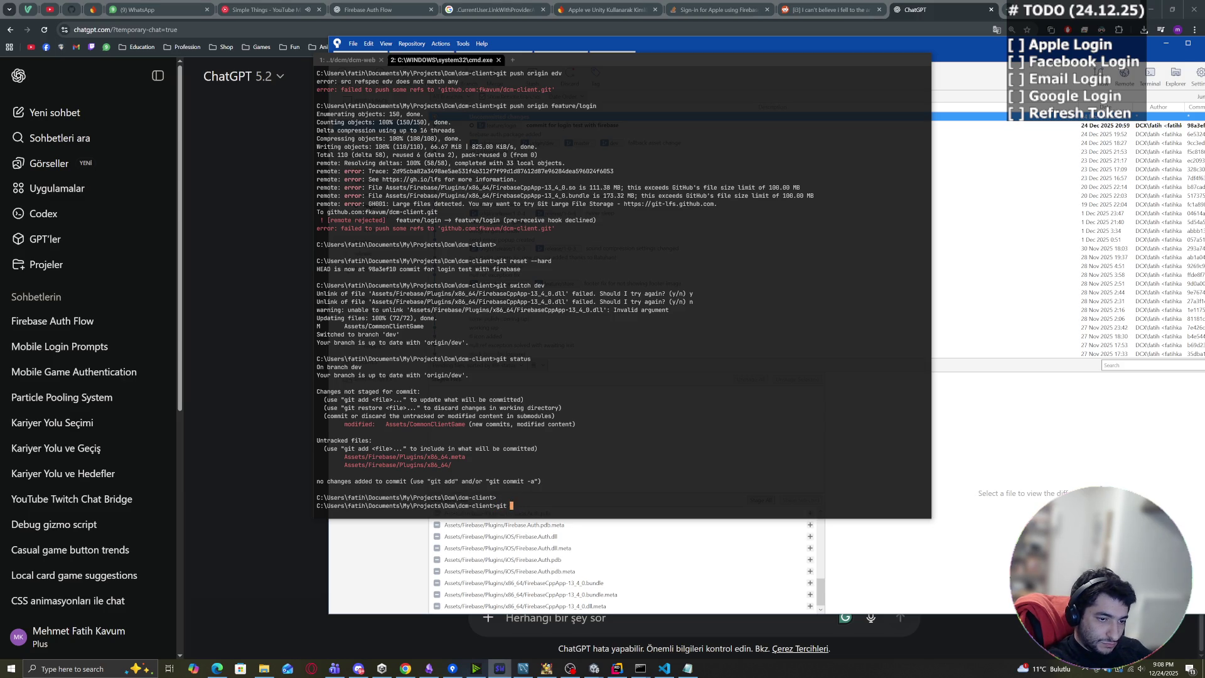
pyautogui.press('Return')
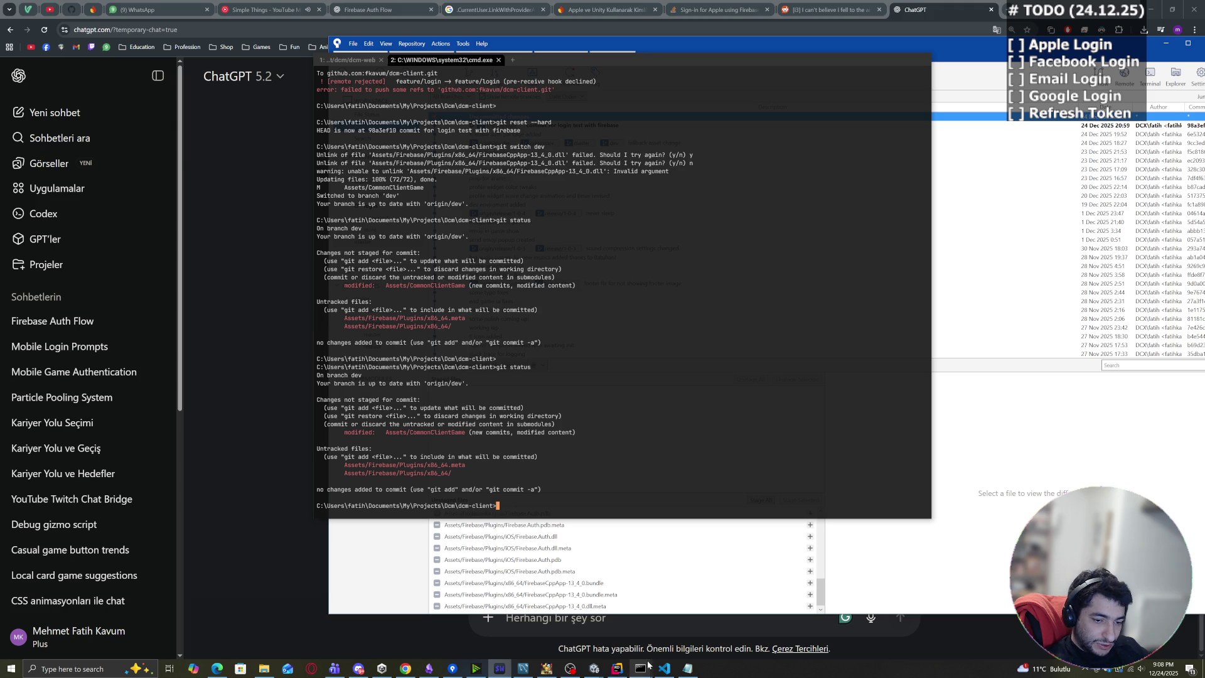
pyautogui.click(588, 672)
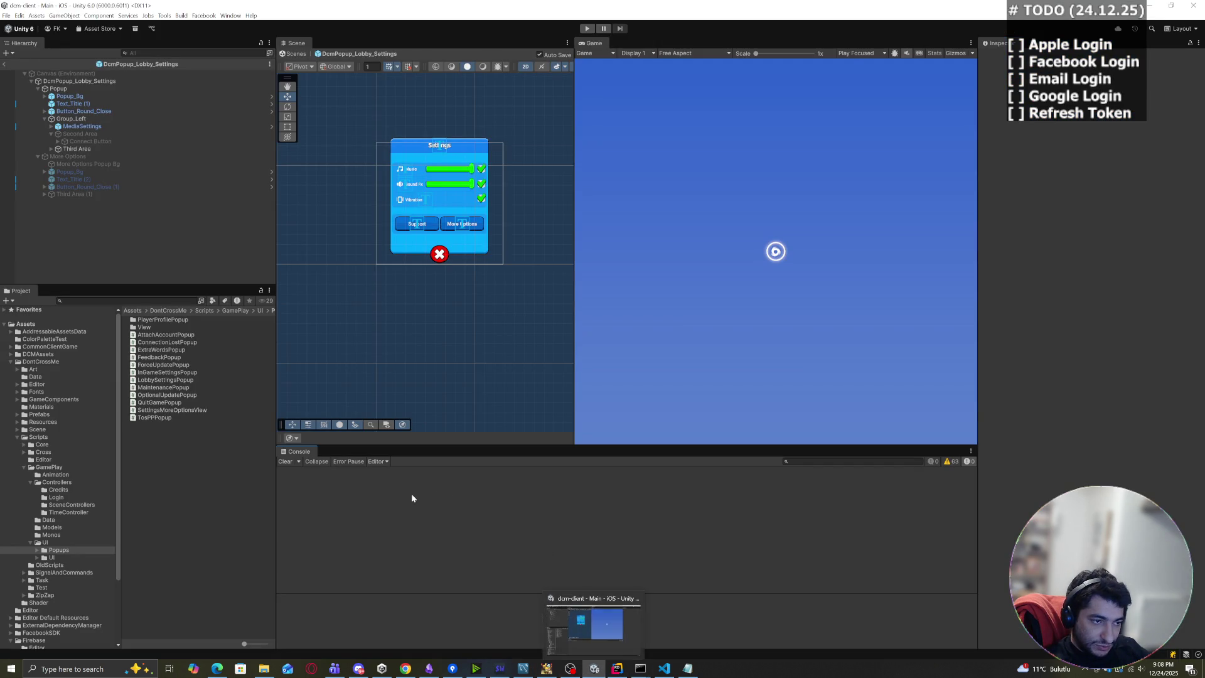
# Step: Browse Unity's Project window to Assets/Firebase/Plugins and look inside the x86_64 folder
pyautogui.click(45, 452)
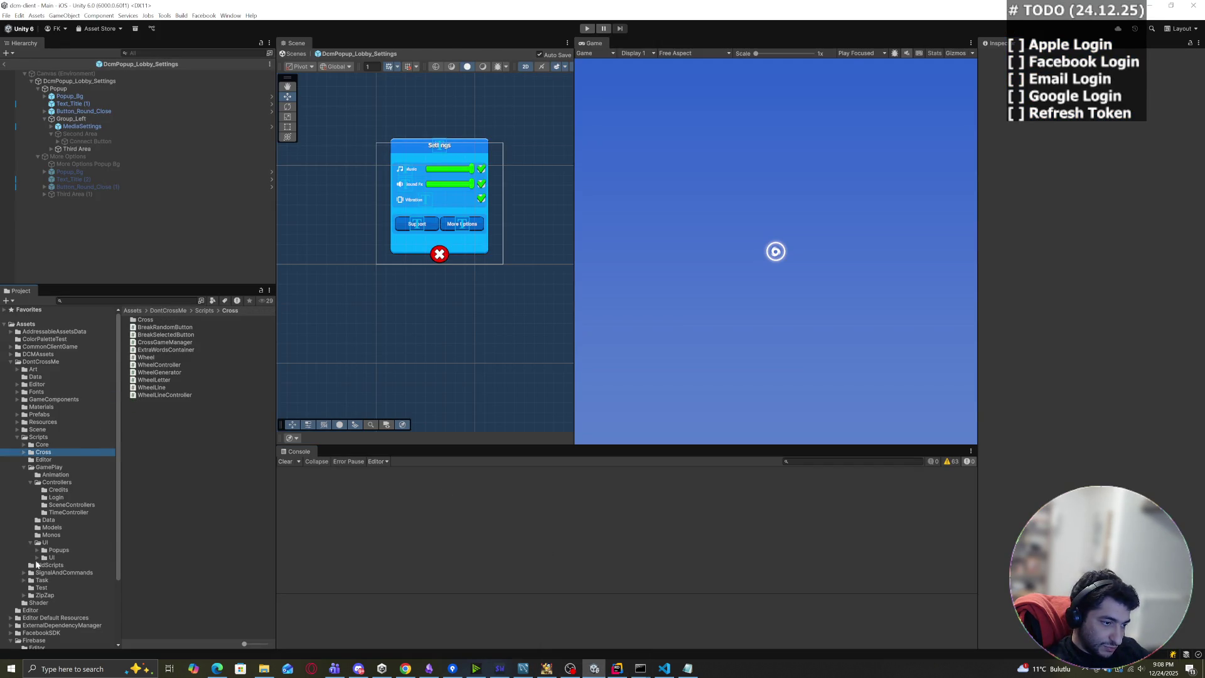
pyautogui.scroll(-3, 31, 568)
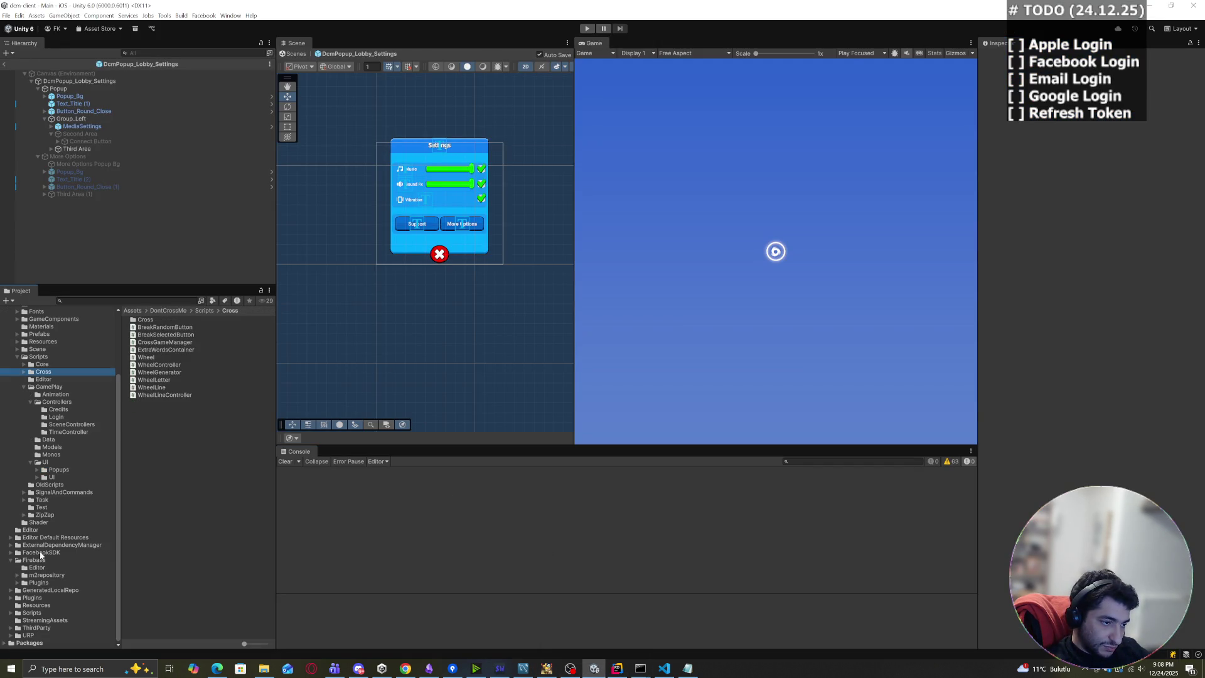
pyautogui.click(32, 589)
pyautogui.click(22, 583)
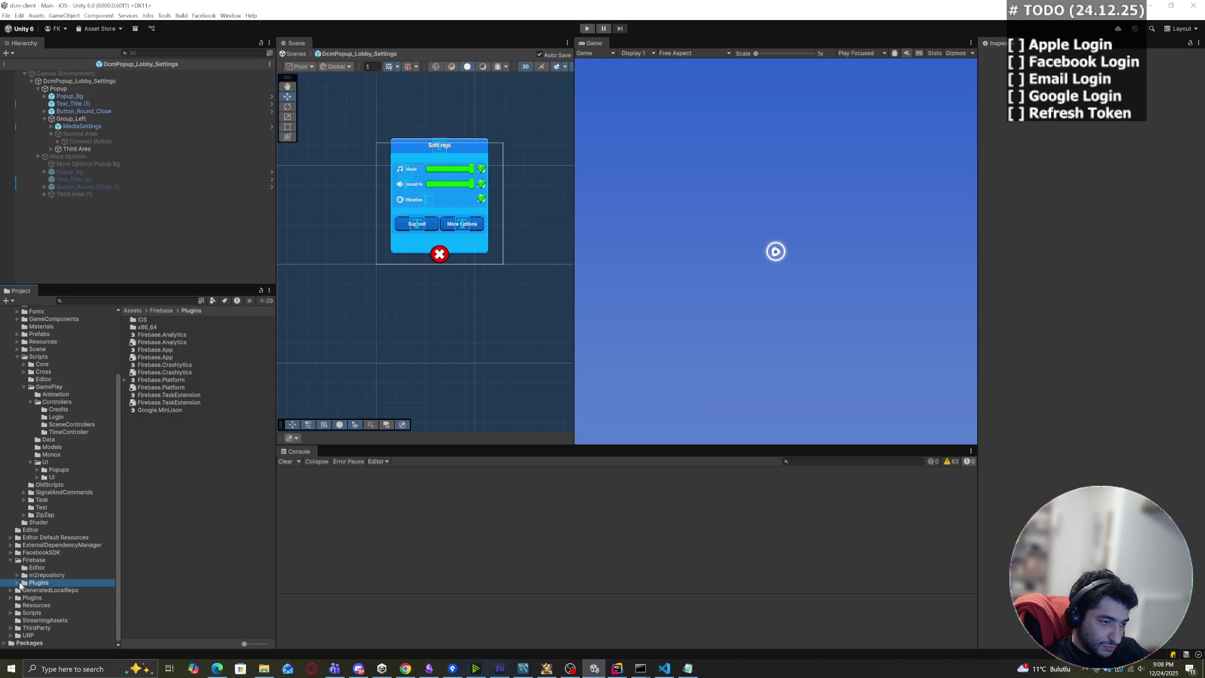
pyautogui.doubleClick(145, 329)
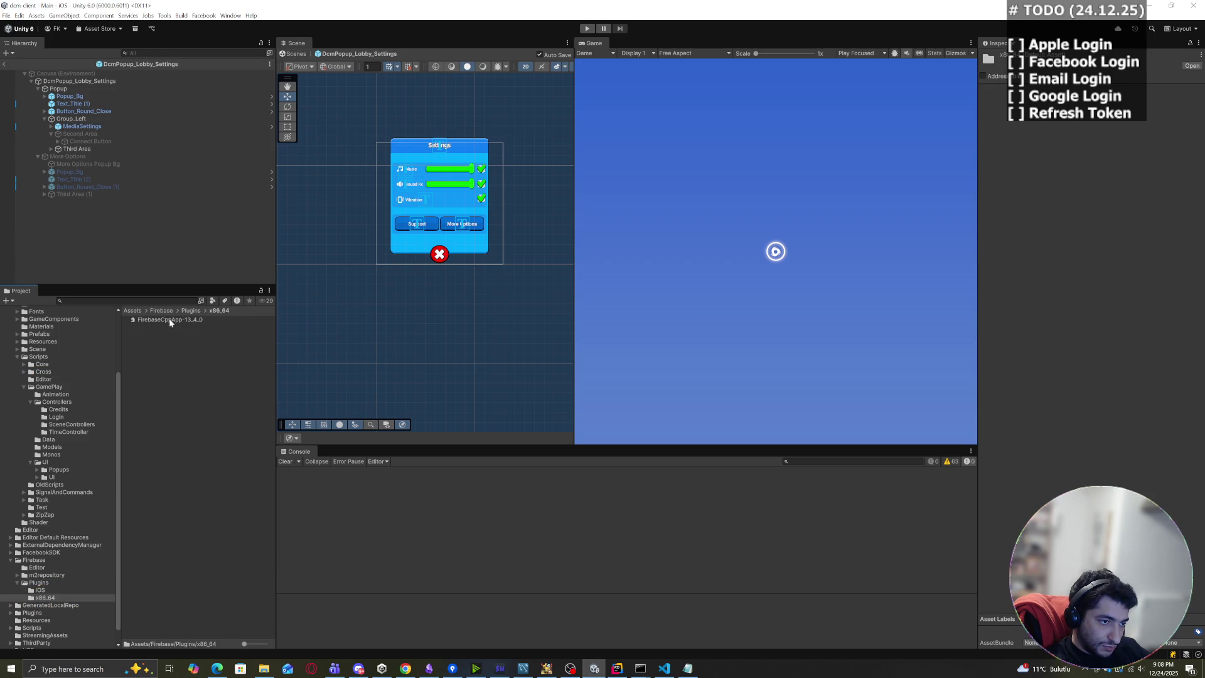
pyautogui.click(190, 311)
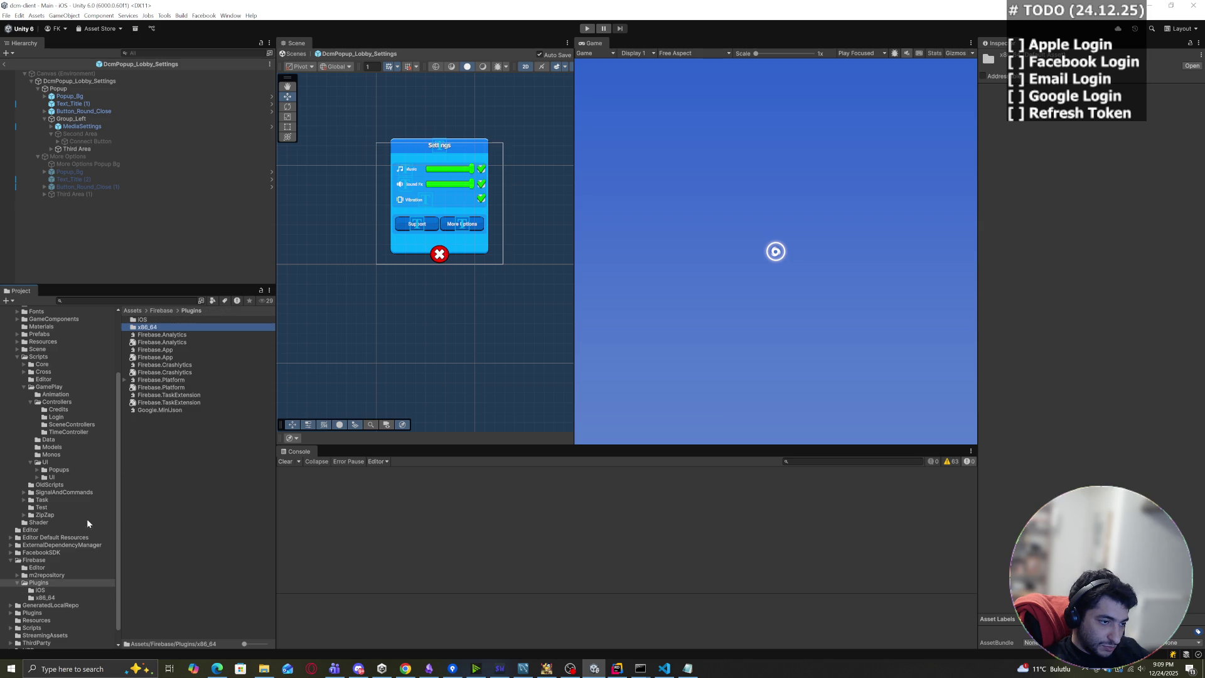
# Step: Try deleting the x86_64 folder, accept the cannot-delete error, and minimize Unity
pyautogui.rightClick(54, 598)
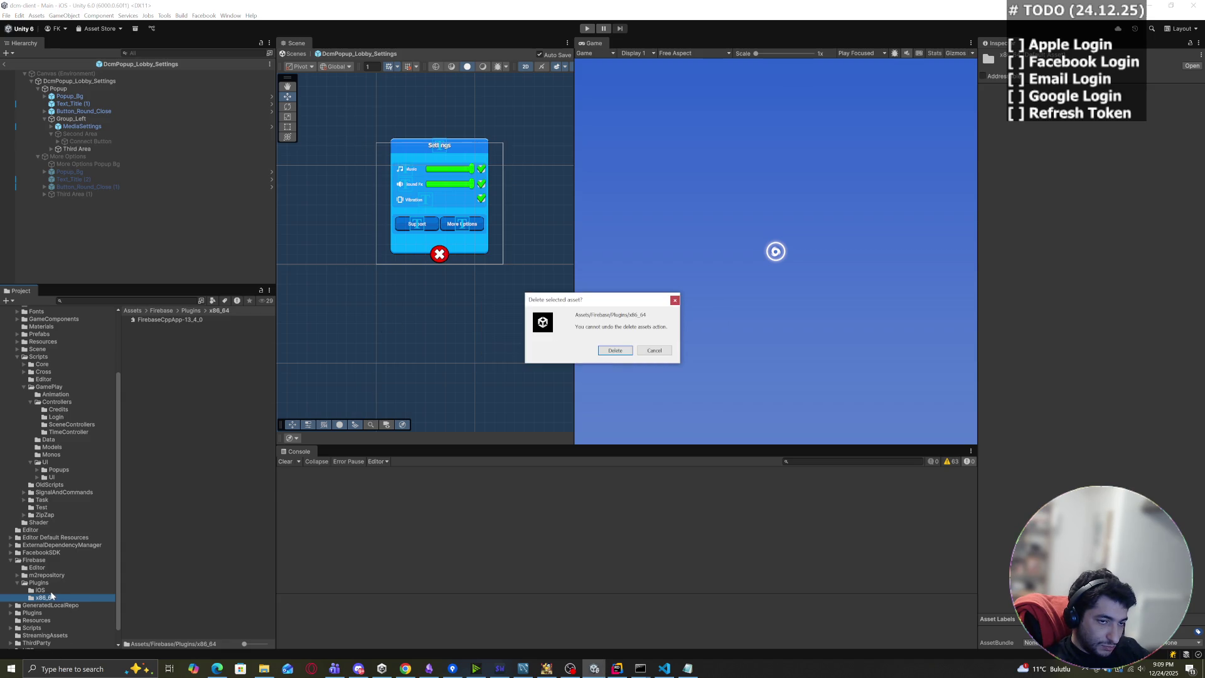
pyautogui.click(615, 350)
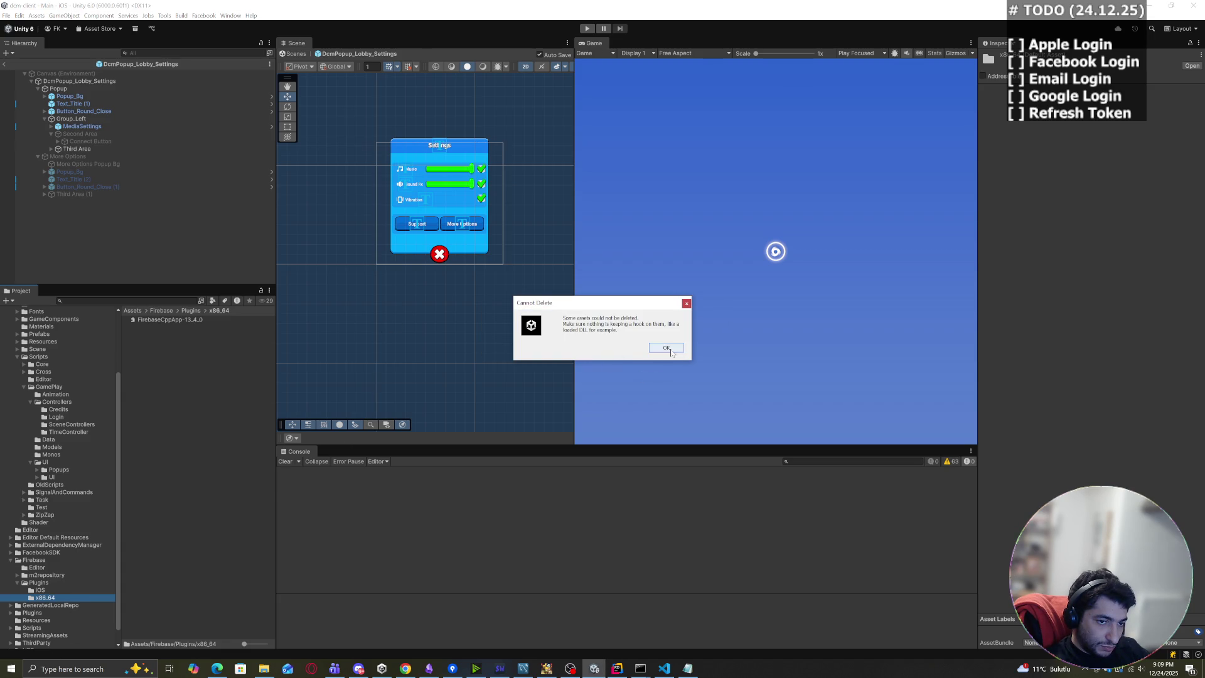
pyautogui.click(666, 348)
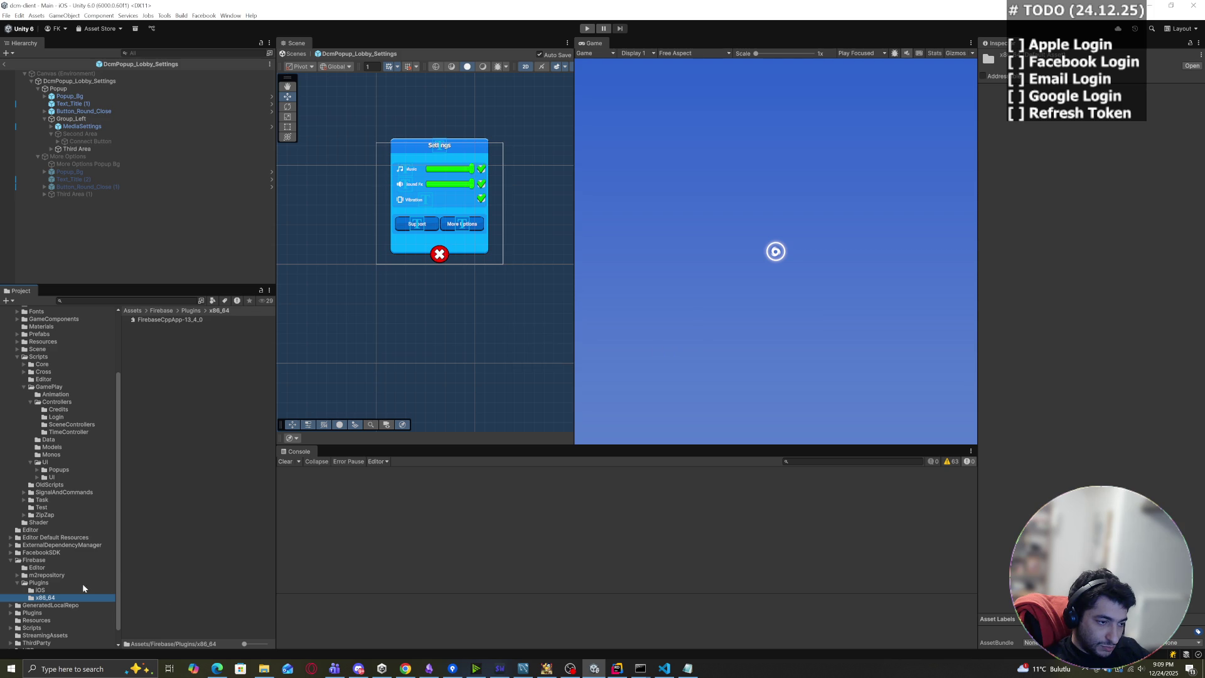
pyautogui.click(1192, 5)
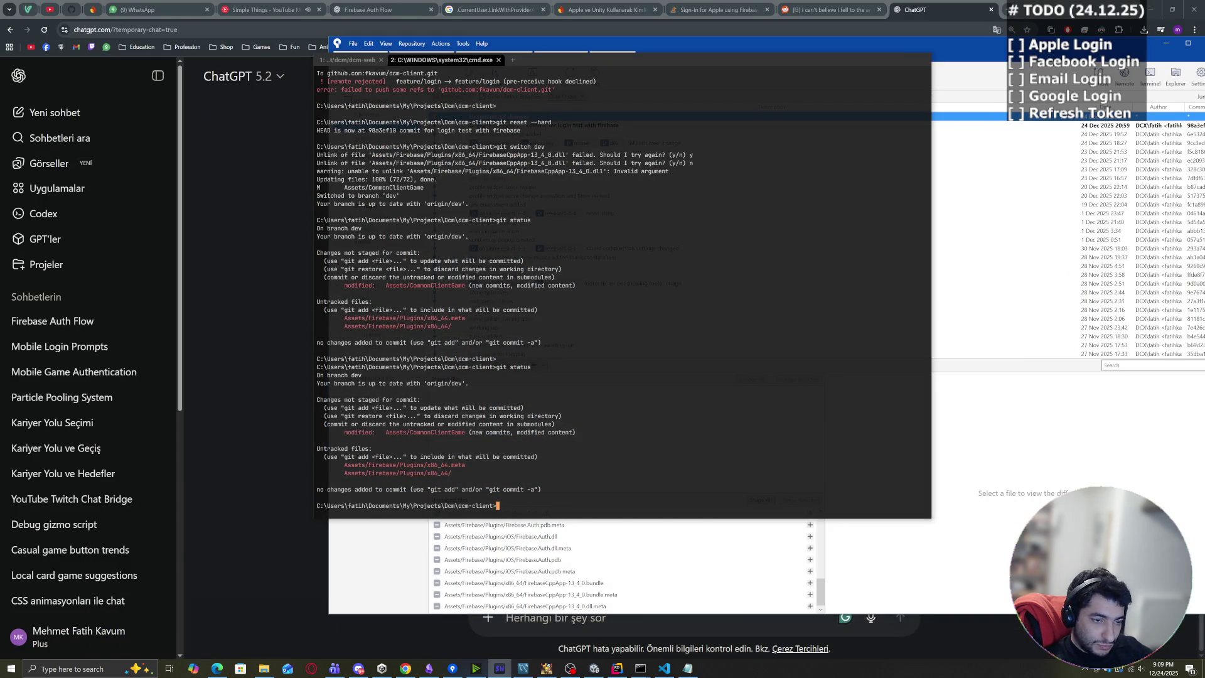
# Step: Rerun git status, confirming dev still has untracked Firebase x86_64 files, then switch to Sourcetree
pyautogui.write('git stu')
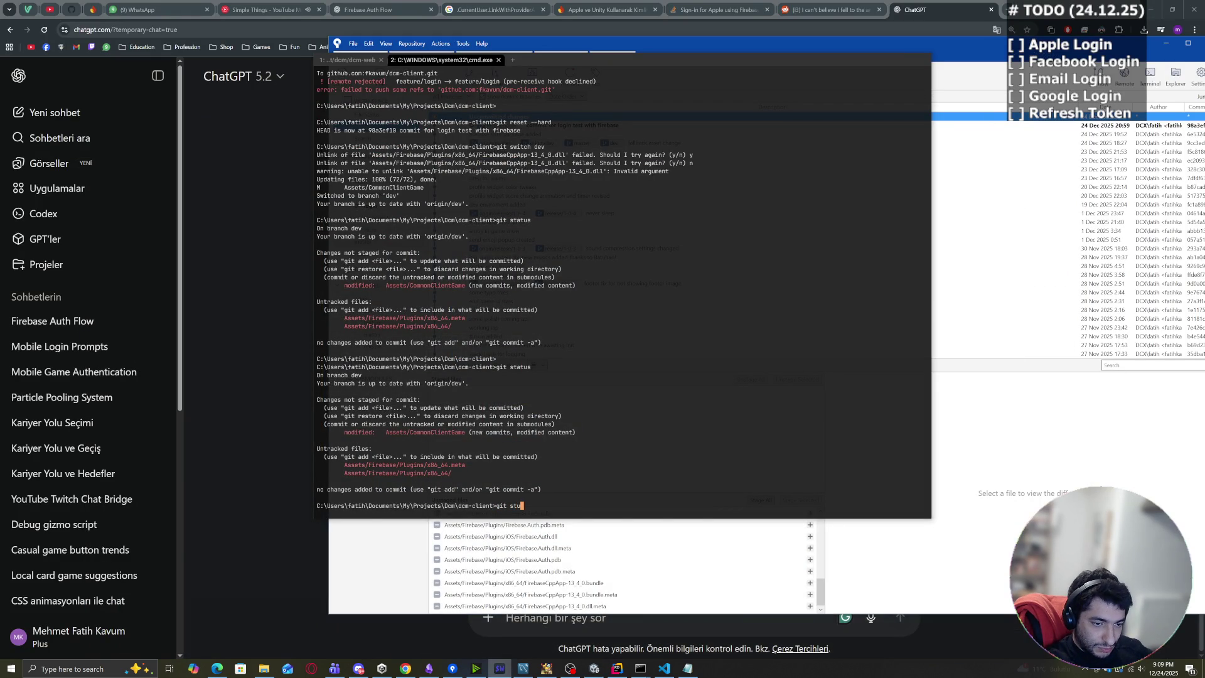
pyautogui.write('tatus')
pyautogui.press('Return')
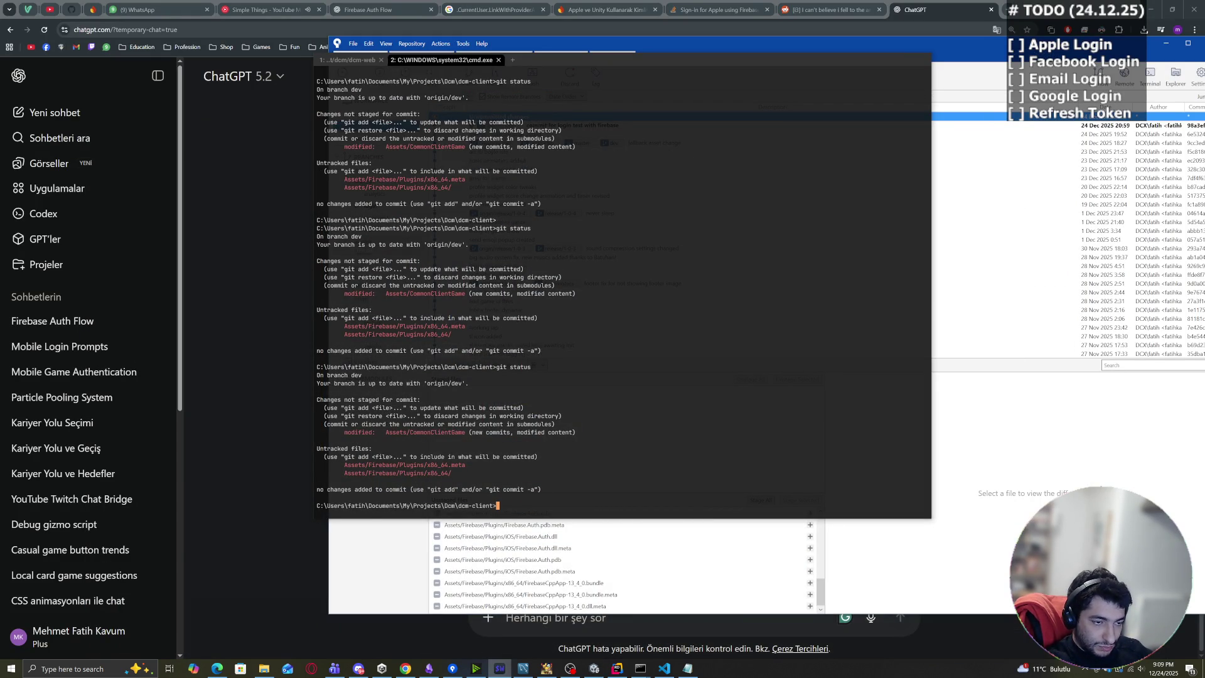
pyautogui.write('git')
pyautogui.press('BackSpace')
pyautogui.press('BackSpace')
pyautogui.press('BackSpace')
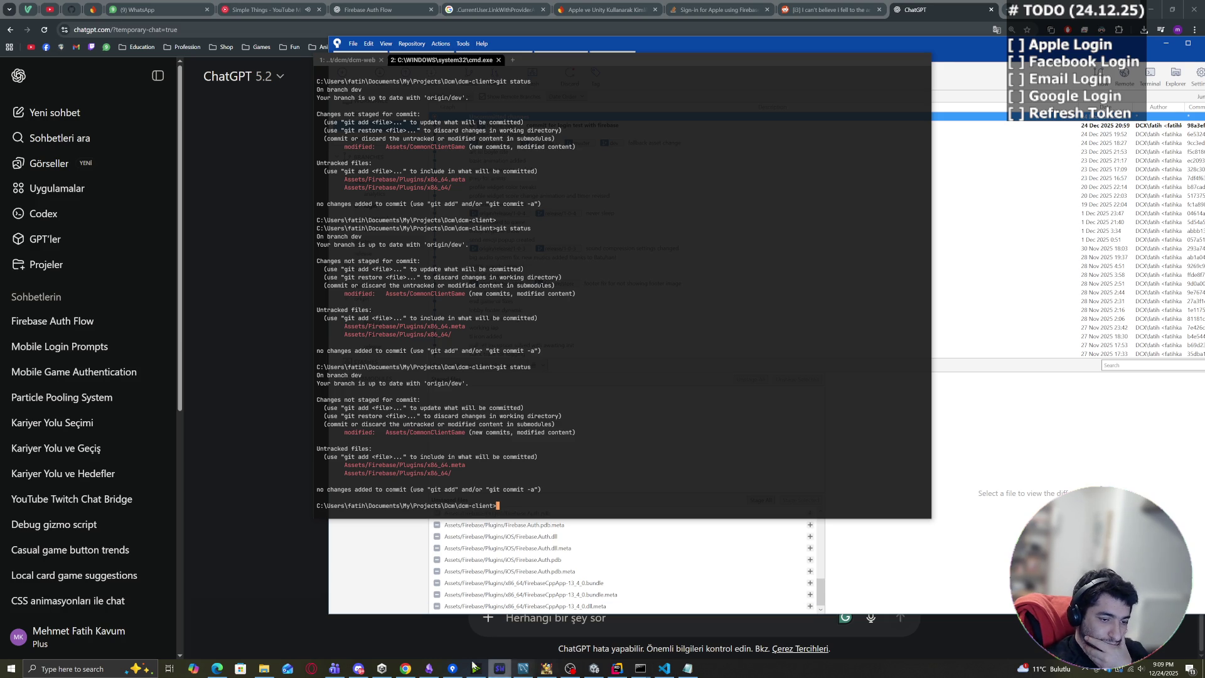
pyautogui.click(452, 668)
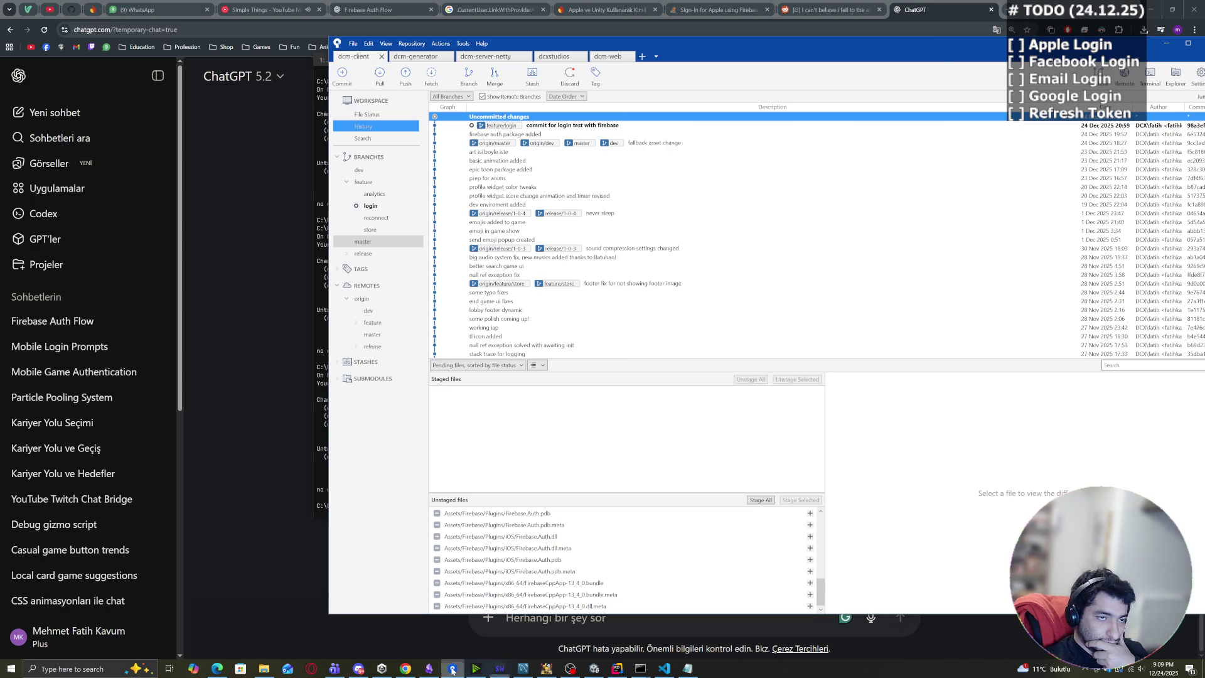
# Step: Compare the 'commit for login test' and 'fallback asset change' commits in History
pyautogui.click(570, 125)
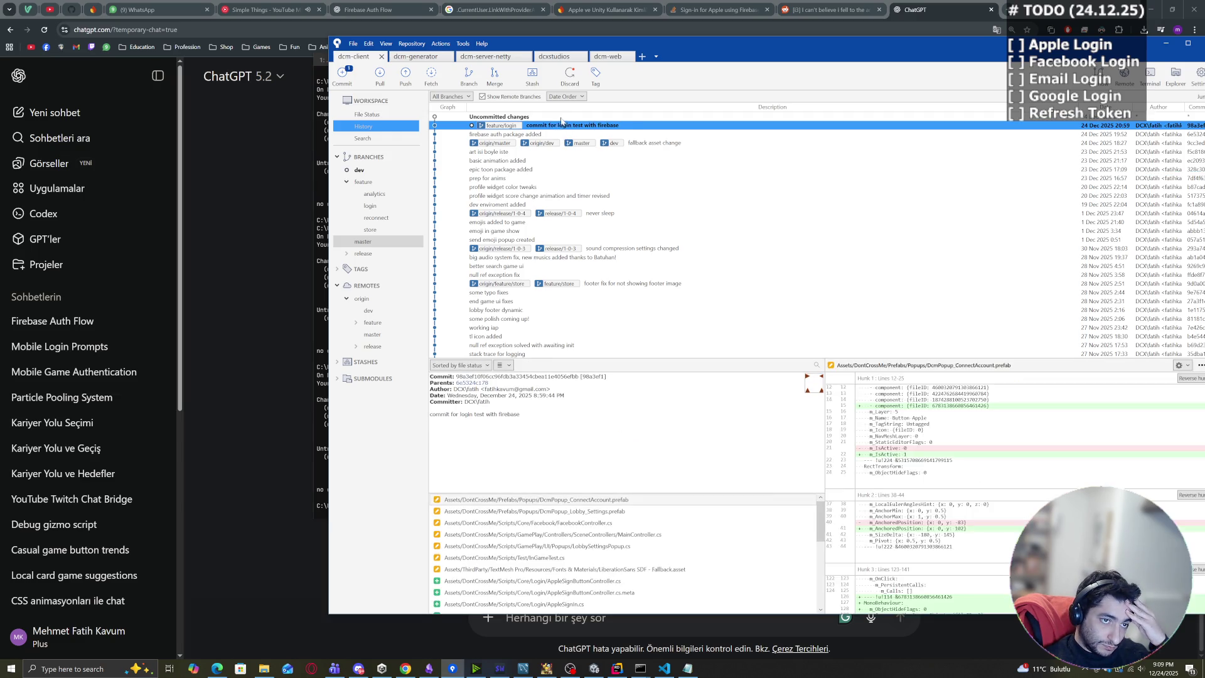
pyautogui.click(555, 116)
pyautogui.click(542, 143)
pyautogui.click(554, 126)
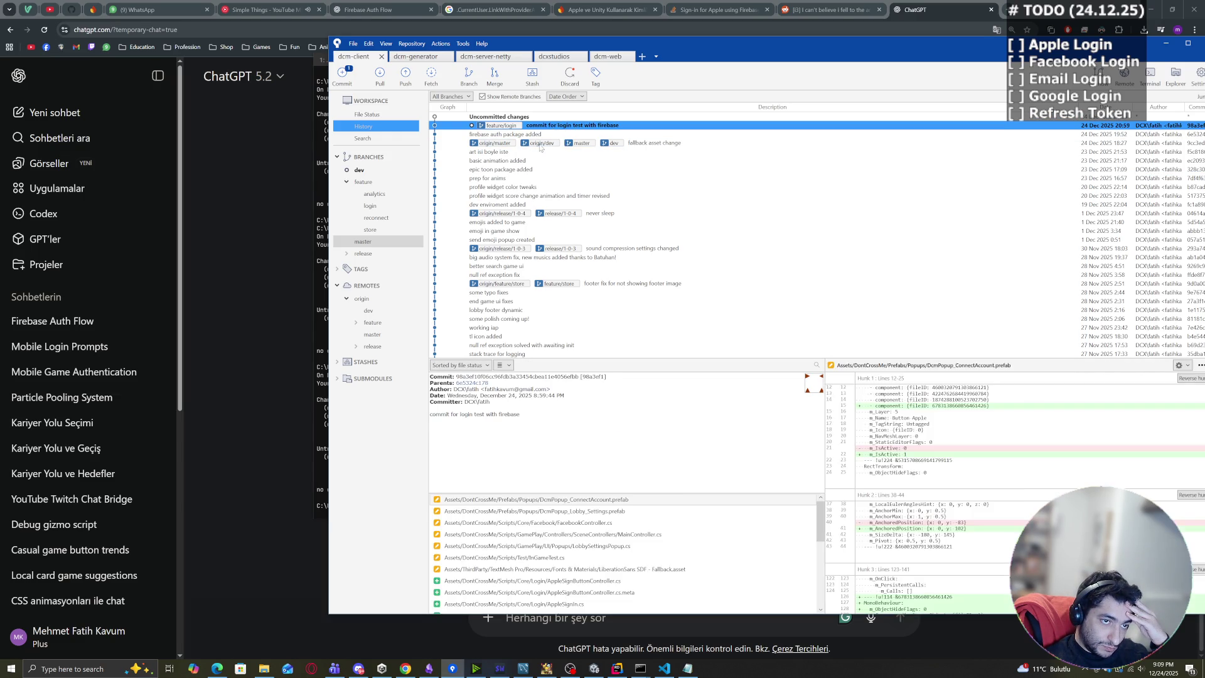
pyautogui.click(545, 142)
pyautogui.click(549, 126)
pyautogui.click(544, 142)
pyautogui.click(547, 125)
pyautogui.click(544, 142)
# Step: Select the three untracked x86_64 plugin files under Uncommitted changes
pyautogui.click(543, 125)
pyautogui.click(544, 116)
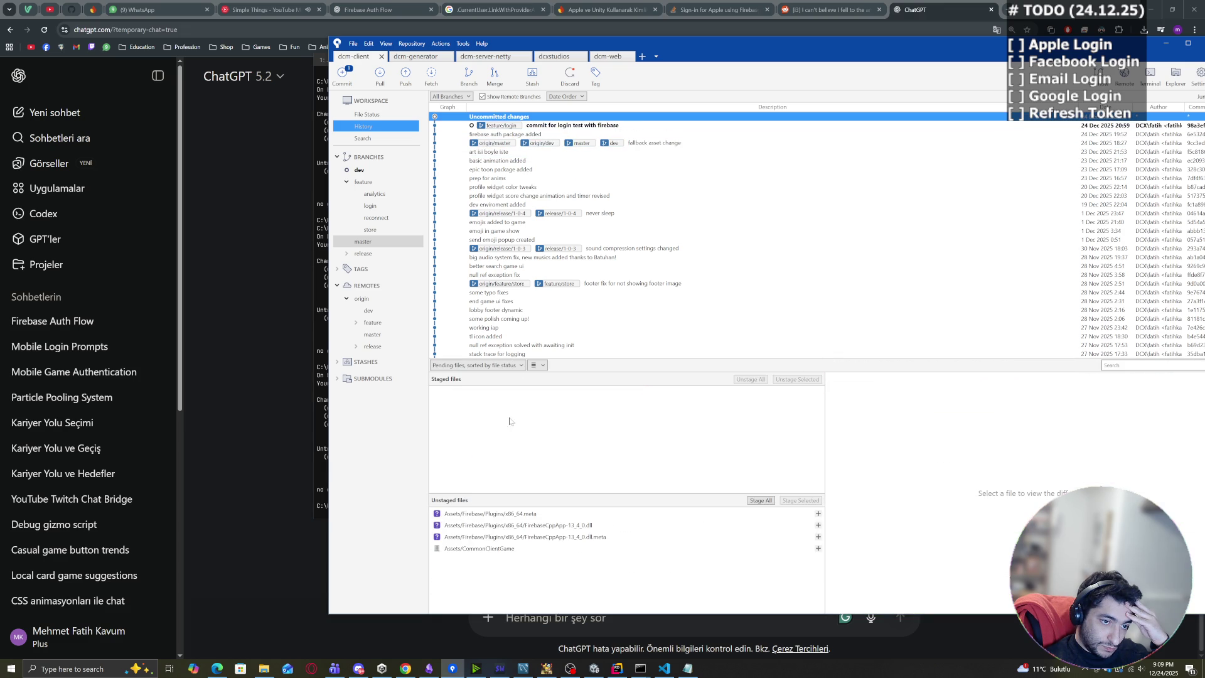
pyautogui.keyDown('shift'); pyautogui.click(543, 535); pyautogui.keyUp('shift')
# Step: Remove the selected untracked x86_64 .meta files and confirm the deletion
pyautogui.rightClick(543, 535)
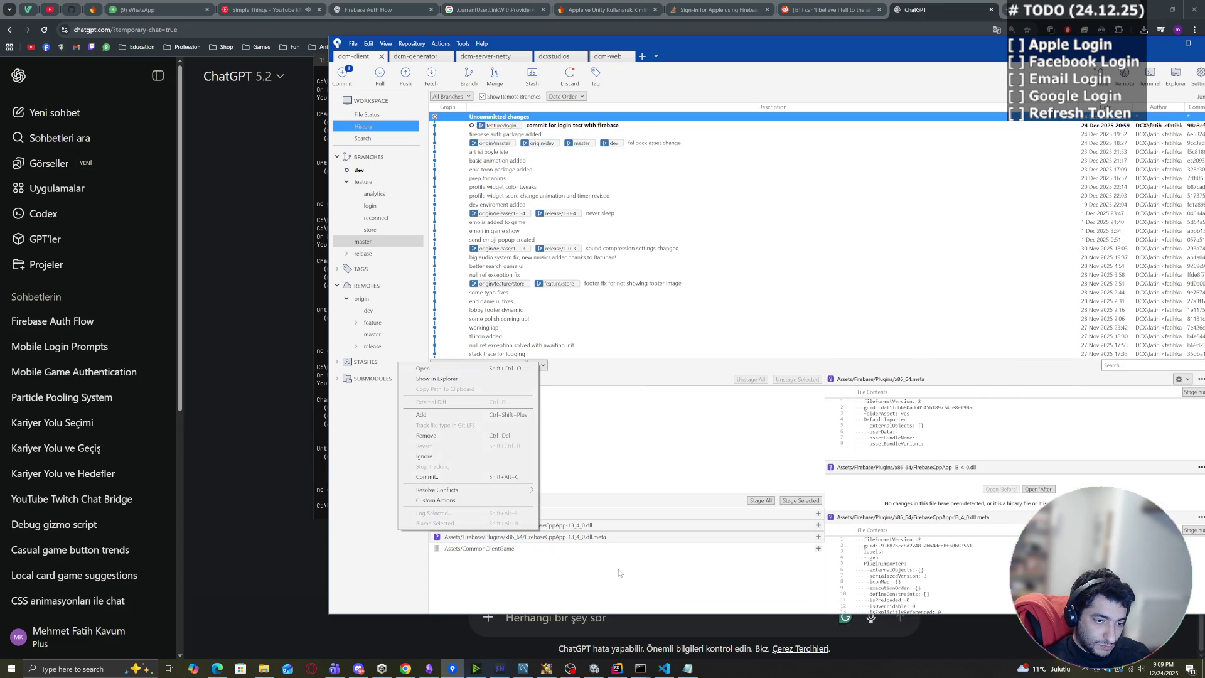
pyautogui.click(450, 435)
pyautogui.press('Return')
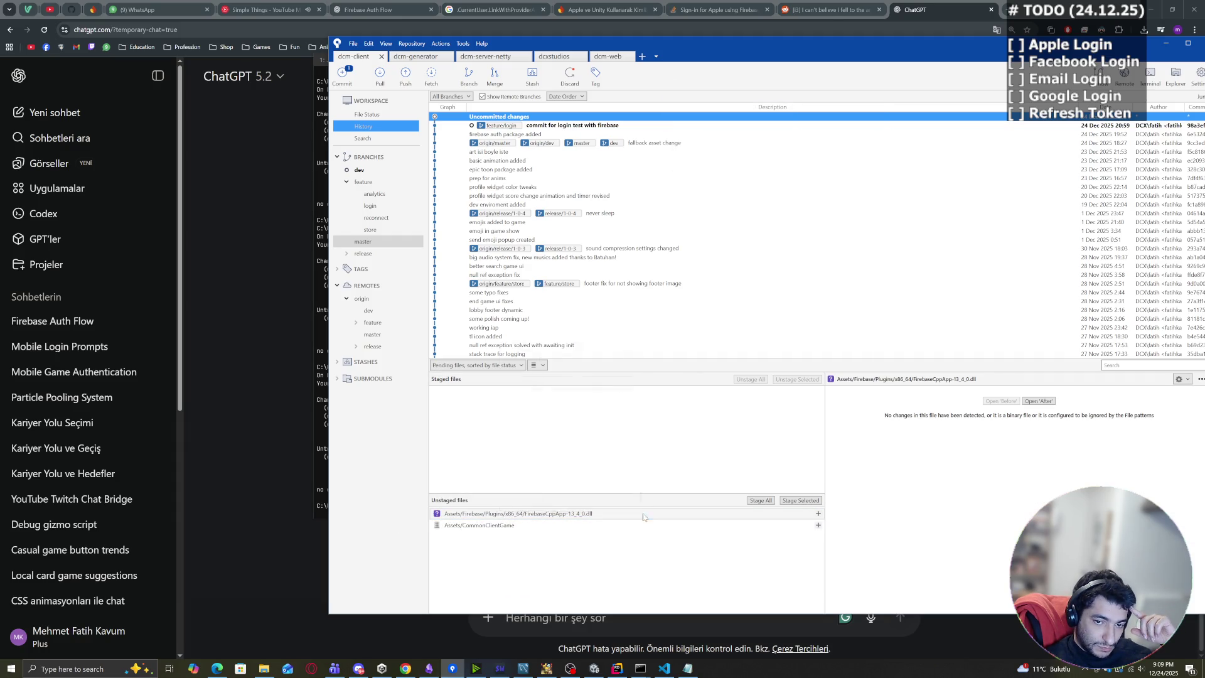
# Step: Attempt to remove FirebaseCppApp-13_4_0.dll, which stays unstaged, then return to ChatGPT
pyautogui.rightClick(500, 513)
pyautogui.click(540, 416)
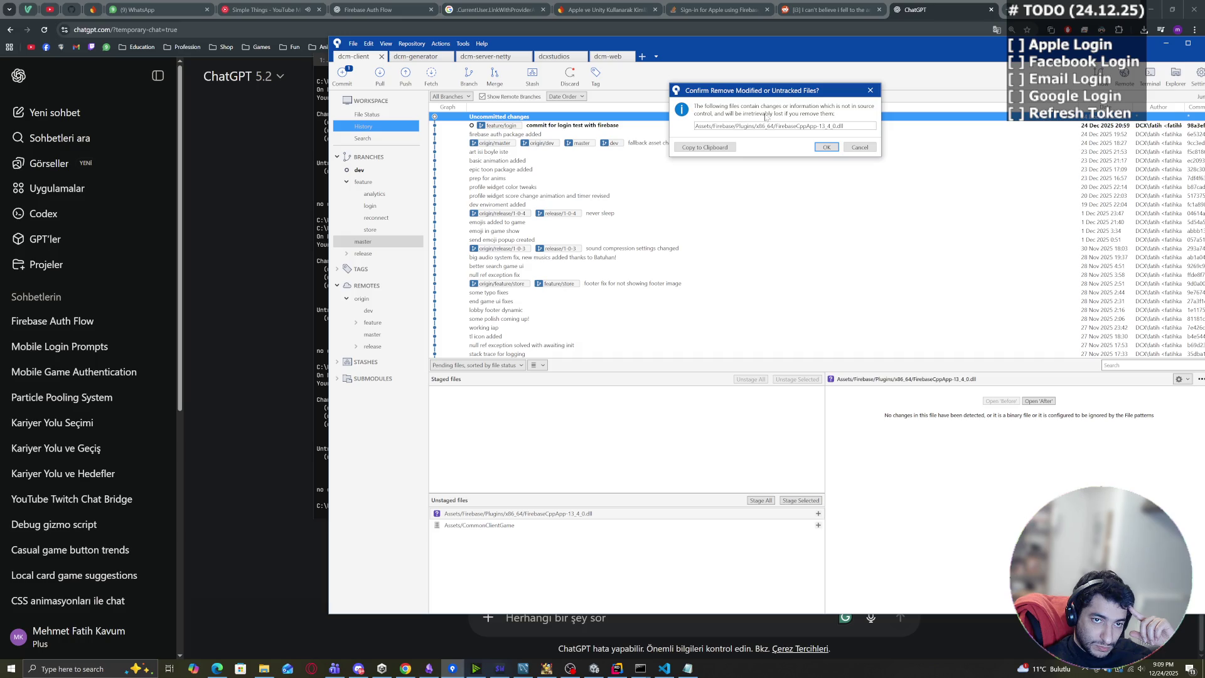
pyautogui.click(826, 147)
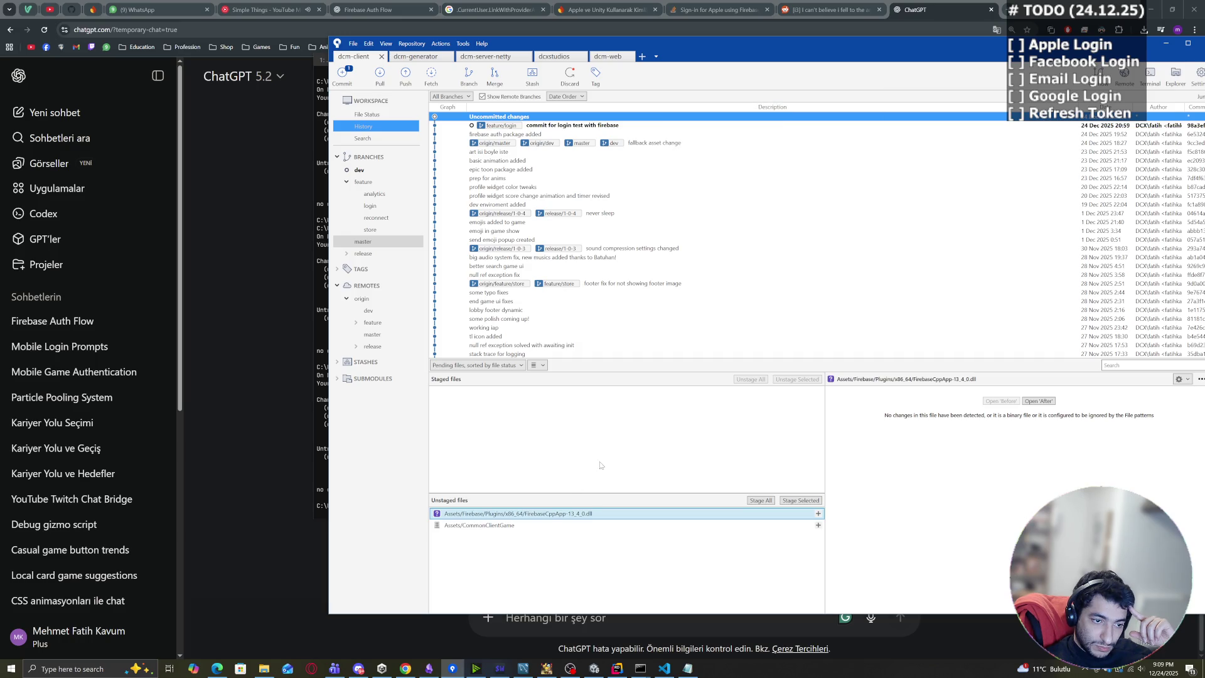
pyautogui.click(565, 525)
pyautogui.click(564, 513)
pyautogui.rightClick(600, 514)
pyautogui.hotkey('alt', 'Tab')
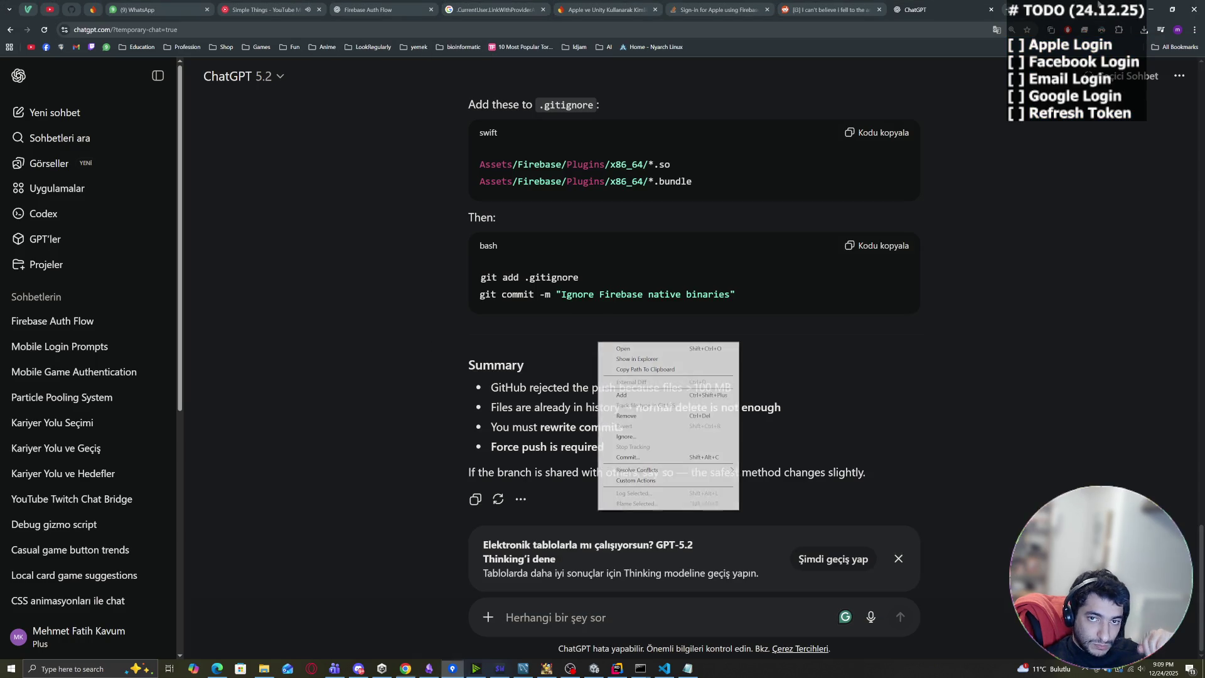
# Step: Reveal the FirebaseCppApp plugin in File Explorer and go up to the Plugins folder
pyautogui.click(593, 669)
pyautogui.rightClick(157, 319)
pyautogui.click(243, 342)
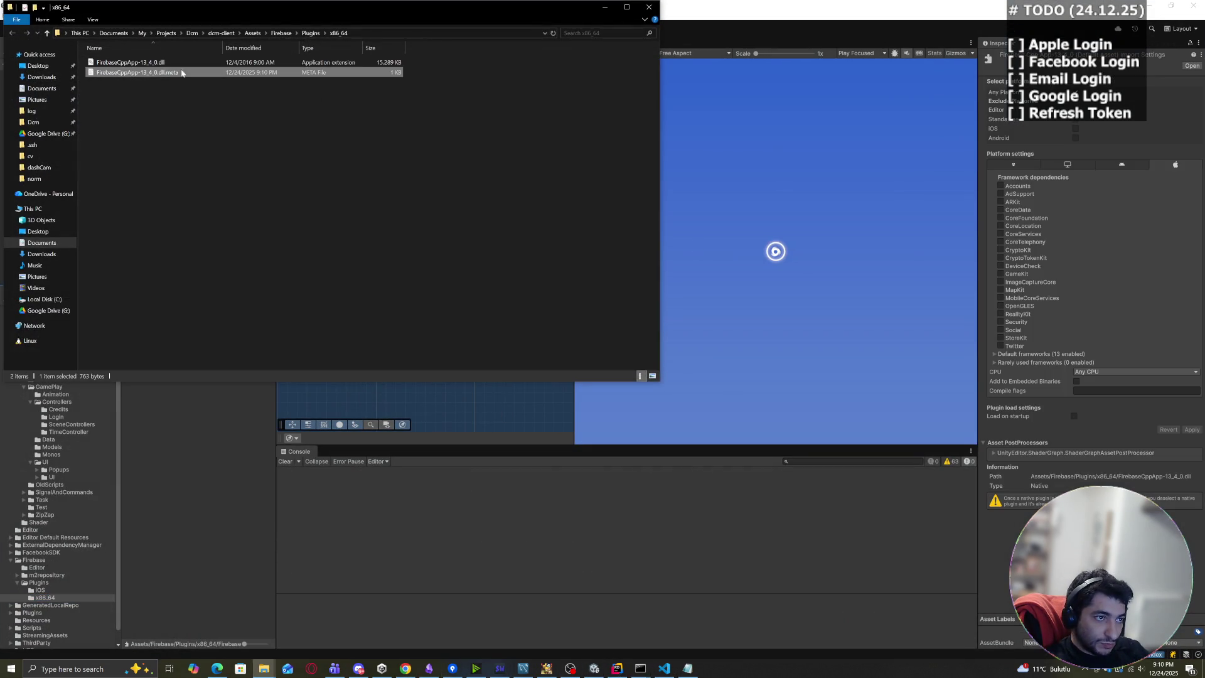
pyautogui.click(311, 33)
# Step: Delete the x86_64 folder, retrying after the folder-in-use warning until it goes
pyautogui.hotkey('shift', 'F10')
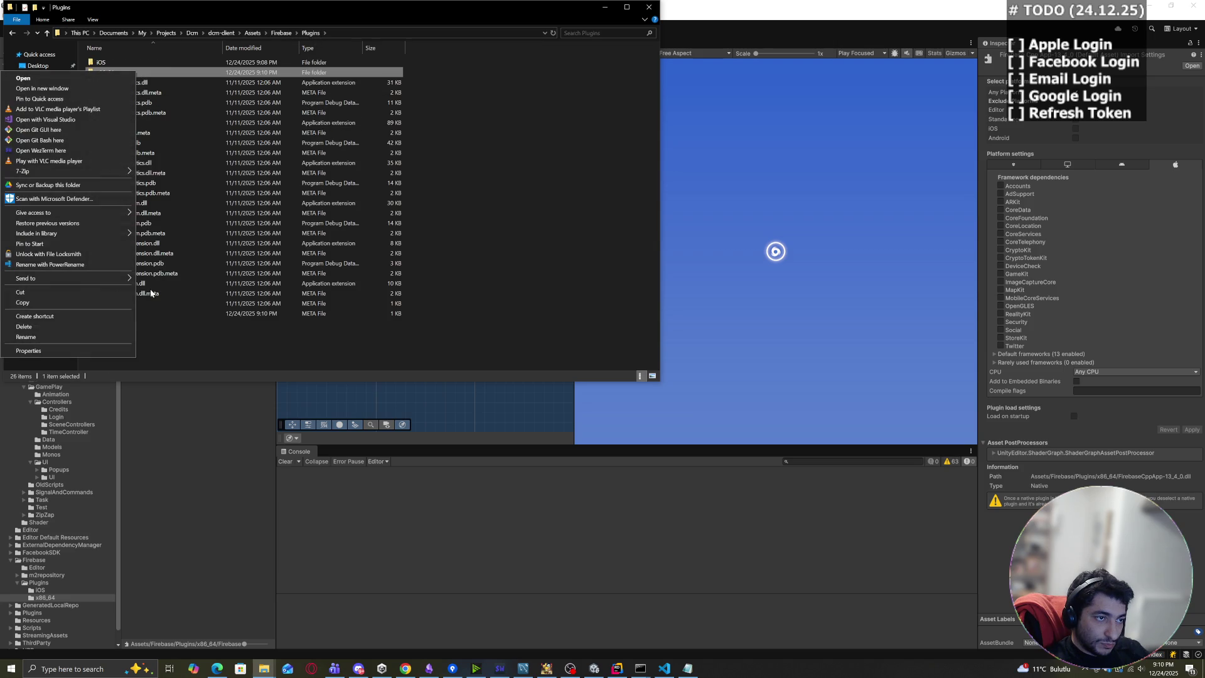
pyautogui.click(56, 330)
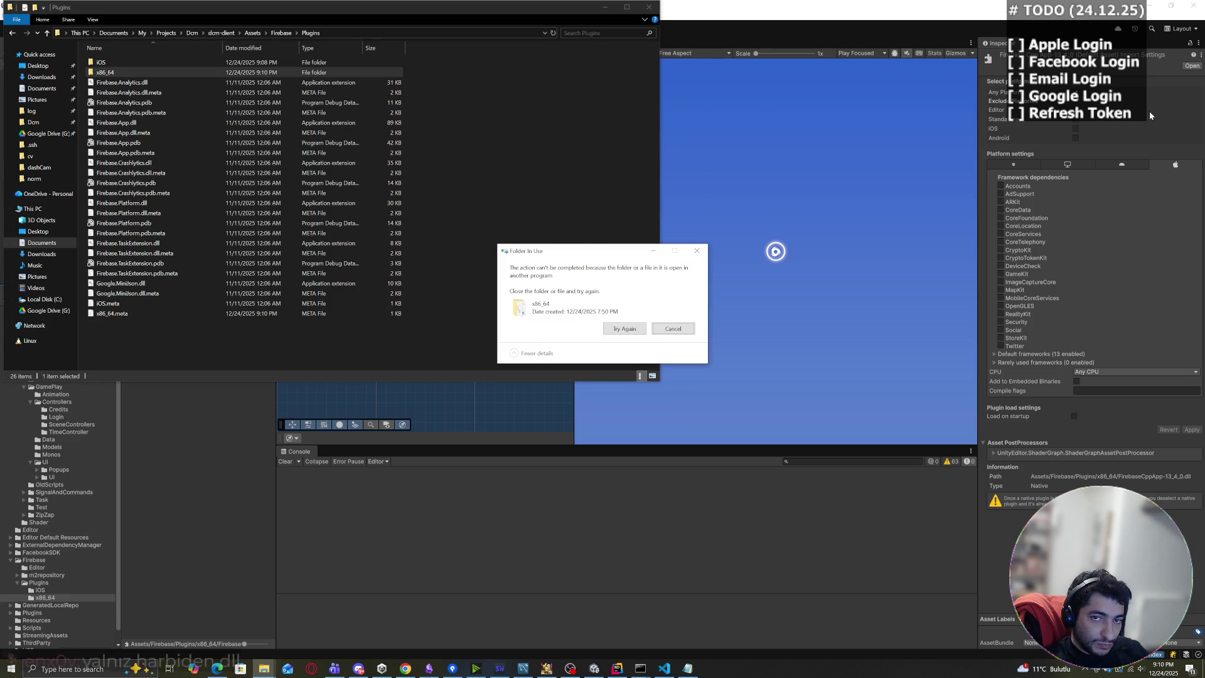
pyautogui.hotkey('alt', 'Tab')
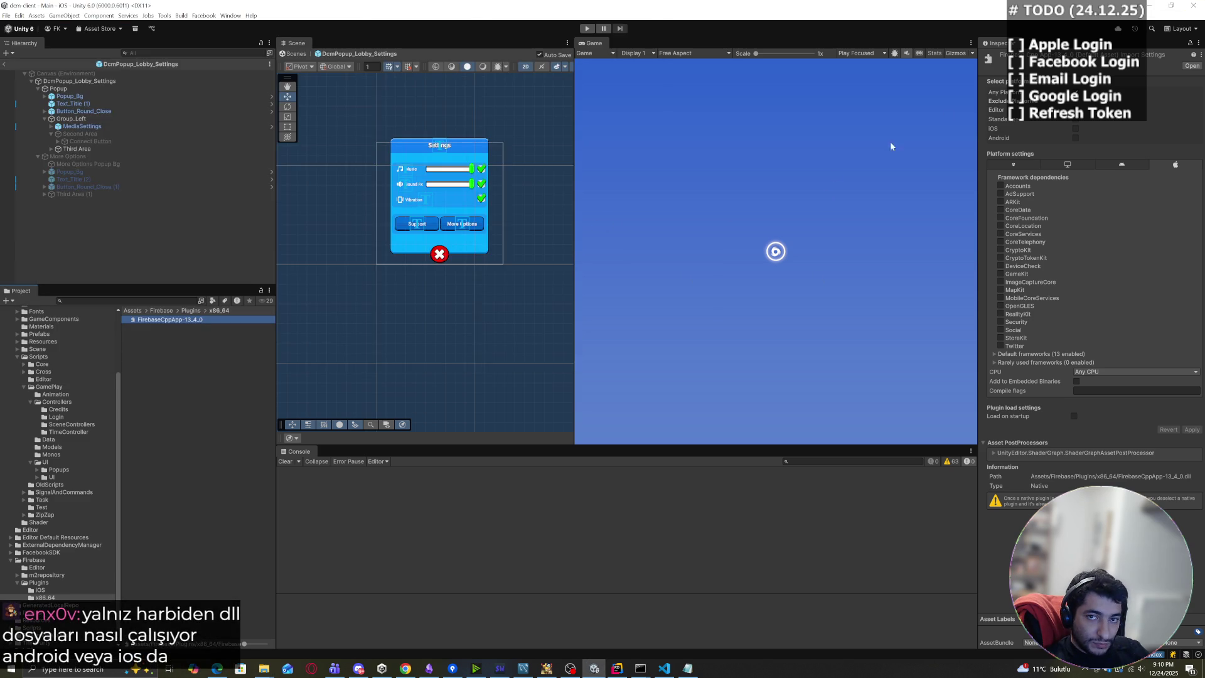
pyautogui.hotkey('alt', 'Tab')
pyautogui.click(623, 329)
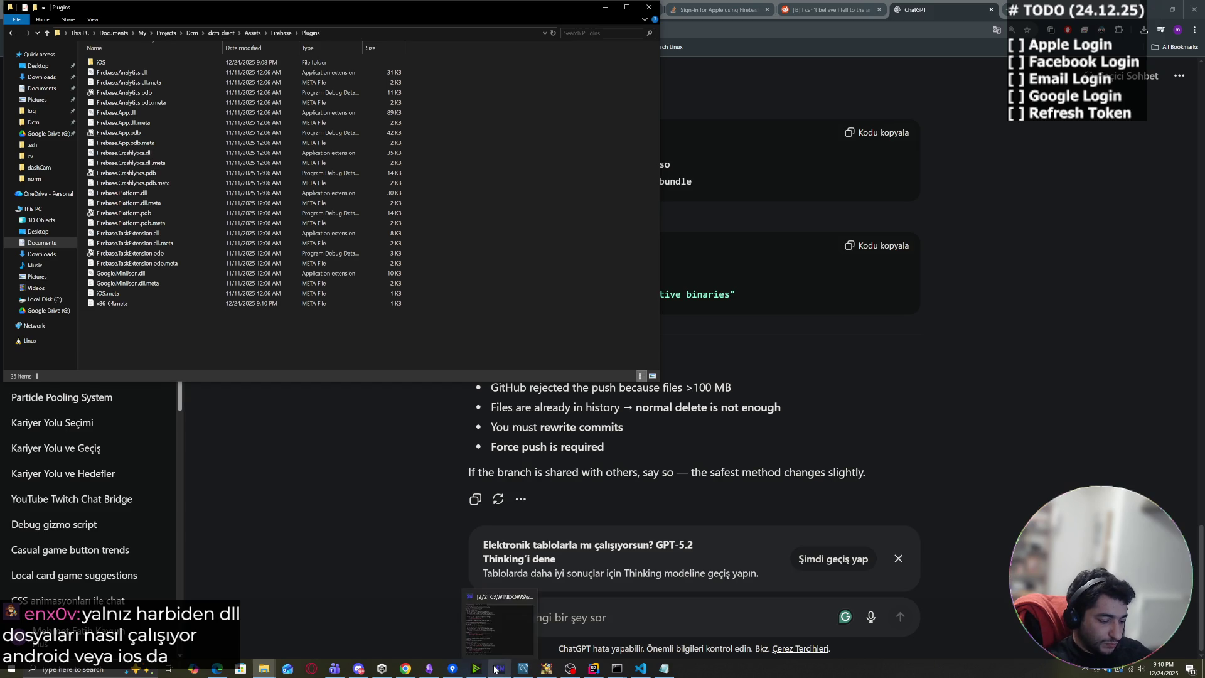
# Step: Run git status and git reset --hard in dcm-client, leaving HEAD at 9cc3ed9f
pyautogui.press('super')
pyautogui.press('super')
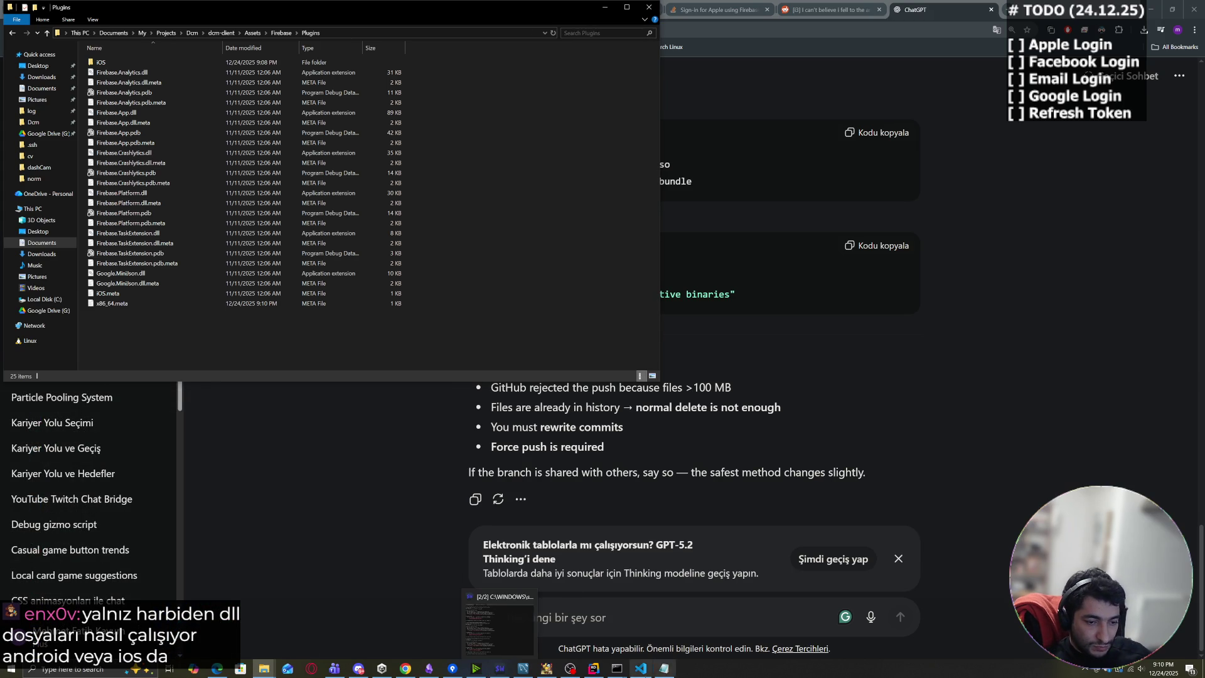
pyautogui.click(498, 668)
pyautogui.write('git status')
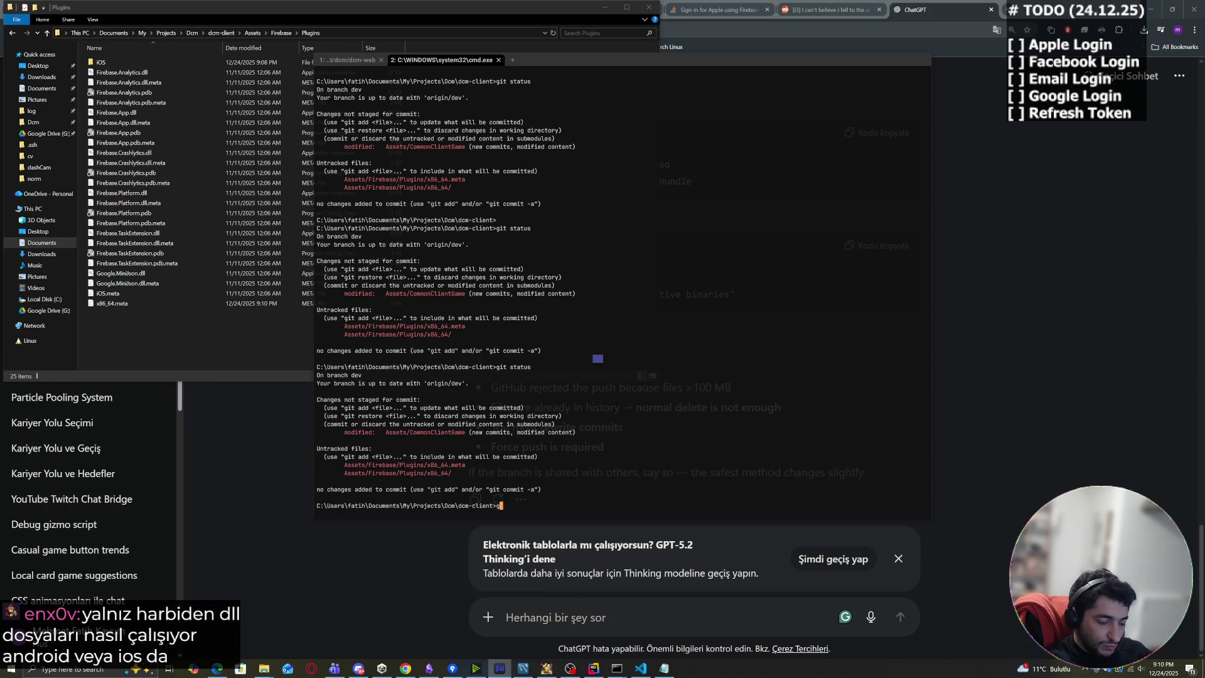
pyautogui.press('Return')
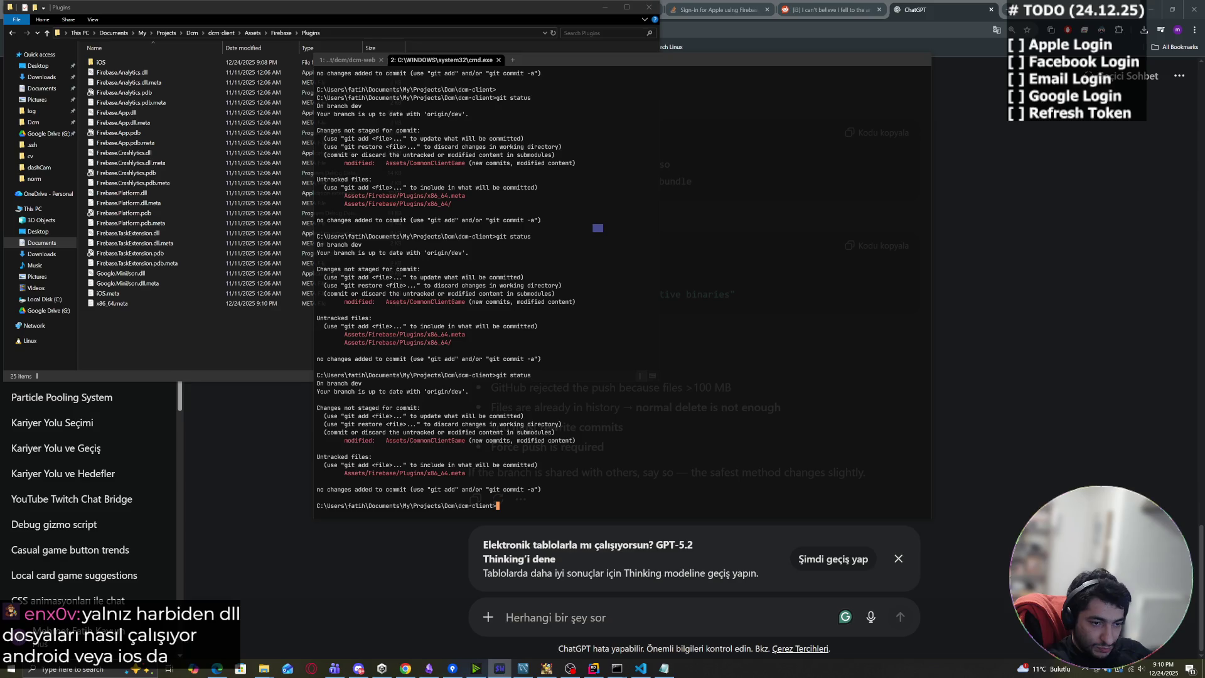
pyautogui.write('git reset ')
pyautogui.write('--hard')
pyautogui.press('Return')
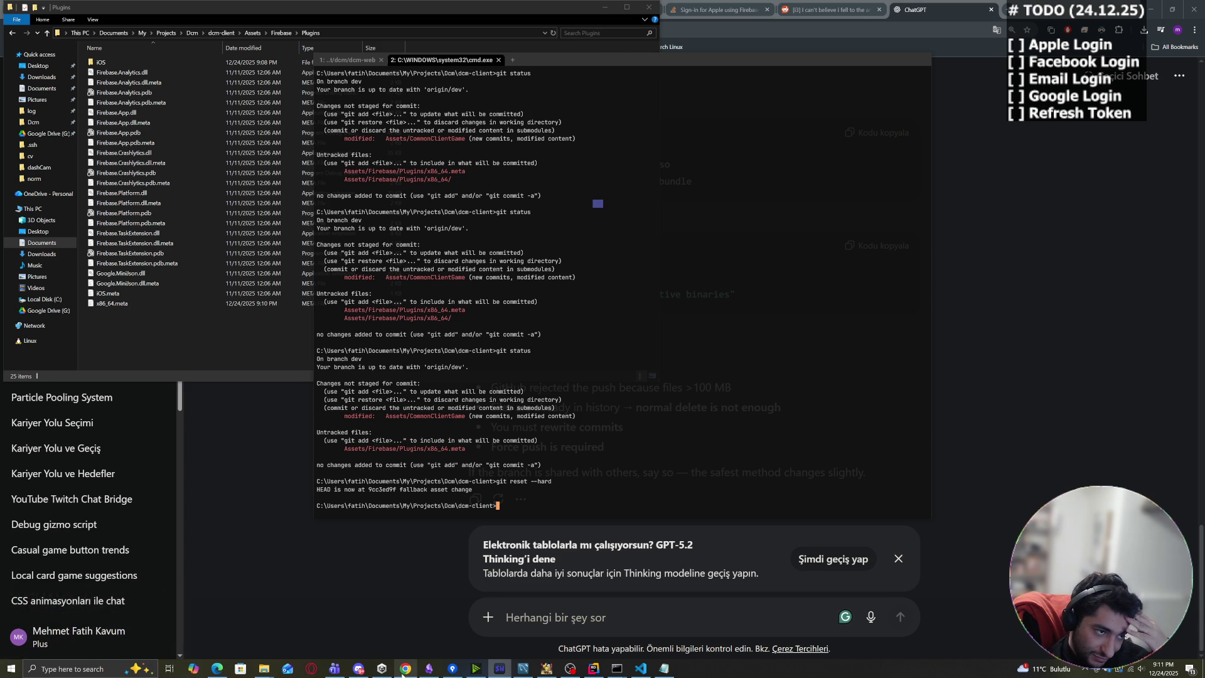
pyautogui.moveTo(404, 670)
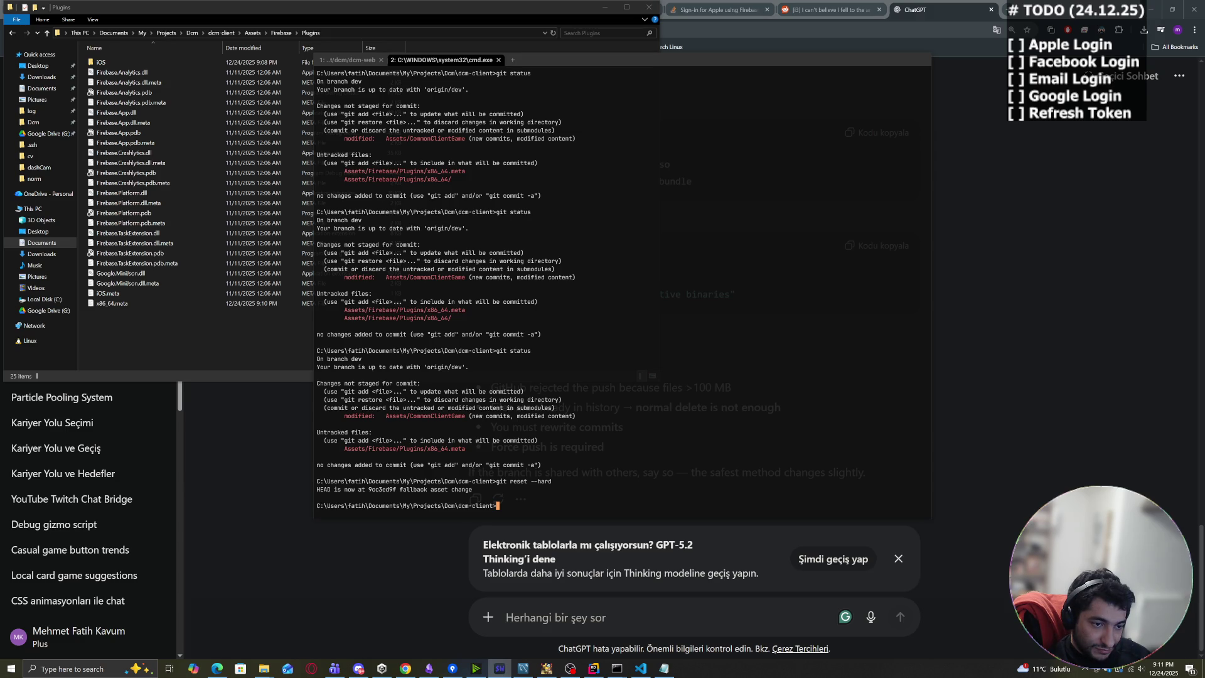
# Step: Bring up Unity Hub's Projects list and select the x86_64 path in ChatGPT's .gitignore snippet
pyautogui.click(382, 669)
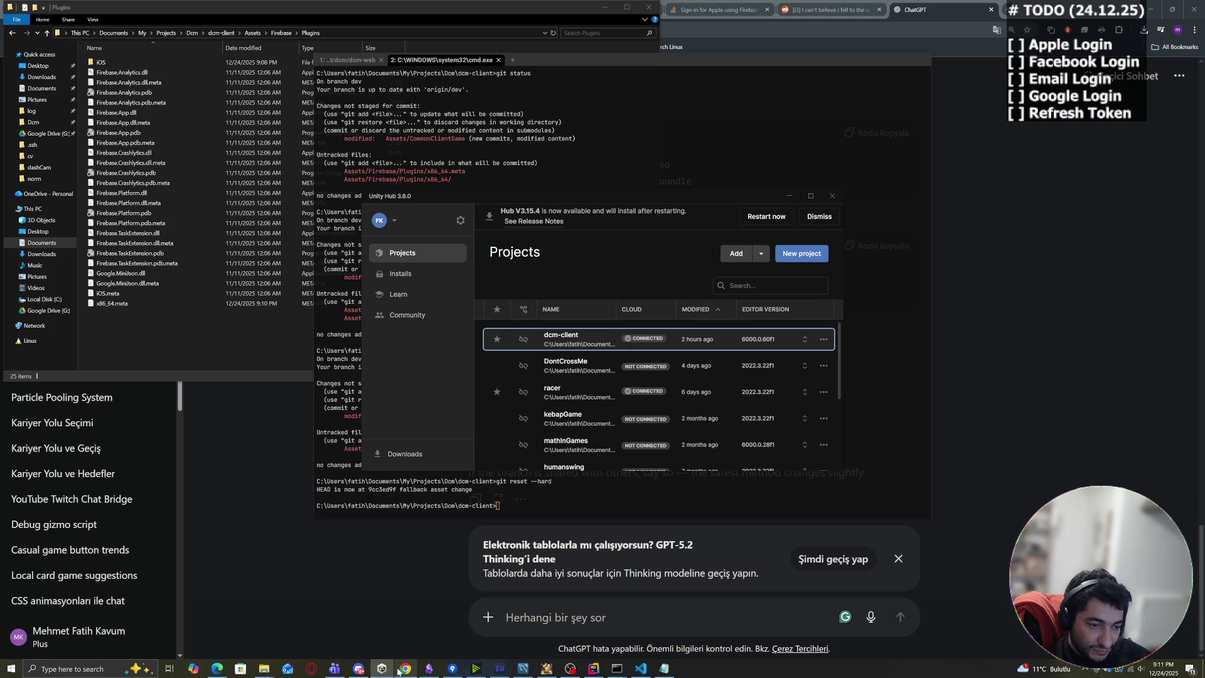
pyautogui.moveTo(668, 674)
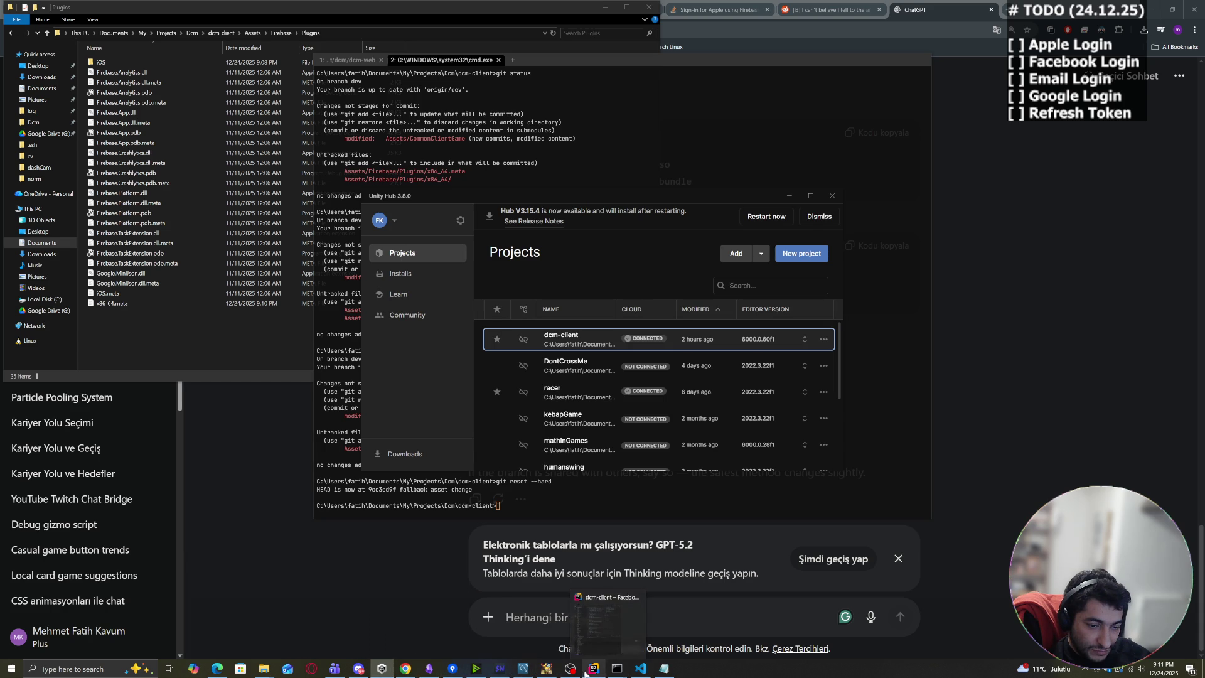
pyautogui.moveTo(375, 670)
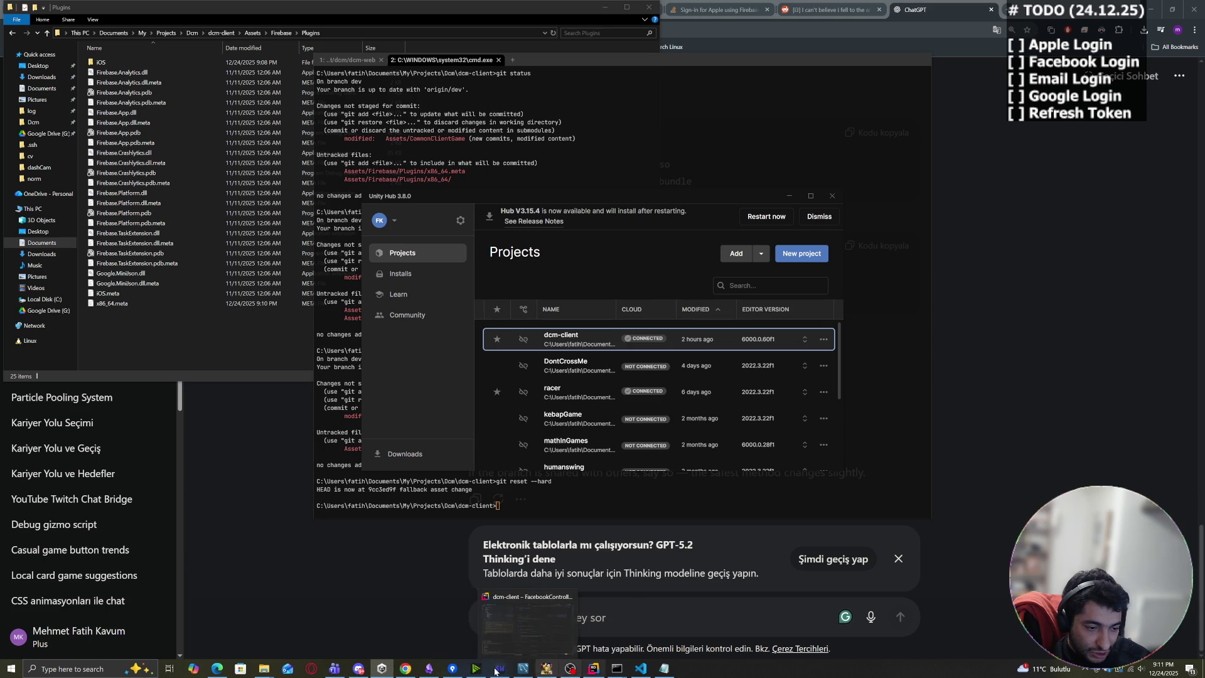
pyautogui.click(396, 675)
pyautogui.click(382, 668)
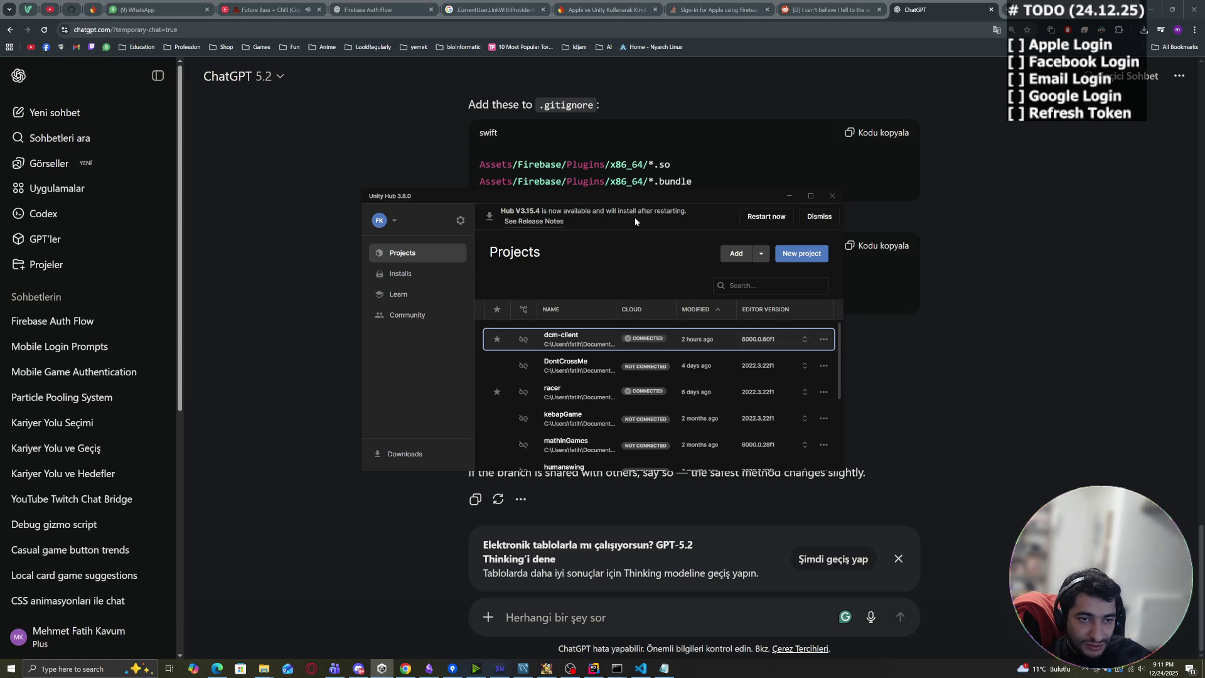
pyautogui.moveTo(615, 165)
pyautogui.mouseDown()
pyautogui.moveTo(649, 164)
pyautogui.moveTo(644, 174)
pyautogui.mouseUp()
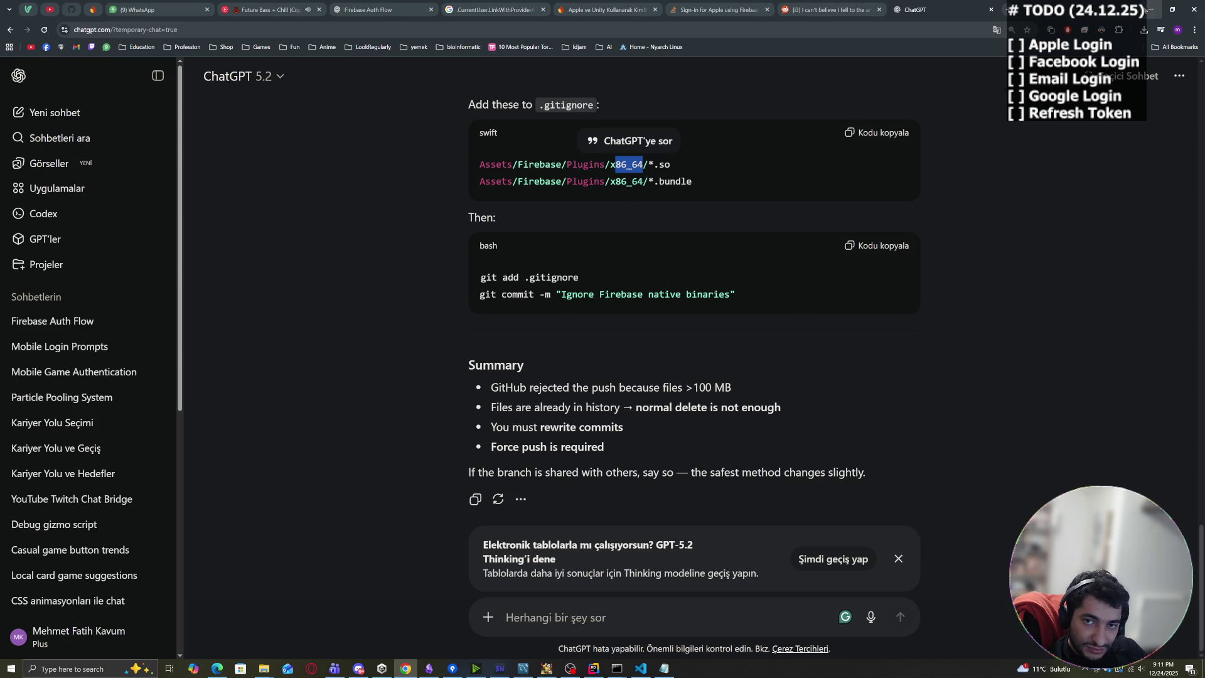
# Step: Minimize ChatGPT, move Unity Hub higher, and take File Explorer up to Assets/Firebase
pyautogui.click(1148, 9)
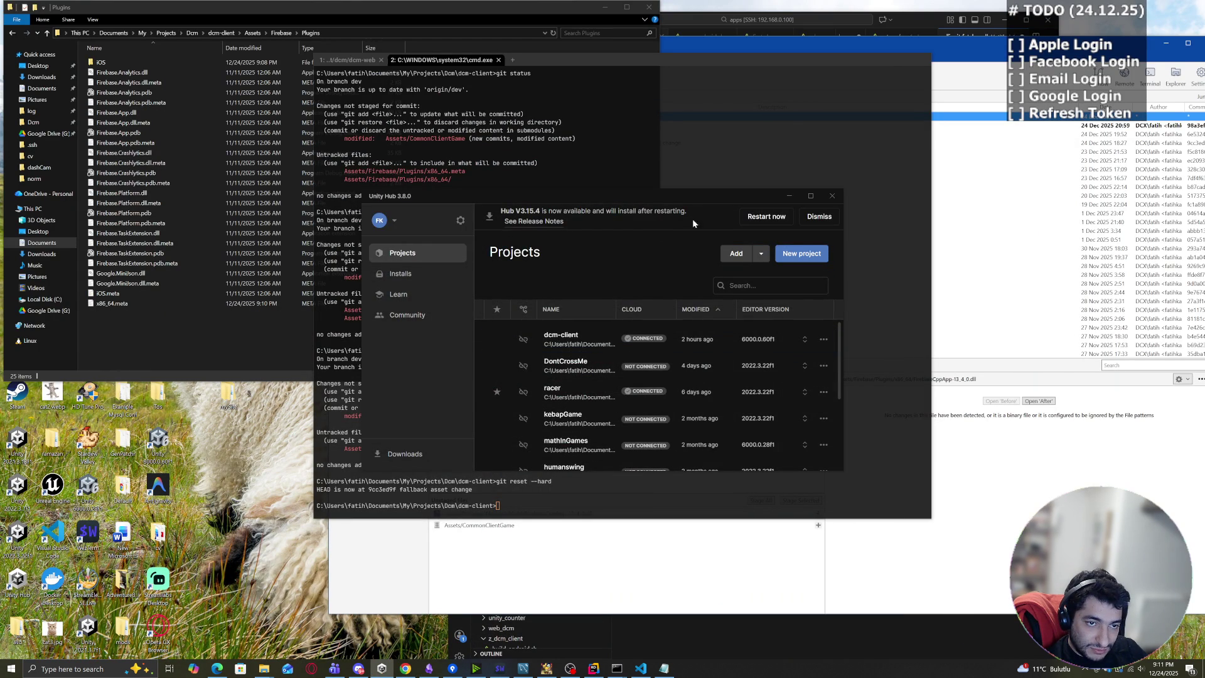
pyautogui.moveTo(709, 208)
pyautogui.mouseDown()
pyautogui.moveTo(707, 156)
pyautogui.moveTo(743, 148)
pyautogui.mouseUp()
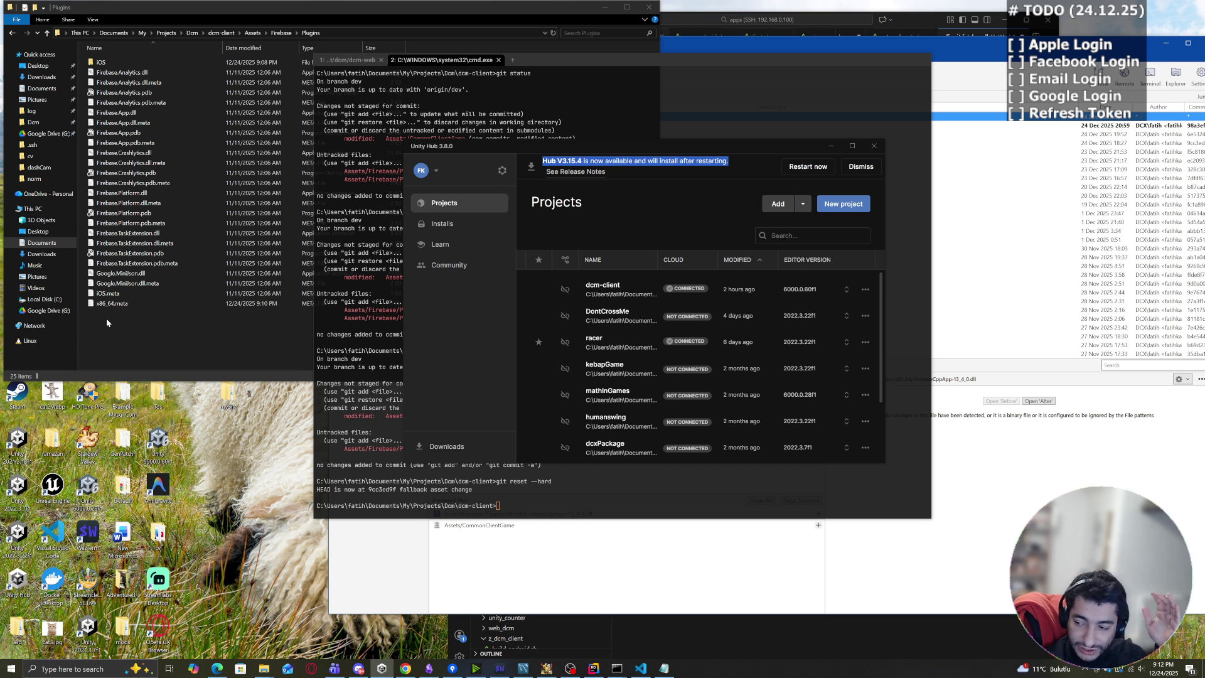
pyautogui.click(281, 33)
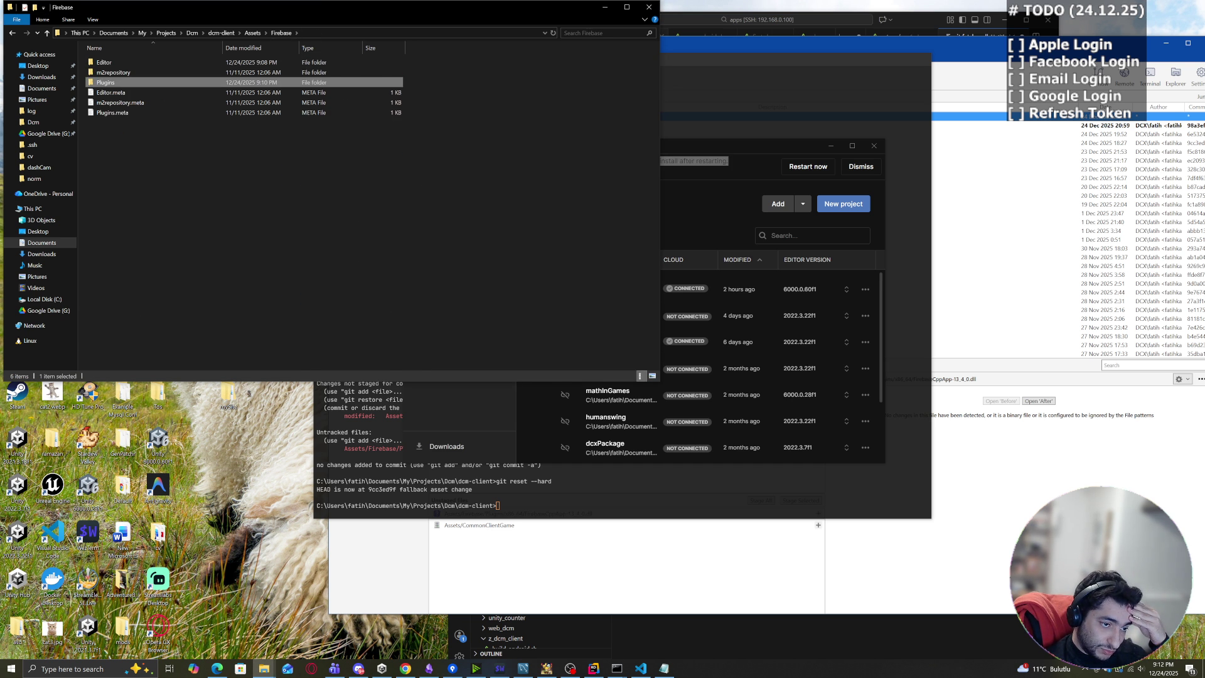
# Step: Run git status, showing CommonClientGame modified and x86_64.meta untracked on dev
pyautogui.click(703, 219)
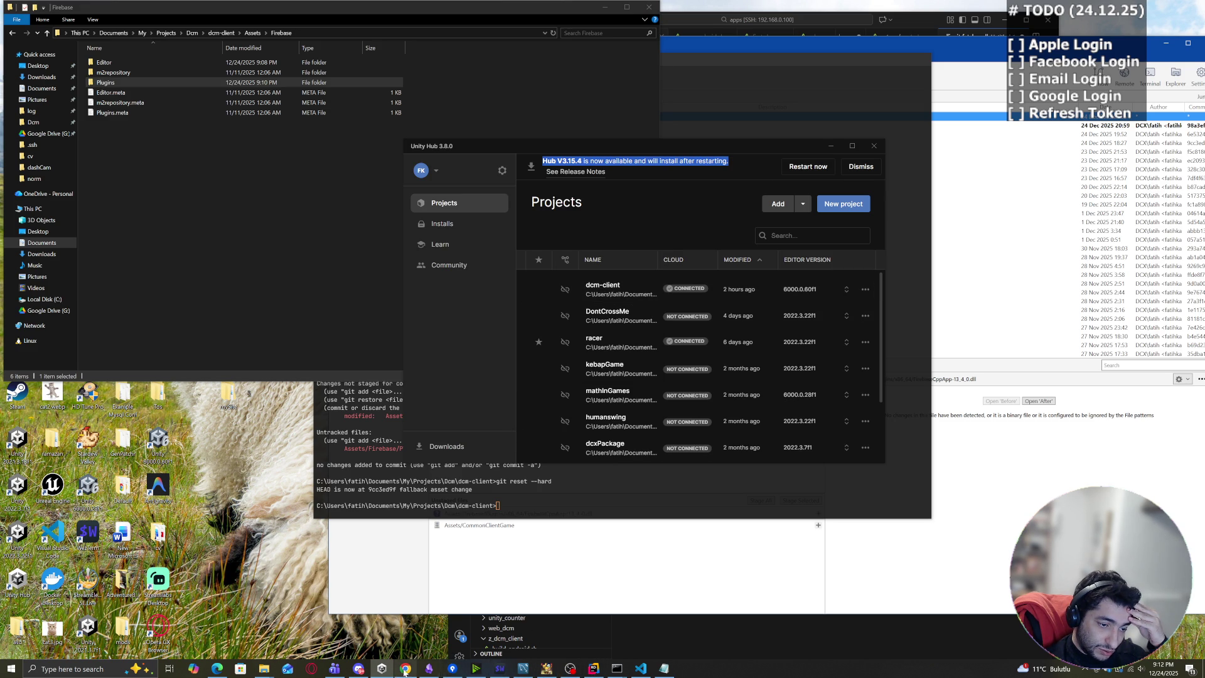
pyautogui.click(500, 669)
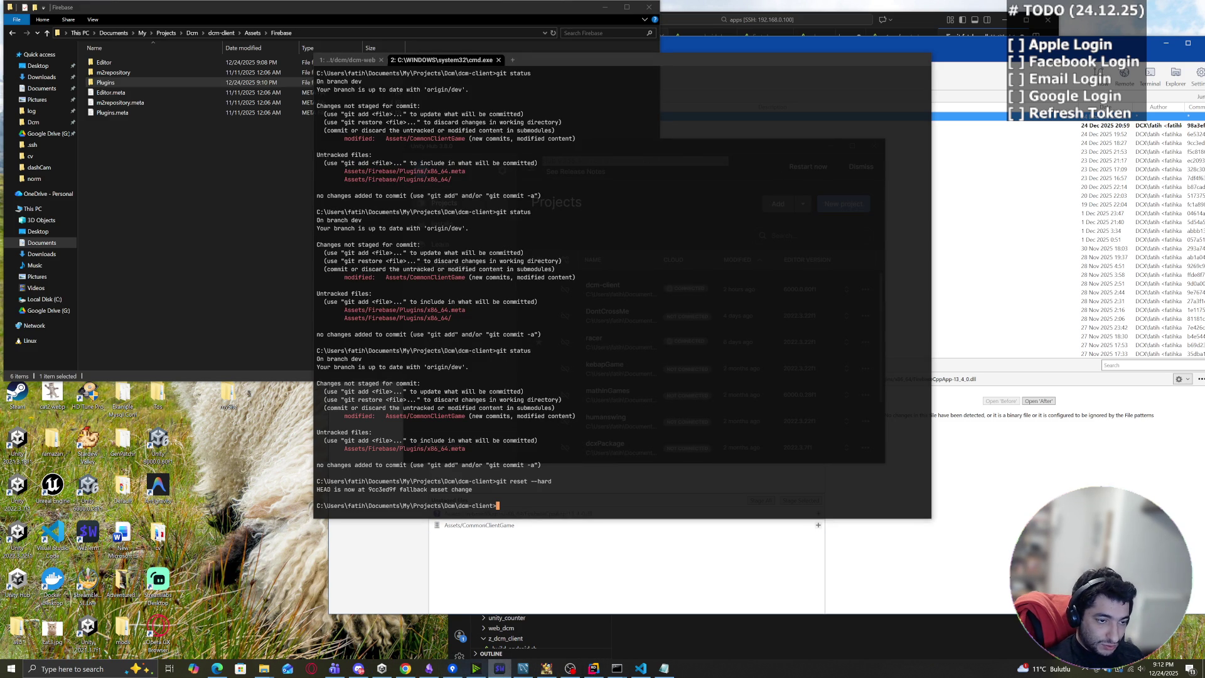
pyautogui.write('git status')
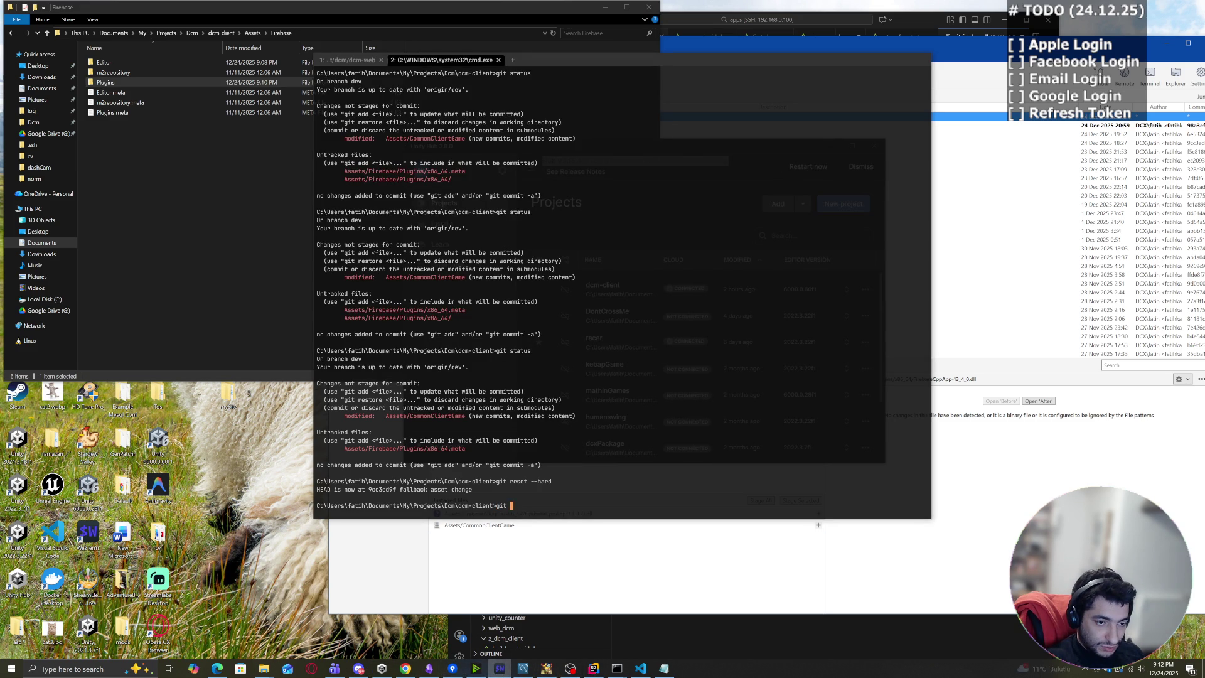
pyautogui.press('Return')
# Step: Run git reset --hard again and recheck git status, leaving only x86_64.meta untracked
pyautogui.write('gitr')
pyautogui.press('BackSpace')
pyautogui.press('BackSpace')
pyautogui.write('reset -')
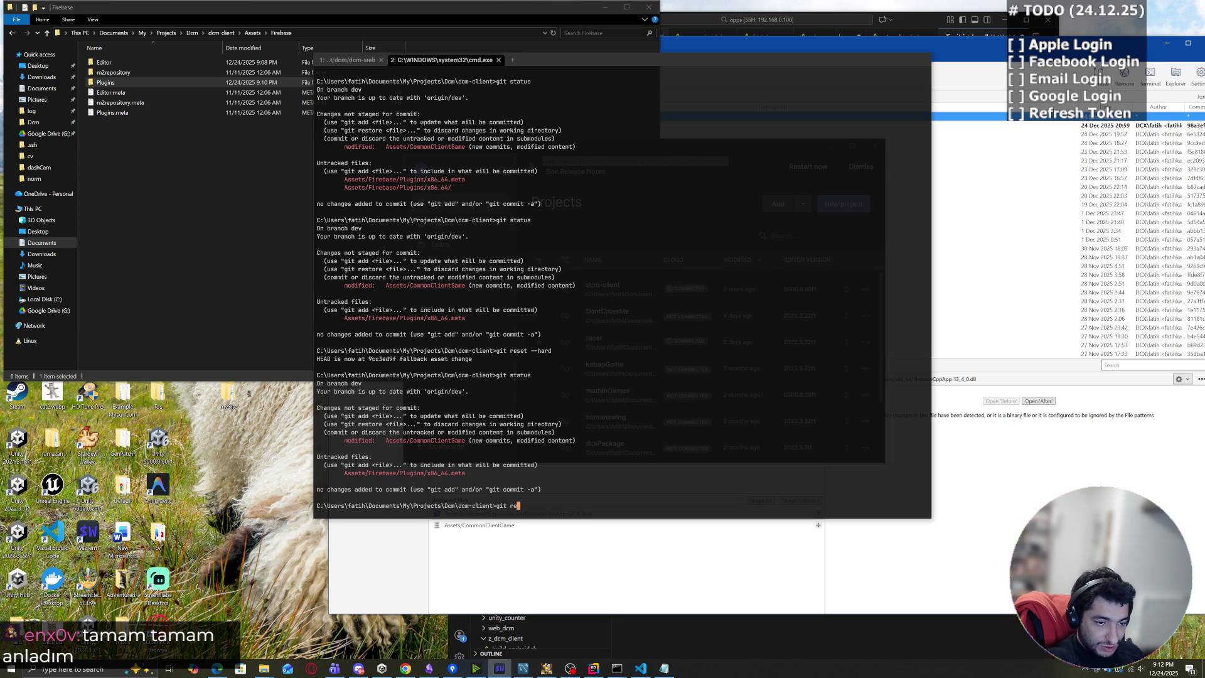
pyautogui.press('BackSpace')
pyautogui.write('hard')
pyautogui.press('Return')
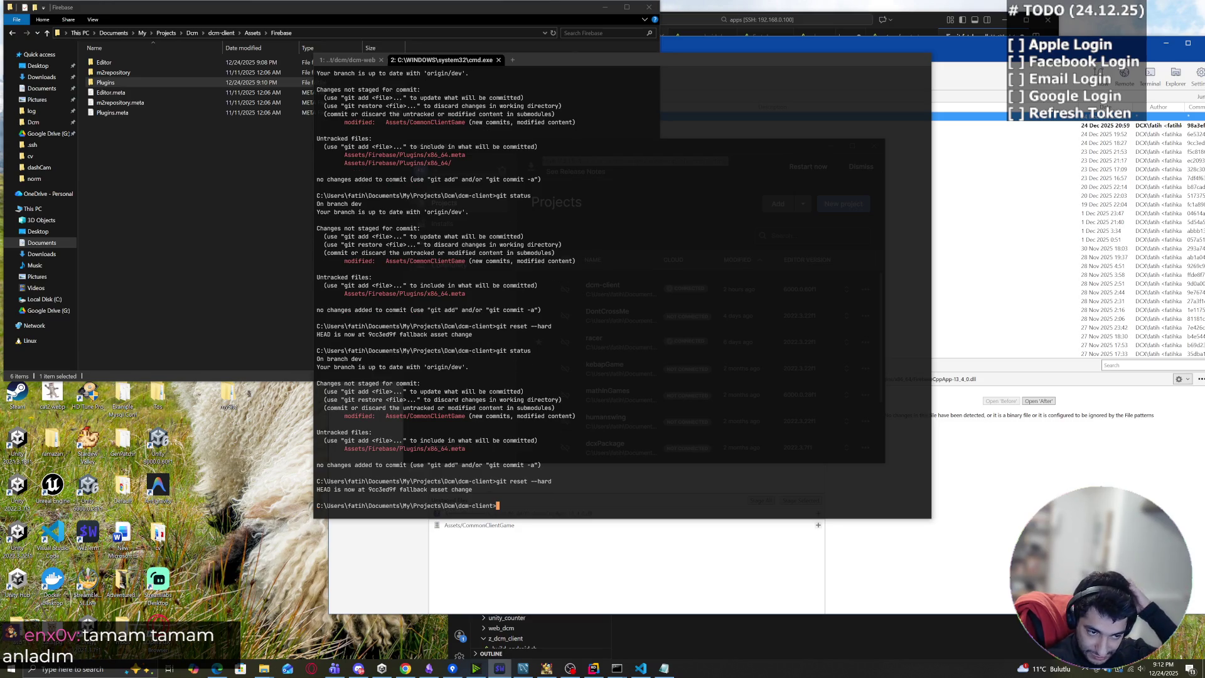
pyautogui.write('git status')
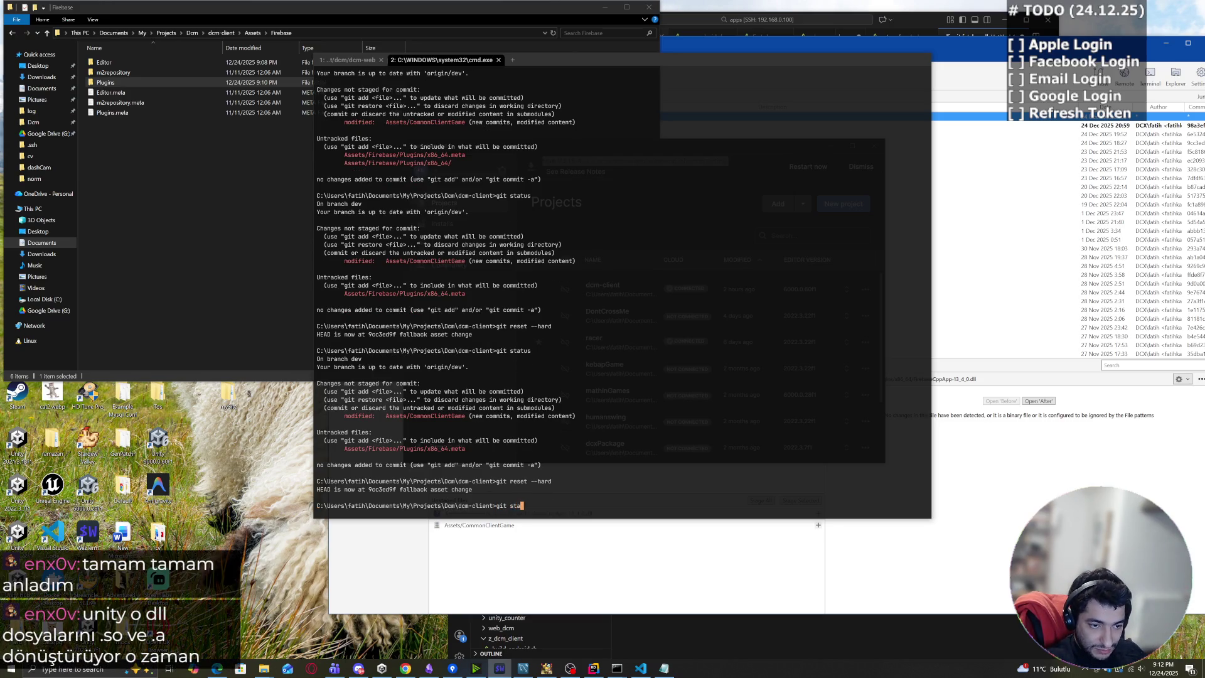
pyautogui.press('Return')
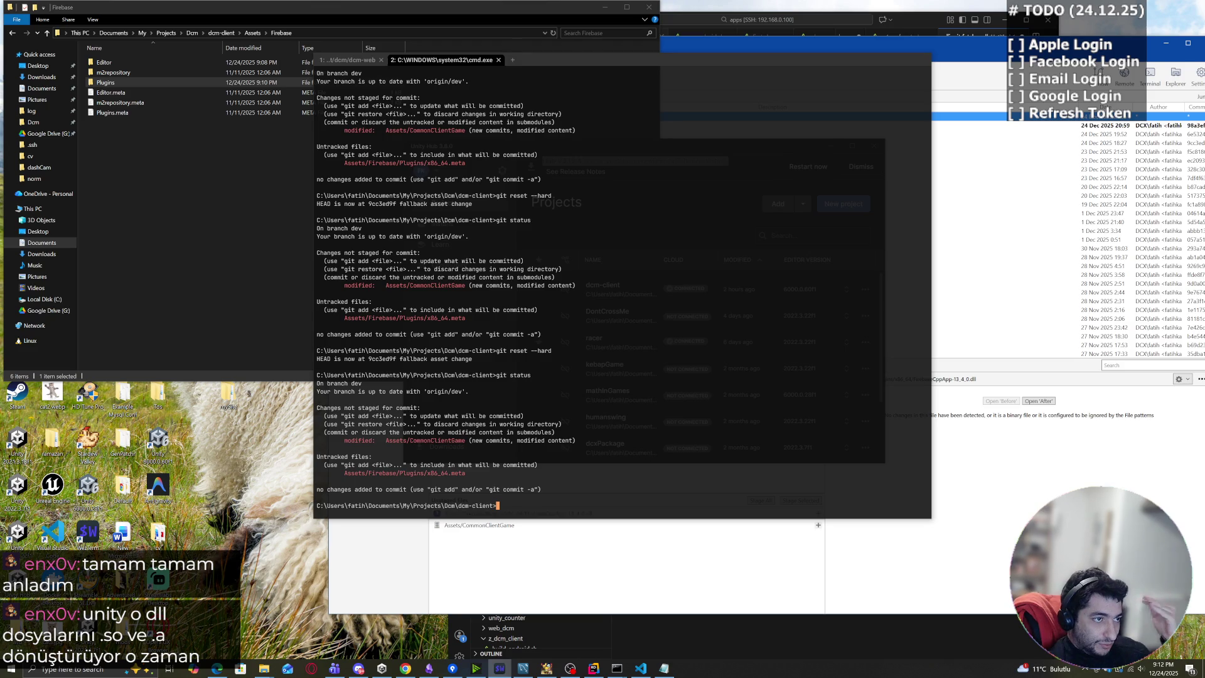
# Step: Delete x86_64.meta from the Firebase Plugins folder in File Explorer
pyautogui.doubleClick(106, 83)
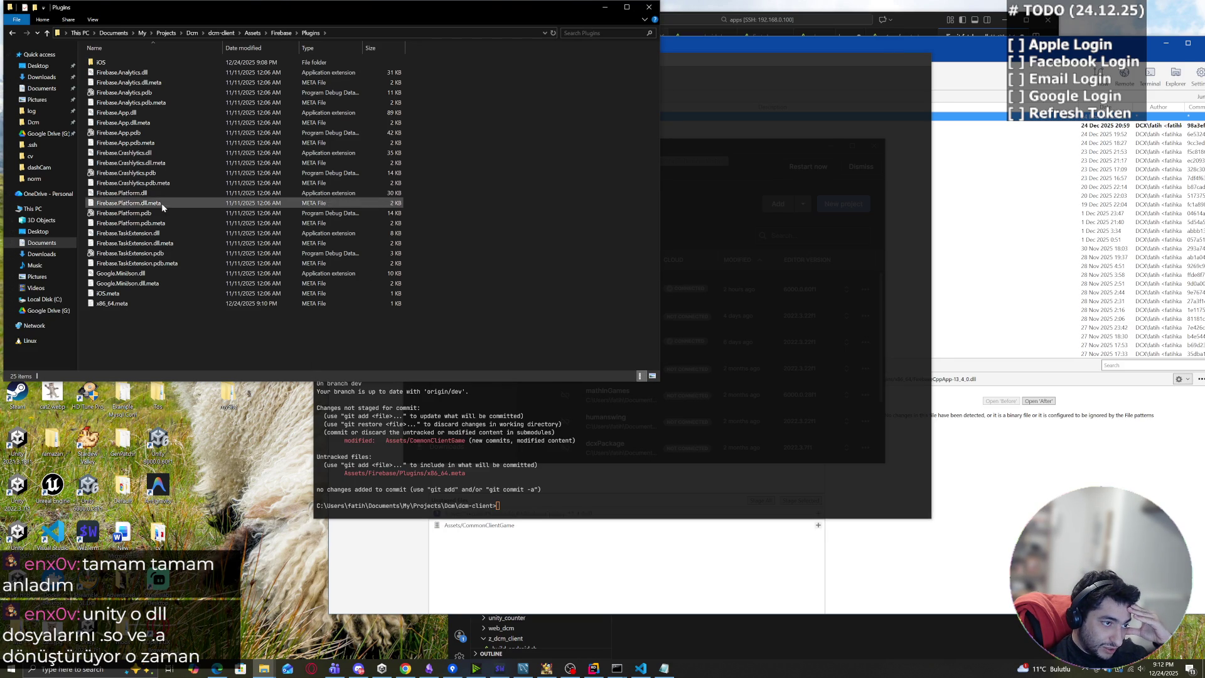
pyautogui.rightClick(128, 303)
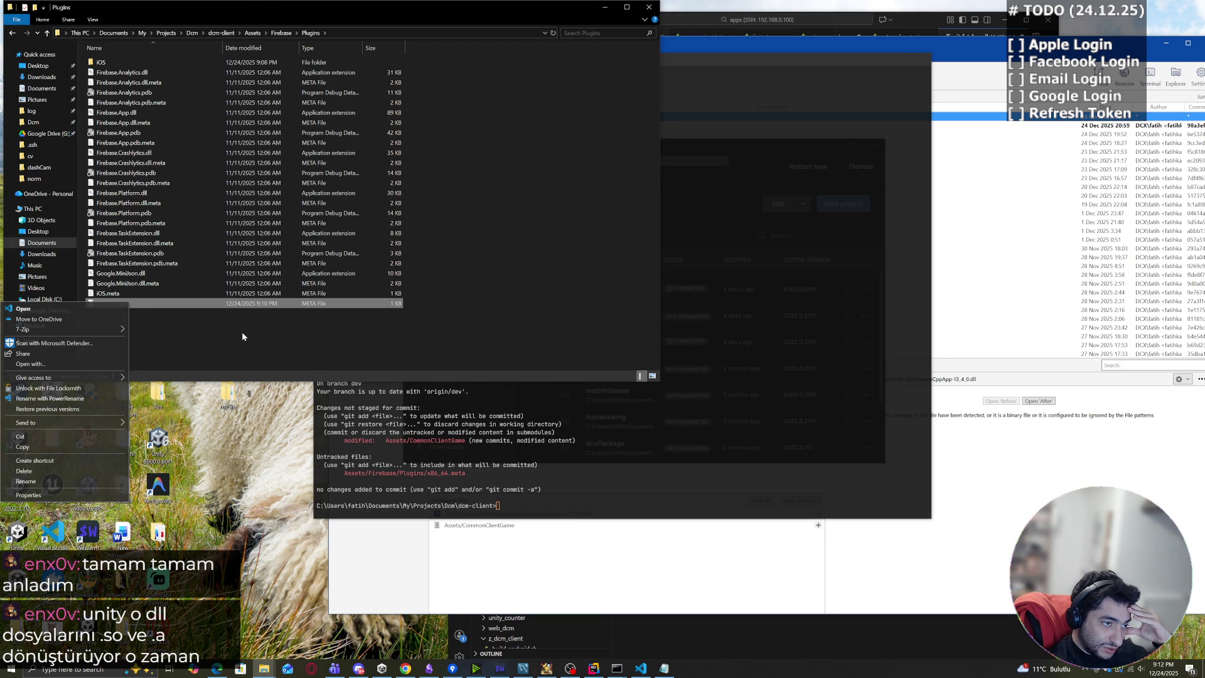
pyautogui.click(43, 470)
# Step: Run git status and git branch, confirming nothing untracked with dev checked out
pyautogui.hotkey('alt', 'Tab')
pyautogui.write('git status')
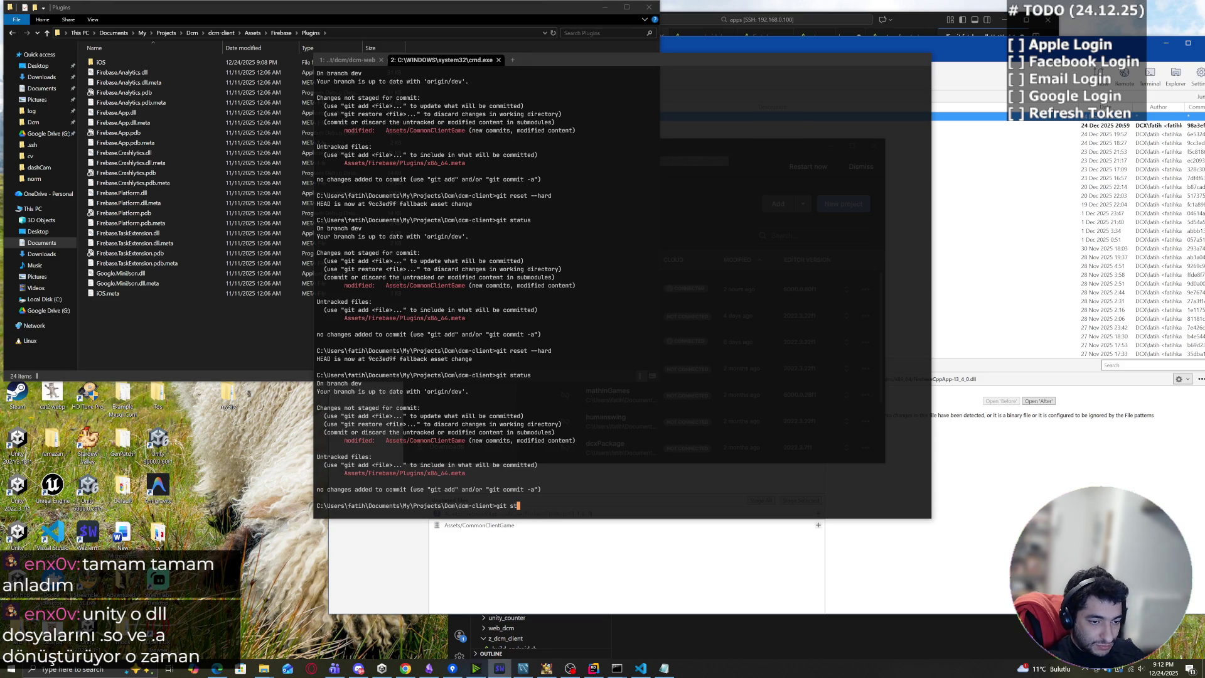
pyautogui.press('Return')
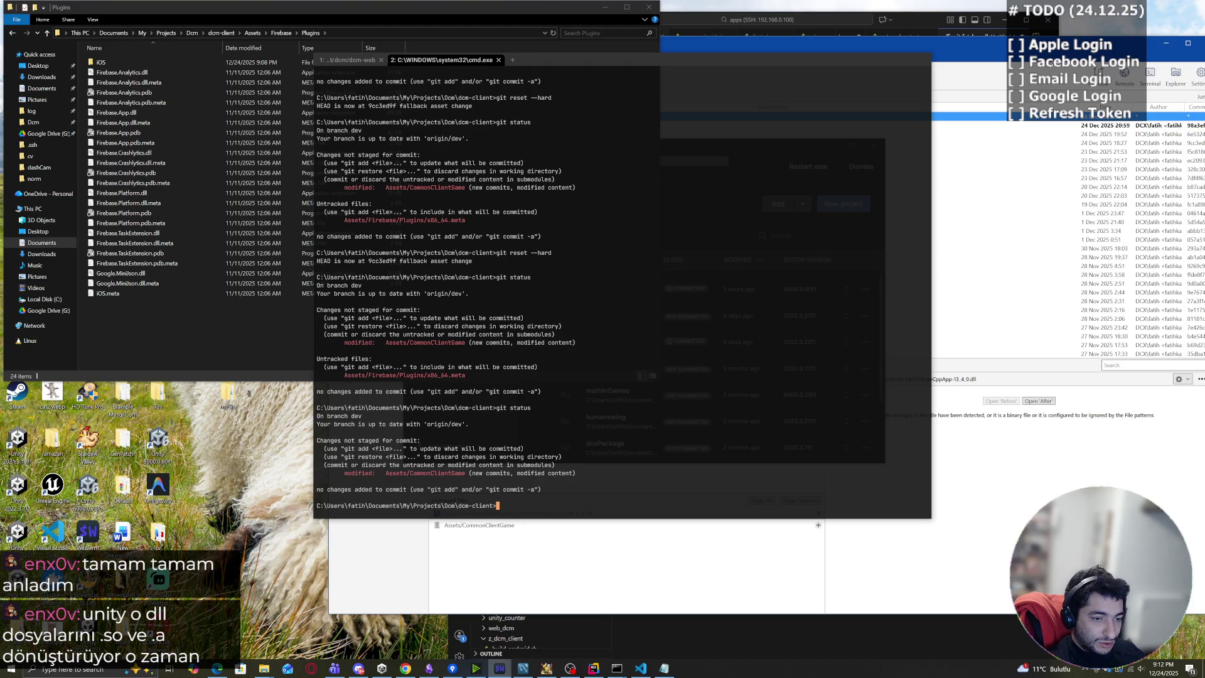
pyautogui.write('git')
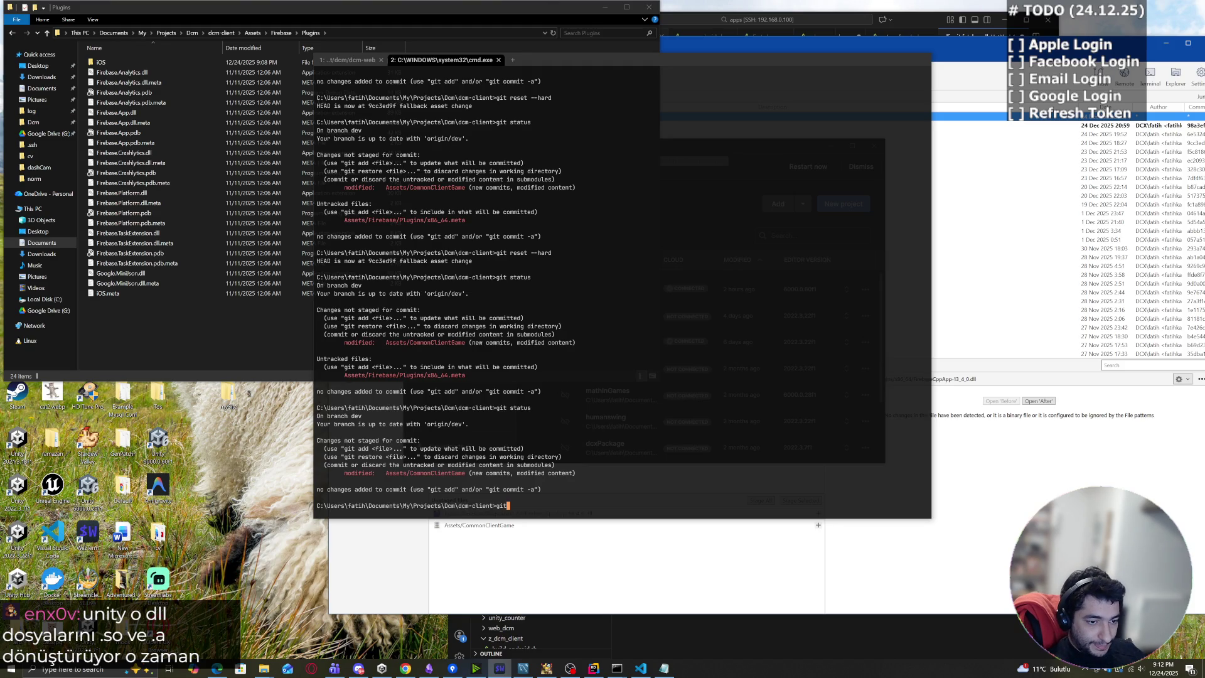
pyautogui.write(' branch')
pyautogui.press('Return')
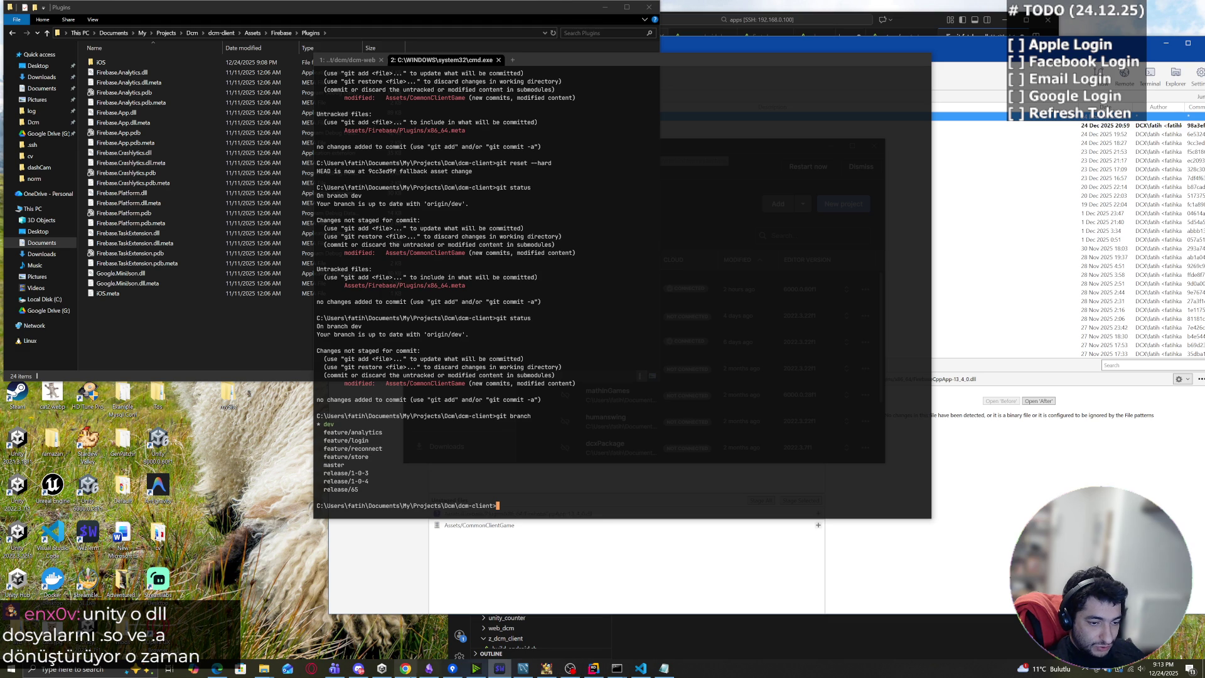
pyautogui.click(260, 670)
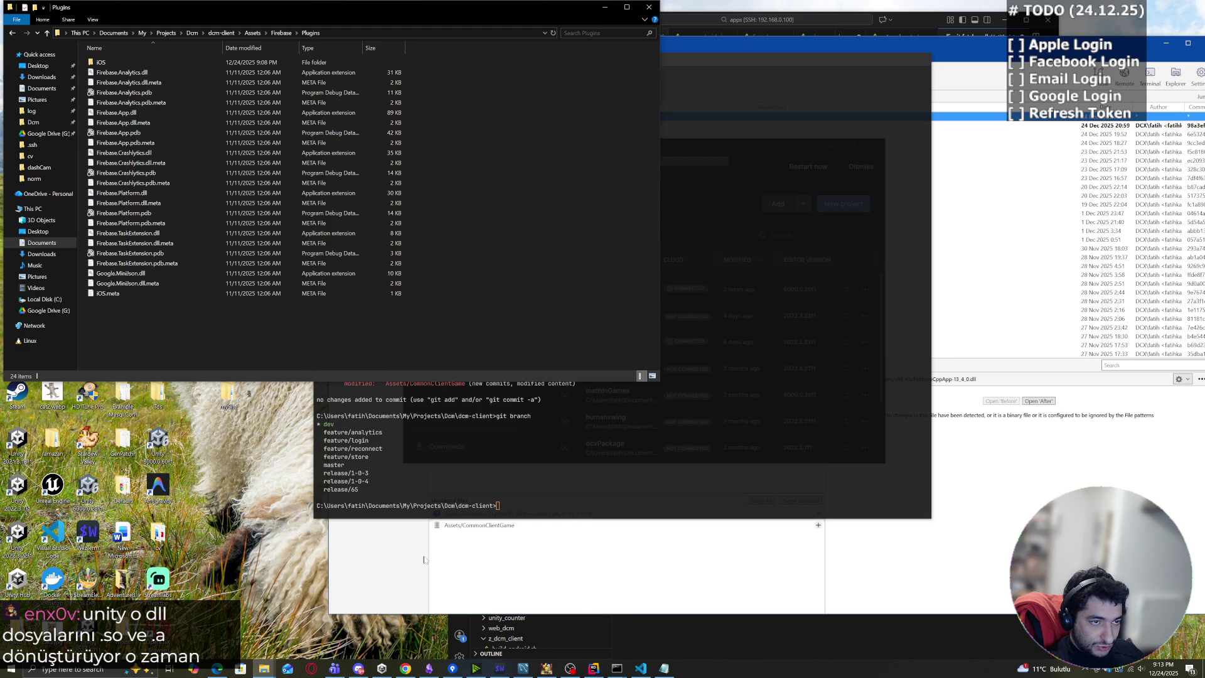
# Step: Open dcm-client's .gitignore in Visual Studio Code
pyautogui.click(221, 33)
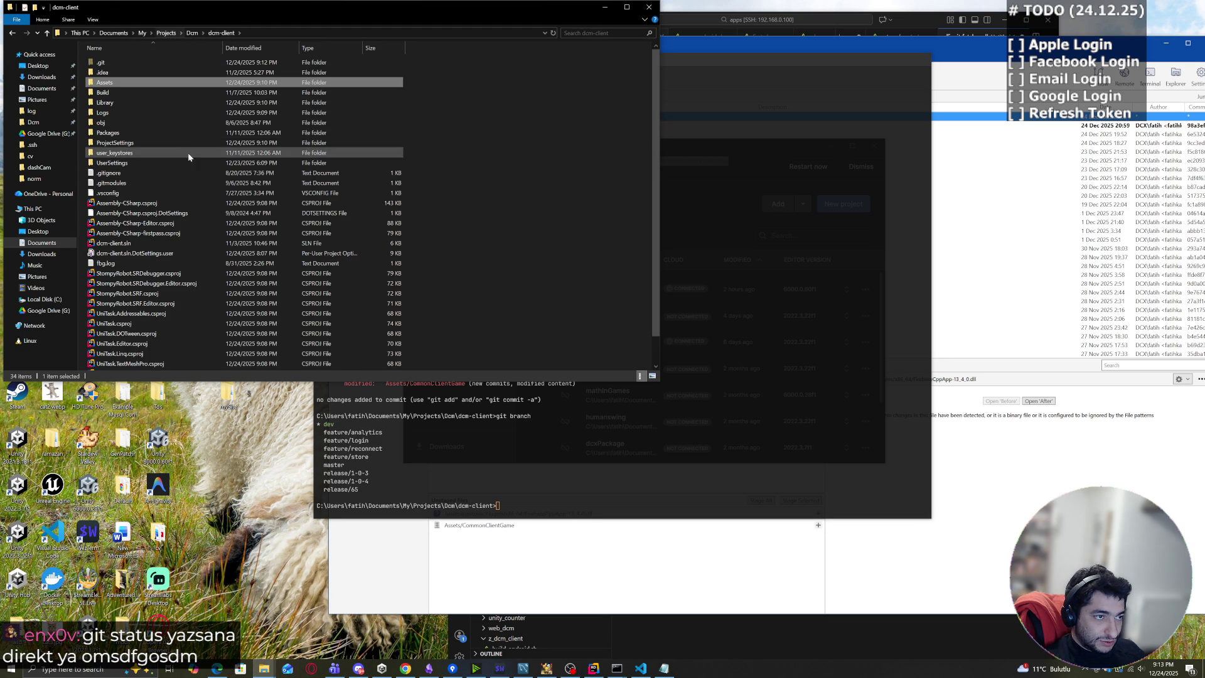
pyautogui.doubleClick(134, 176)
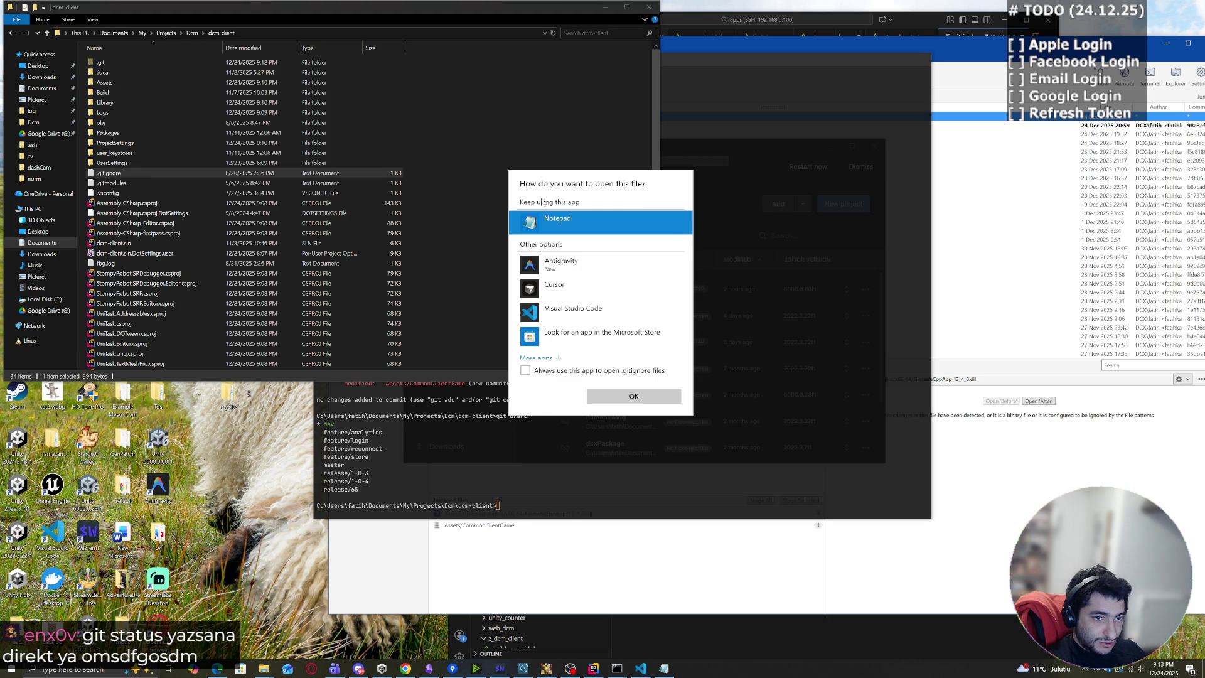
pyautogui.doubleClick(564, 309)
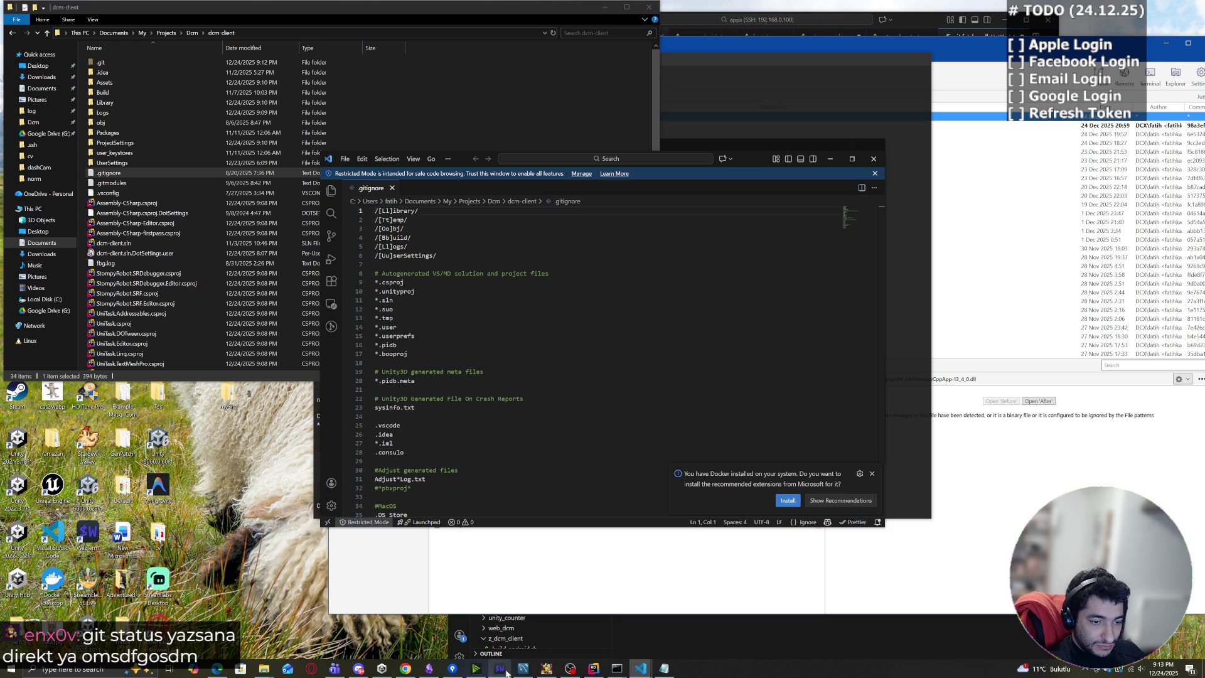
# Step: Check the todo notes and switch to the remote scripts editor window
pyautogui.click(664, 668)
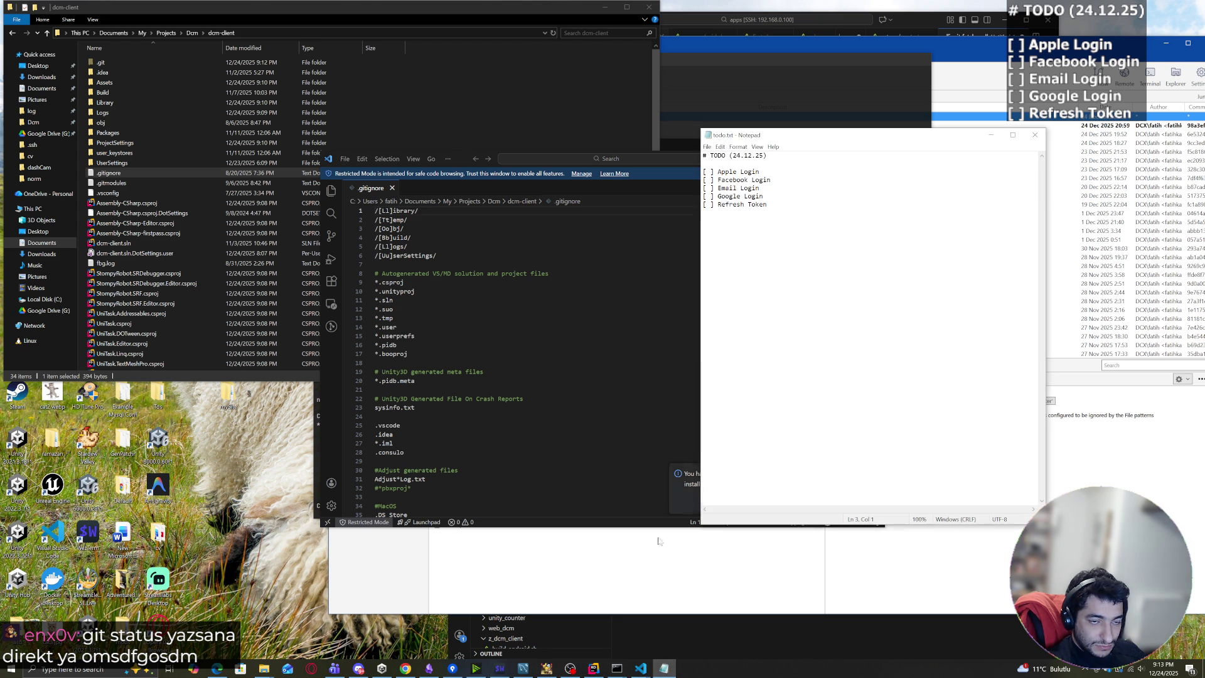
pyautogui.click(264, 668)
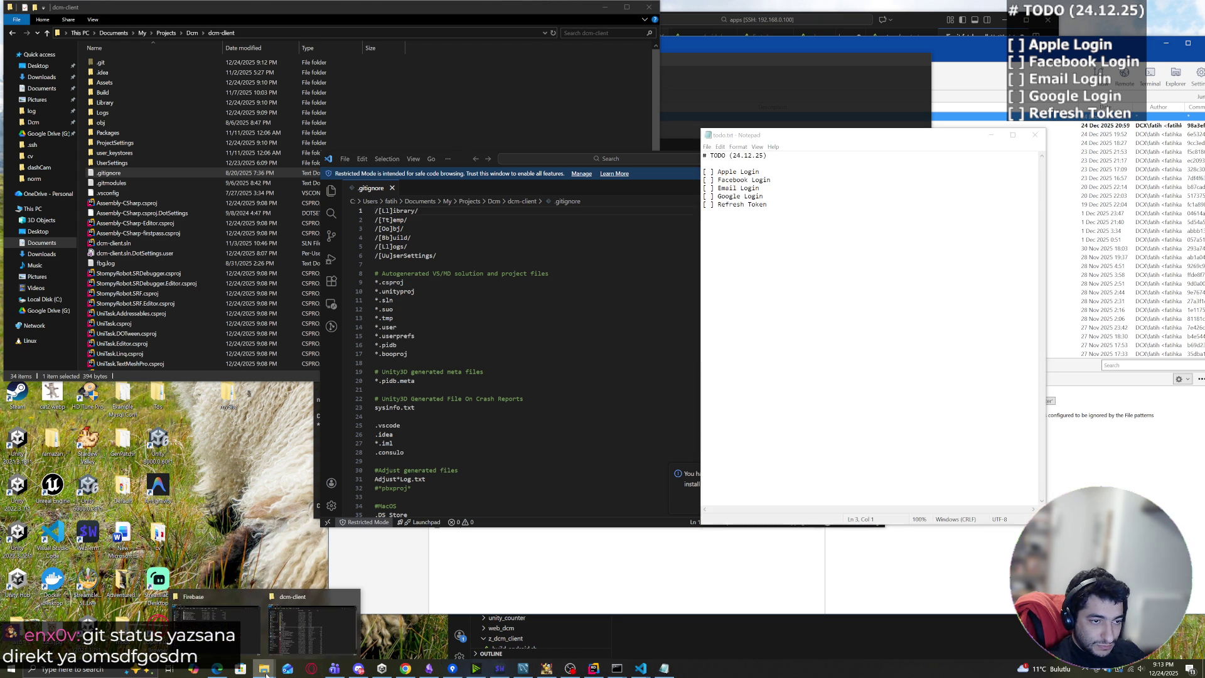
pyautogui.moveTo(333, 634)
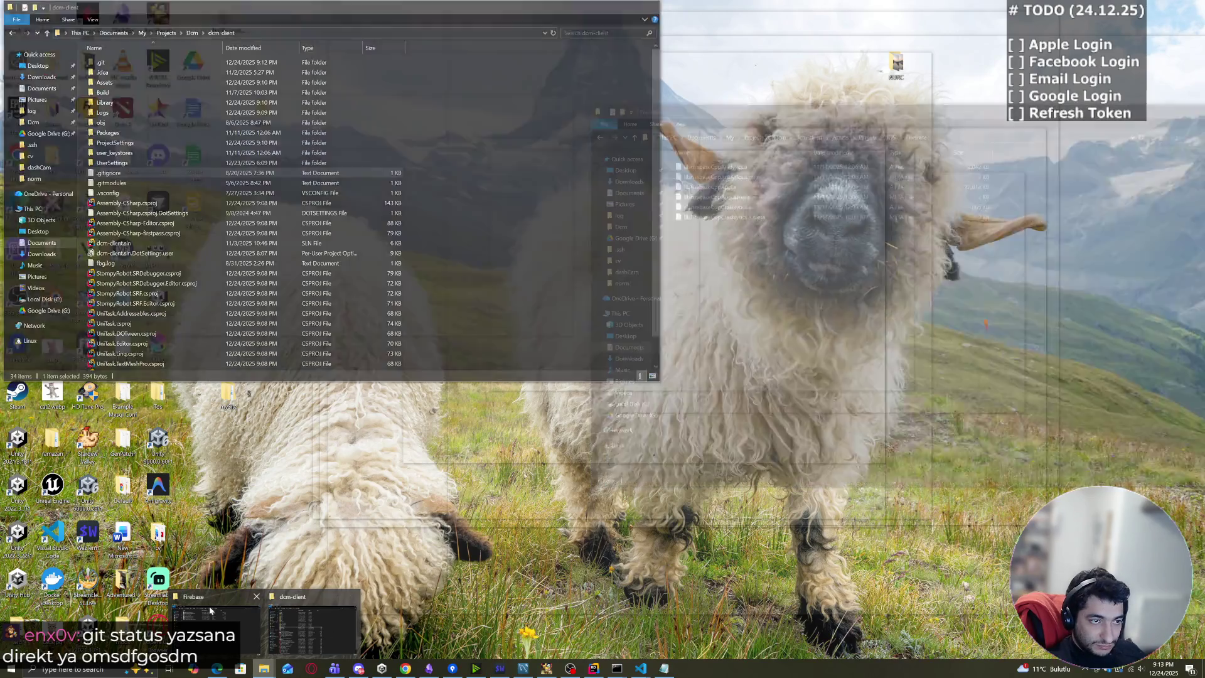
pyautogui.moveTo(209, 608)
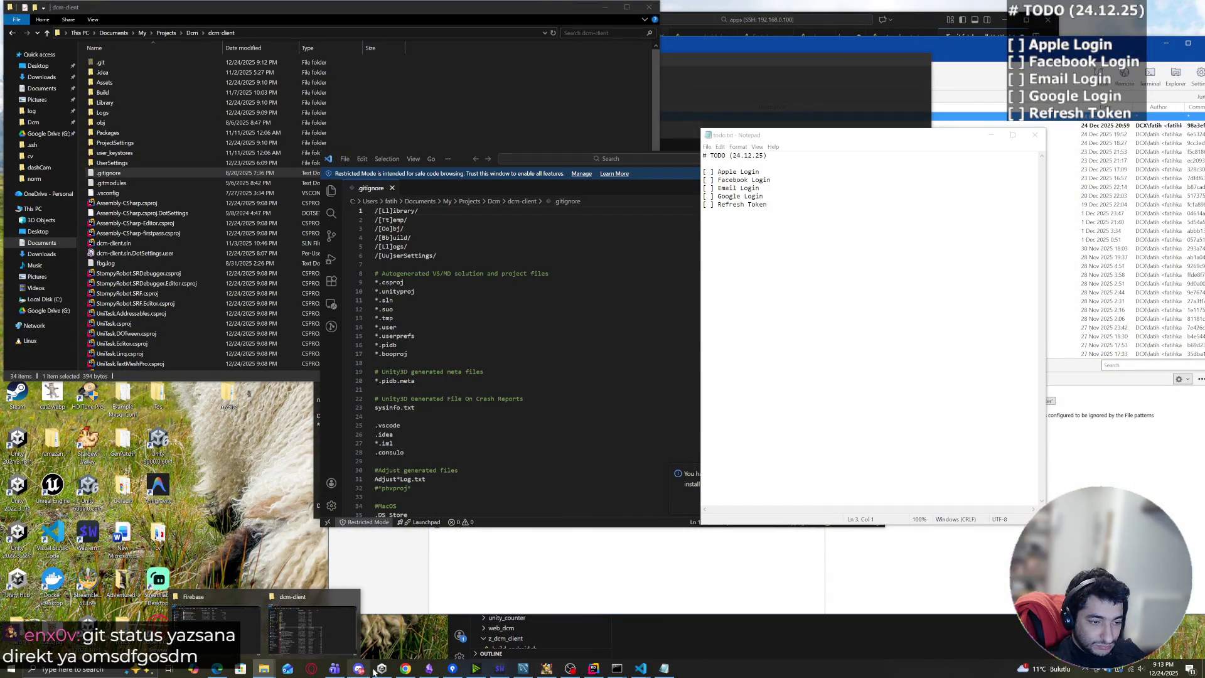
pyautogui.moveTo(634, 670)
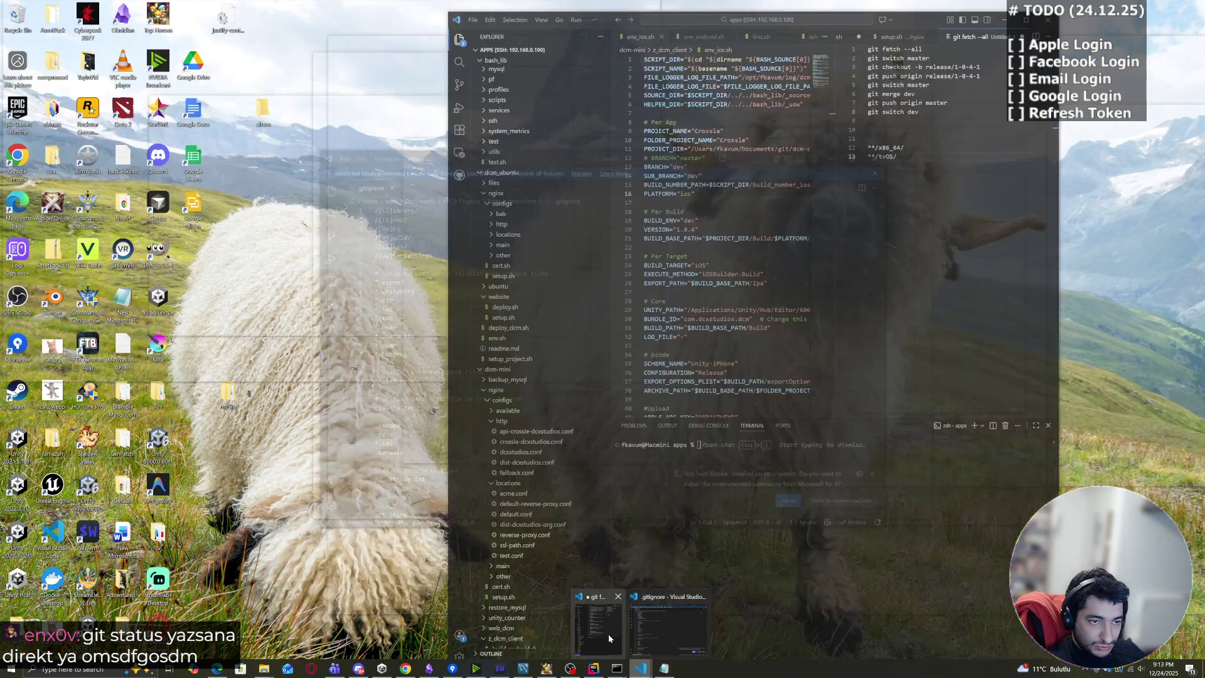
pyautogui.click(608, 633)
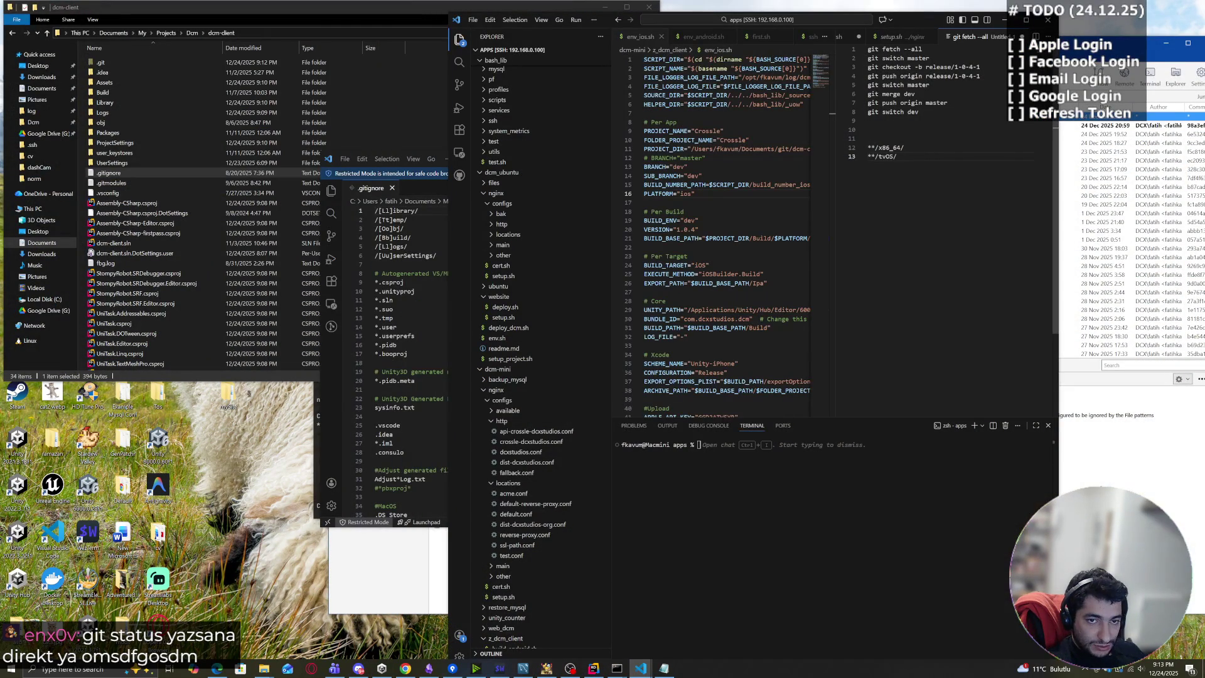
# Step: Paste **/x86_64/ and **/tvOS/ into .gitignore and save it
pyautogui.hotkey('alt', 'Tab')
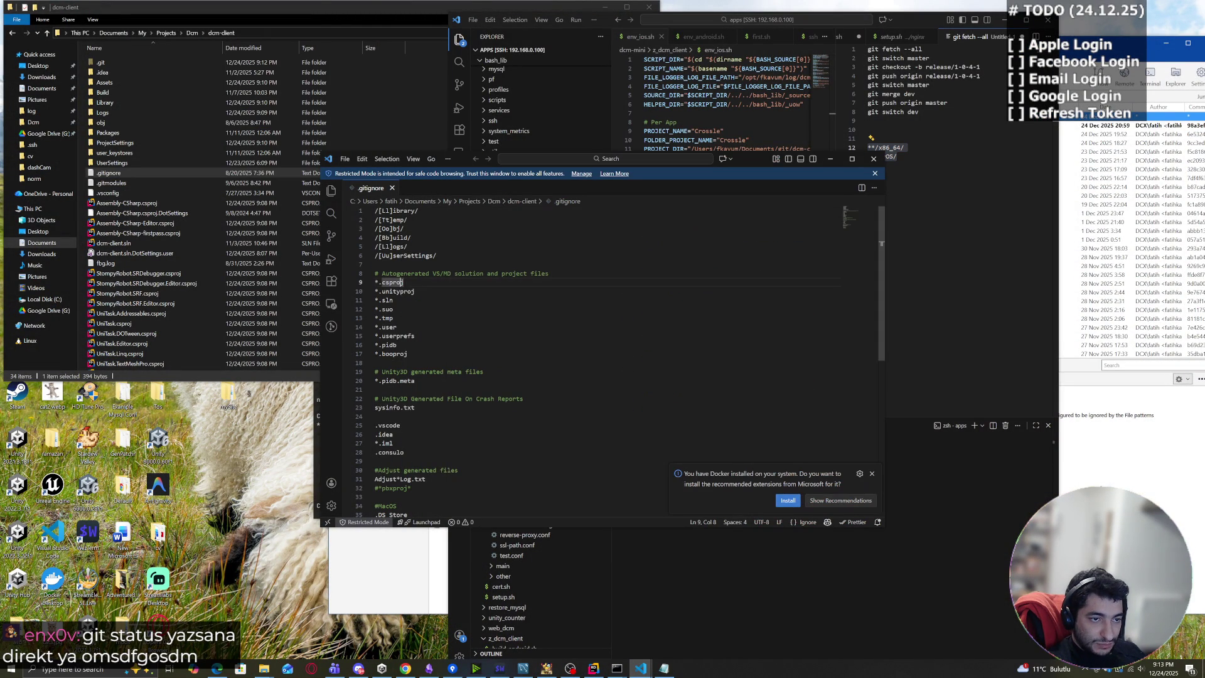
pyautogui.press('Return')
pyautogui.press('Return')
pyautogui.write('**/x86_64/ **/tvOS/')
pyautogui.click(411, 309)
pyautogui.hotkey('ctrl', 's')
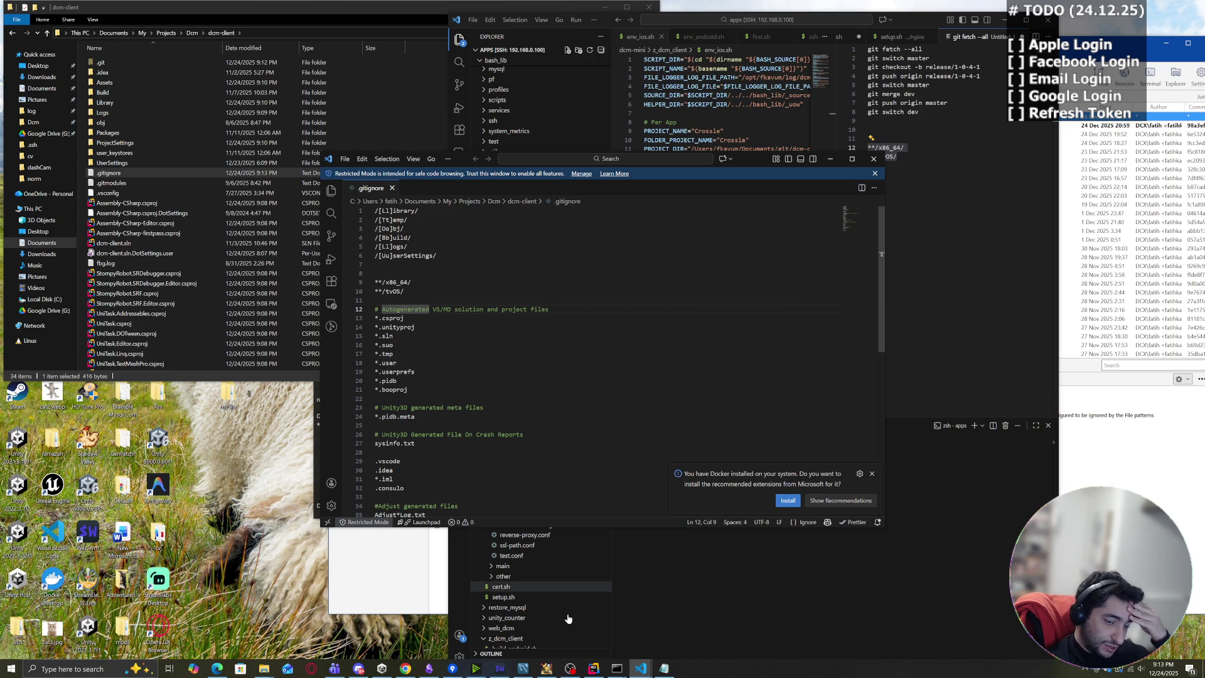
pyautogui.moveTo(452, 668)
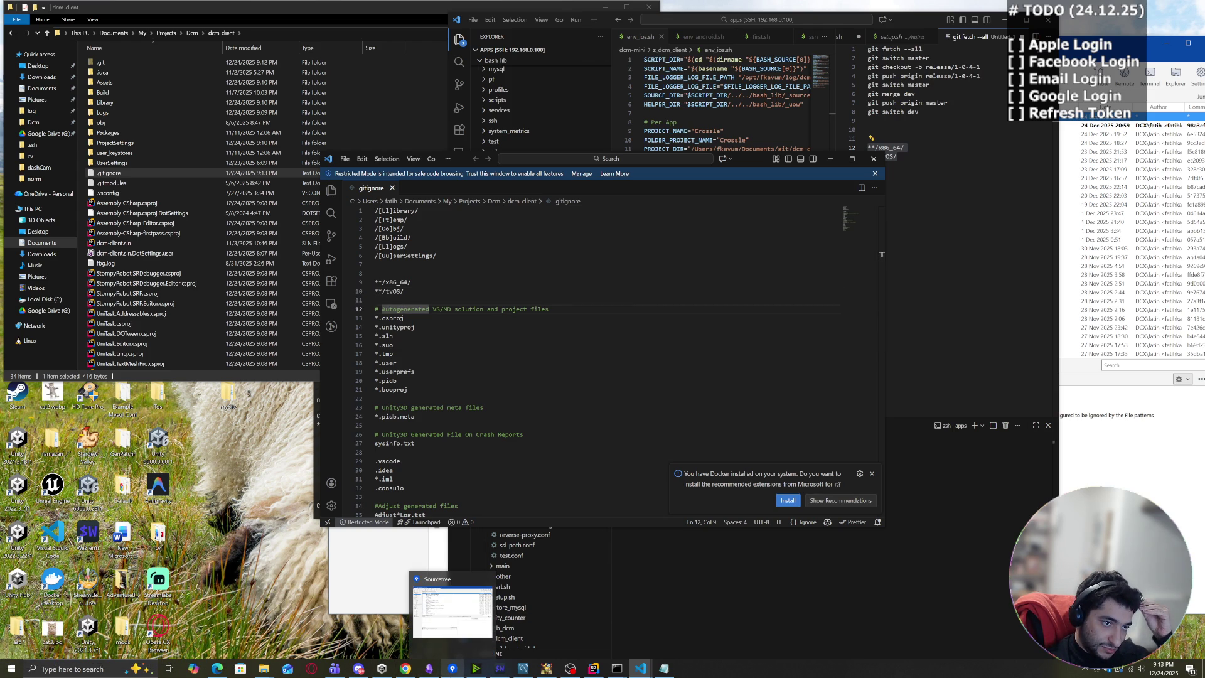
pyautogui.click(690, 565)
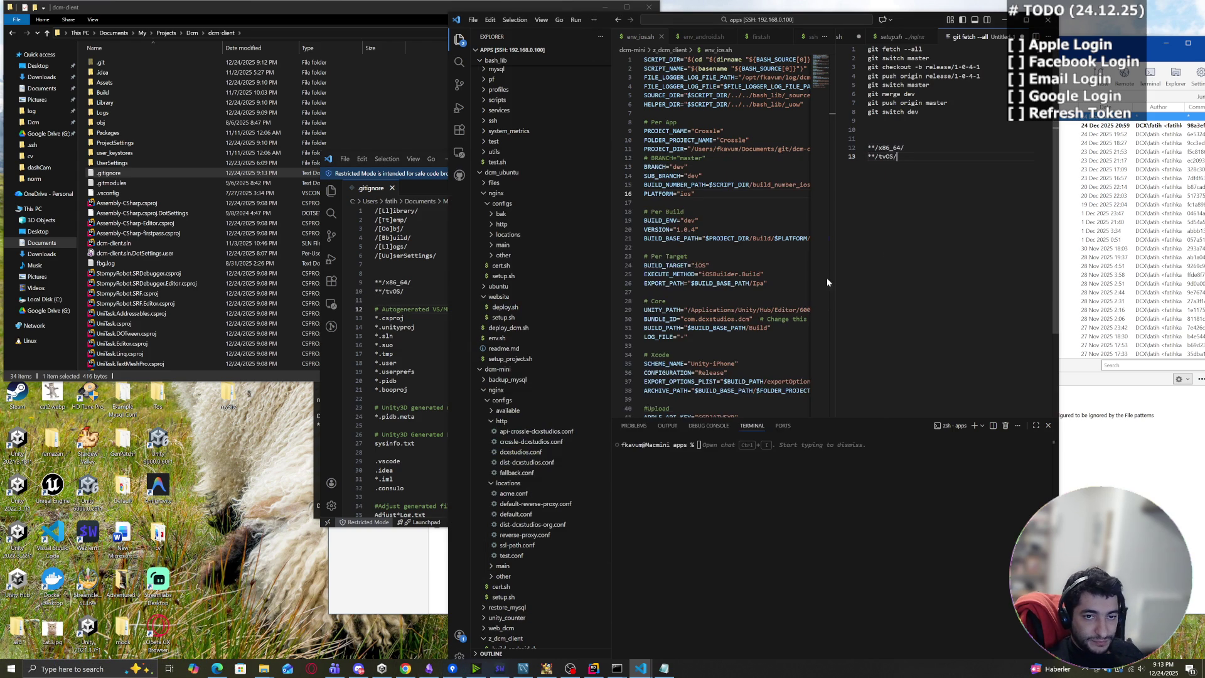
# Step: Bring Command Prompt forward and run git status to see the changed files
pyautogui.click(452, 668)
pyautogui.click(499, 668)
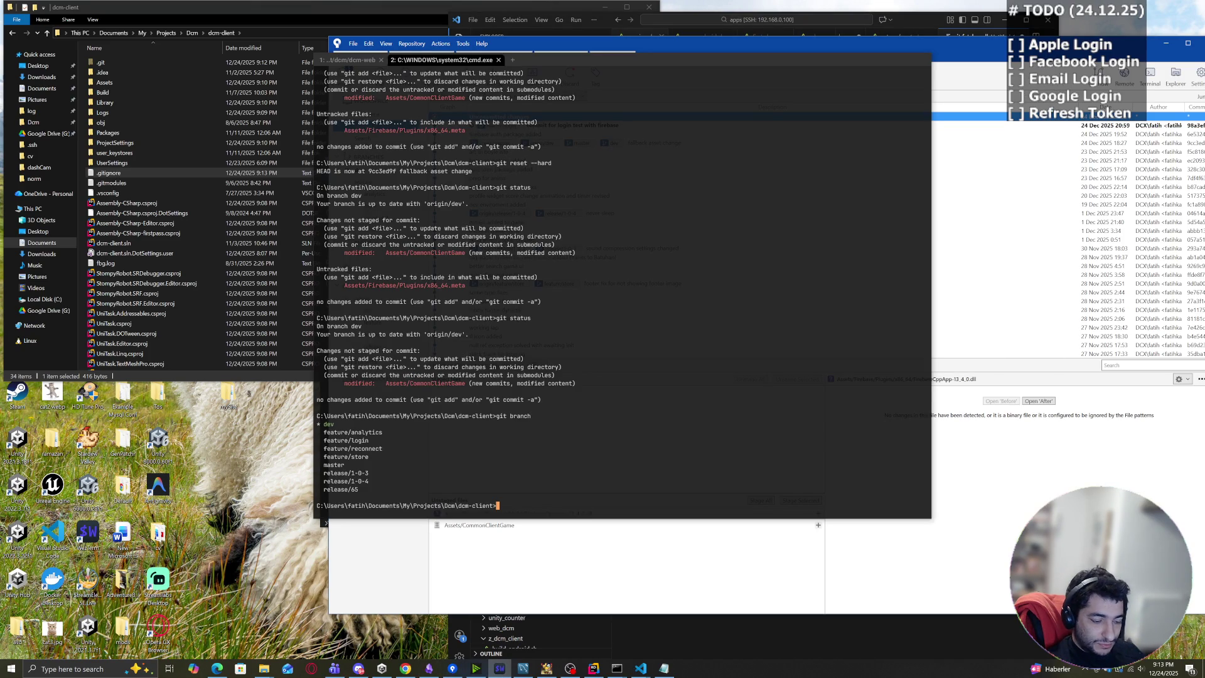
pyautogui.write('gti s')
pyautogui.press('BackSpace')
pyautogui.press('BackSpace')
pyautogui.write('it status')
pyautogui.press('Return')
# Step: Stage all changes, commit them as 'gitignore file changed', and push to origin dev
pyautogui.write('git add .')
pyautogui.press('Return')
pyautogui.write('git commit -m "g')
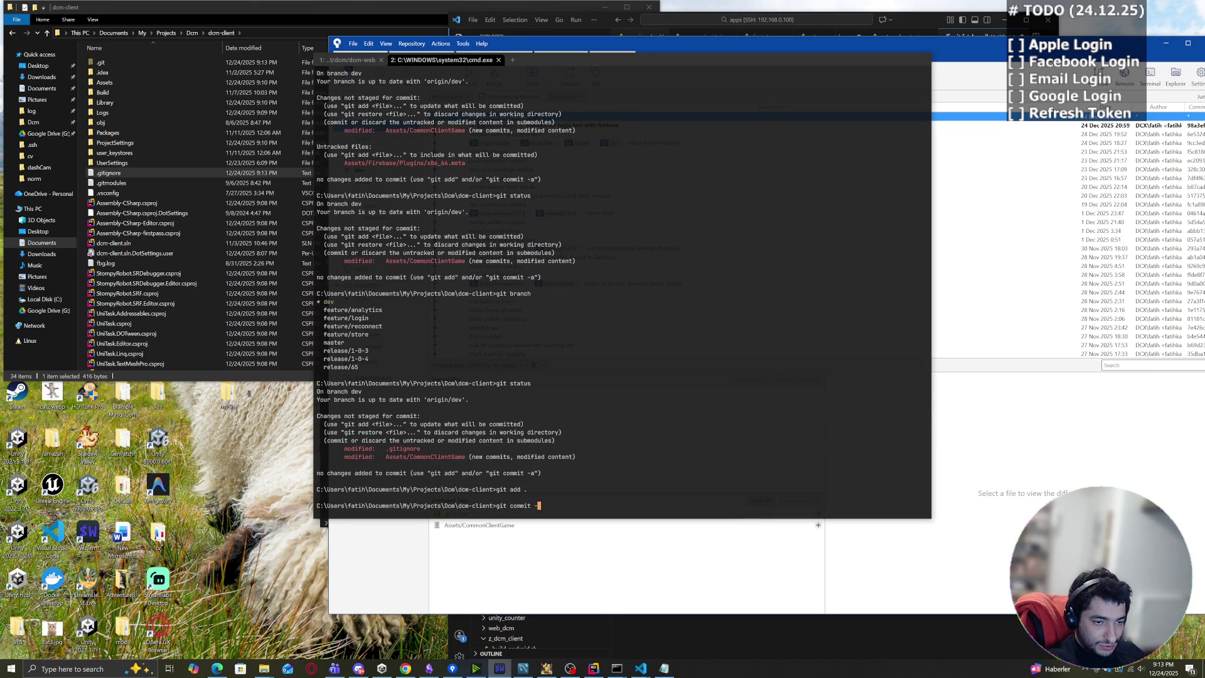
pyautogui.write('it')
pyautogui.press('BackSpace')
pyautogui.write('ignore file changed"')
pyautogui.press('Return')
pyautogui.write('git push origin dev')
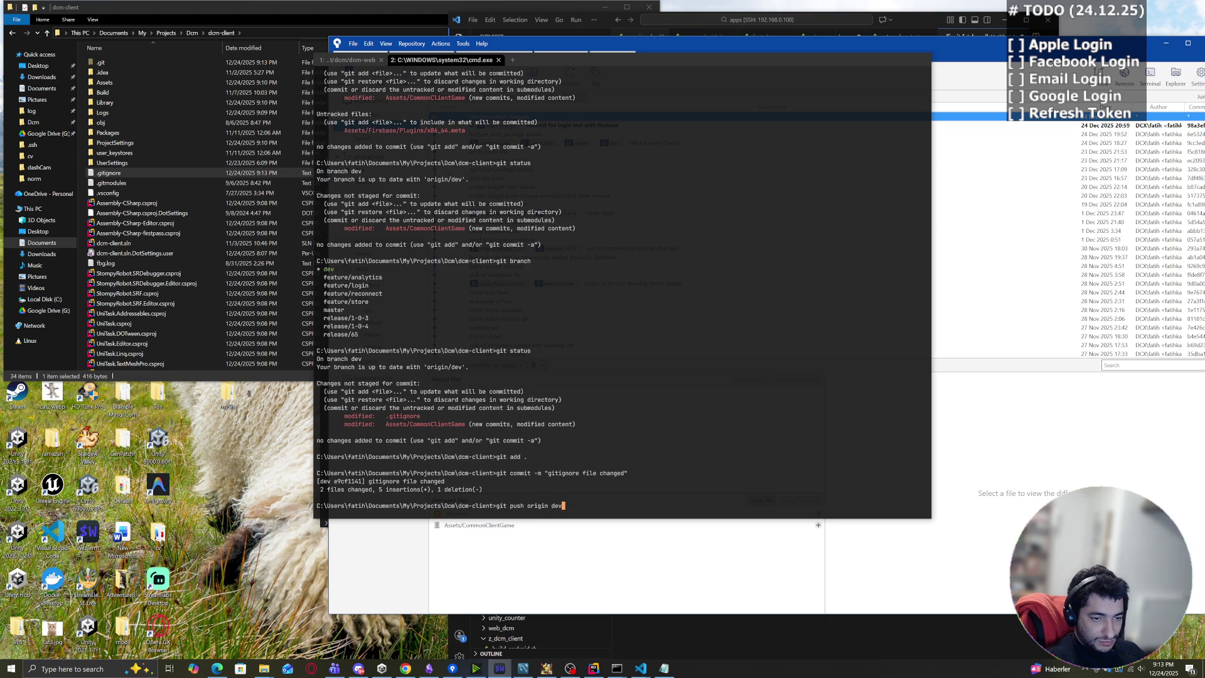
pyautogui.press('Return')
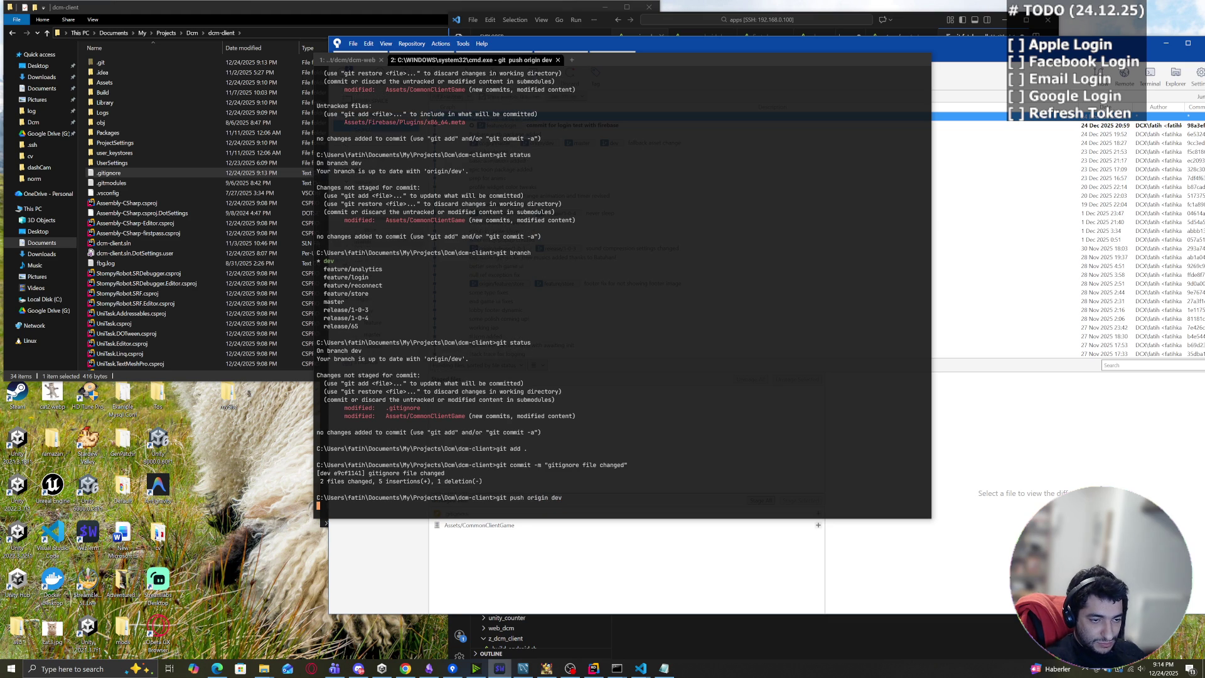
pyautogui.write('git checkout -b ')
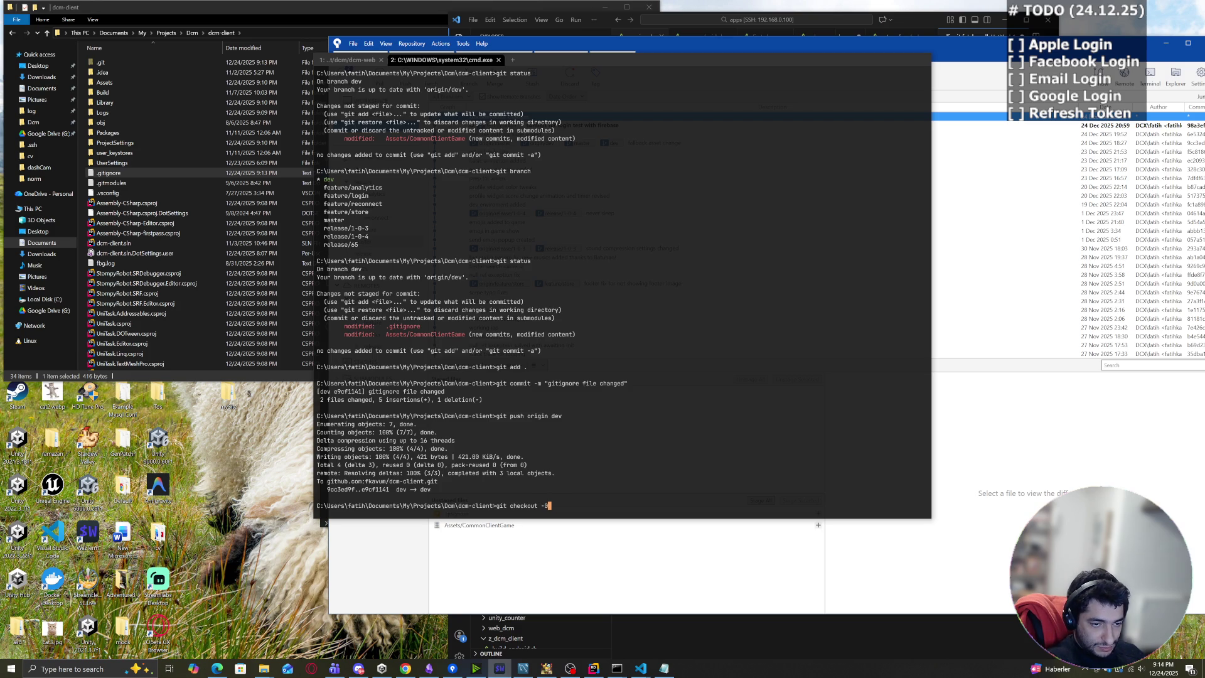
pyautogui.write('"')
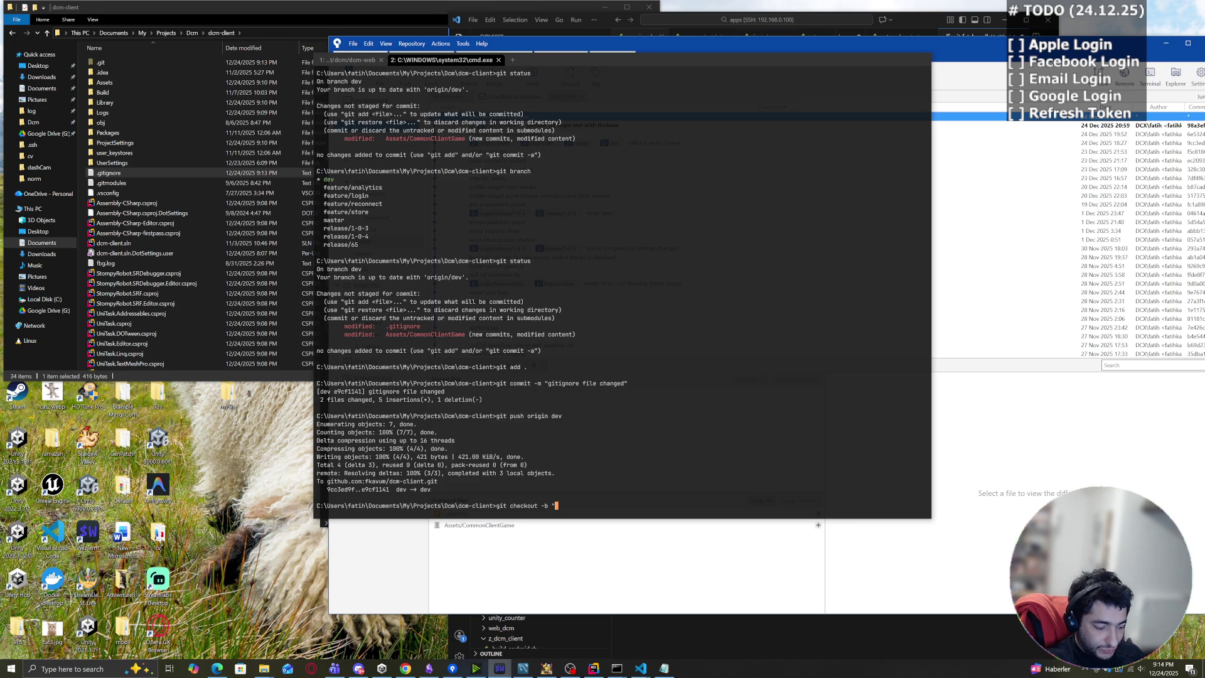
# Step: Create and check out the new branch feature/auth with git checkout -b
pyautogui.write('eature/')
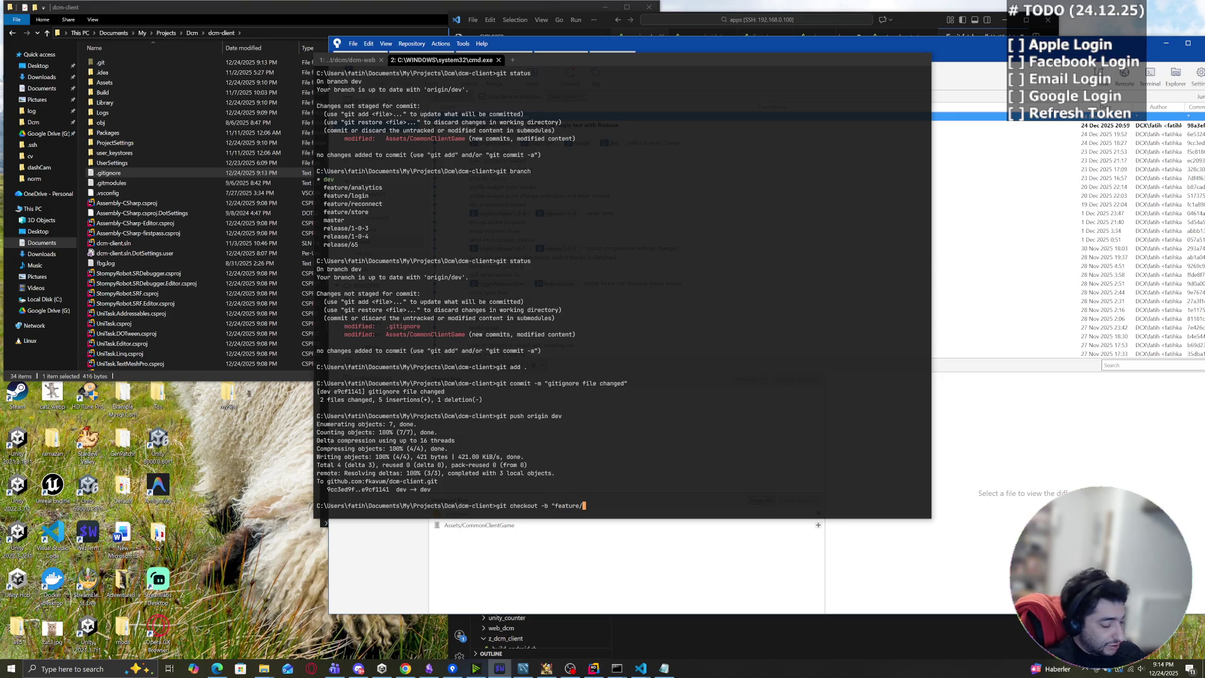
pyautogui.write('fire')
pyautogui.press('BackSpace')
pyautogui.press('BackSpace')
pyautogui.press('BackSpace')
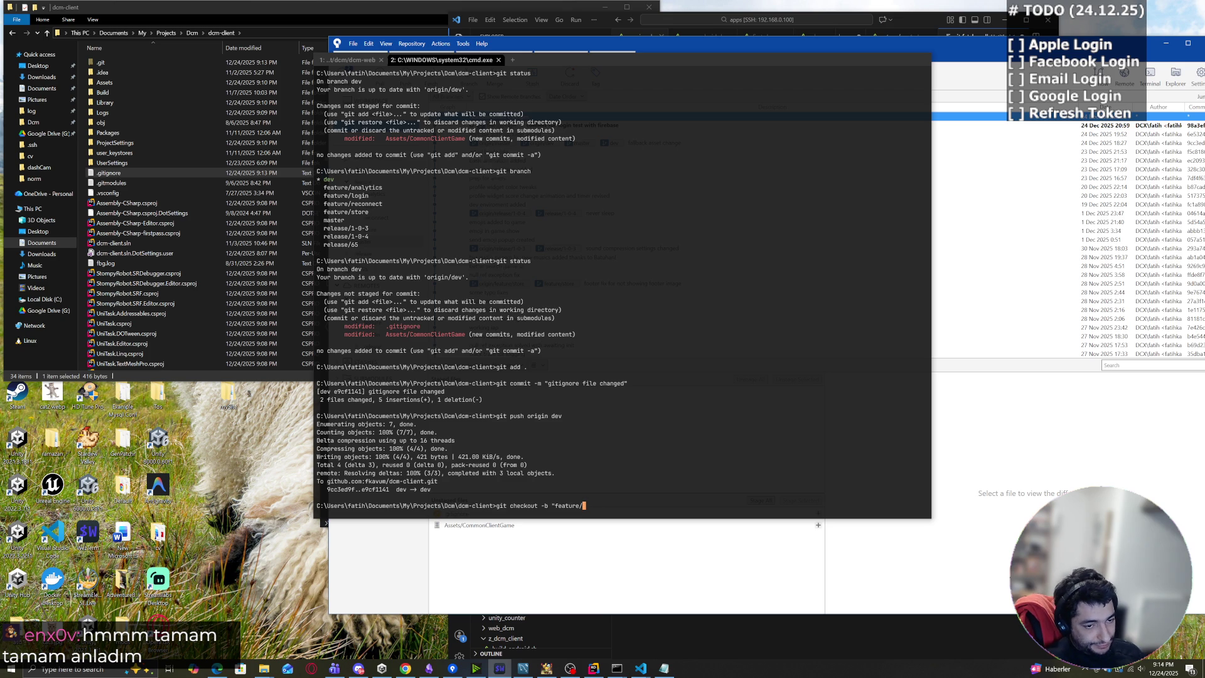
pyautogui.write('auth')
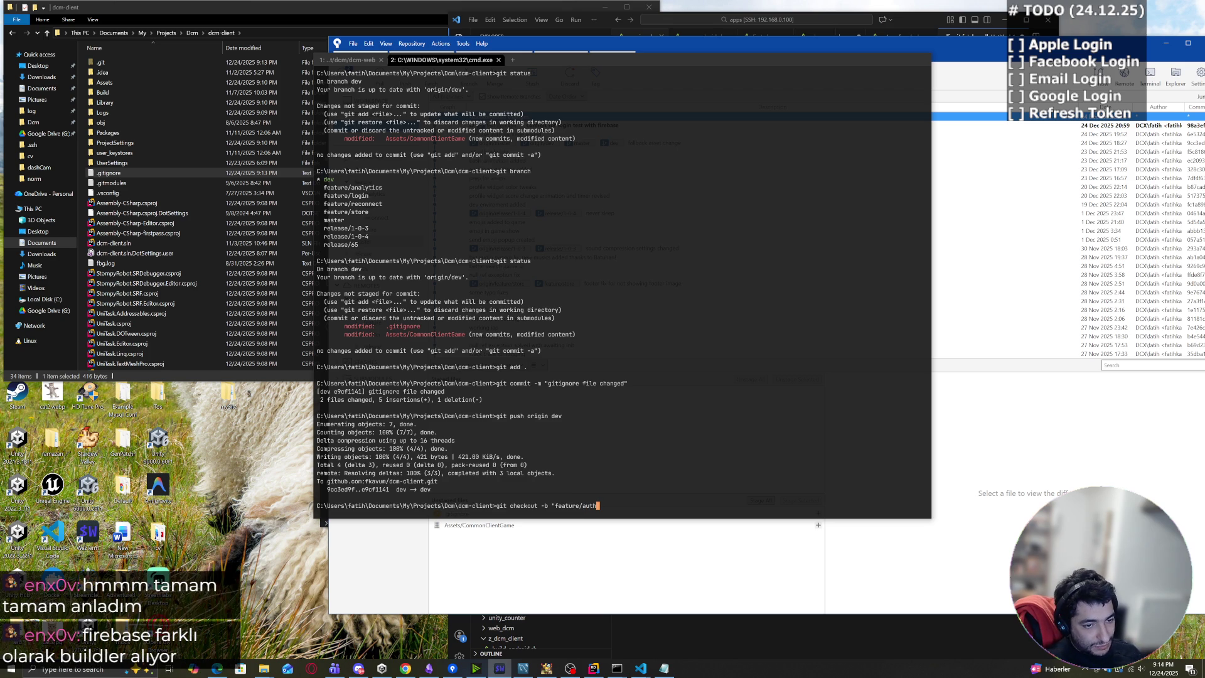
pyautogui.press('Return')
pyautogui.write('git push origi')
pyautogui.press('BackSpace')
pyautogui.press('BackSpace')
pyautogui.press('BackSpace')
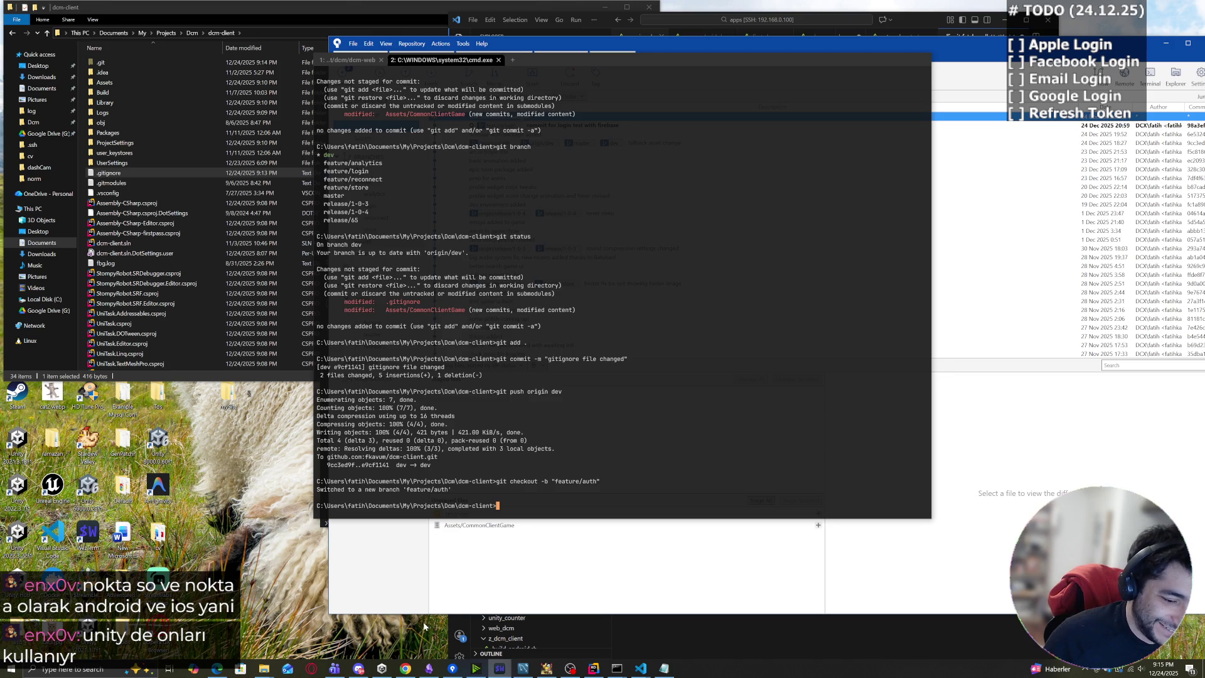
# Step: Launch Unity Hub from the Windows search
pyautogui.press('super')
pyautogui.write('unity')
pyautogui.press('Return')
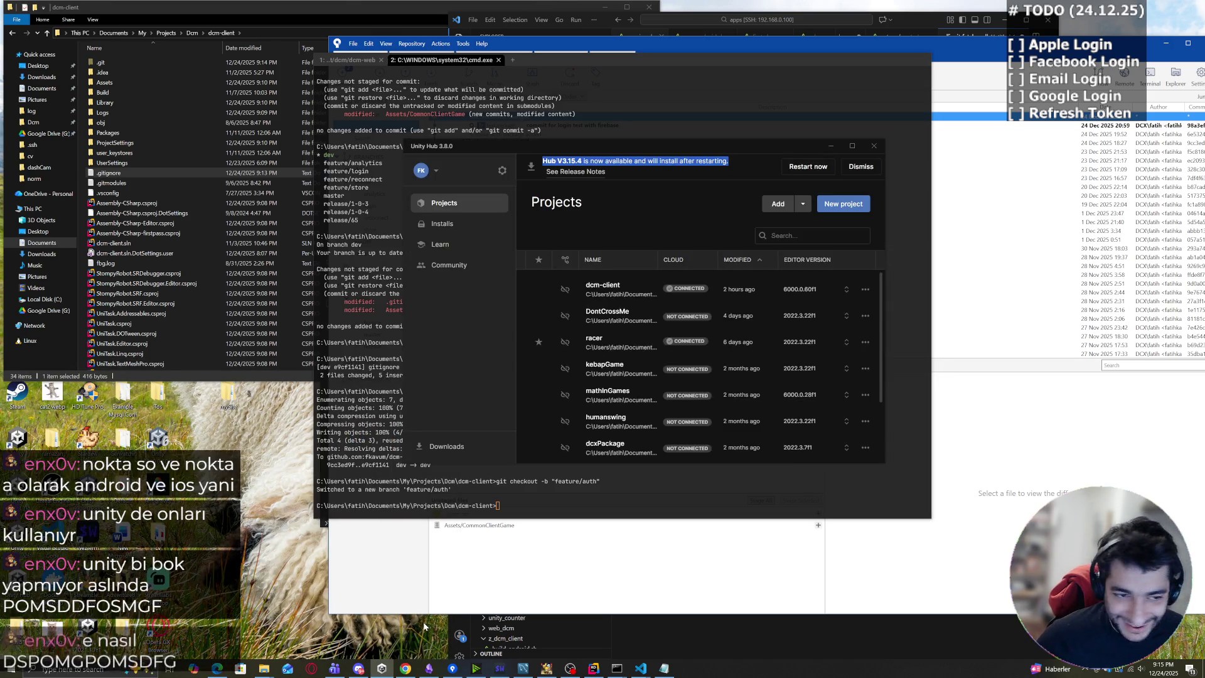
# Step: Open dcm-client from Unity Hub and browse the Assets/Firebase folder in the Project window
pyautogui.click(589, 303)
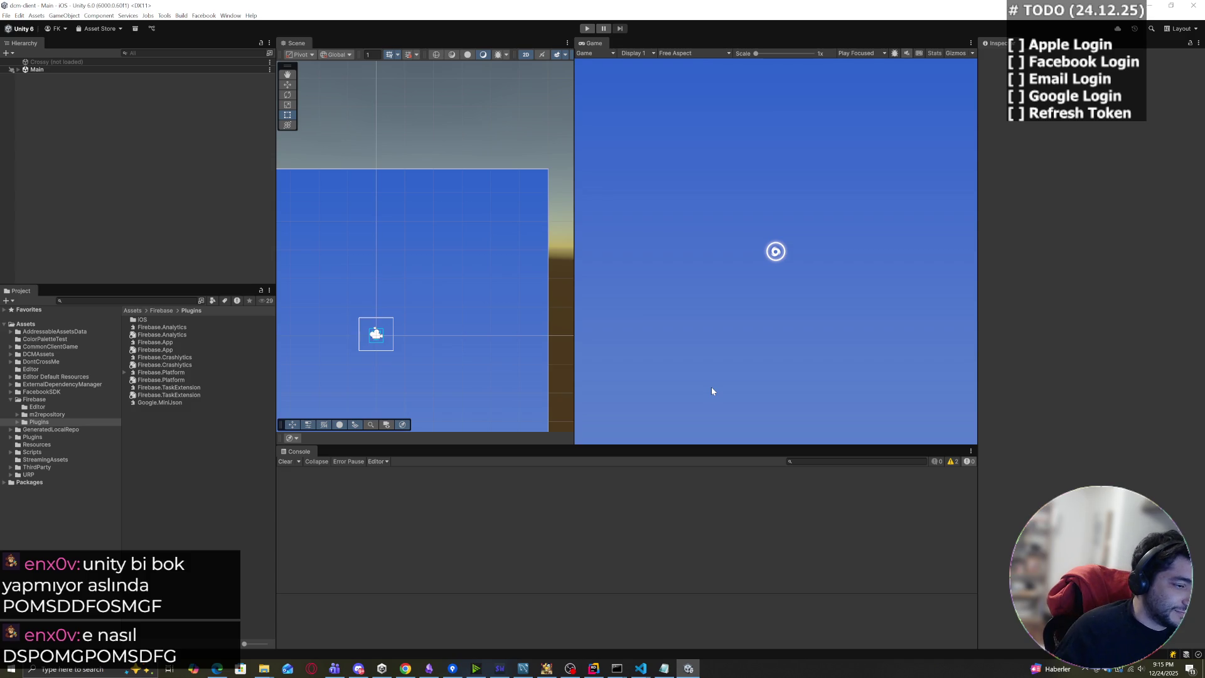
pyautogui.click(36, 400)
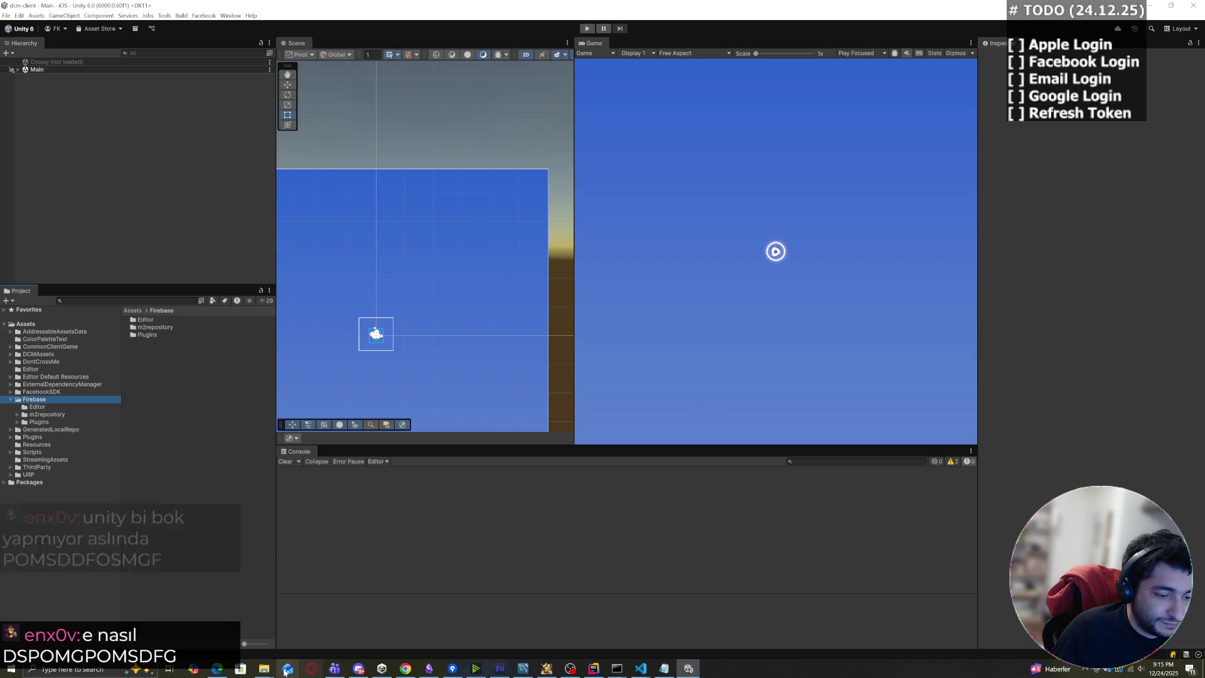
pyautogui.moveTo(276, 671)
pyautogui.click(611, 586)
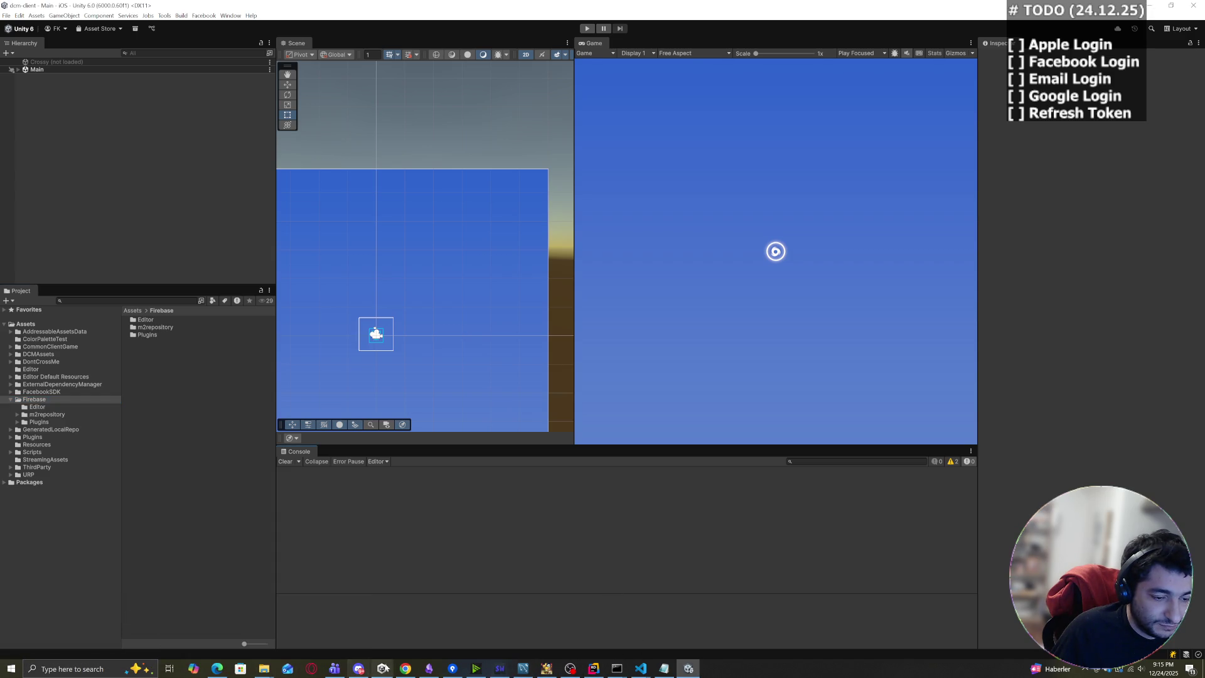
# Step: Bring the dcm-client Explorer window forward and move it to the right side
pyautogui.moveTo(413, 672)
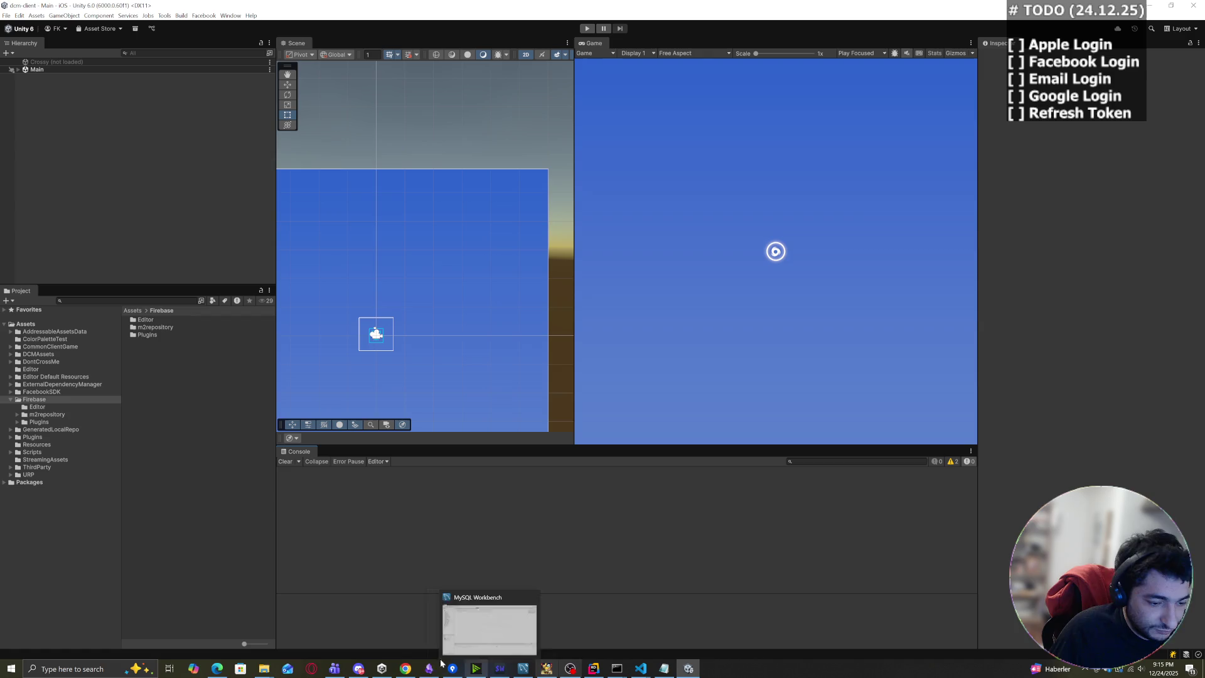
pyautogui.moveTo(264, 669)
pyautogui.click(315, 641)
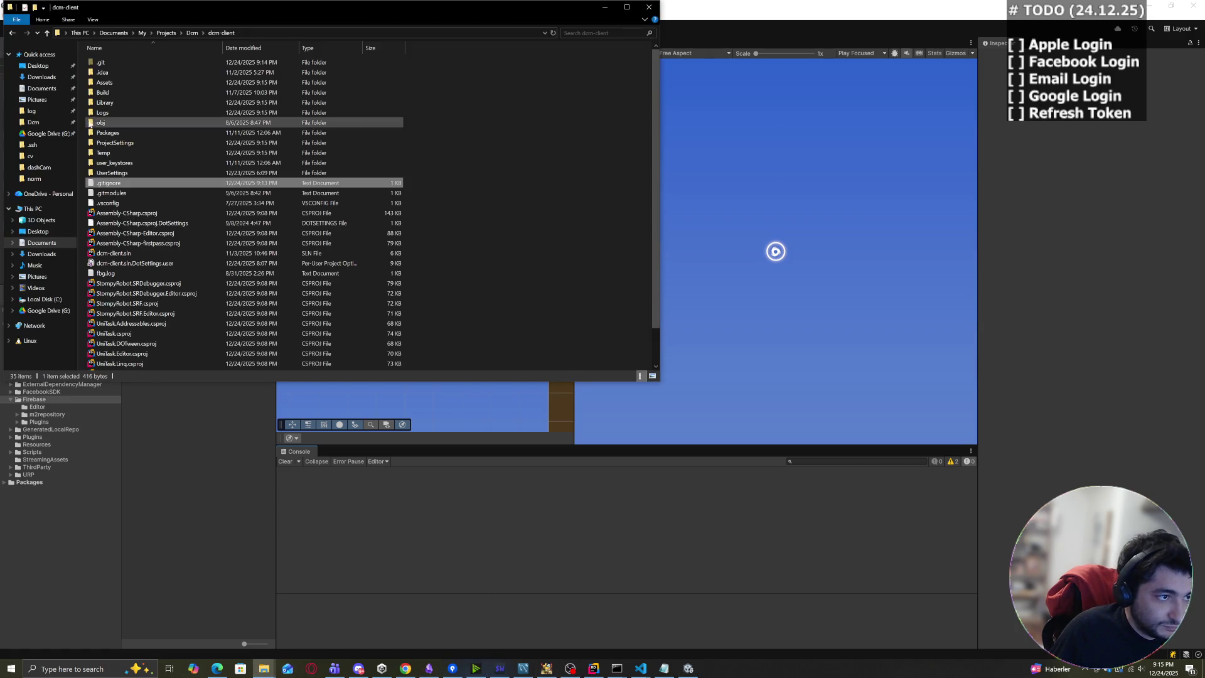
pyautogui.moveTo(189, 7); pyautogui.dragTo(713, 33)
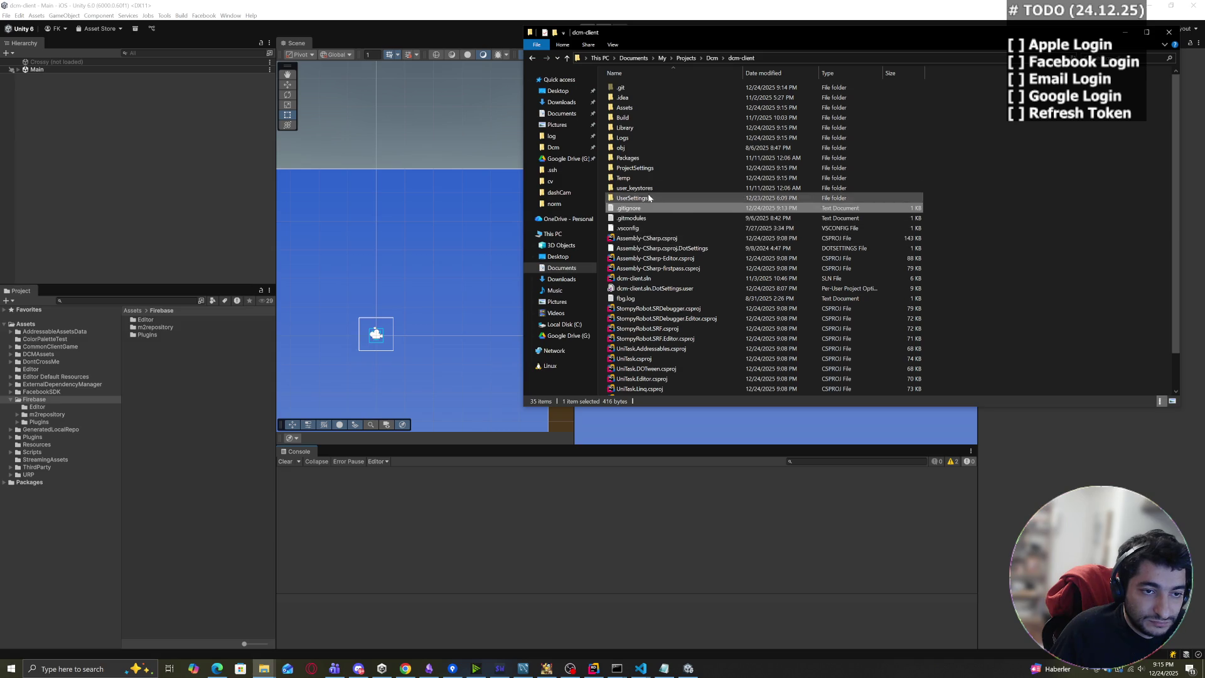
# Step: Go to Documents > GoogleDrive > DcmArt > DevAssets > firebase_unity_sdk and drag FirebaseAuth.unitypackage into Unity
pyautogui.click(550, 114)
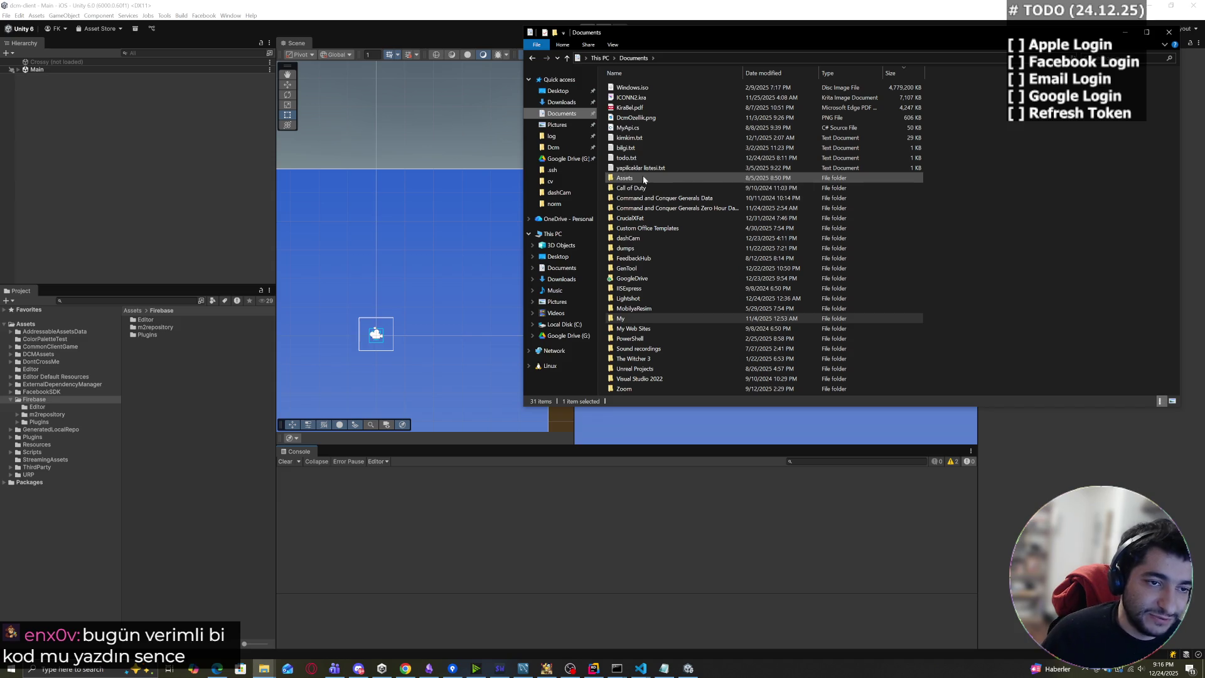
pyautogui.doubleClick(653, 277)
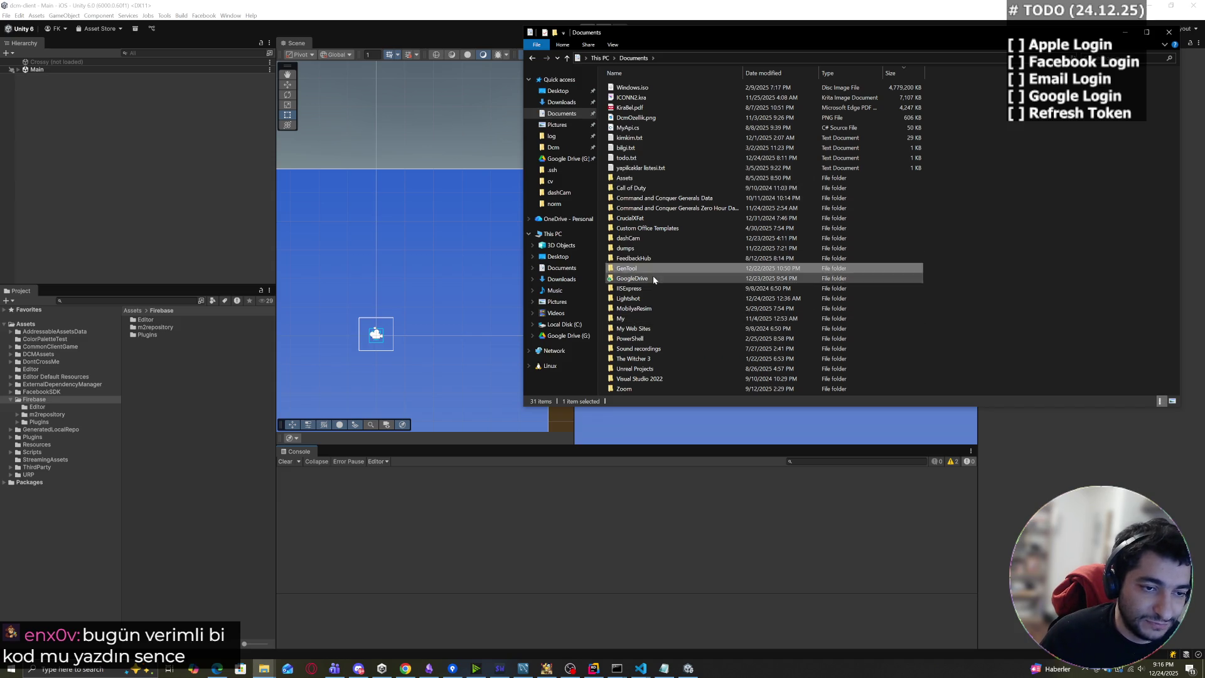
pyautogui.doubleClick(671, 98)
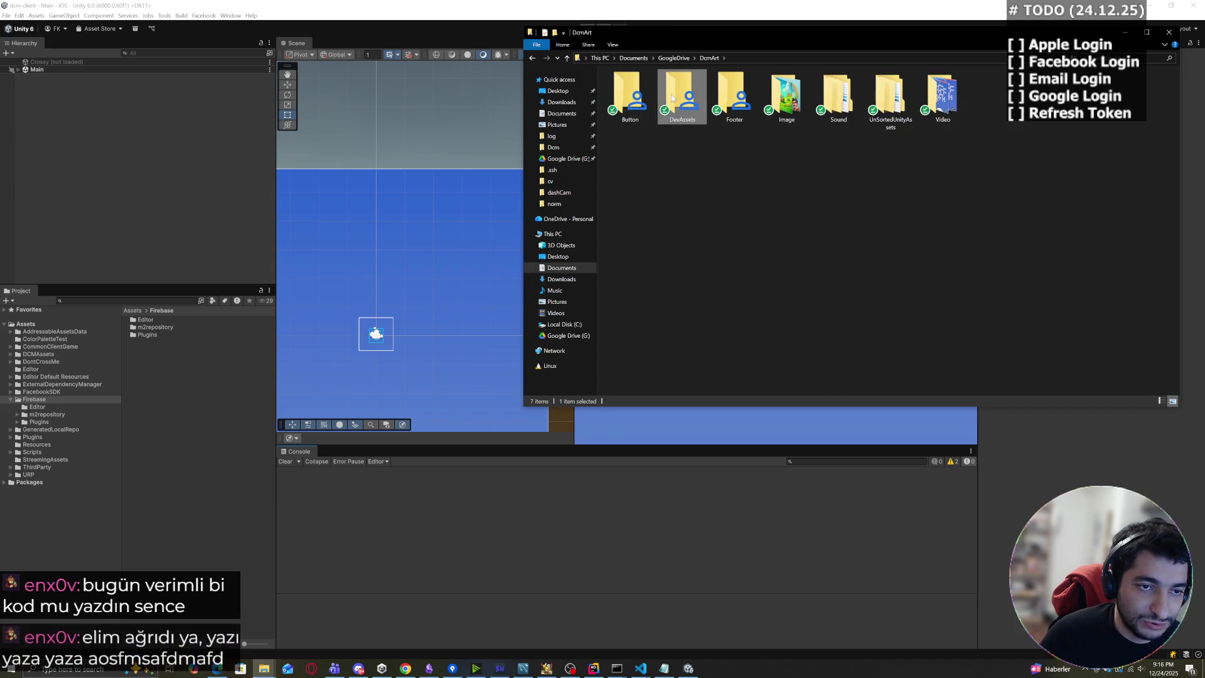
pyautogui.doubleClick(680, 100)
pyautogui.click(655, 88)
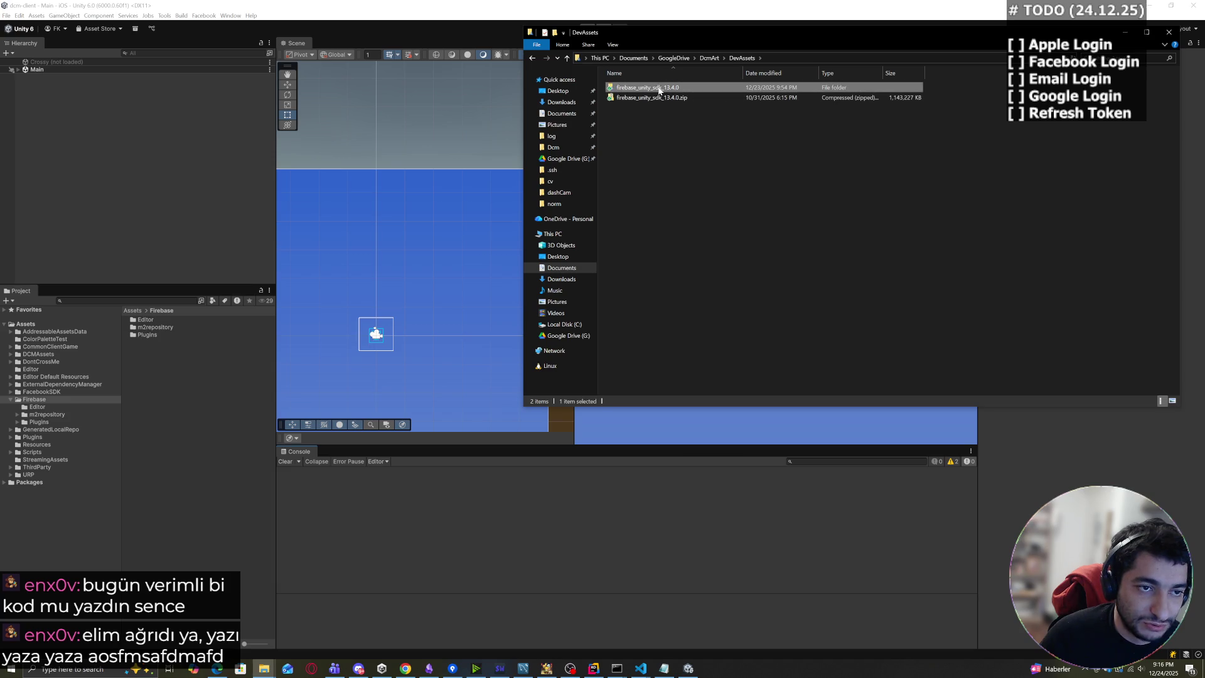
pyautogui.doubleClick(658, 90)
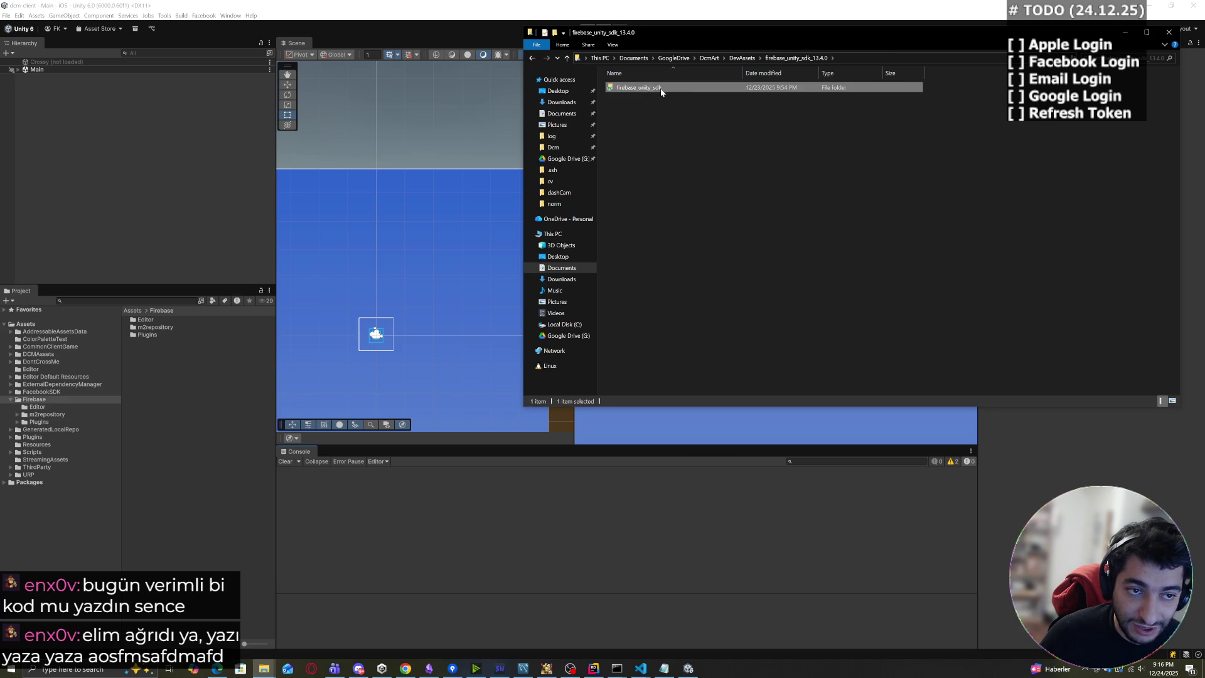
pyautogui.doubleClick(658, 91)
pyautogui.click(667, 118)
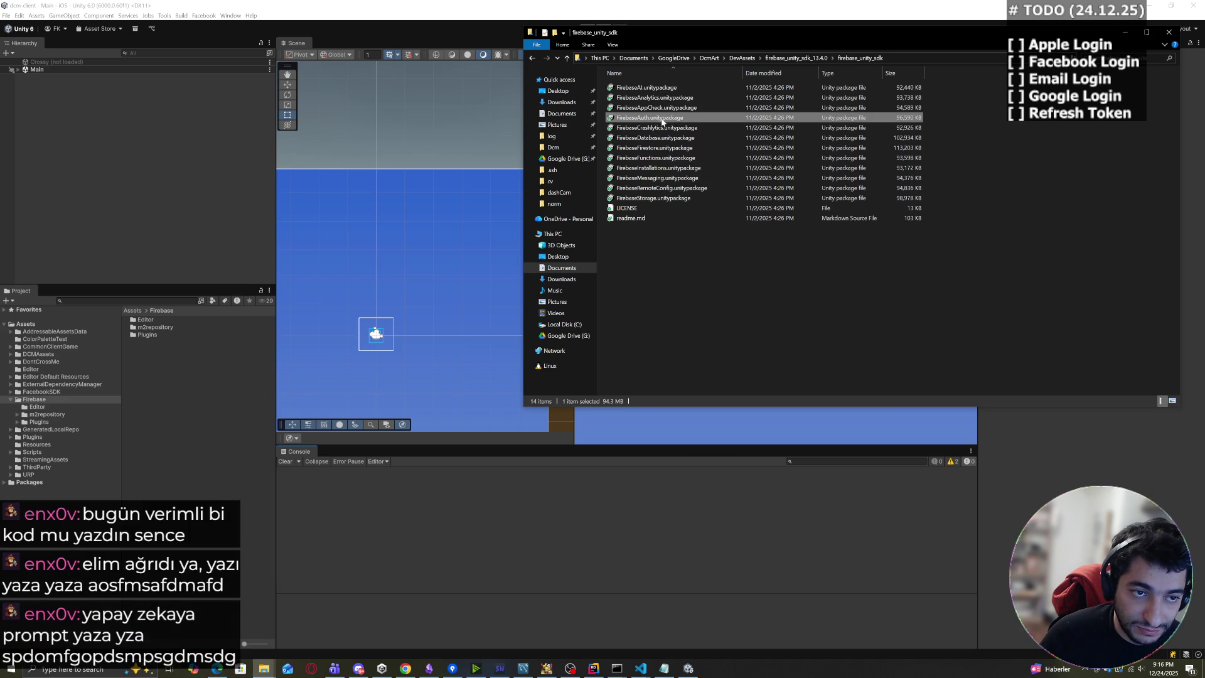
pyautogui.moveTo(666, 119)
pyautogui.mouseDown()
pyautogui.moveTo(157, 429)
pyautogui.moveTo(189, 422)
pyautogui.mouseUp()
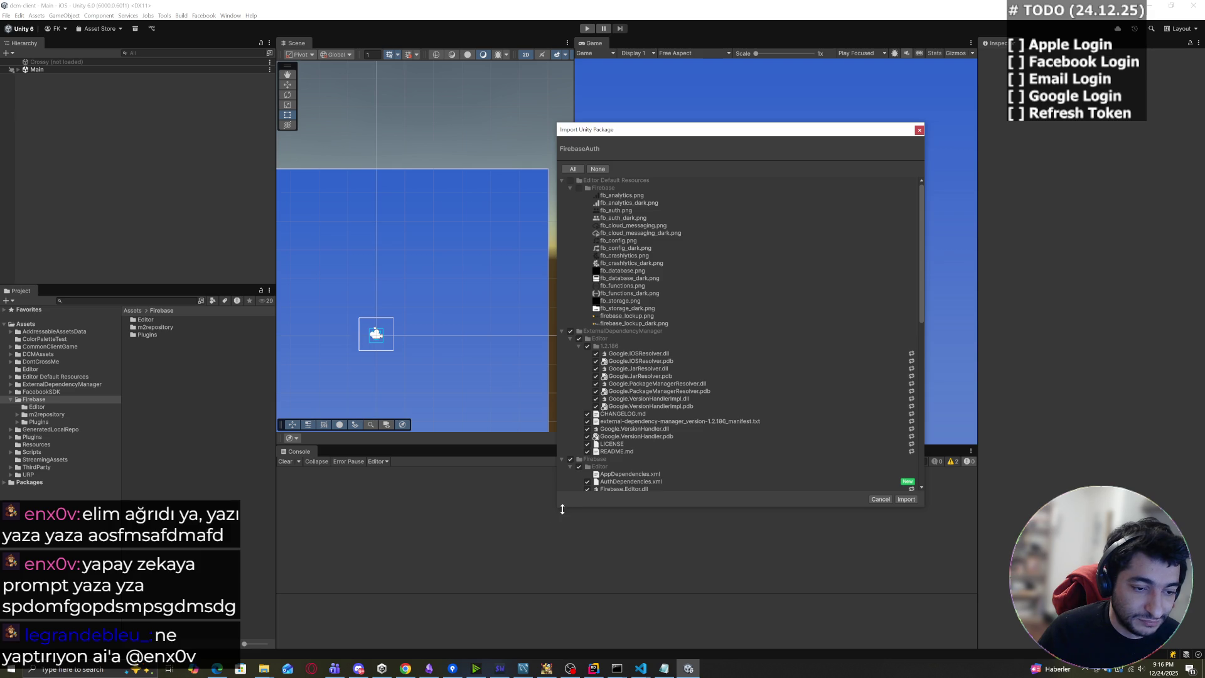
# Step: Enlarge the import list and collapse the ExternalDependencyManager folders after reviewing its resolver DLLs
pyautogui.moveTo(558, 506); pyautogui.dragTo(437, 638)
pyautogui.moveTo(682, 132); pyautogui.dragTo(697, 32)
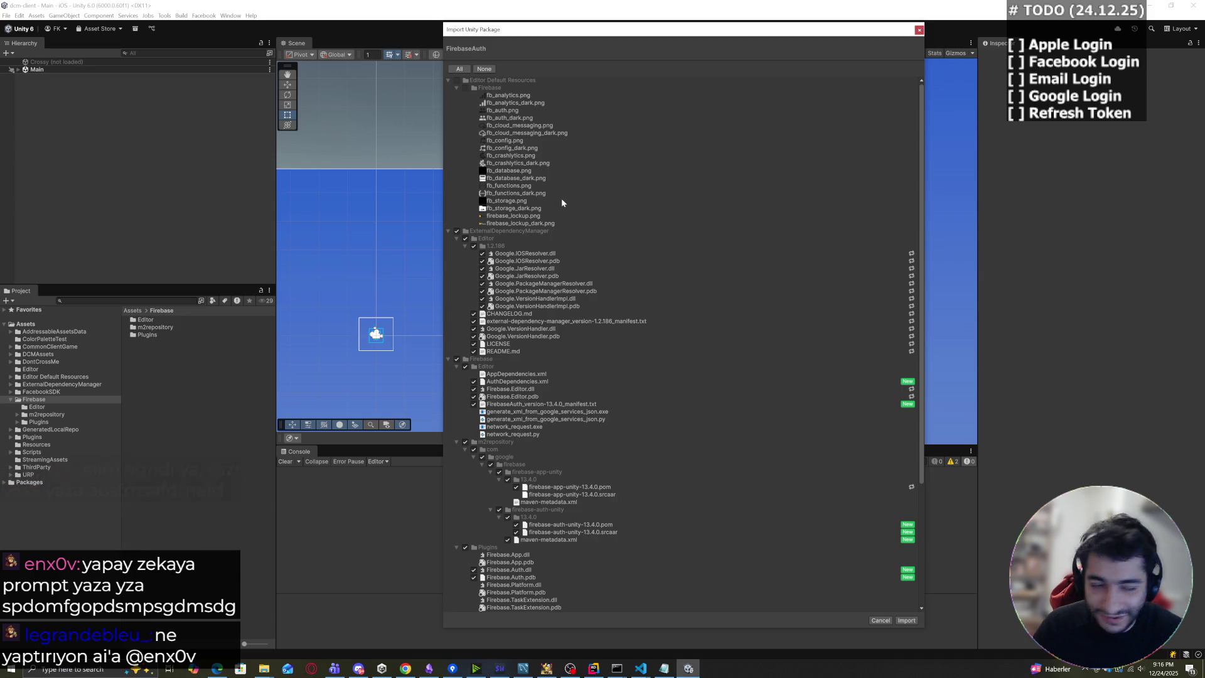
pyautogui.click(519, 254)
pyautogui.click(533, 269)
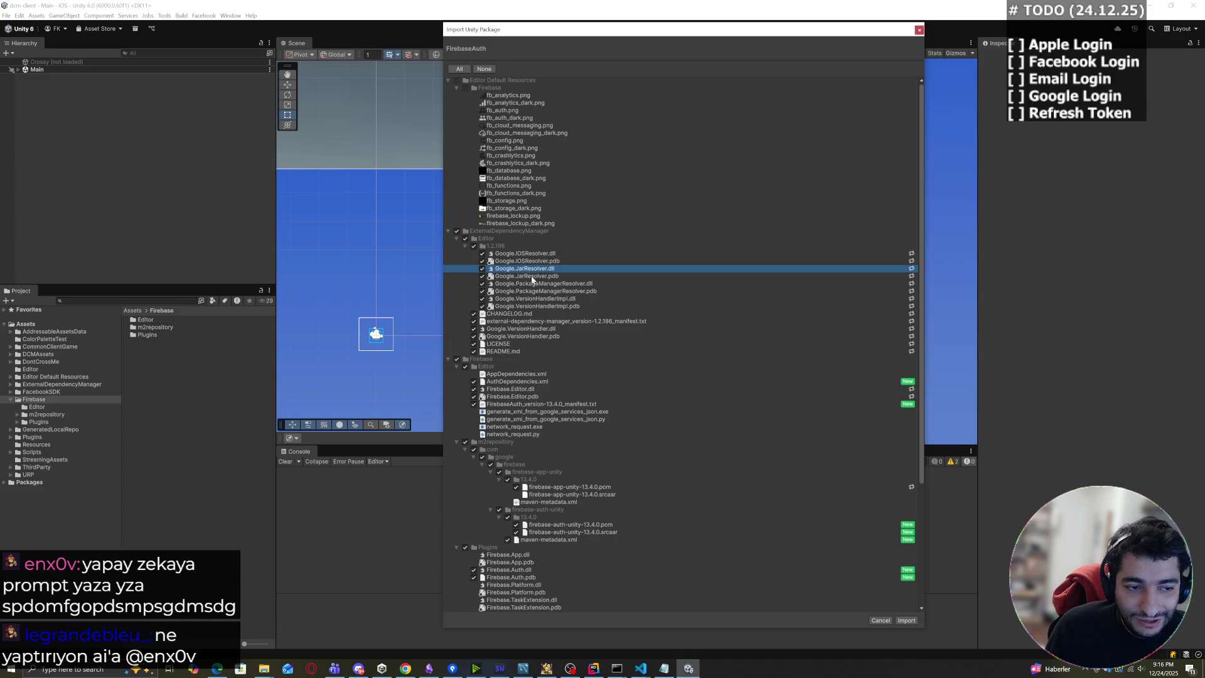
pyautogui.click(537, 284)
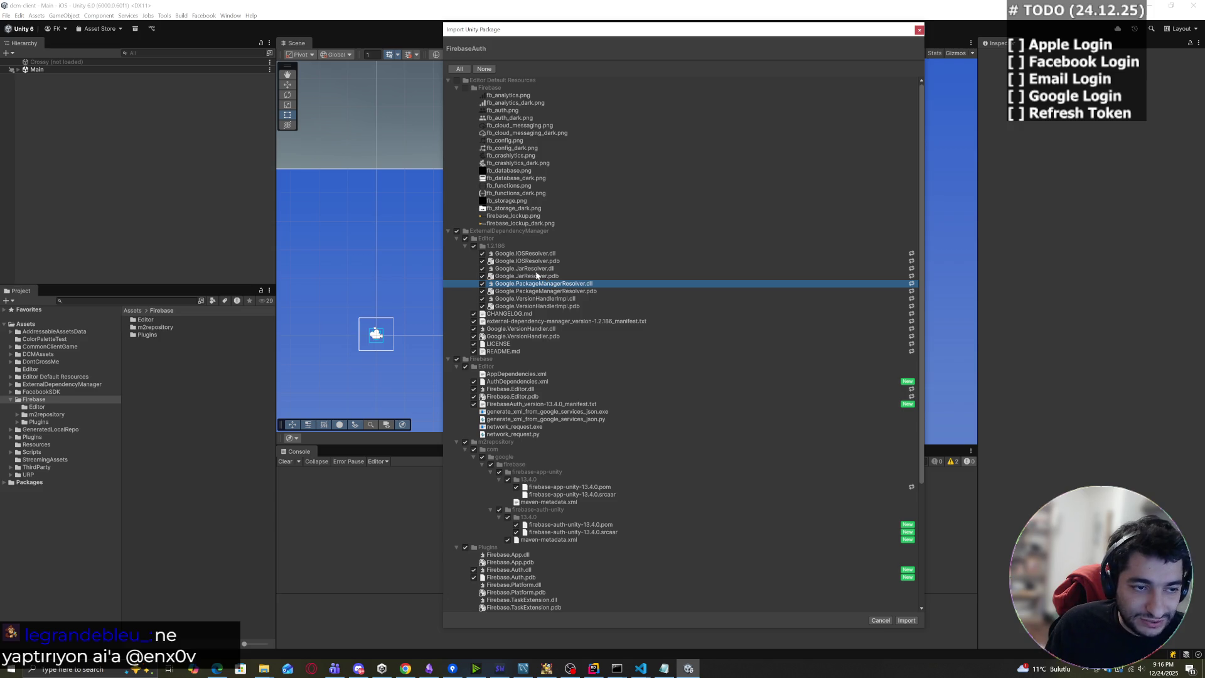
pyautogui.click(482, 239)
pyautogui.click(545, 270)
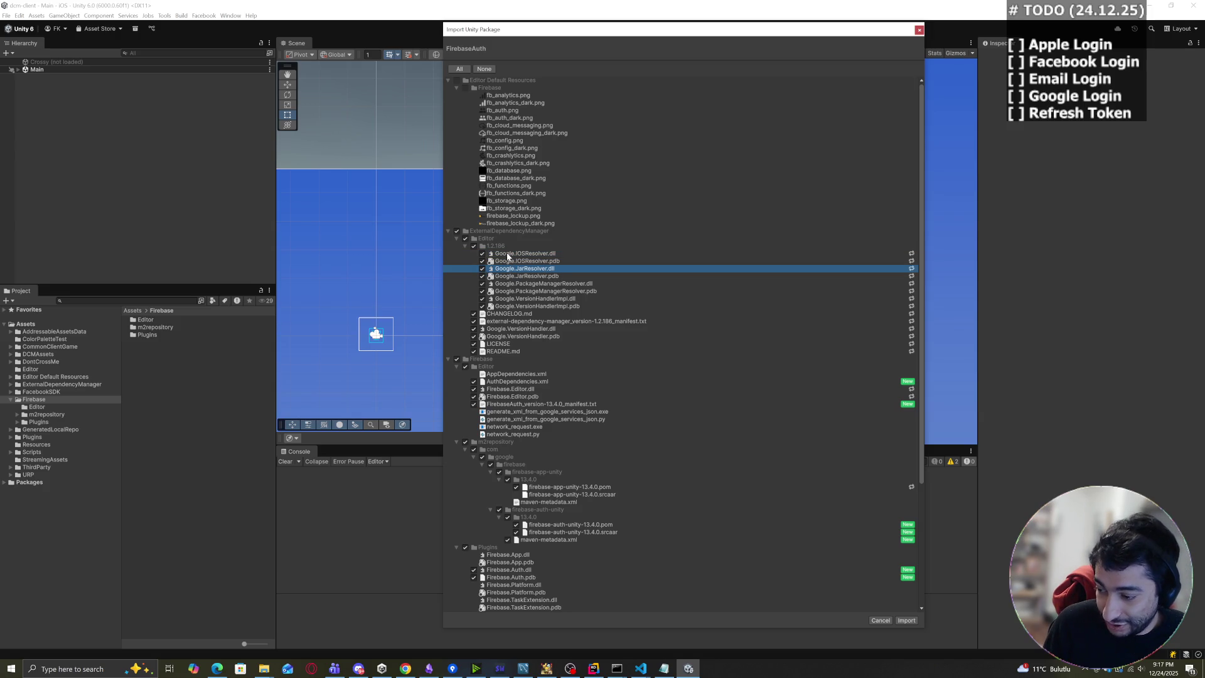
pyautogui.click(465, 245)
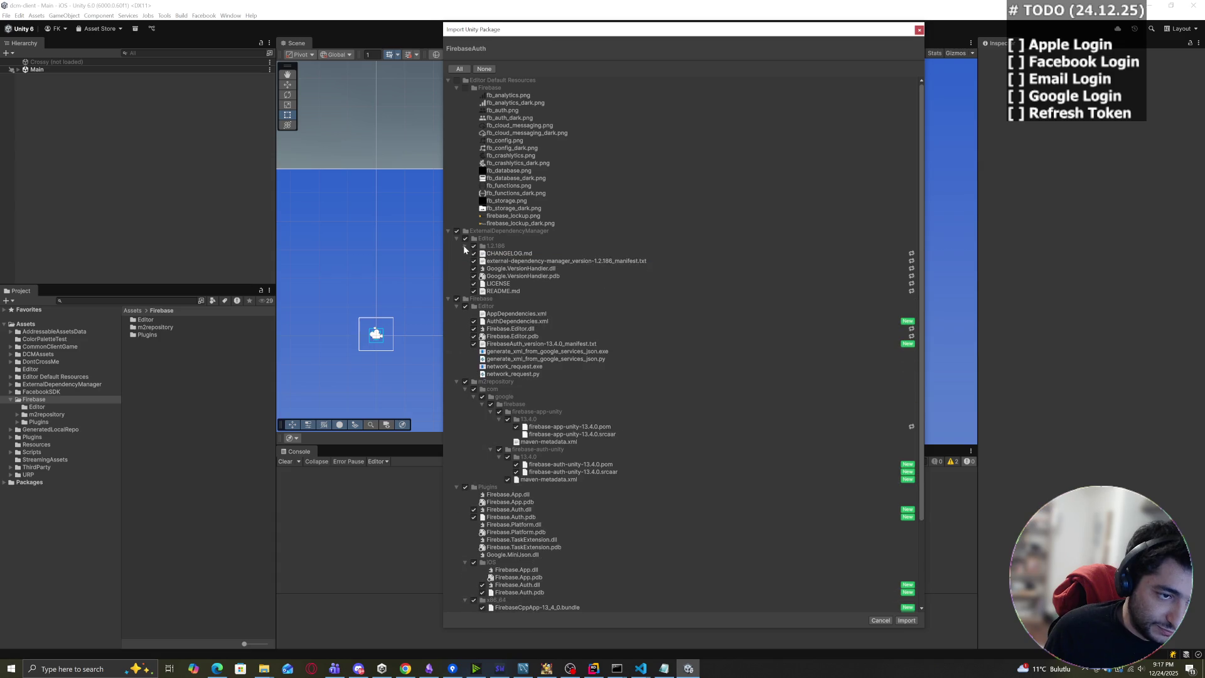
pyautogui.click(456, 239)
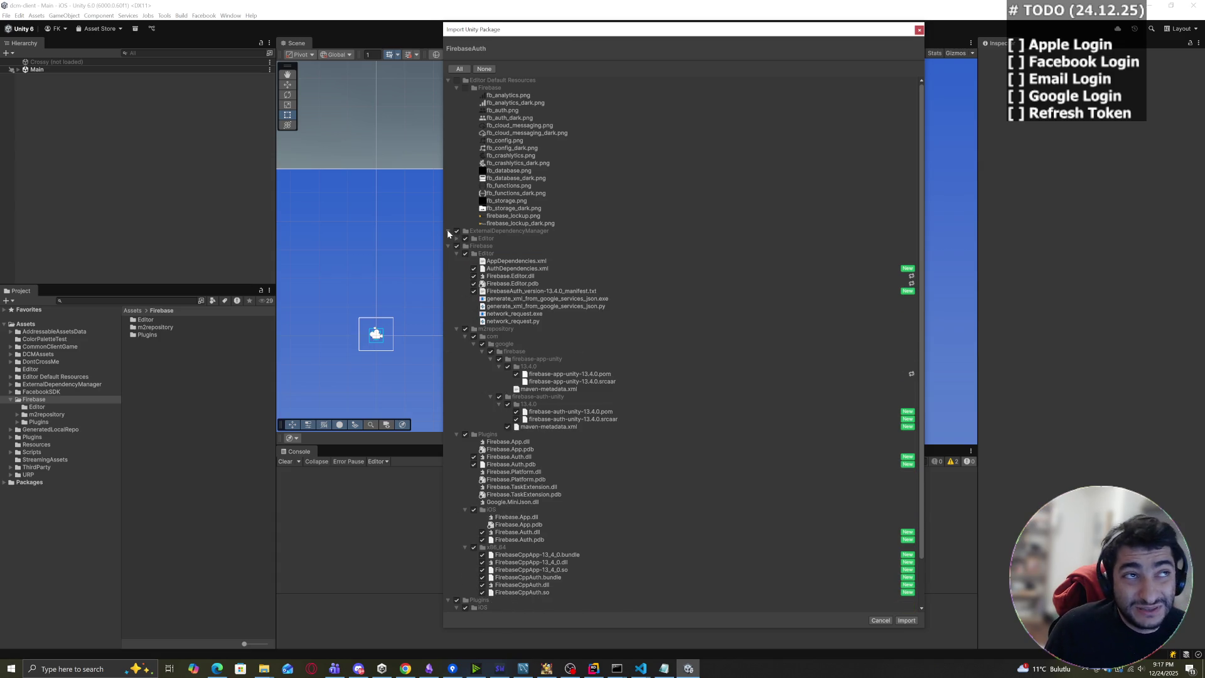
pyautogui.click(449, 232)
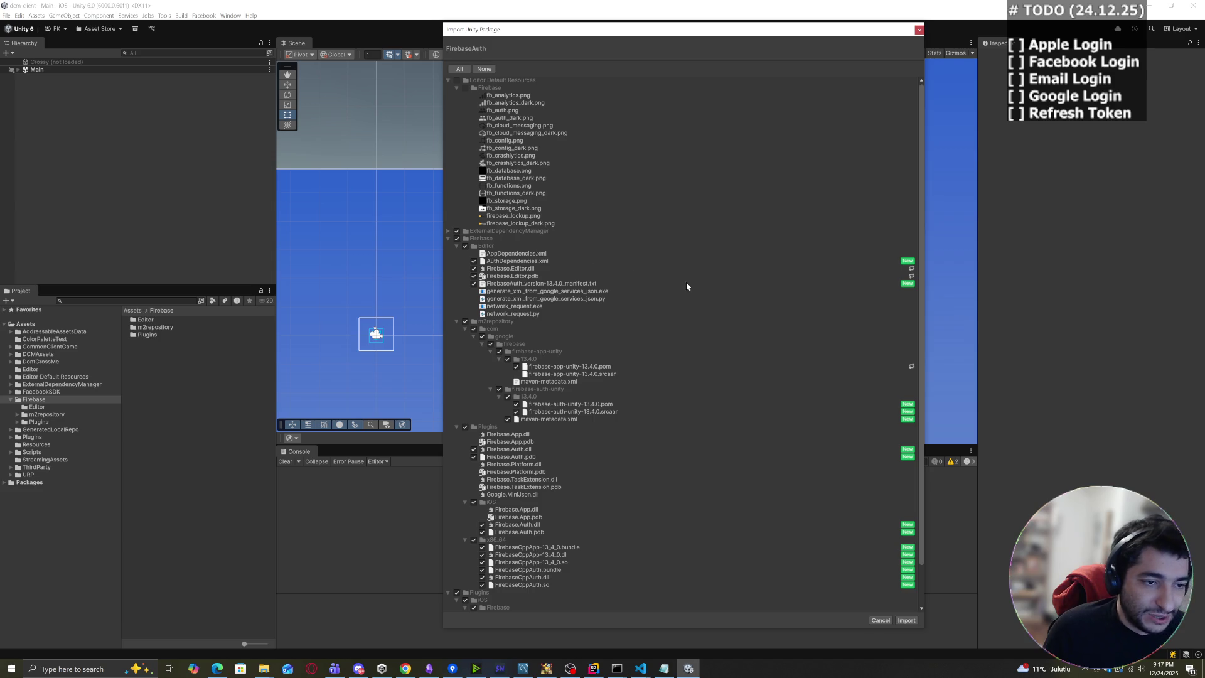
# Step: Collapse the Firebase Editor, m2repository, Plugins iOS, x86_64 and tvOS folders in the import list
pyautogui.click(493, 246)
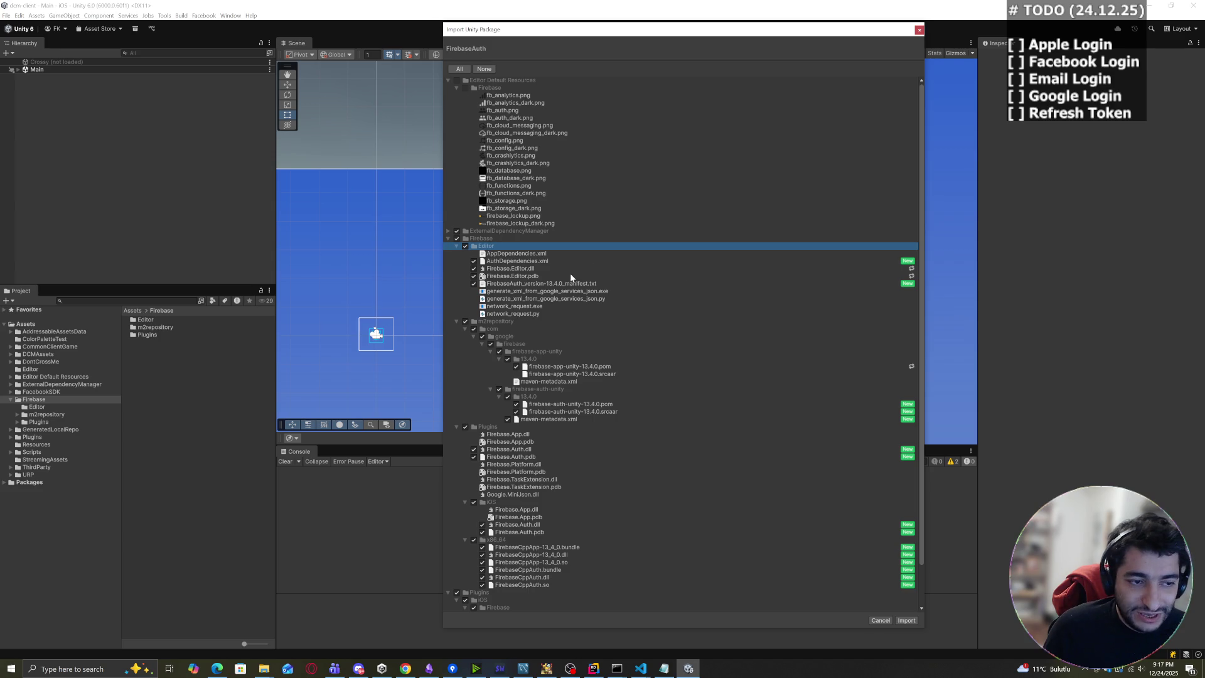
pyautogui.click(456, 246)
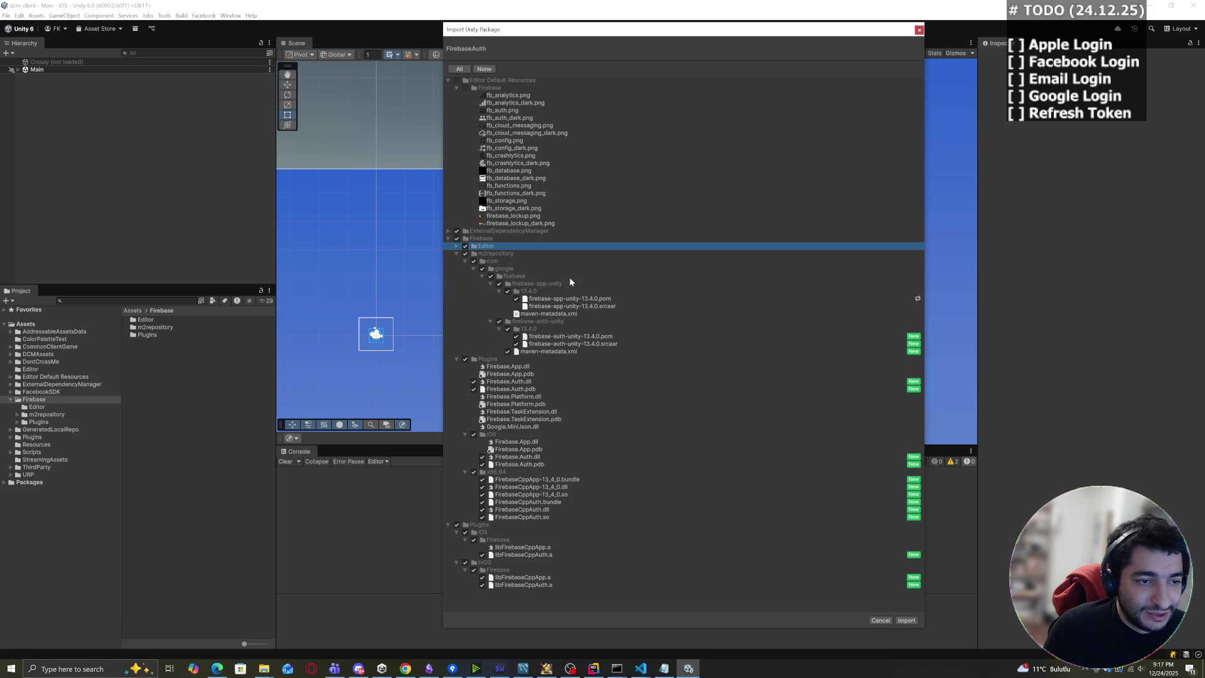
pyautogui.click(606, 300)
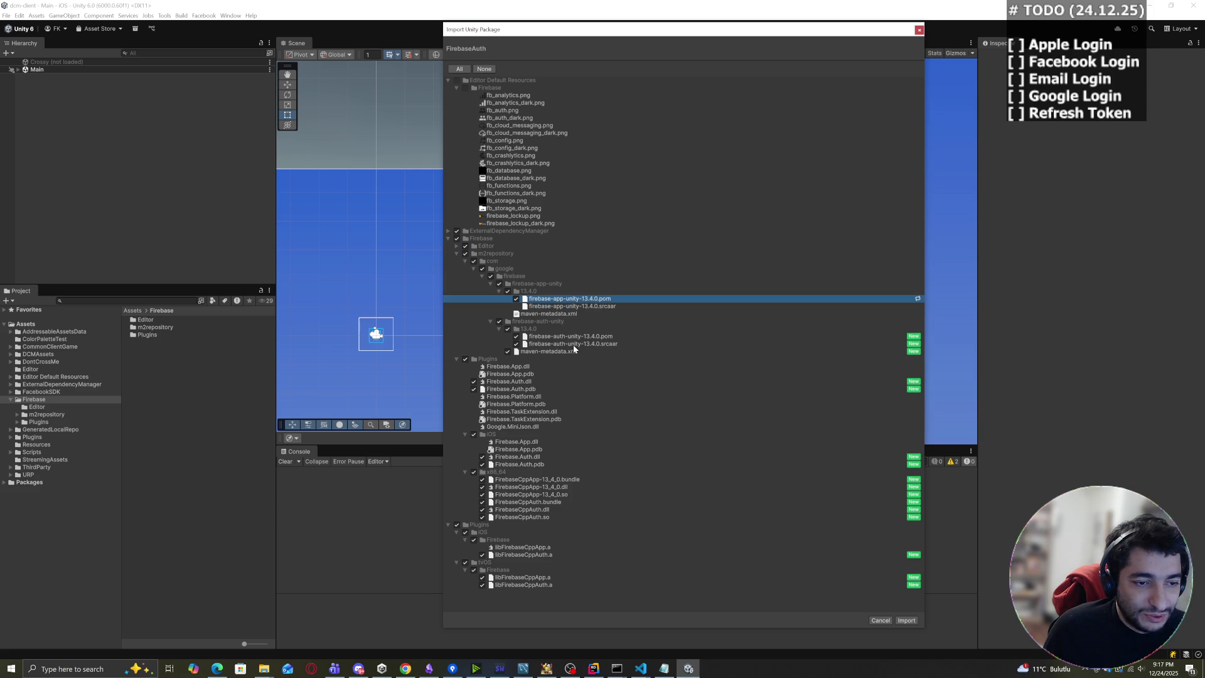
pyautogui.click(456, 253)
pyautogui.click(475, 263)
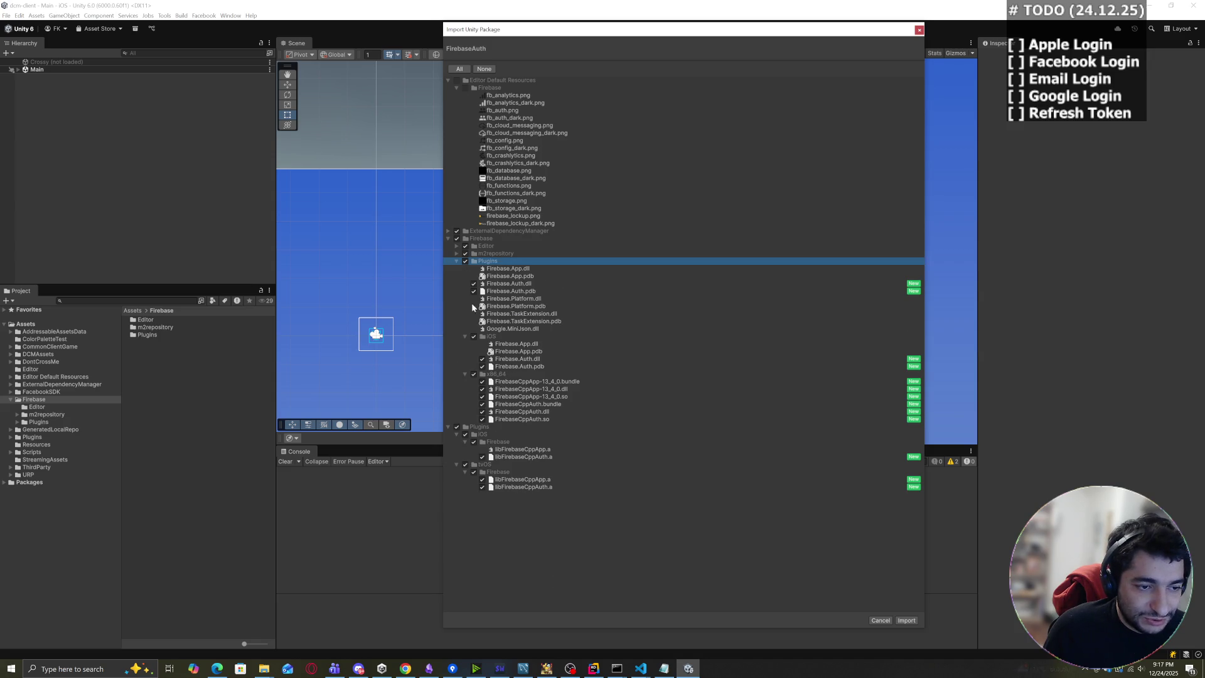
pyautogui.click(465, 336)
pyautogui.click(465, 344)
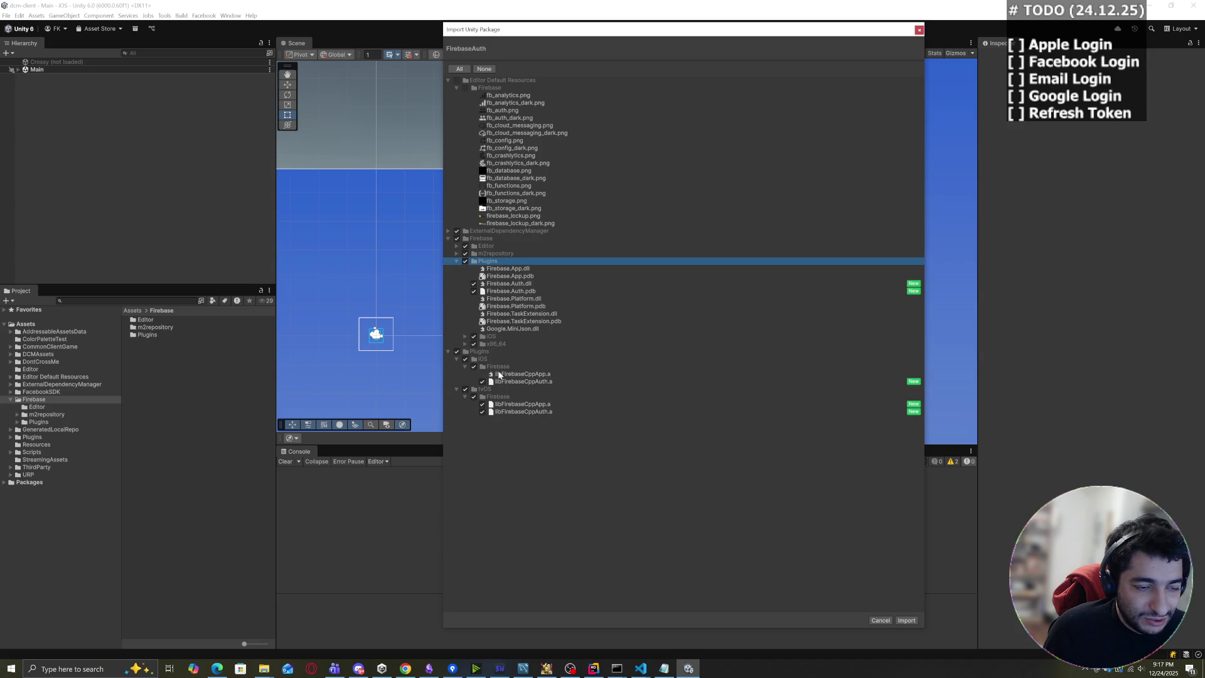
pyautogui.click(457, 360)
pyautogui.click(456, 367)
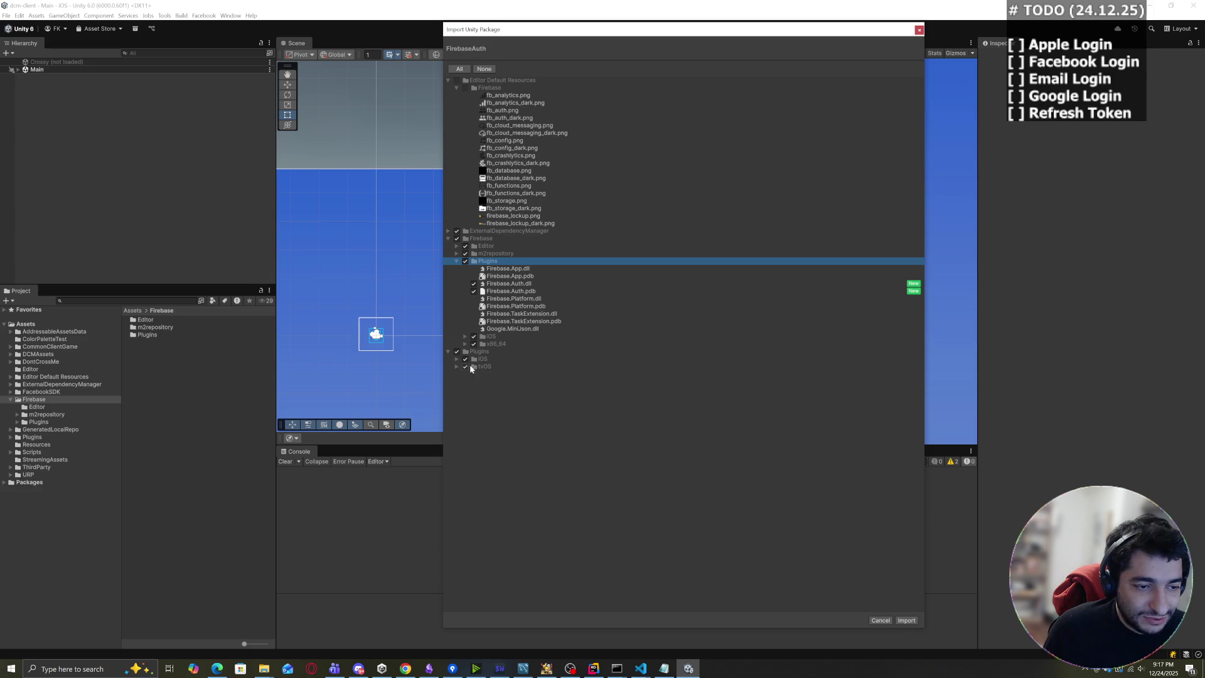
pyautogui.click(484, 360)
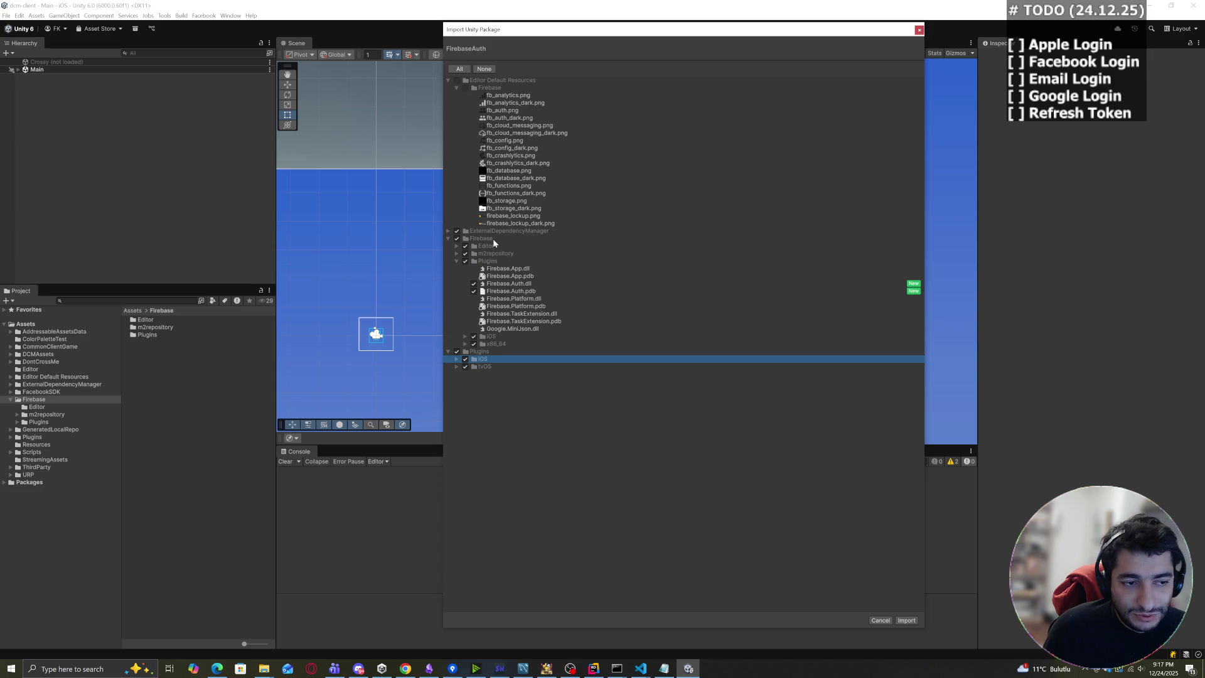
pyautogui.click(495, 344)
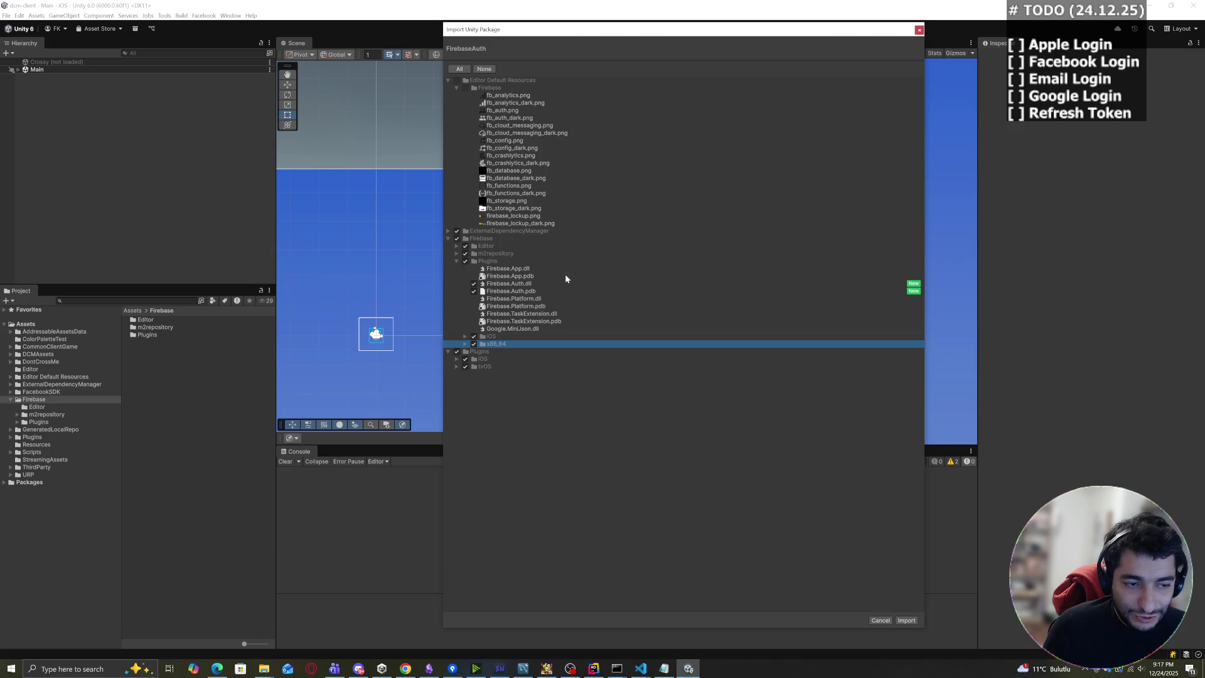
pyautogui.click(487, 337)
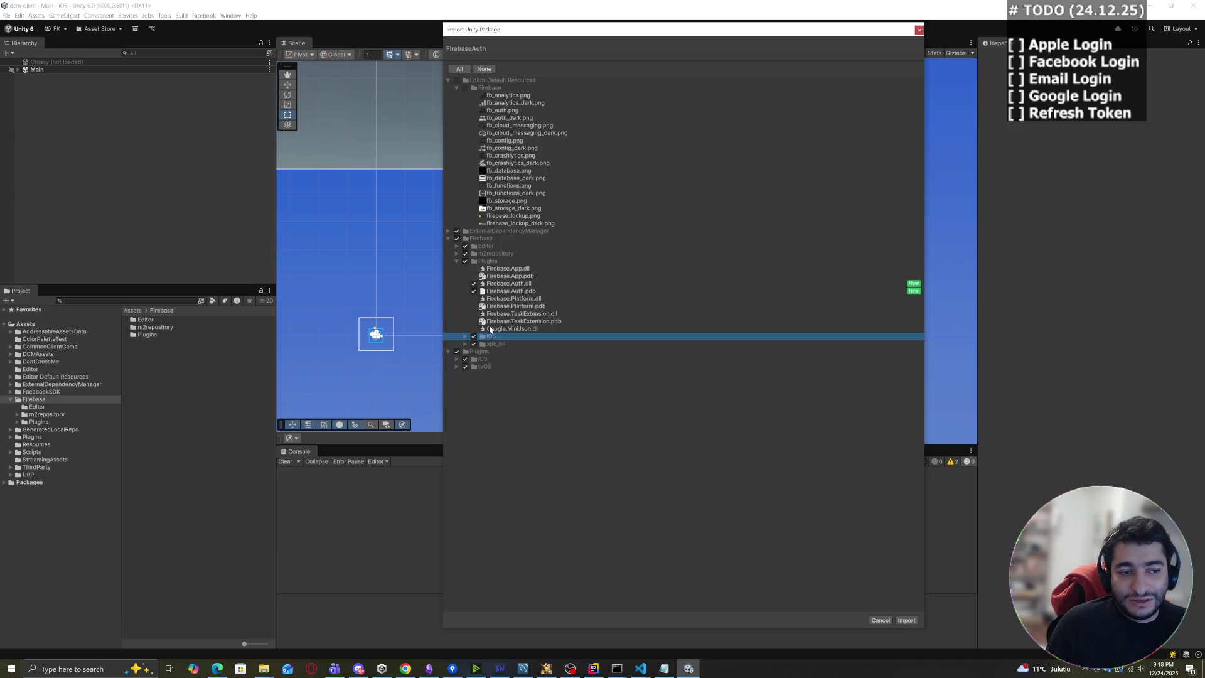
# Step: Expand x86_64 and iOS to review their Firebase libraries, then untick the x86_64 folder
pyautogui.click(465, 344)
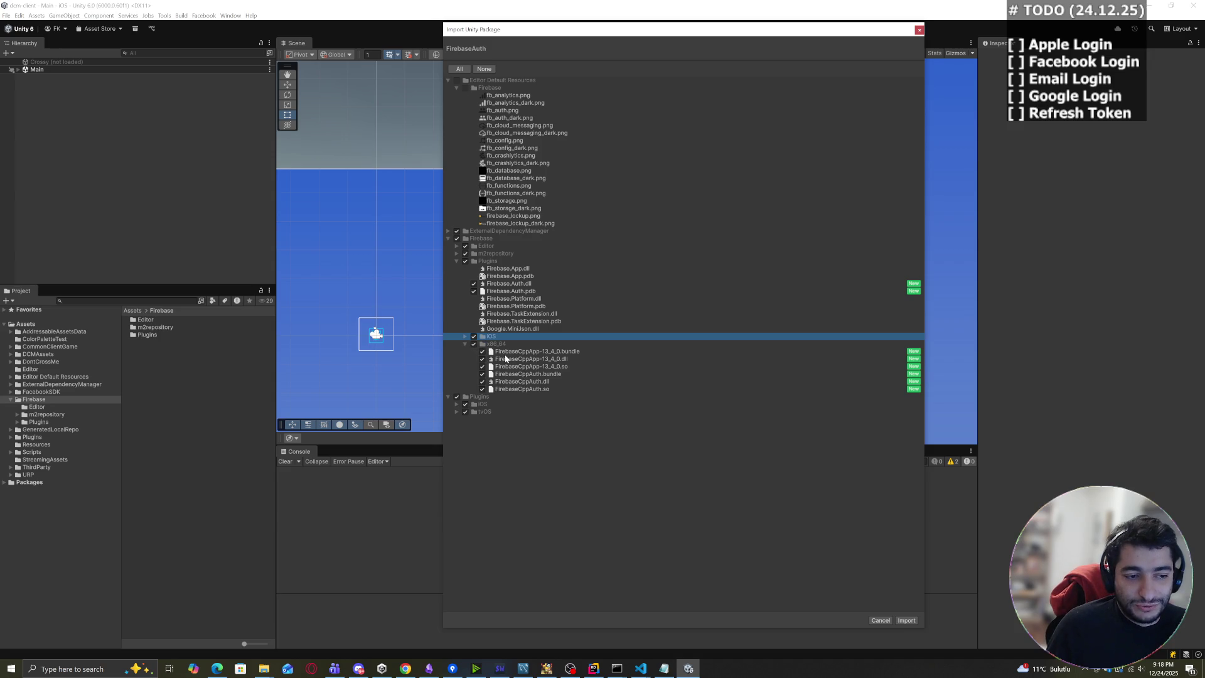
pyautogui.click(549, 359)
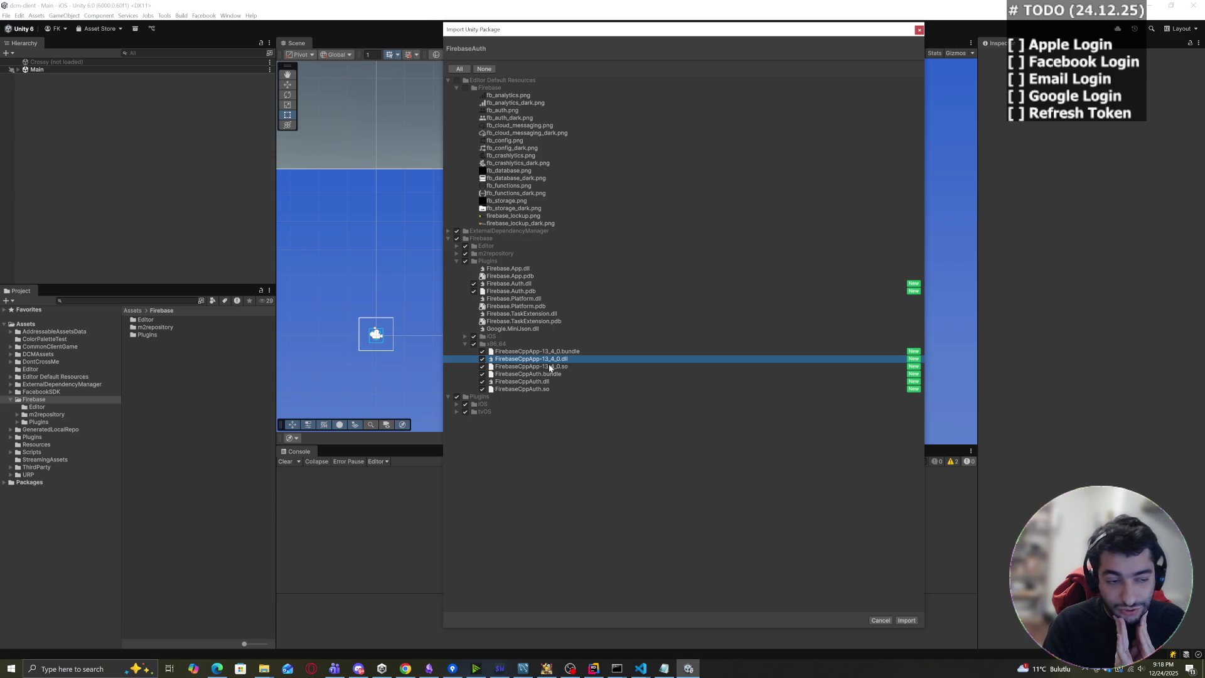
pyautogui.click(465, 337)
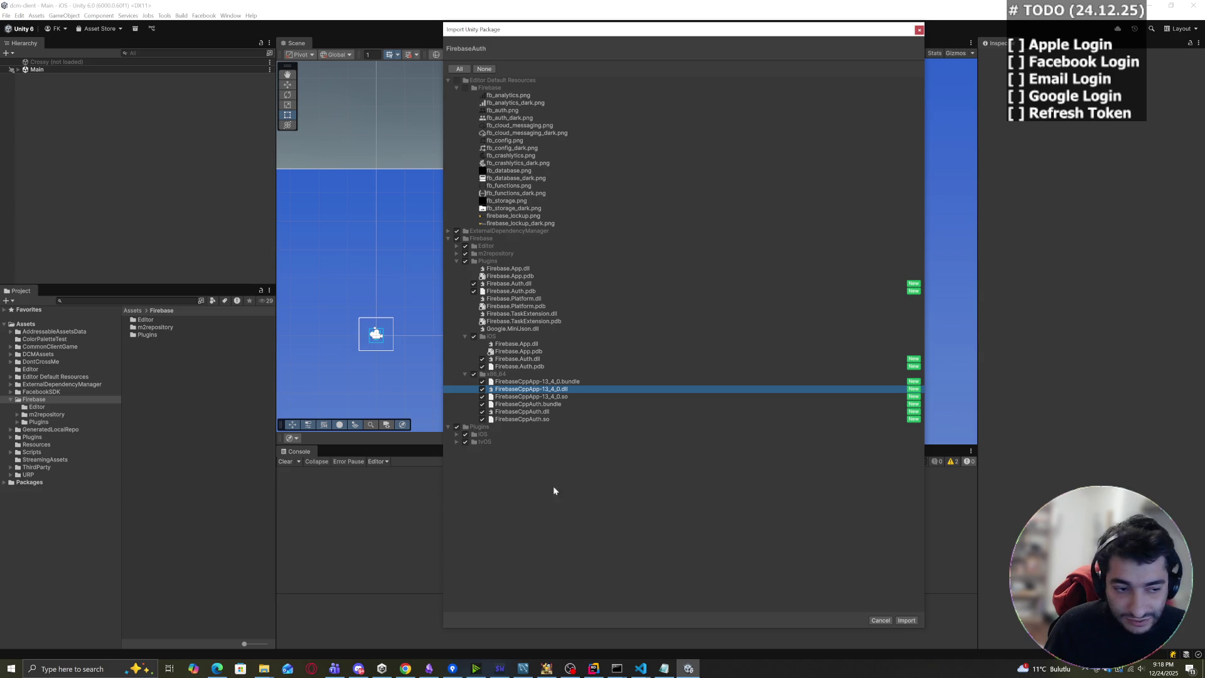
pyautogui.click(531, 344)
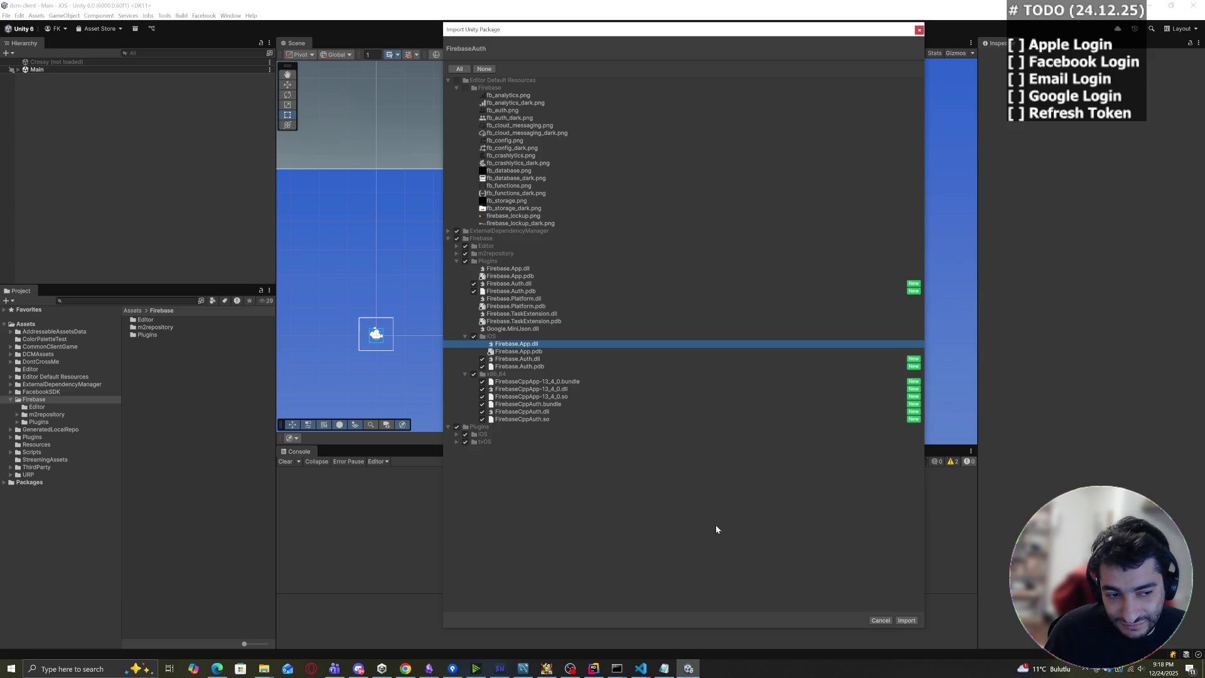
pyautogui.click(511, 351)
pyautogui.click(516, 359)
pyautogui.click(540, 344)
pyautogui.click(540, 358)
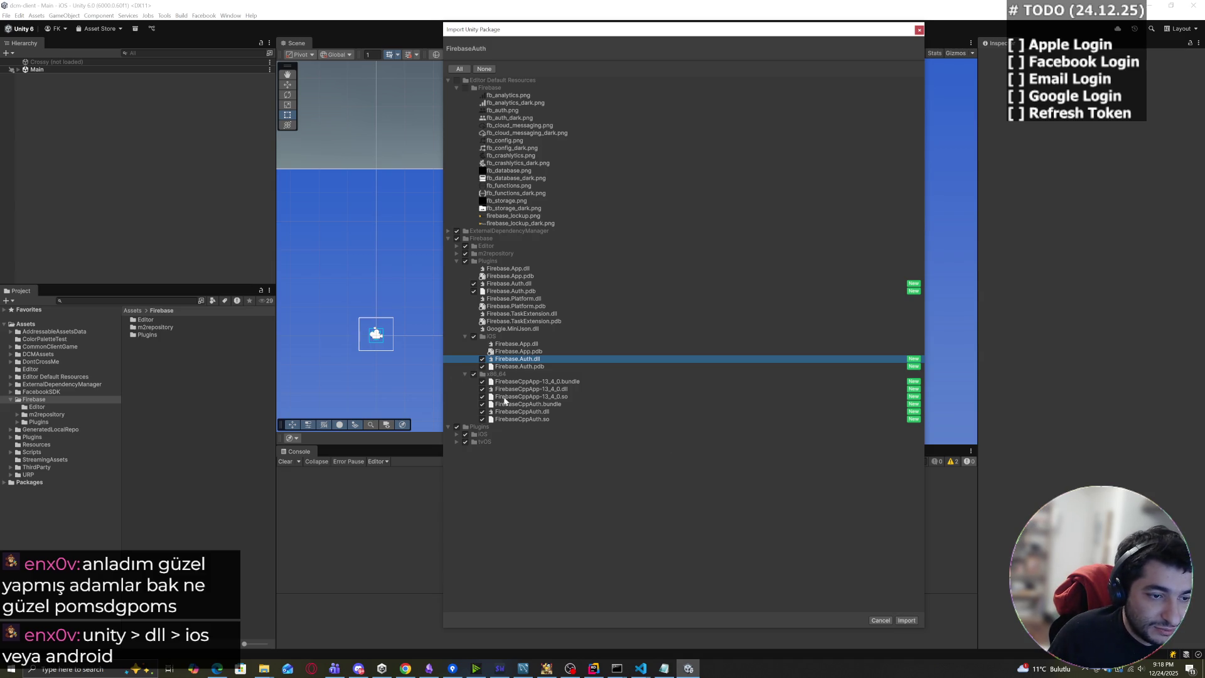
pyautogui.click(474, 374)
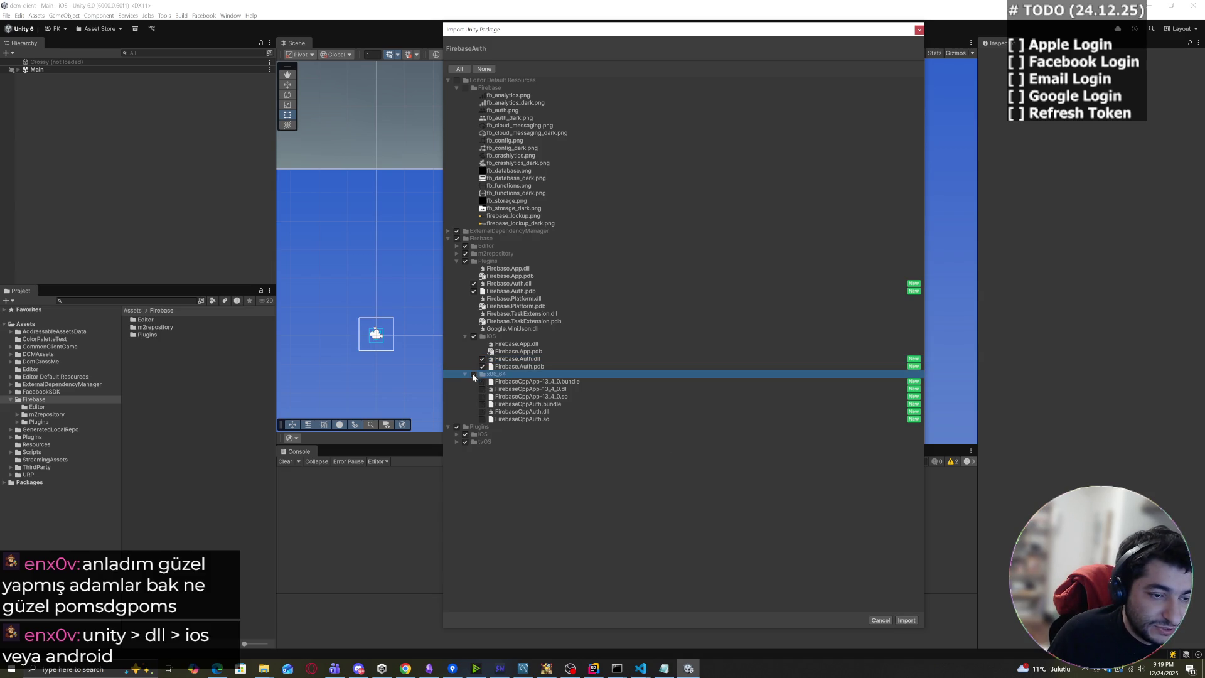
# Step: Untick the tvOS folder in the FirebaseAuth import list
pyautogui.click(463, 442)
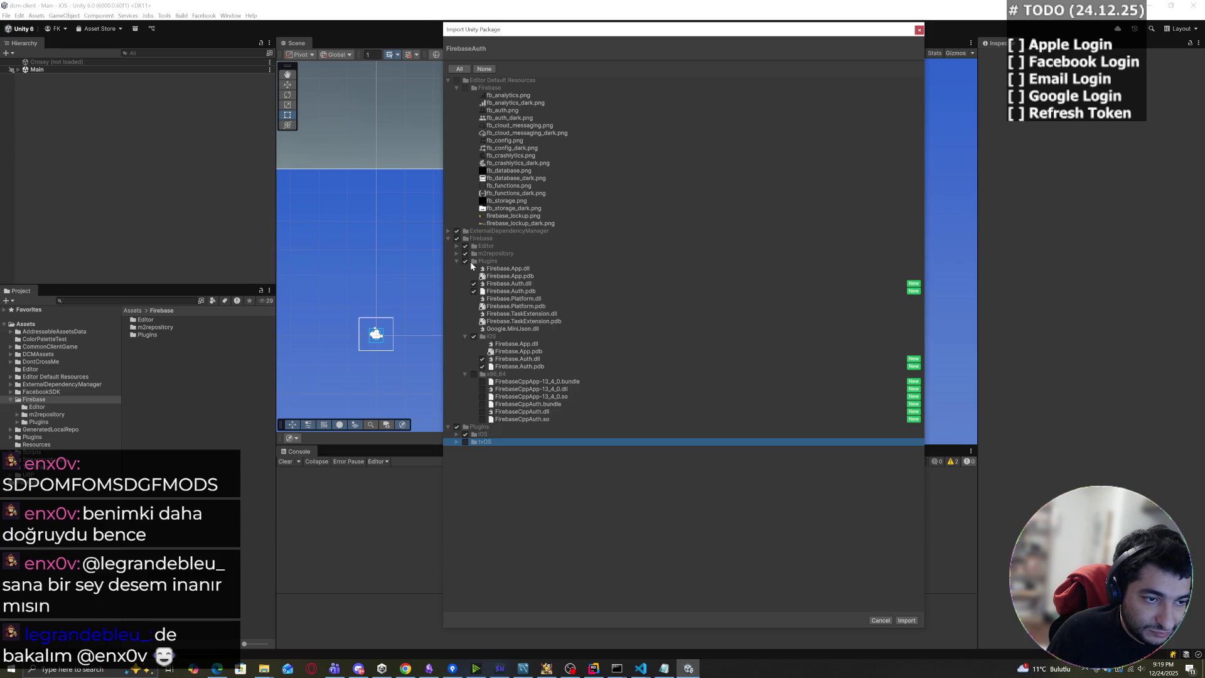
pyautogui.click(486, 265)
pyautogui.click(495, 276)
pyautogui.click(501, 283)
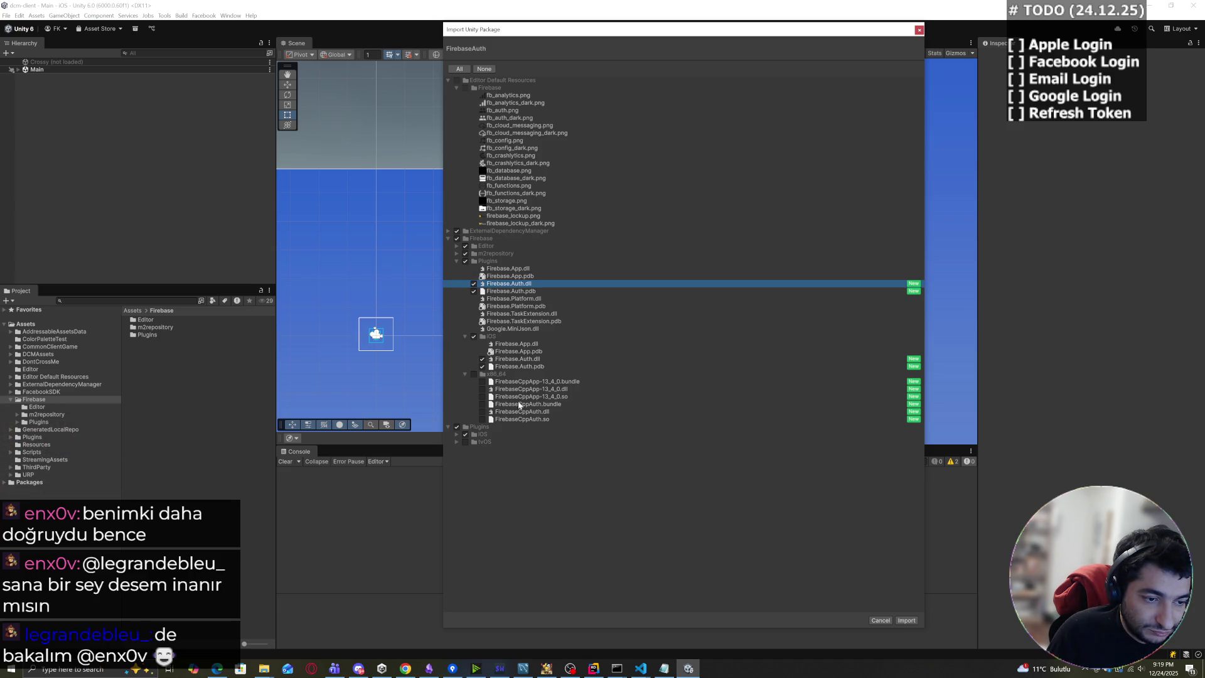
# Step: Expand Plugins/iOS and Firebase Editor to review files, then import the selected FirebaseAuth files
pyautogui.click(456, 434)
pyautogui.click(535, 457)
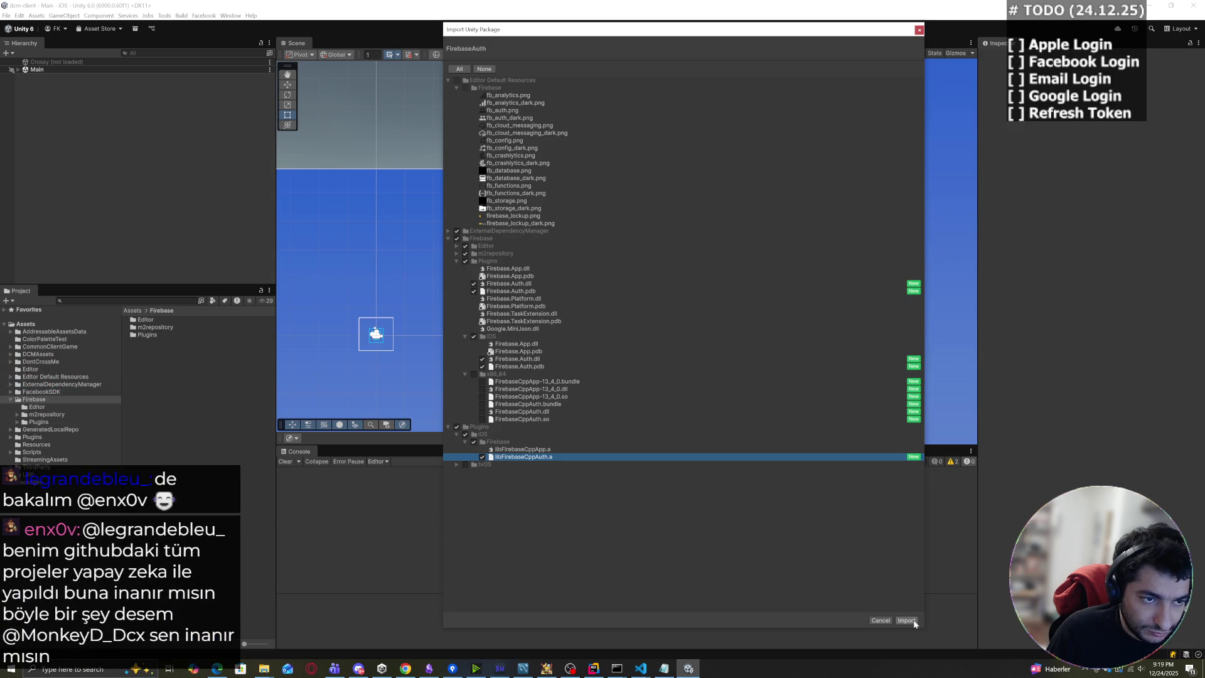
pyautogui.click(456, 231)
pyautogui.click(456, 247)
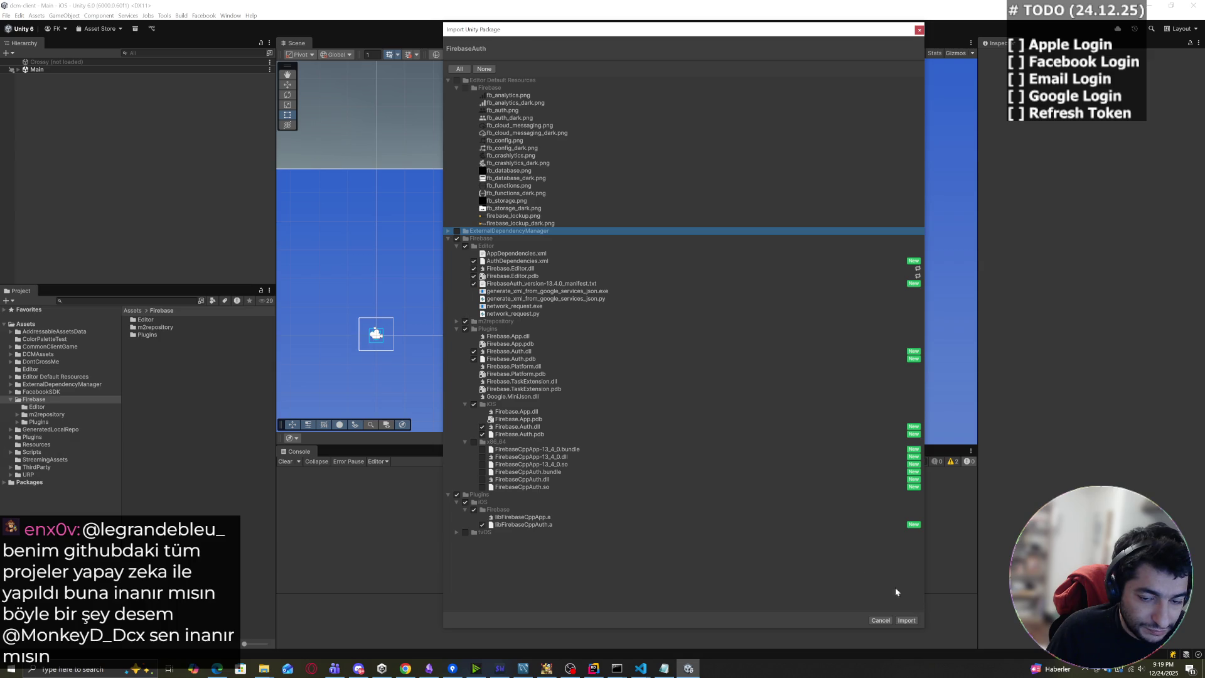
pyautogui.click(908, 620)
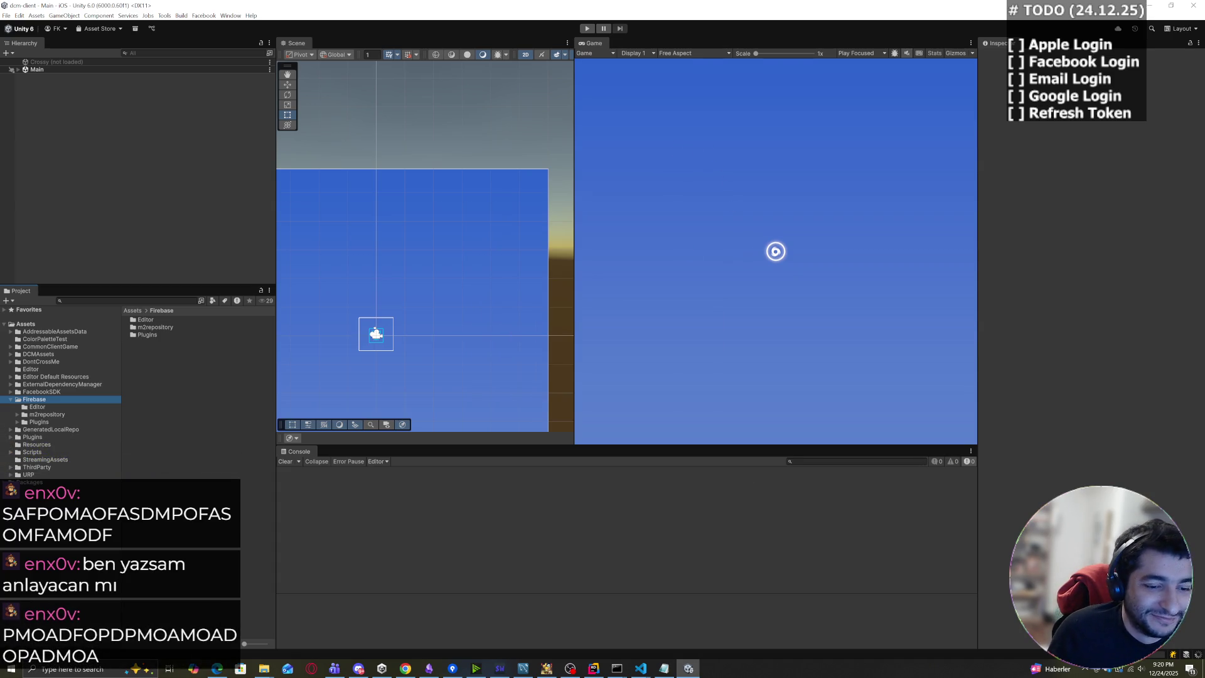
# Step: After the FirebaseAuth import finishes, switch back to Sourcetree
pyautogui.click(452, 670)
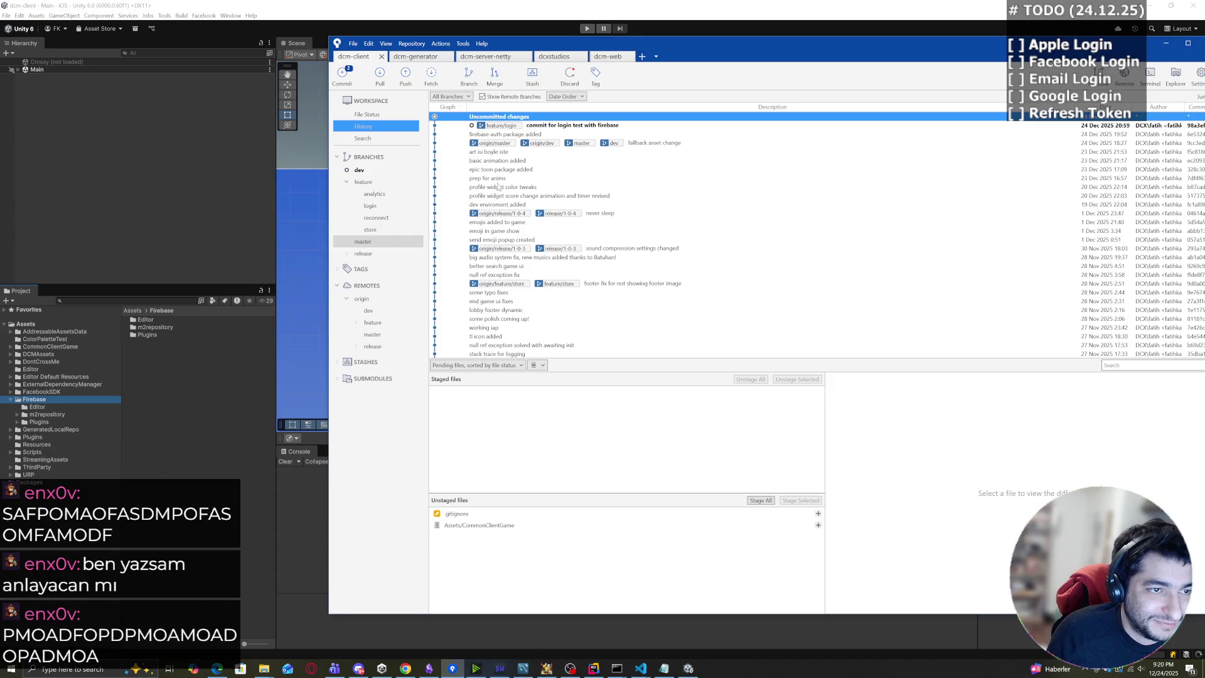
# Step: Show dcm-client's uncommitted changes in an enlarged Unstaged list and open a terminal for the repository
pyautogui.click(528, 125)
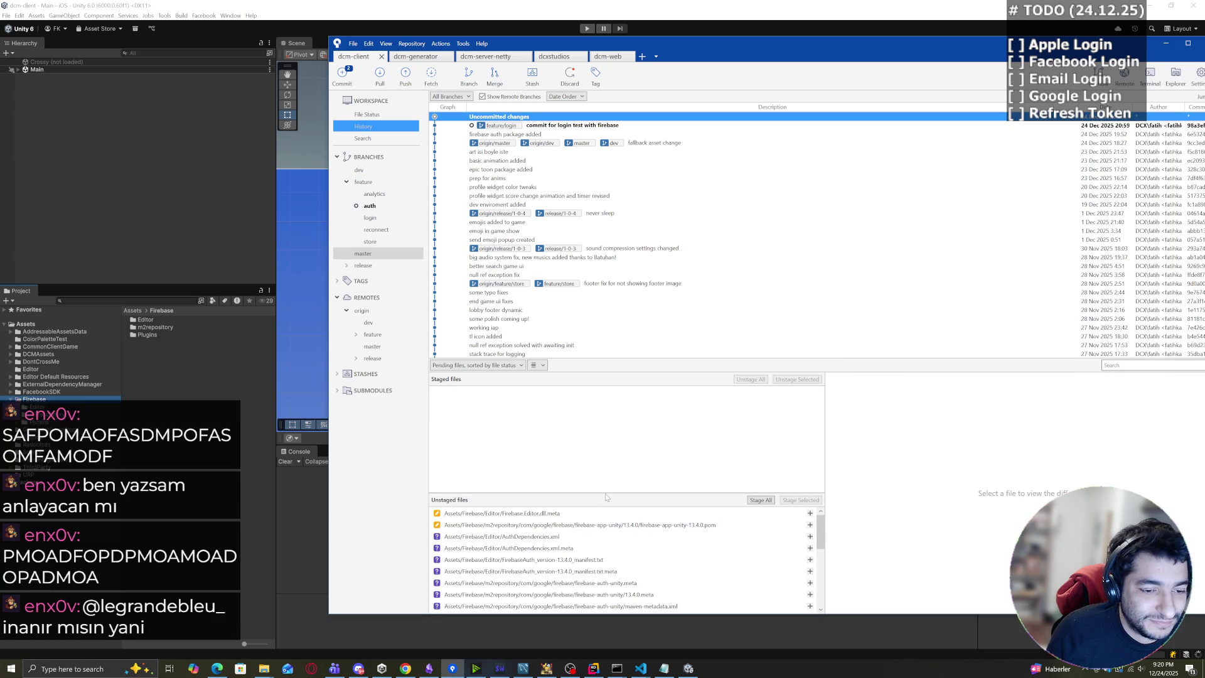
pyautogui.moveTo(606, 497); pyautogui.dragTo(607, 423)
pyautogui.scroll(-3, 601, 527)
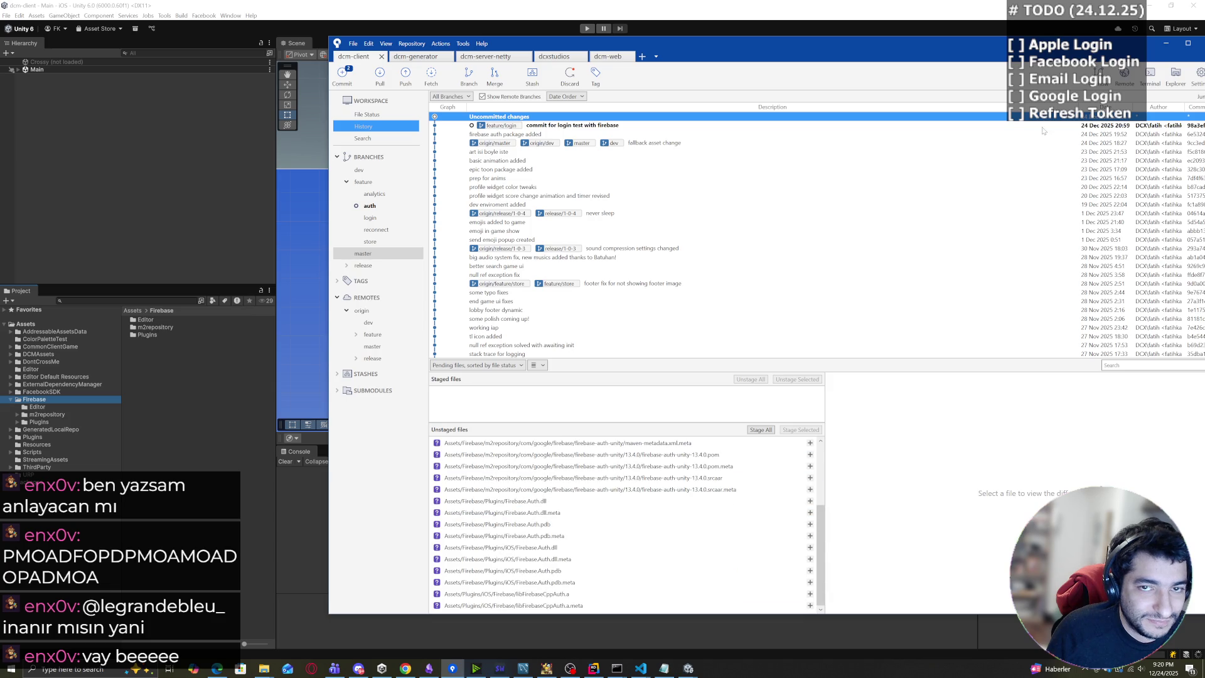
pyautogui.moveTo(1050, 37); pyautogui.dragTo(842, 19)
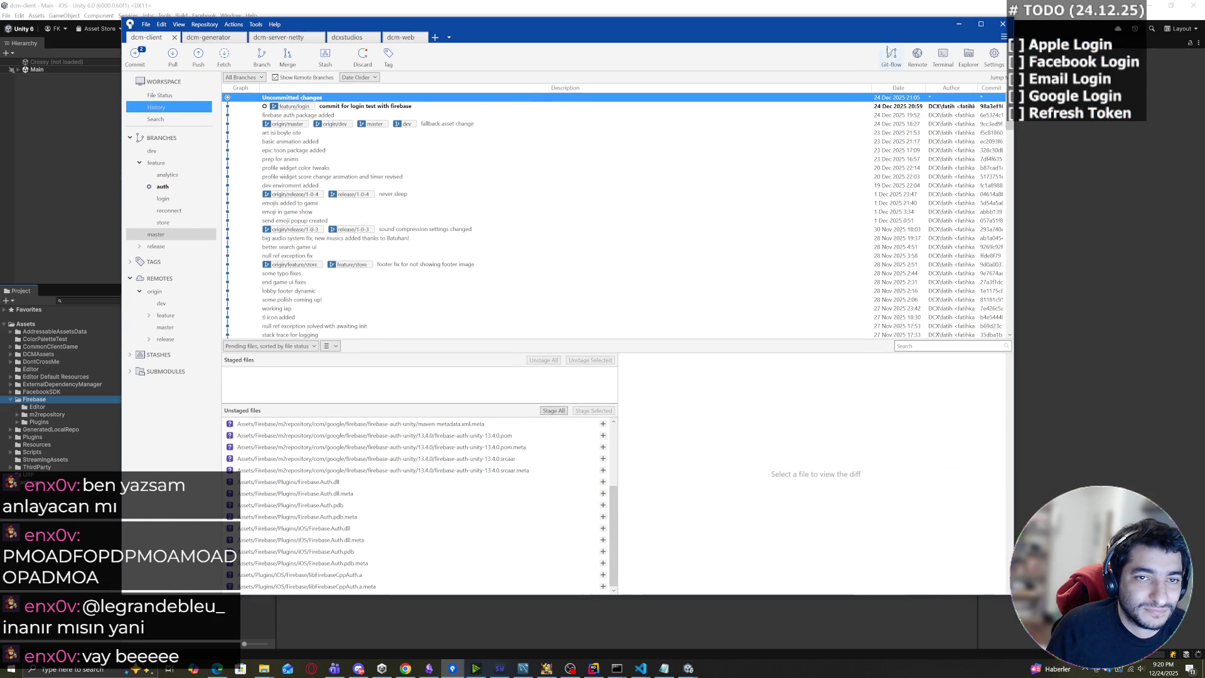
pyautogui.click(940, 62)
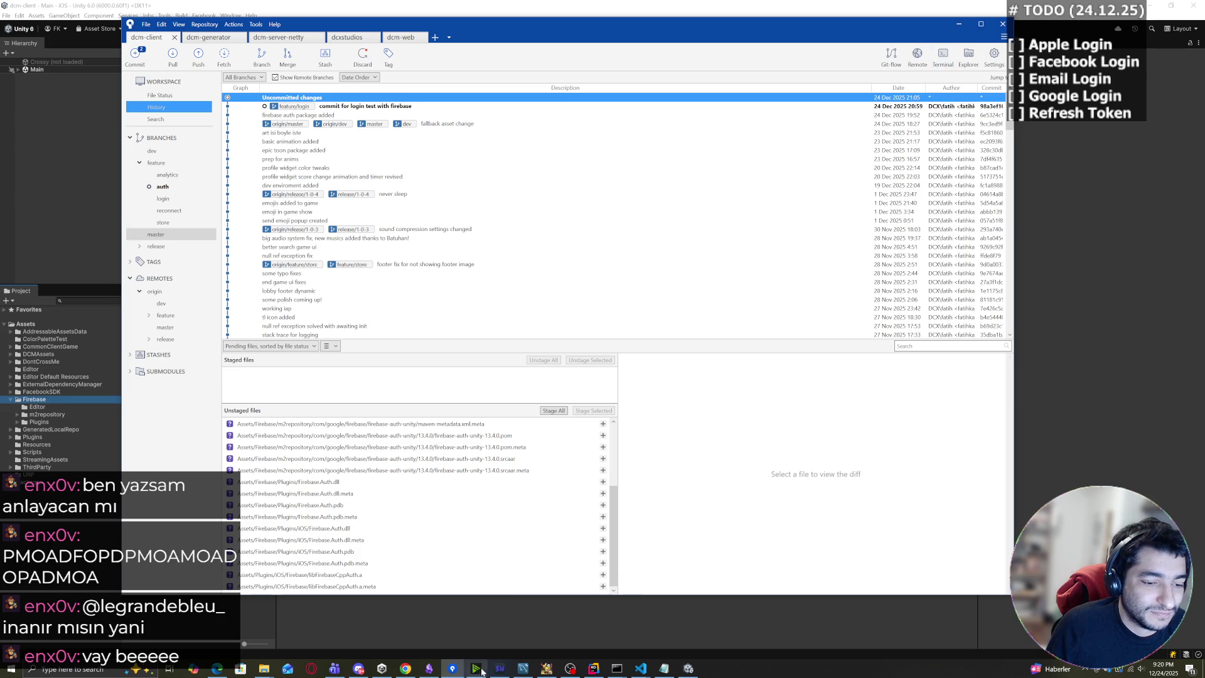
# Step: Stage all the imported Firebase files with git add . and verify with git status
pyautogui.write('git status')
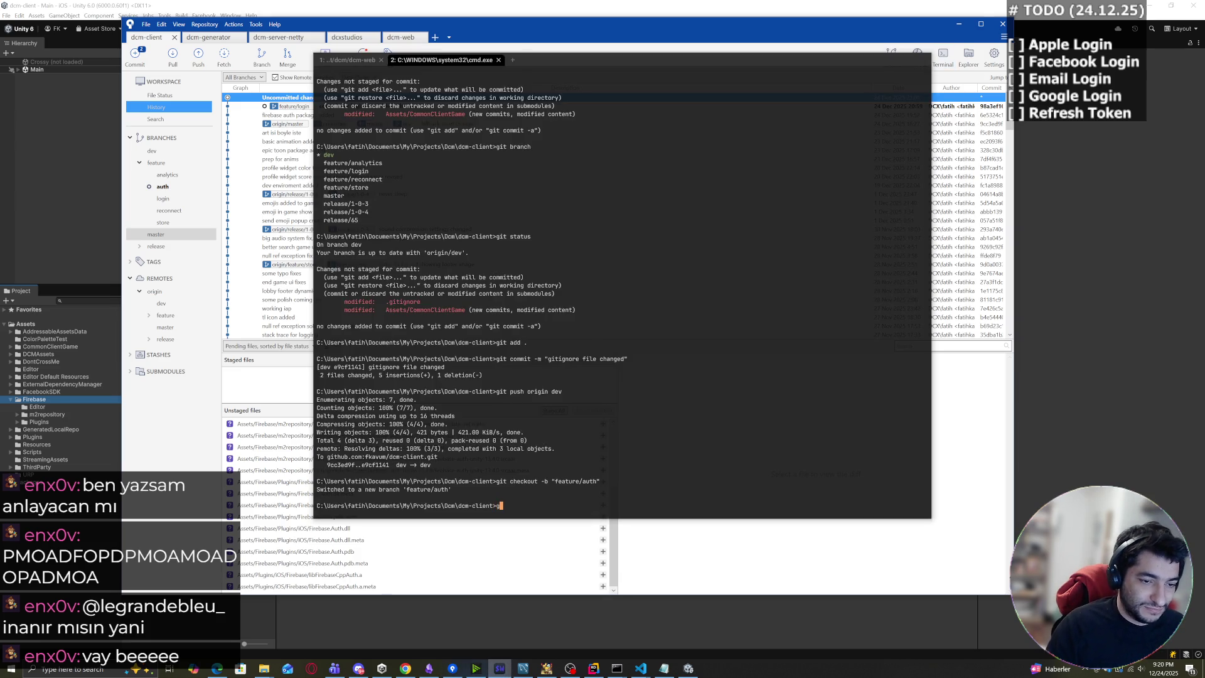
pyautogui.press('Return')
pyautogui.write('git add .')
pyautogui.press('Return')
pyautogui.write('git status')
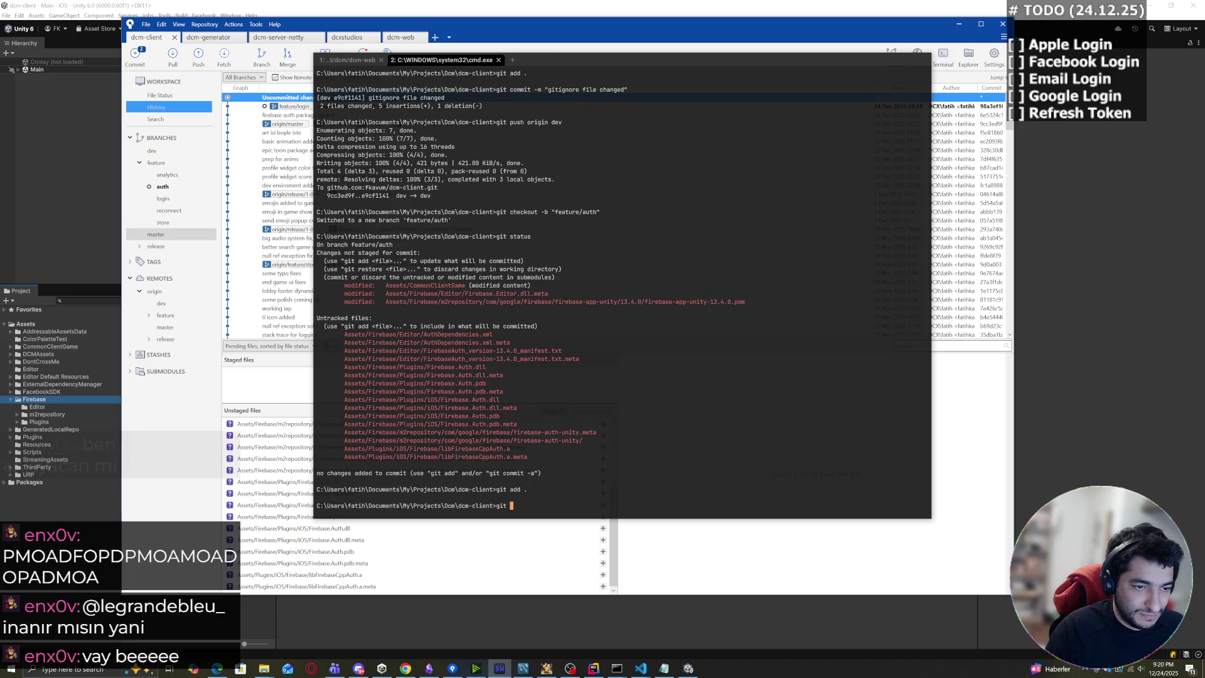
pyautogui.press('Return')
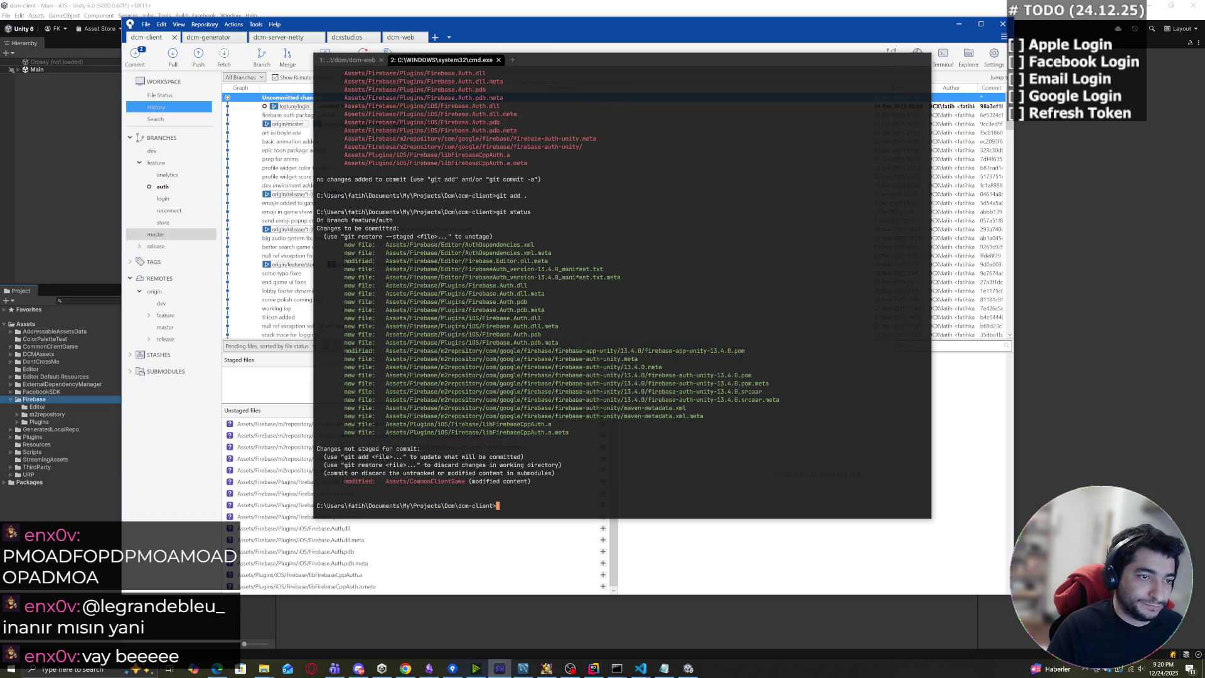
# Step: Commit the staged files with the message 'firebase auth package added'
pyautogui.write('git add')
pyautogui.press('BackSpace')
pyautogui.press('BackSpace')
pyautogui.press('BackSpace')
pyautogui.write('commit -m "')
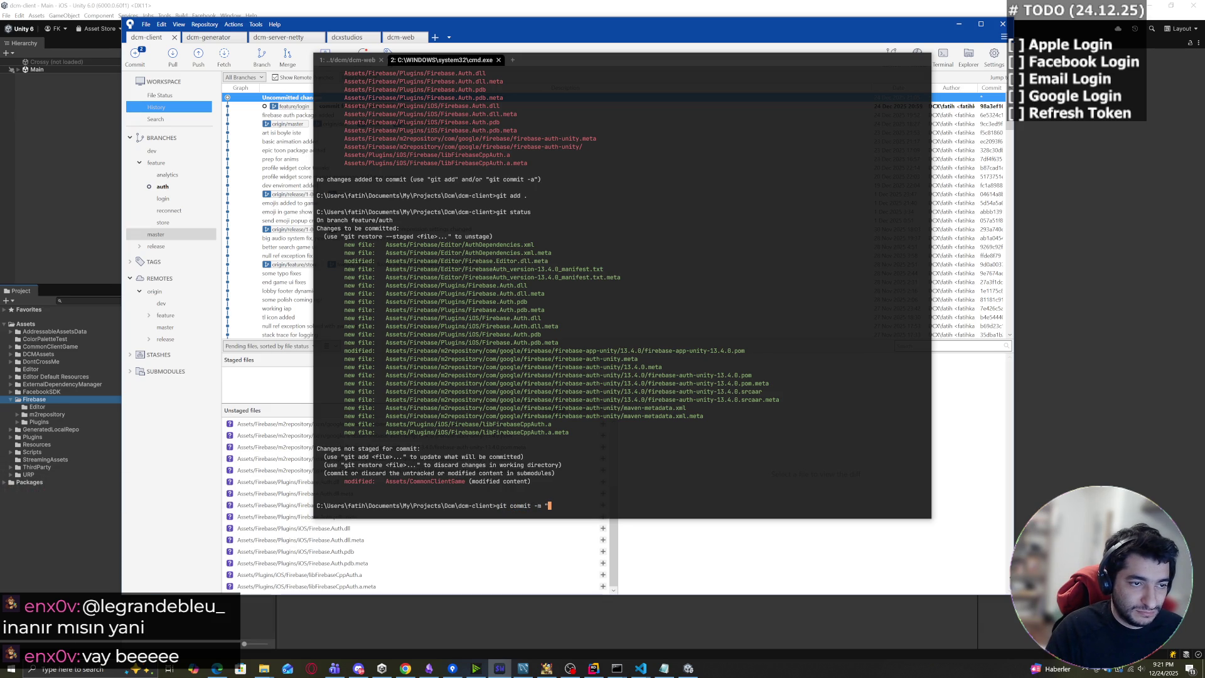
pyautogui.write('firebase packa')
pyautogui.press('BackSpace')
pyautogui.press('BackSpace')
pyautogui.press('BackSpace')
pyautogui.write('auth pa')
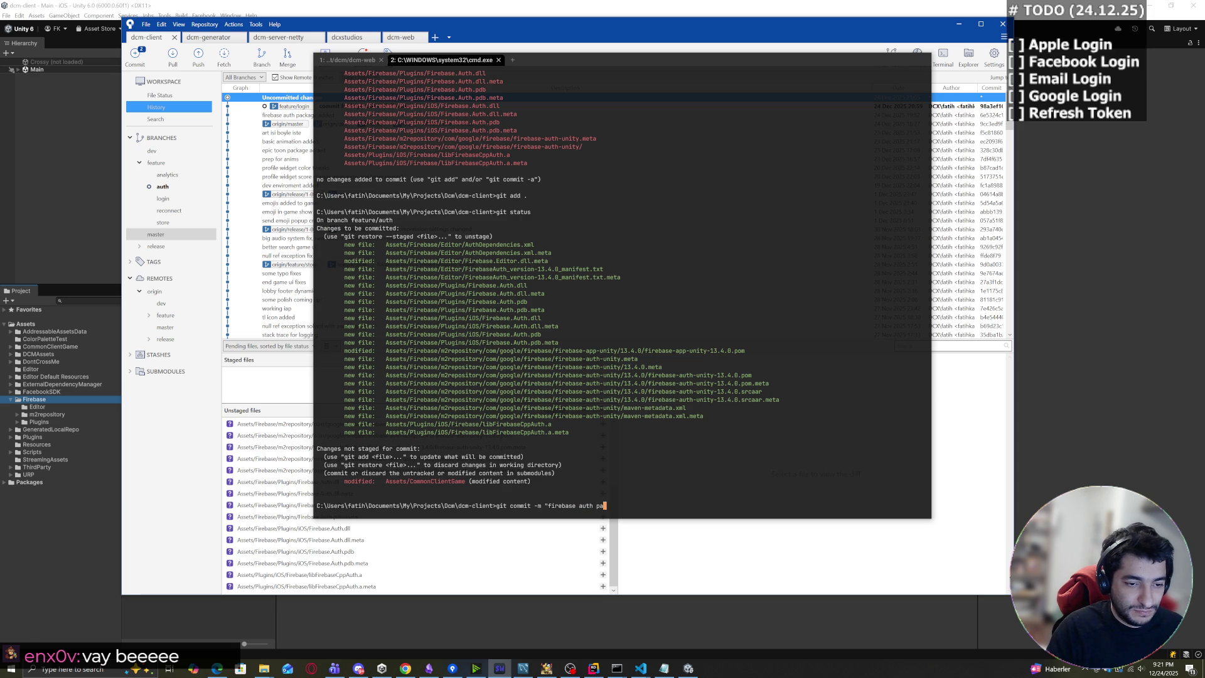
pyautogui.write('ckage added"')
pyautogui.press('Return')
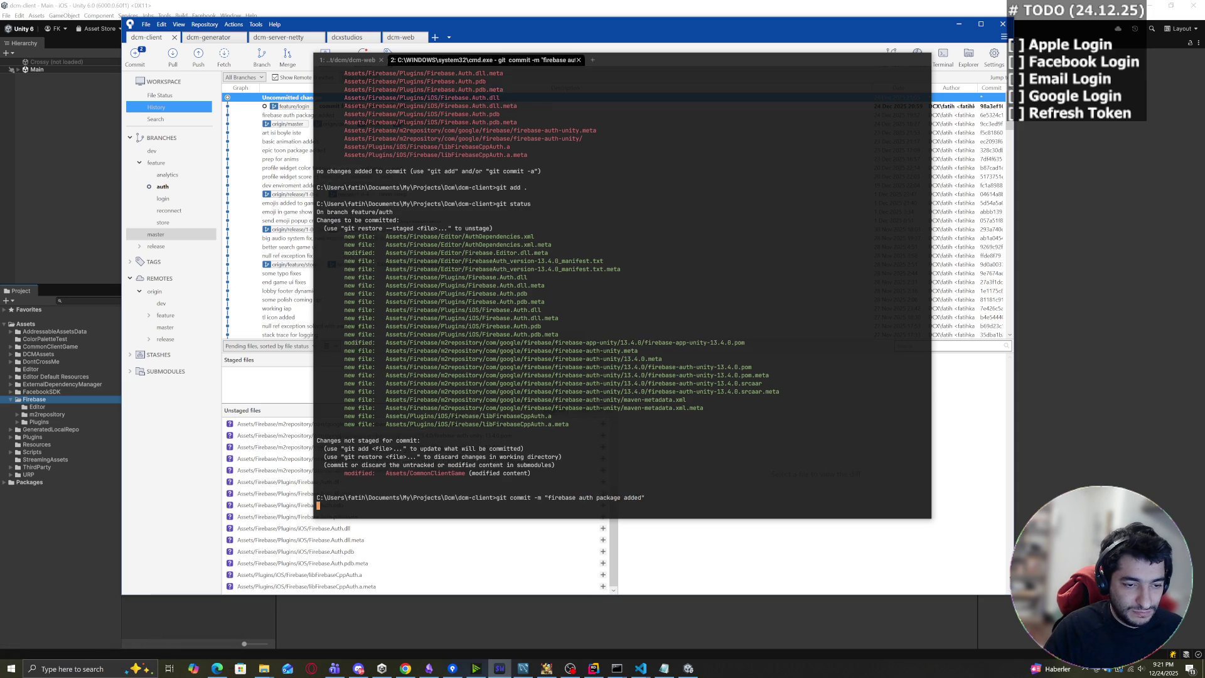
# Step: Push feature/auth to origin and confirm the working tree status with git status
pyautogui.write('git push origin ')
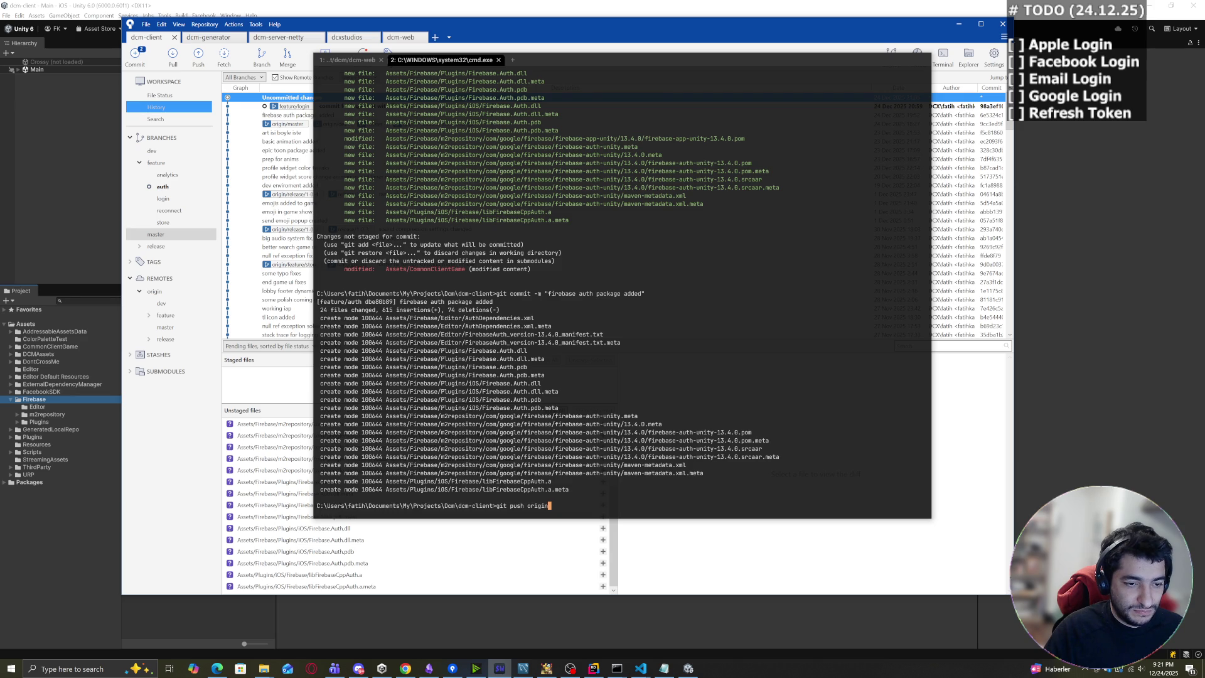
pyautogui.write('"')
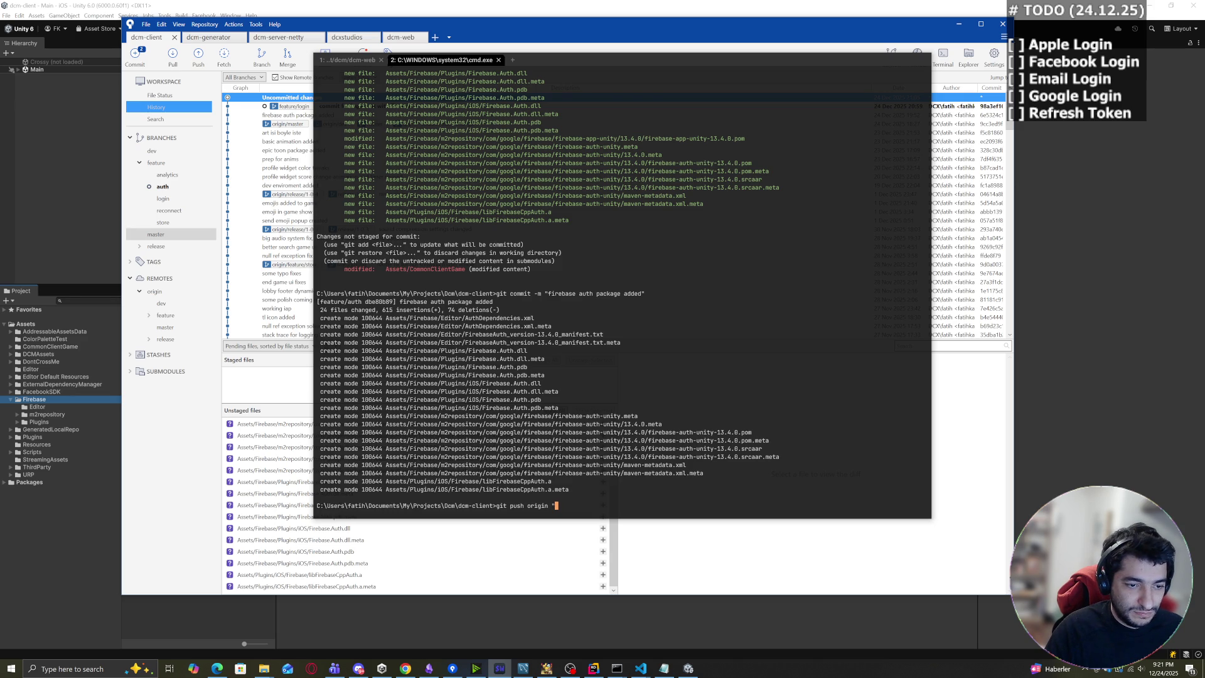
pyautogui.press('BackSpace')
pyautogui.write('feature/auth')
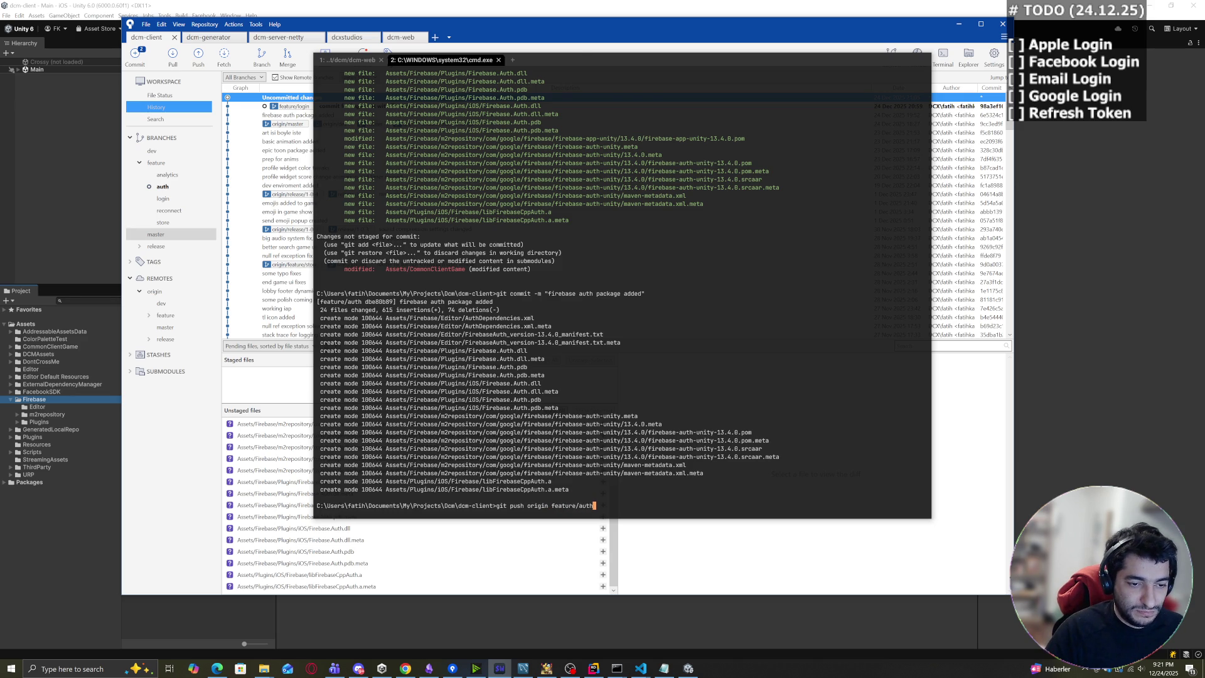
pyautogui.press('Return')
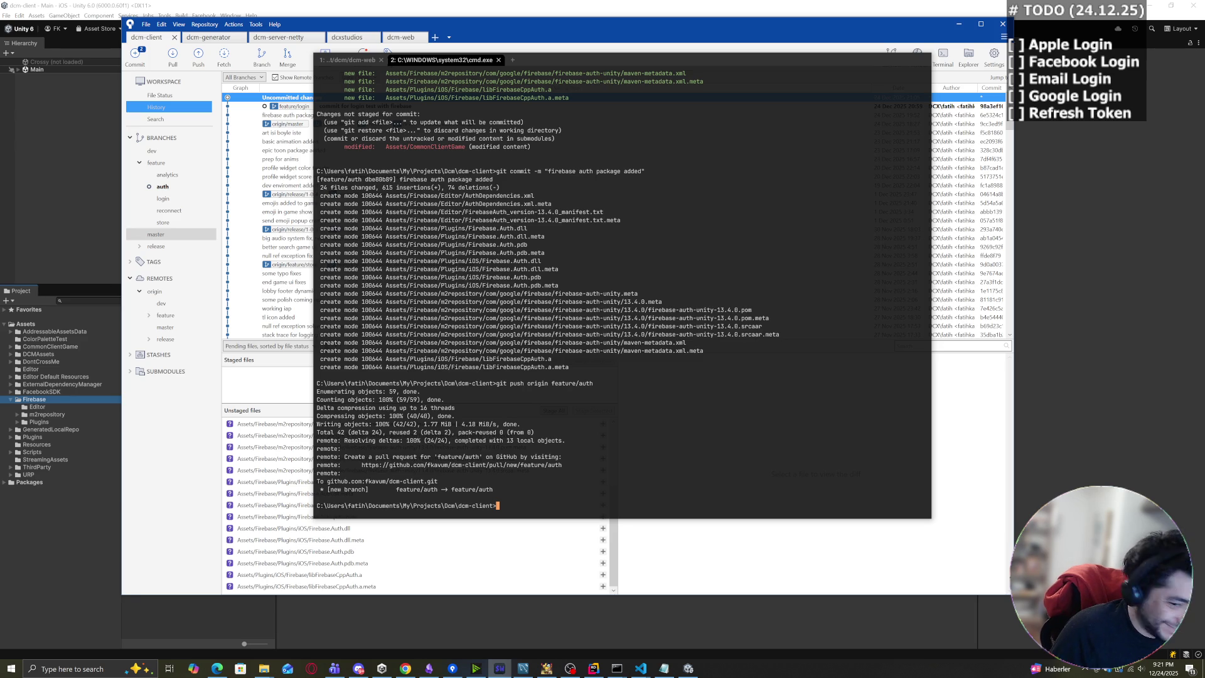
pyautogui.write('git status')
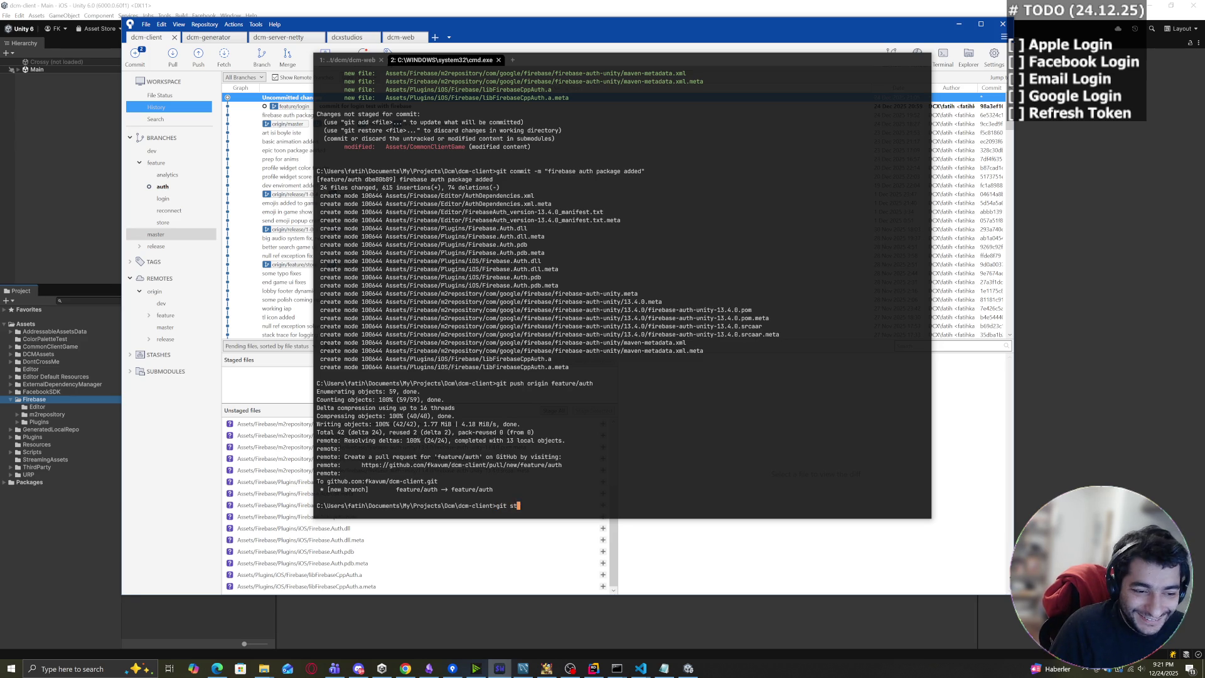
pyautogui.press('Return')
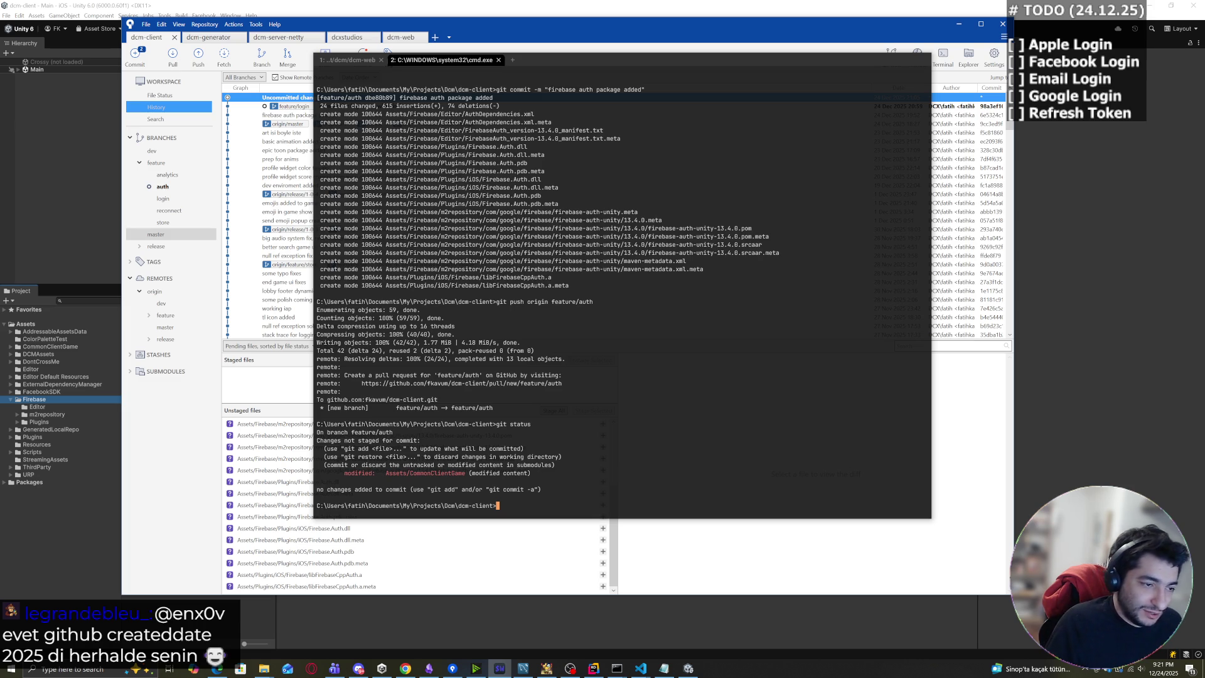
pyautogui.click(225, 421)
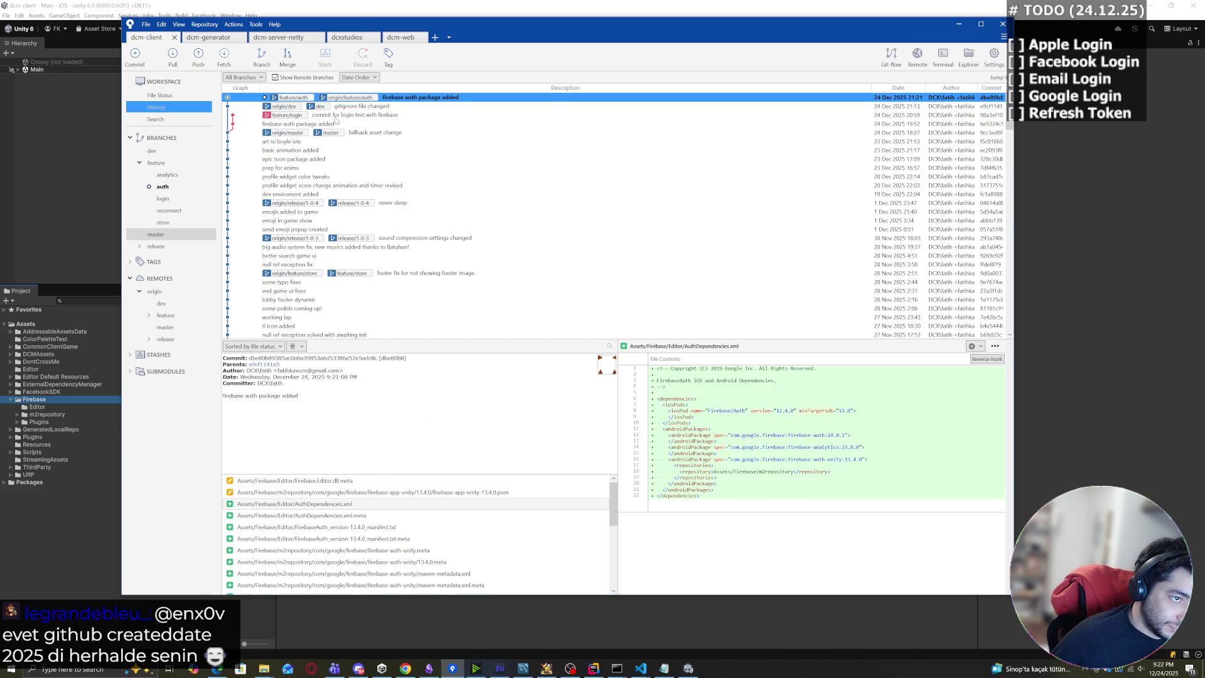
# Step: Cherry-pick 'commit for login test with firebase' onto feature/auth without committing immediately
pyautogui.click(338, 116)
pyautogui.rightClick(332, 117)
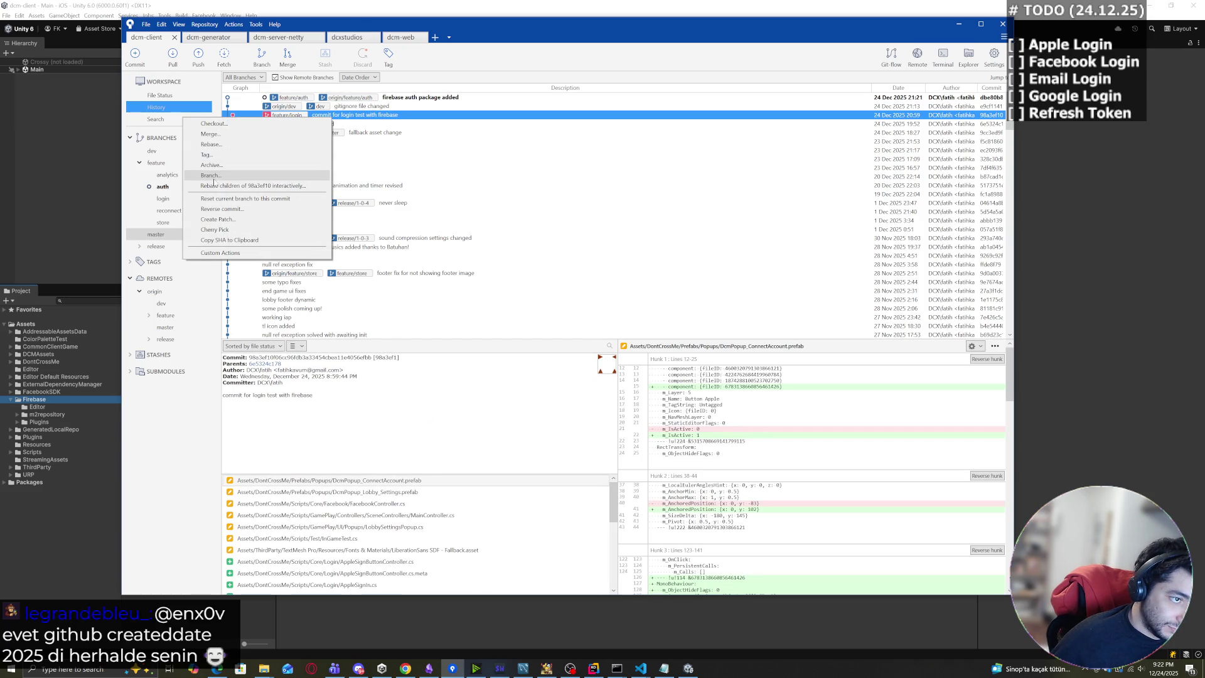
pyautogui.click(236, 228)
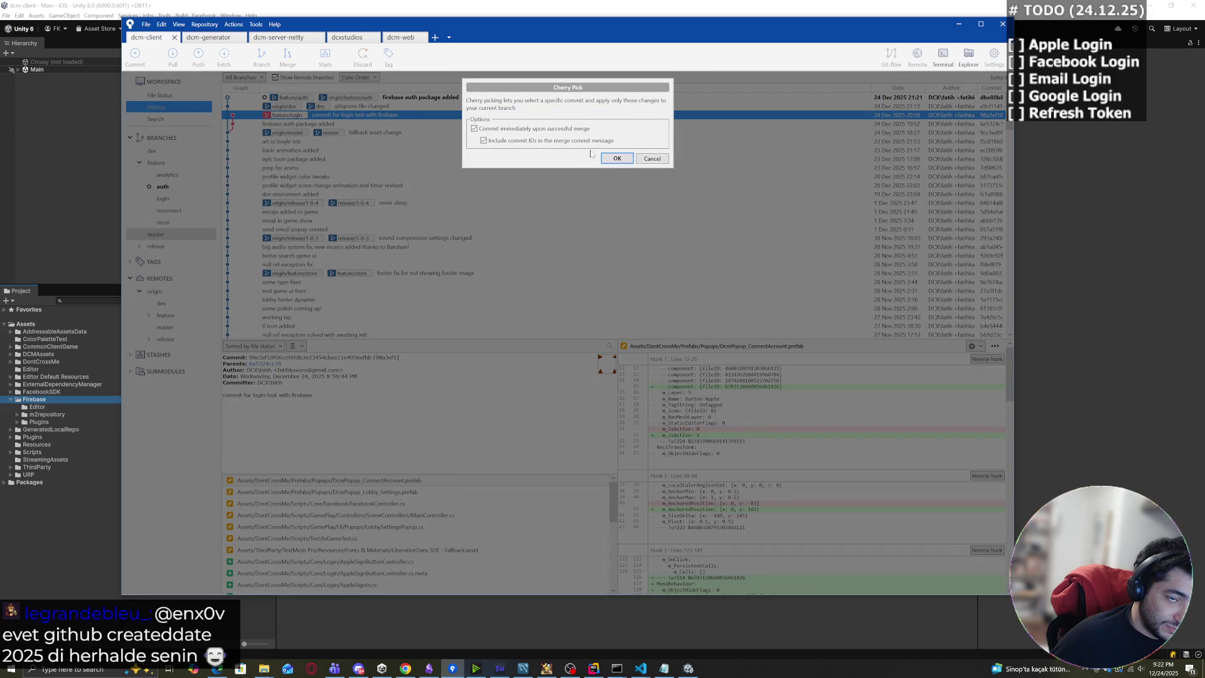
pyautogui.click(535, 129)
pyautogui.click(611, 158)
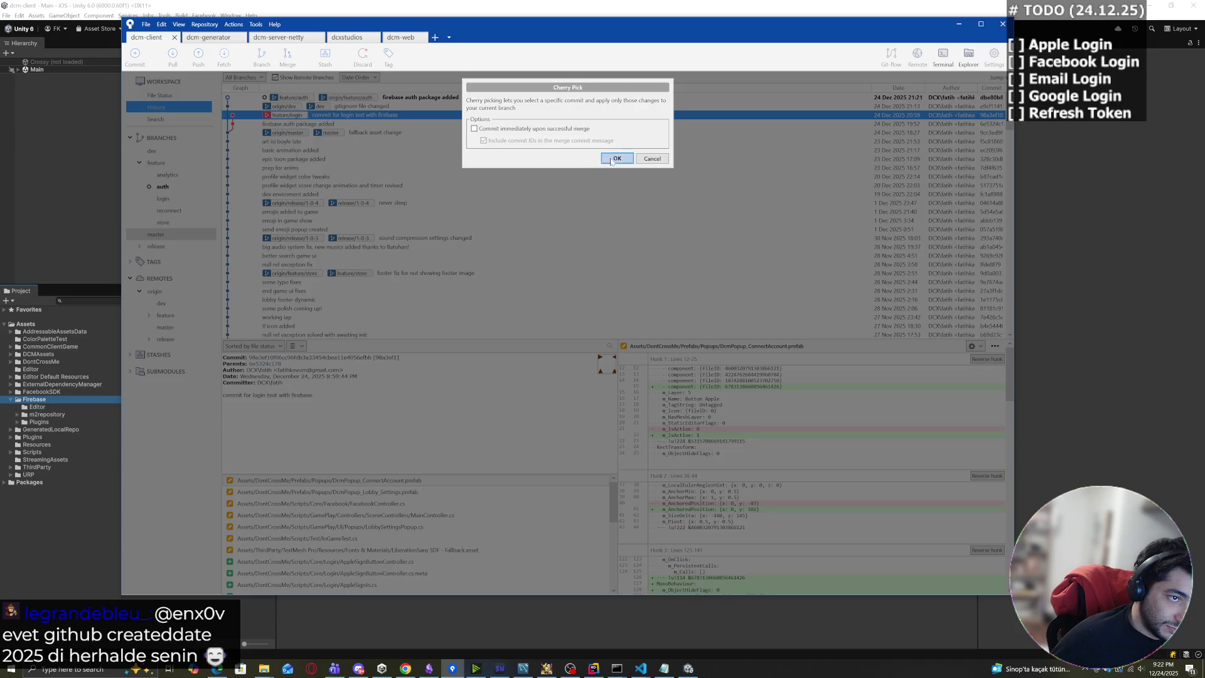
pyautogui.click(143, 58)
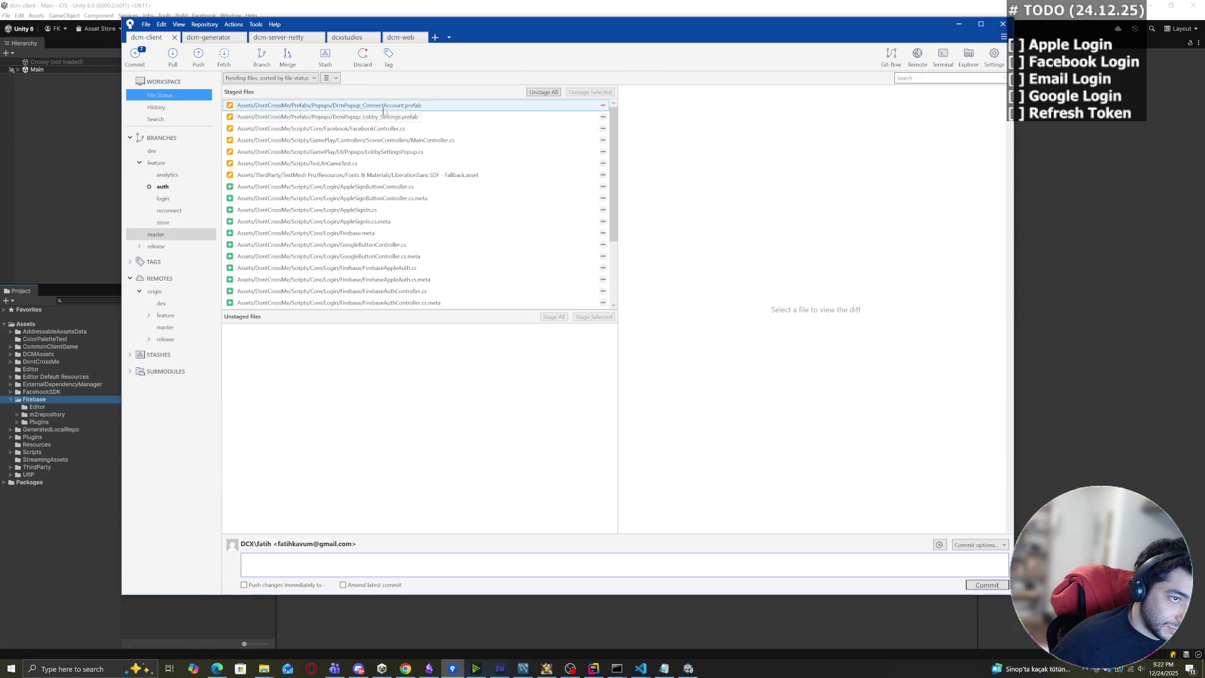
# Step: Review the staged diff and commit on feature/auth as 'test login implementation for all!', skipping the submodule check
pyautogui.scroll(-3, 386, 251)
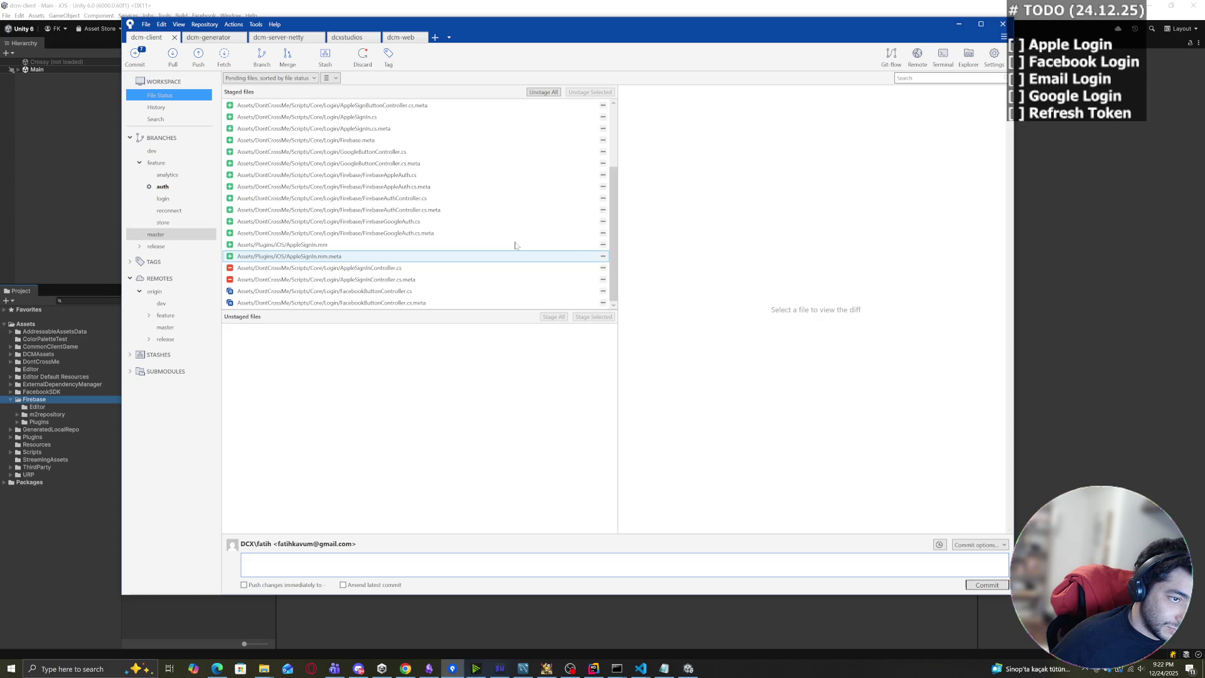
pyautogui.click(425, 270)
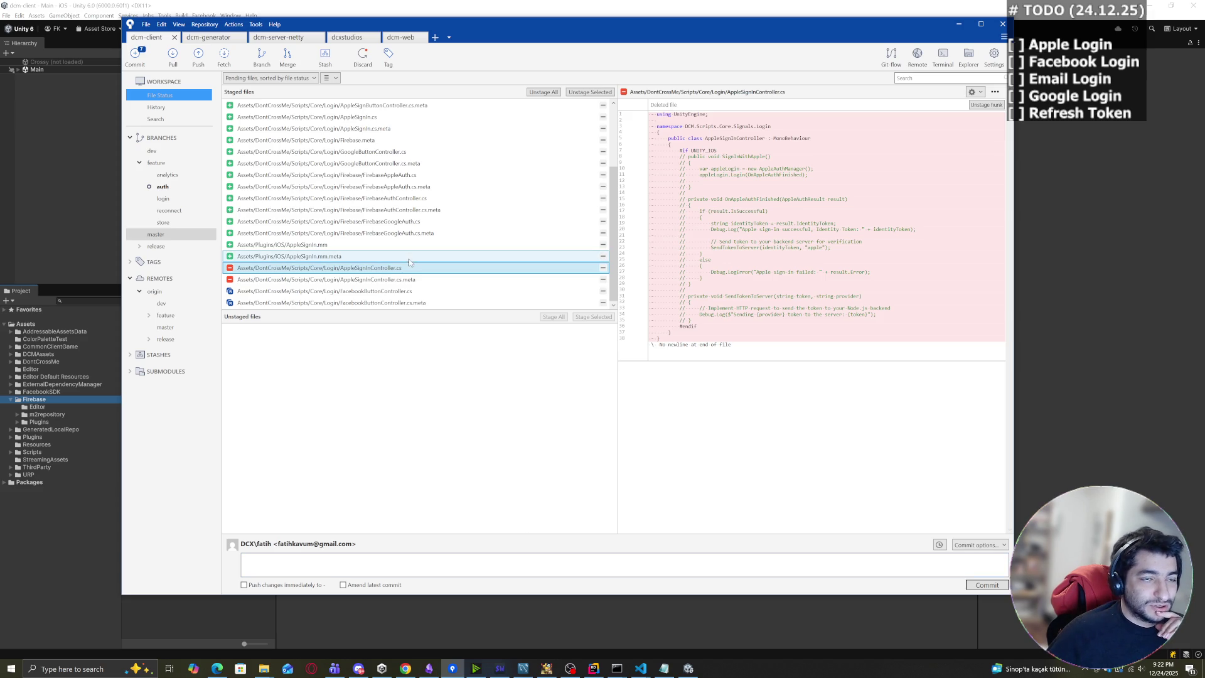
pyautogui.click(341, 557)
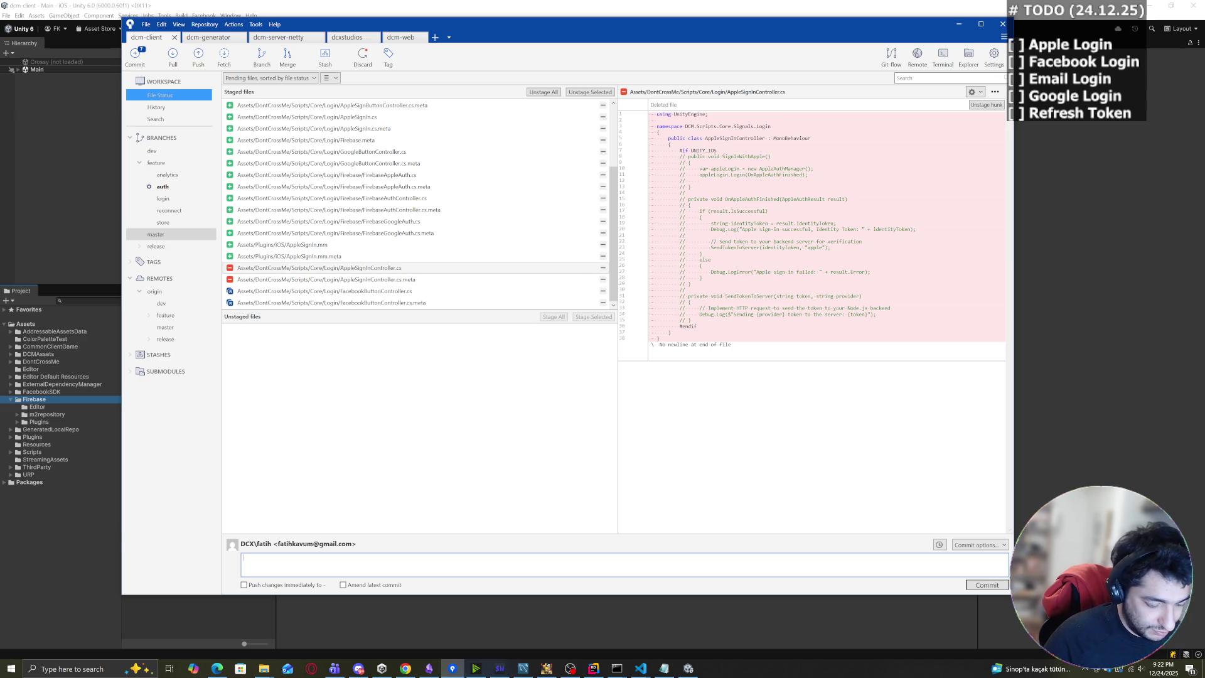
pyautogui.write('Mst login im')
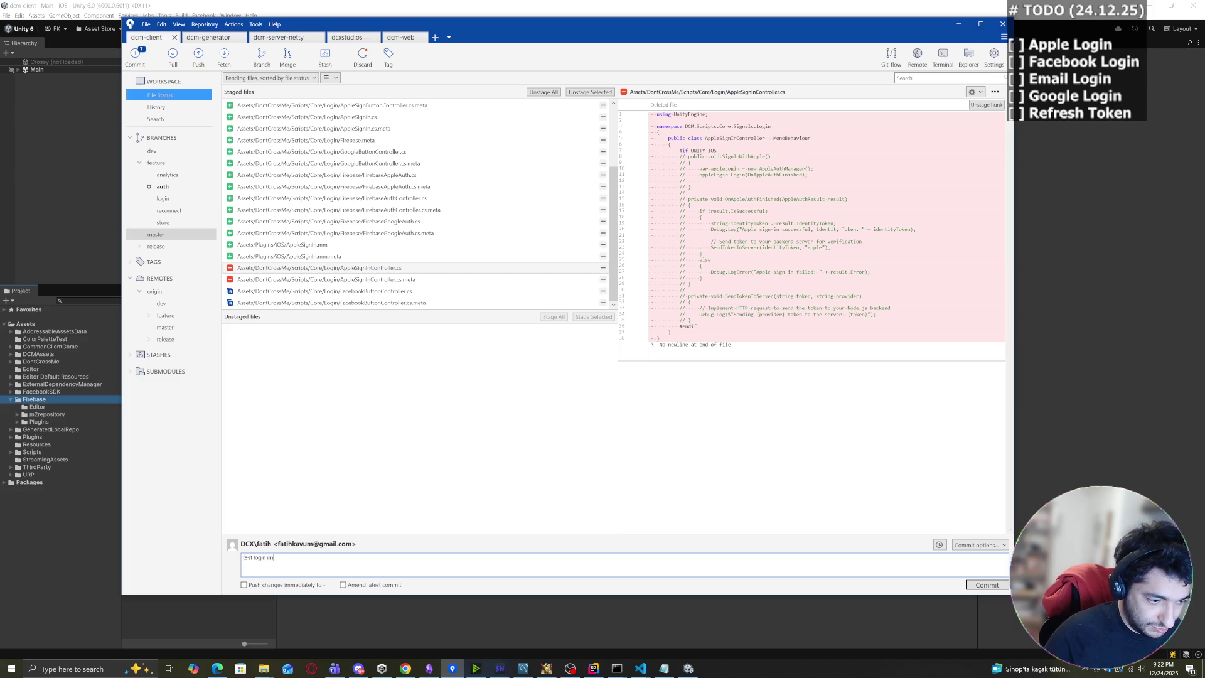
pyautogui.write('on for all!')
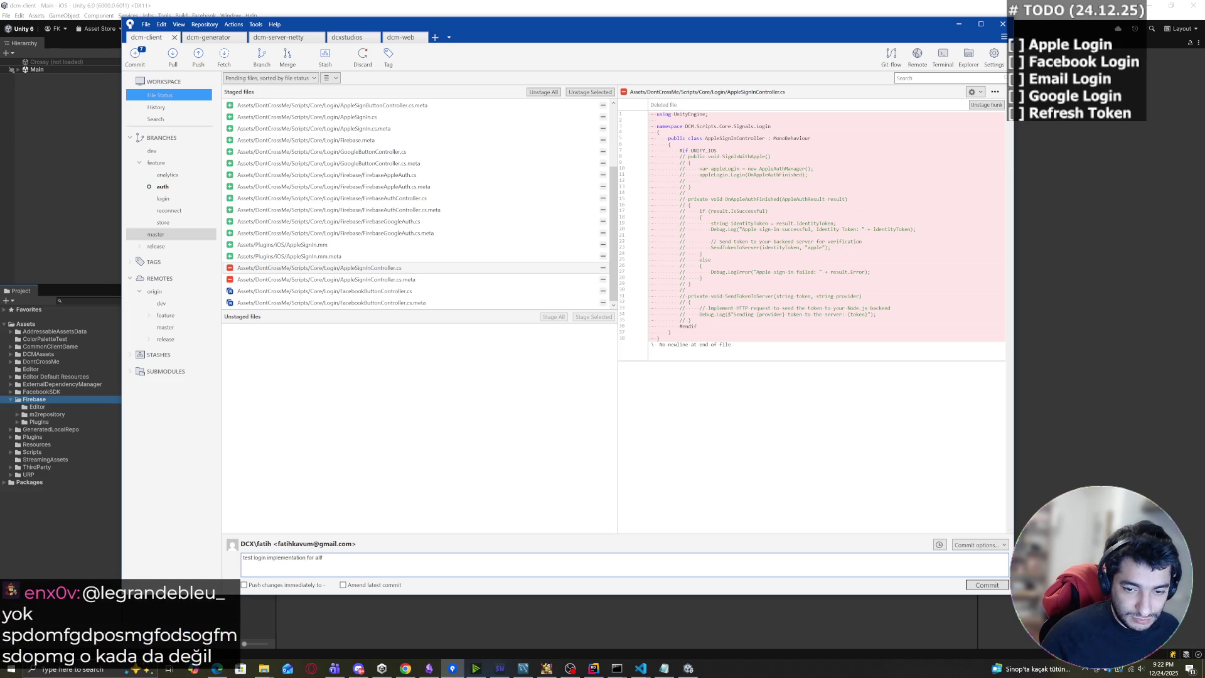
pyautogui.click(985, 584)
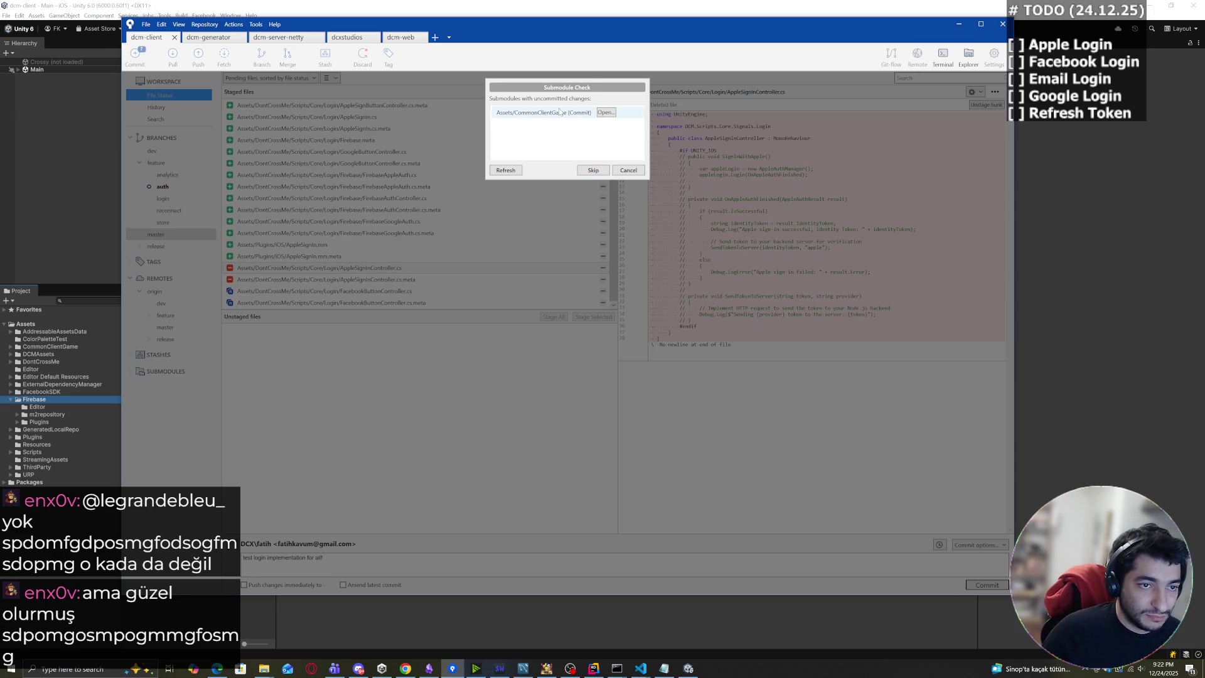
pyautogui.click(593, 170)
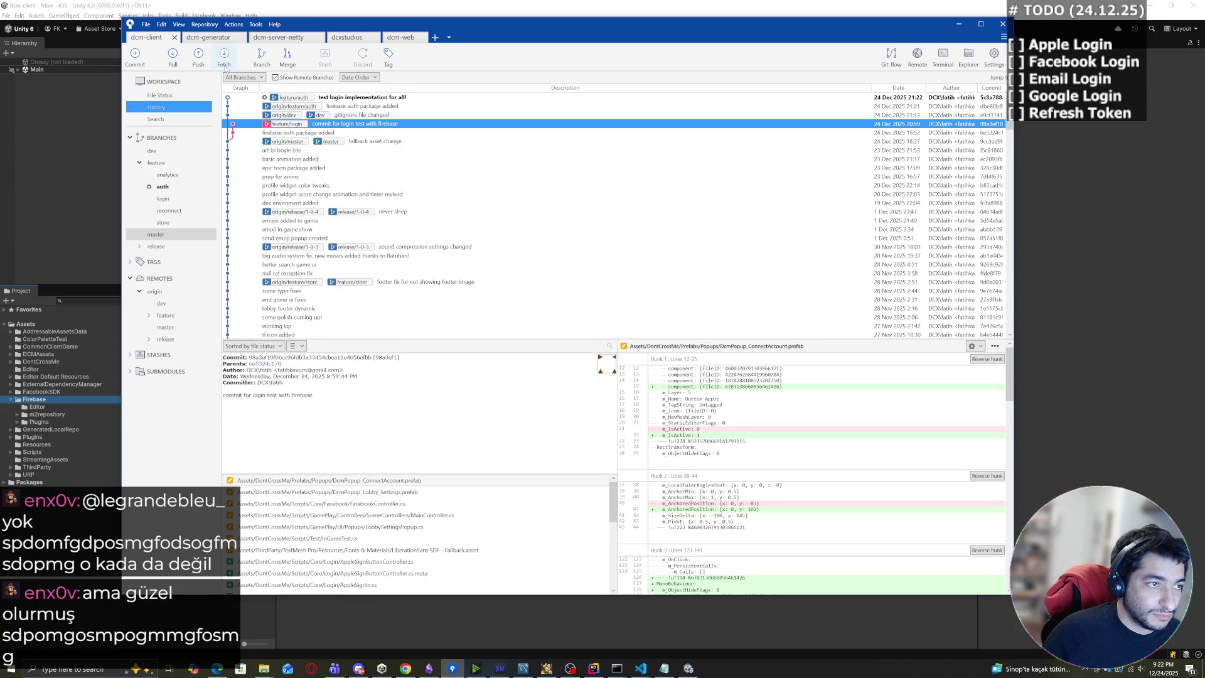
# Step: Push feature/auth to origin from Git Bash, then close the Git Bash window
pyautogui.click(939, 65)
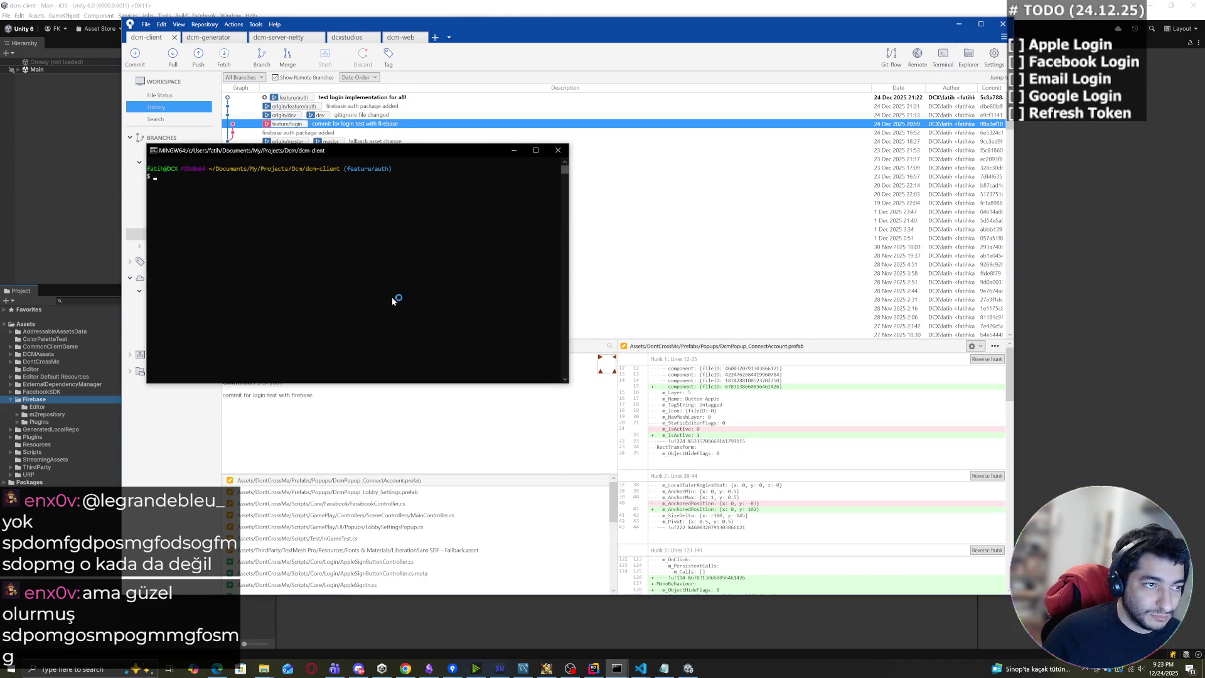
pyautogui.write('git push origin fea')
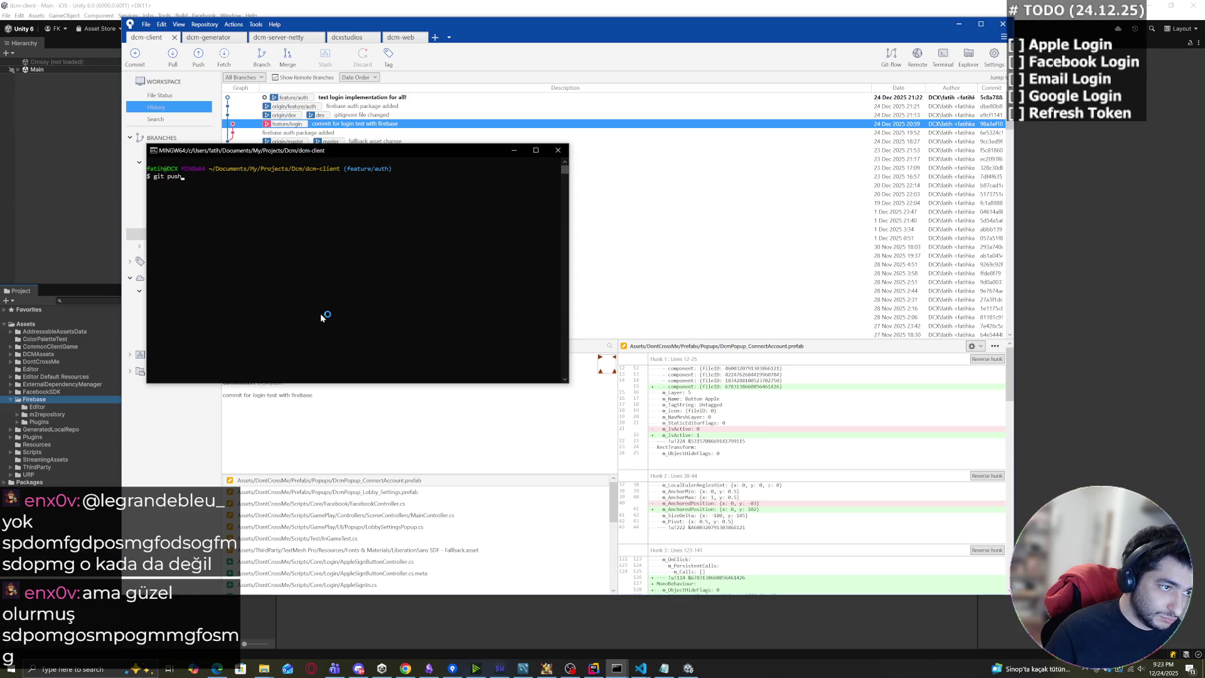
pyautogui.write('ture/auth')
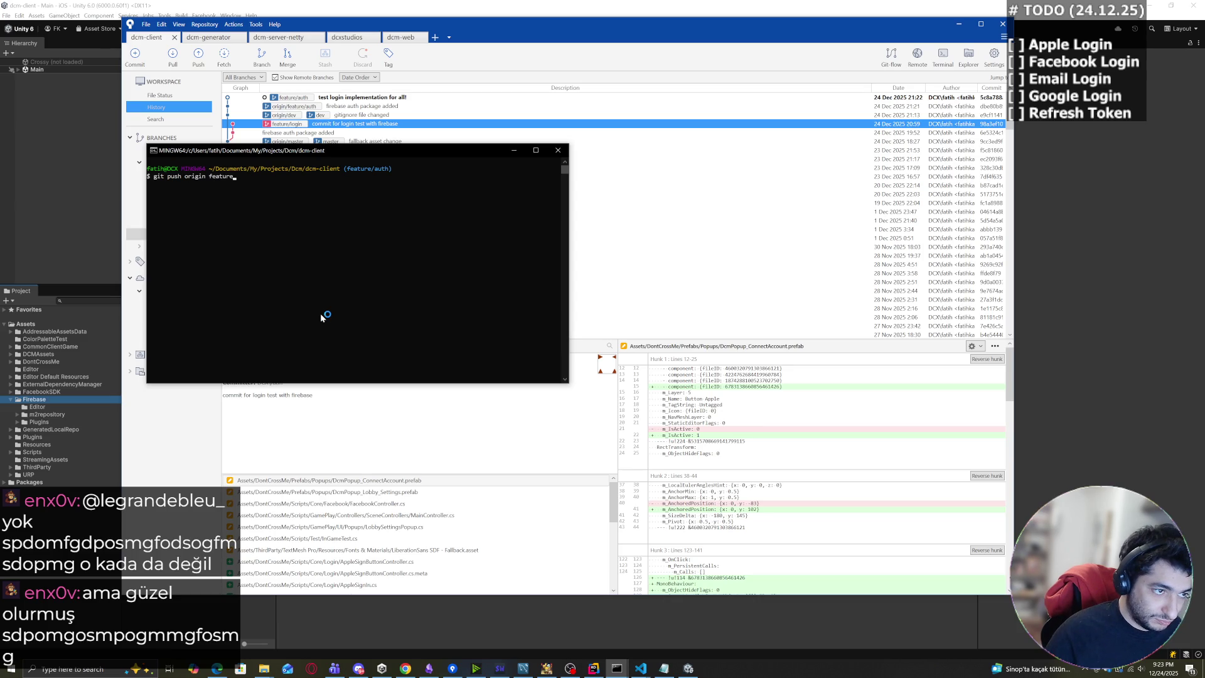
pyautogui.press('Return')
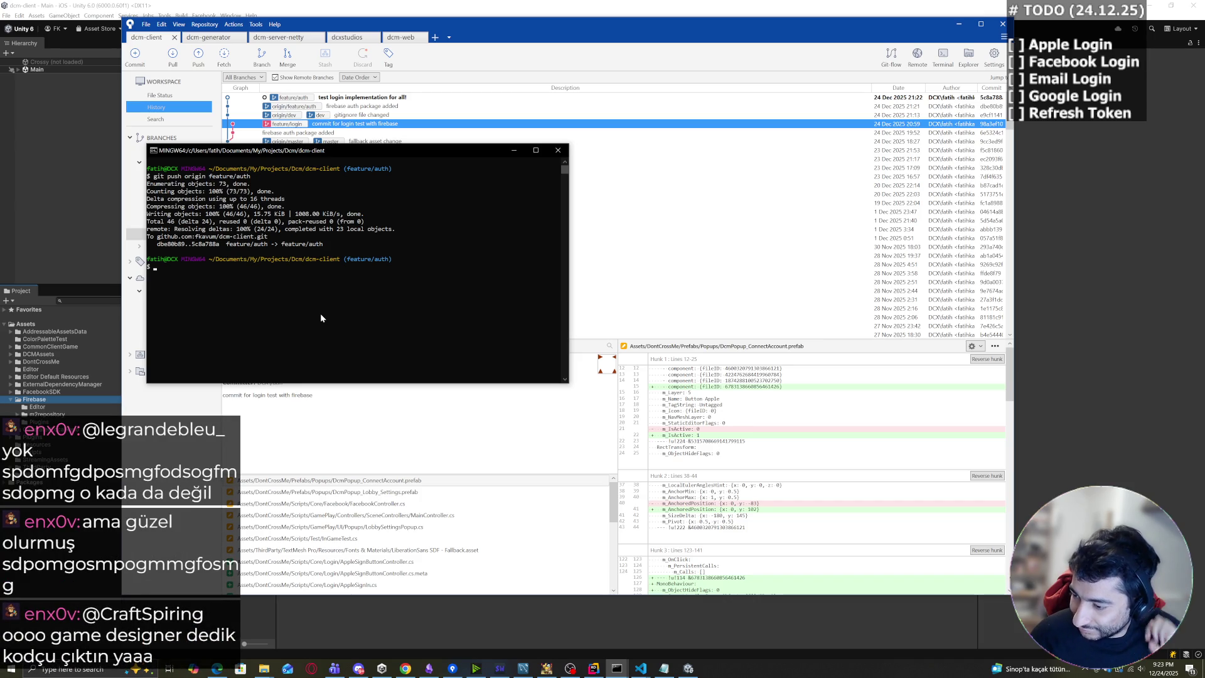
pyautogui.click(557, 150)
pyautogui.click(499, 668)
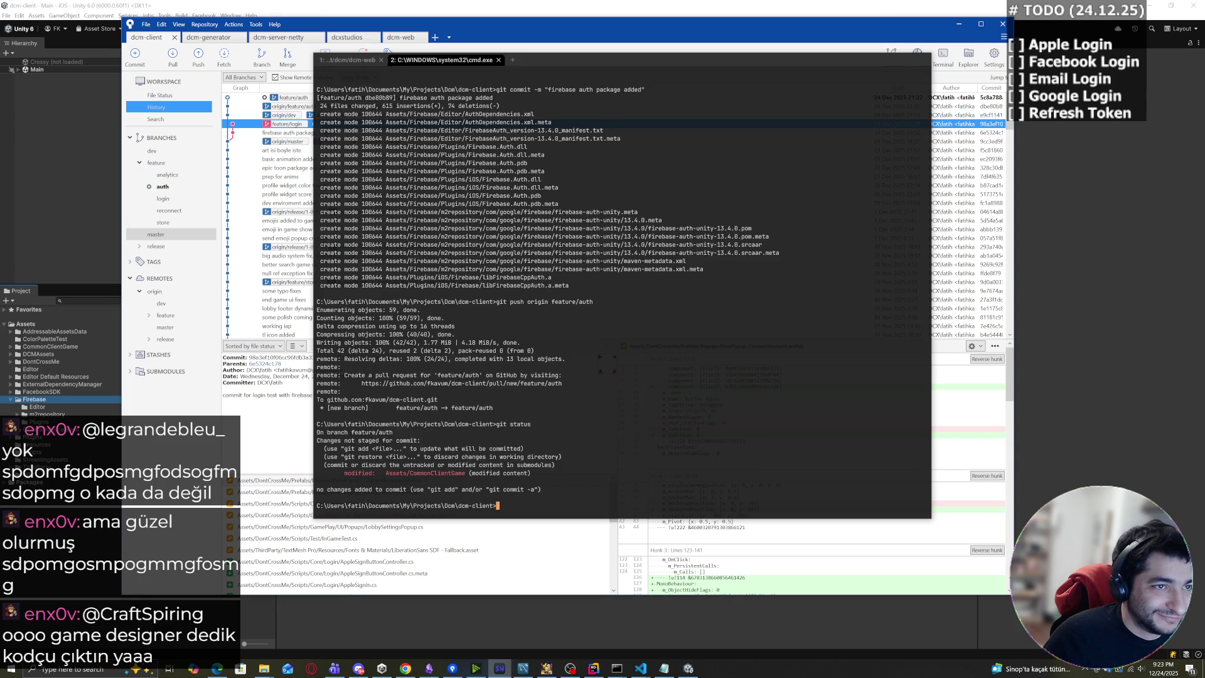
# Step: In a new command prompt tab, SSH into the Mac mini and list its home directory
pyautogui.click(512, 60)
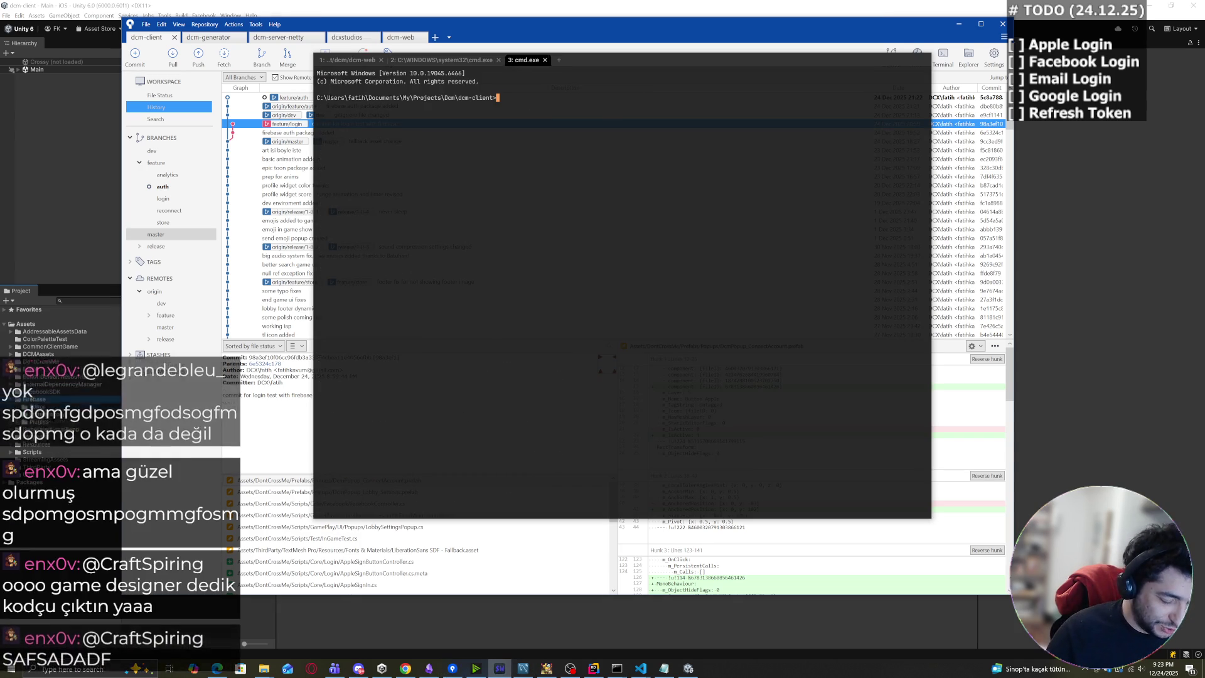
pyautogui.write('ssh fkavum@')
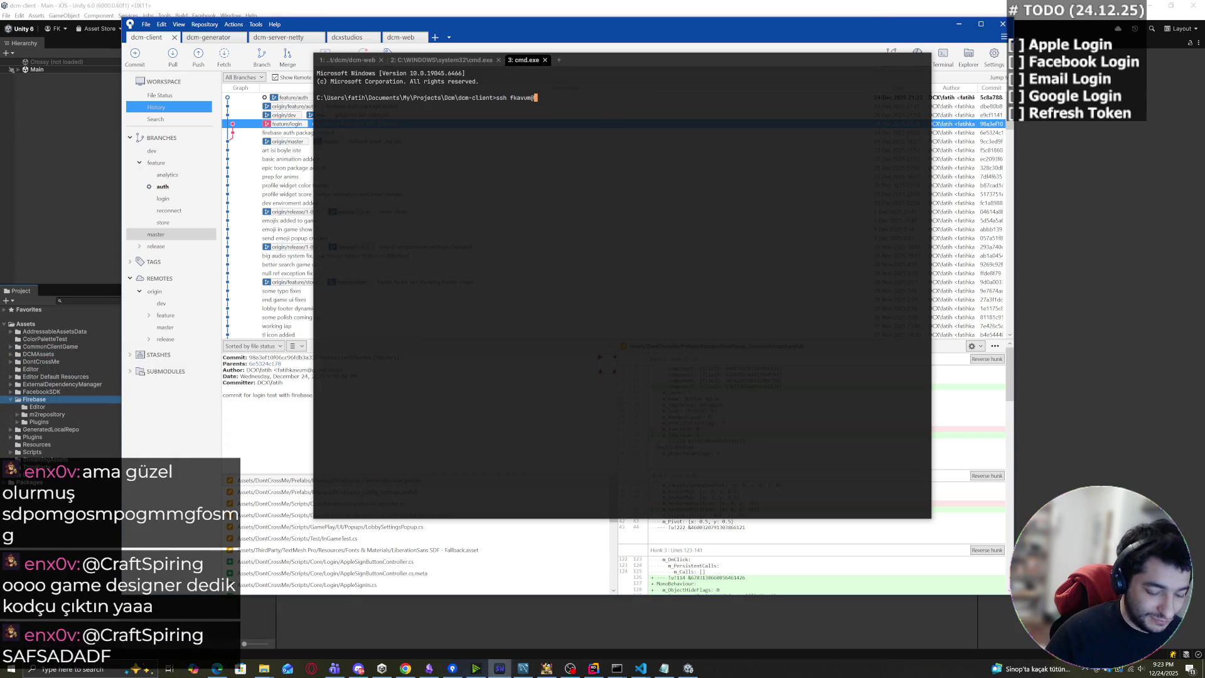
pyautogui.write('192.168.0.100')
pyautogui.press('Return')
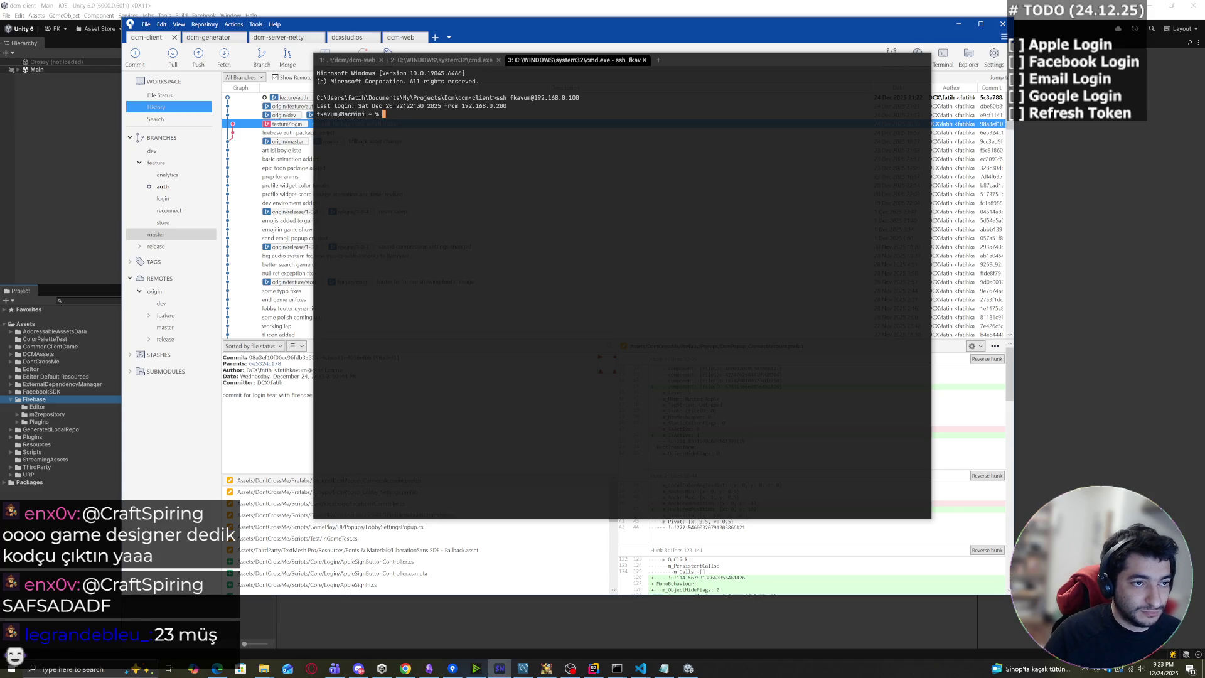
pyautogui.write('ls')
pyautogui.press('Return')
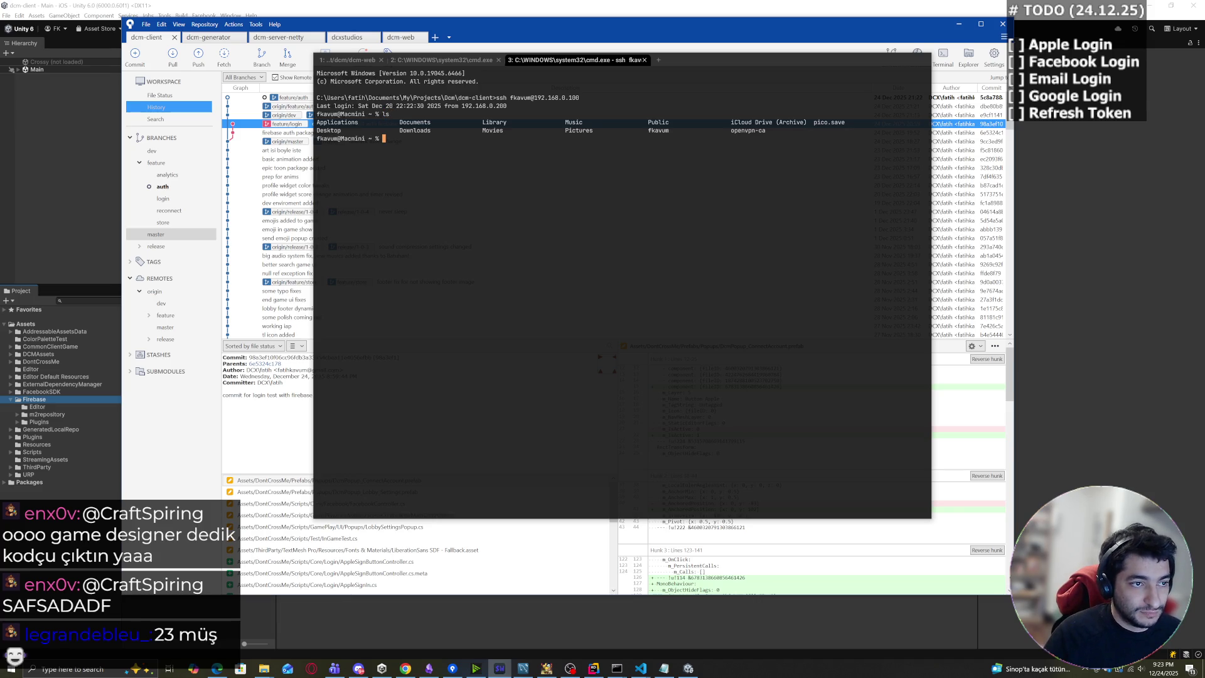
# Step: Navigate into the z_dcm_client folder and list its build scripts
pyautogui.write('cd A')
pyautogui.press('Tab')
pyautogui.press('BackSpace')
pyautogui.press('BackSpace')
pyautogui.press('BackSpace')
pyautogui.write('ls')
pyautogui.press('Return')
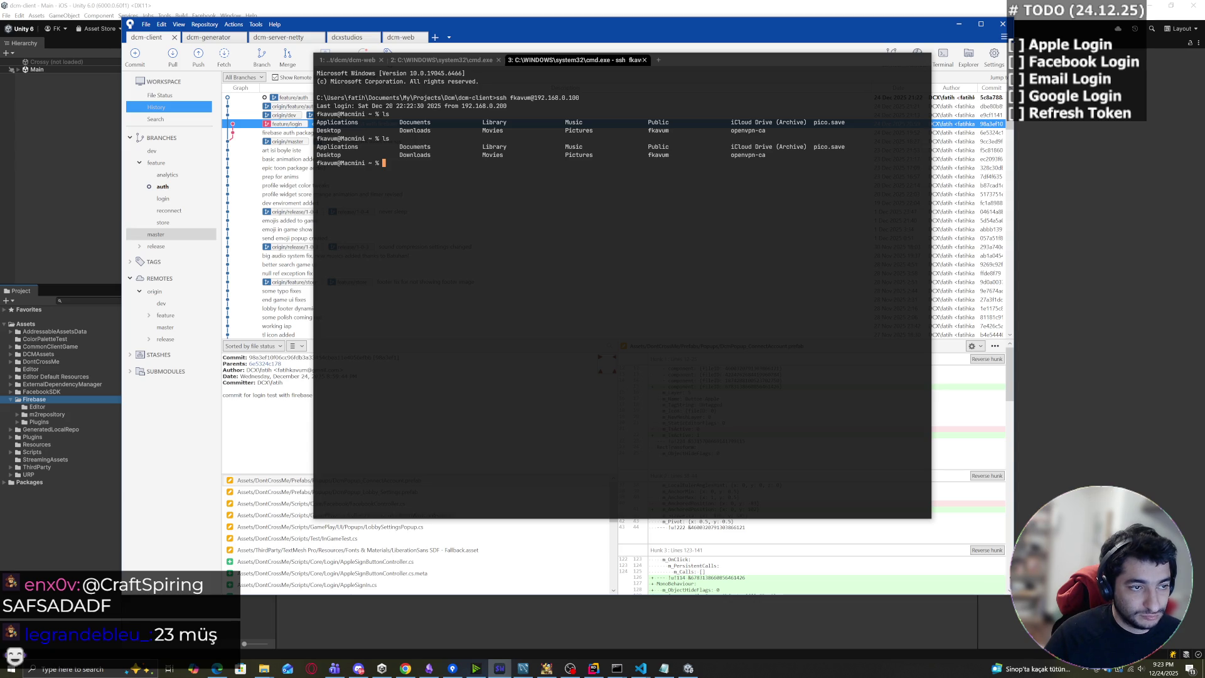
pyautogui.write('cdi')
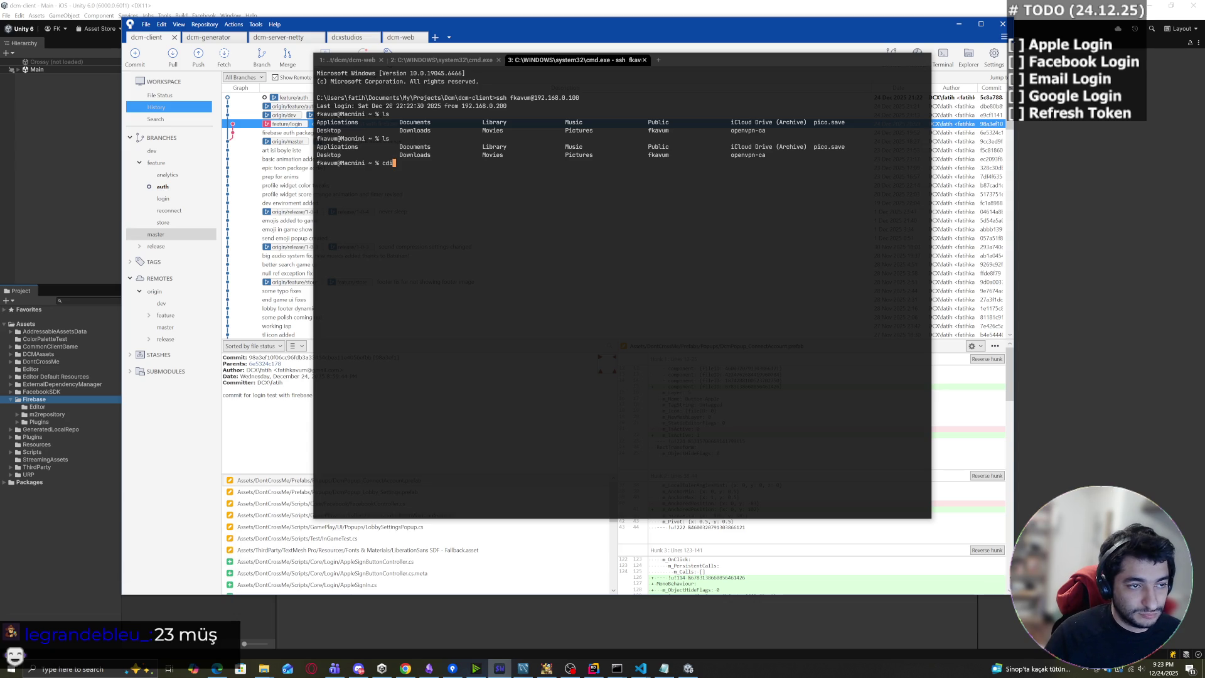
pyautogui.press('Return')
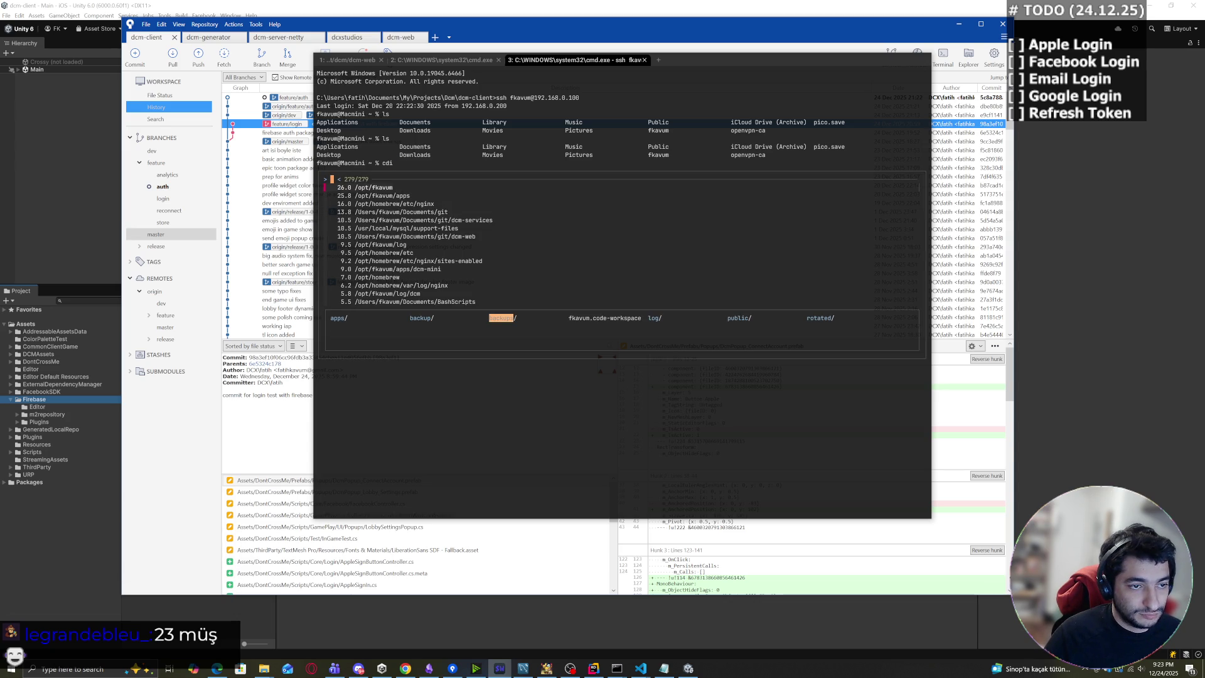
pyautogui.write('dcm_client')
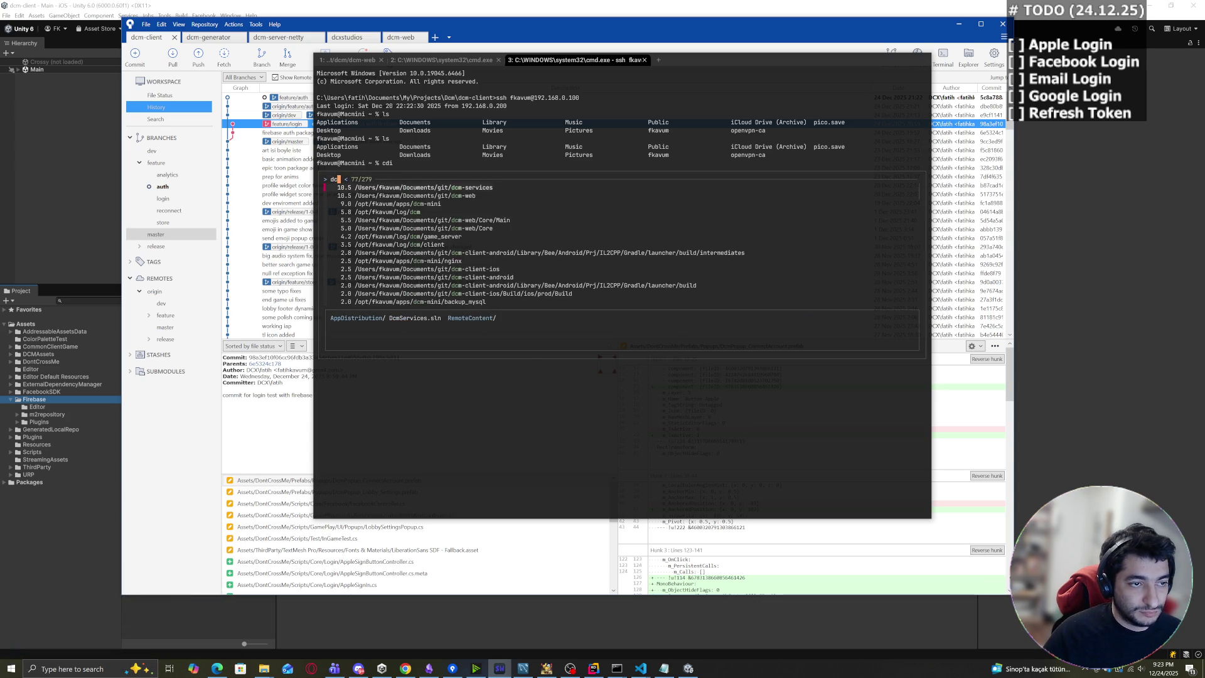
pyautogui.press('Return')
pyautogui.write('ls')
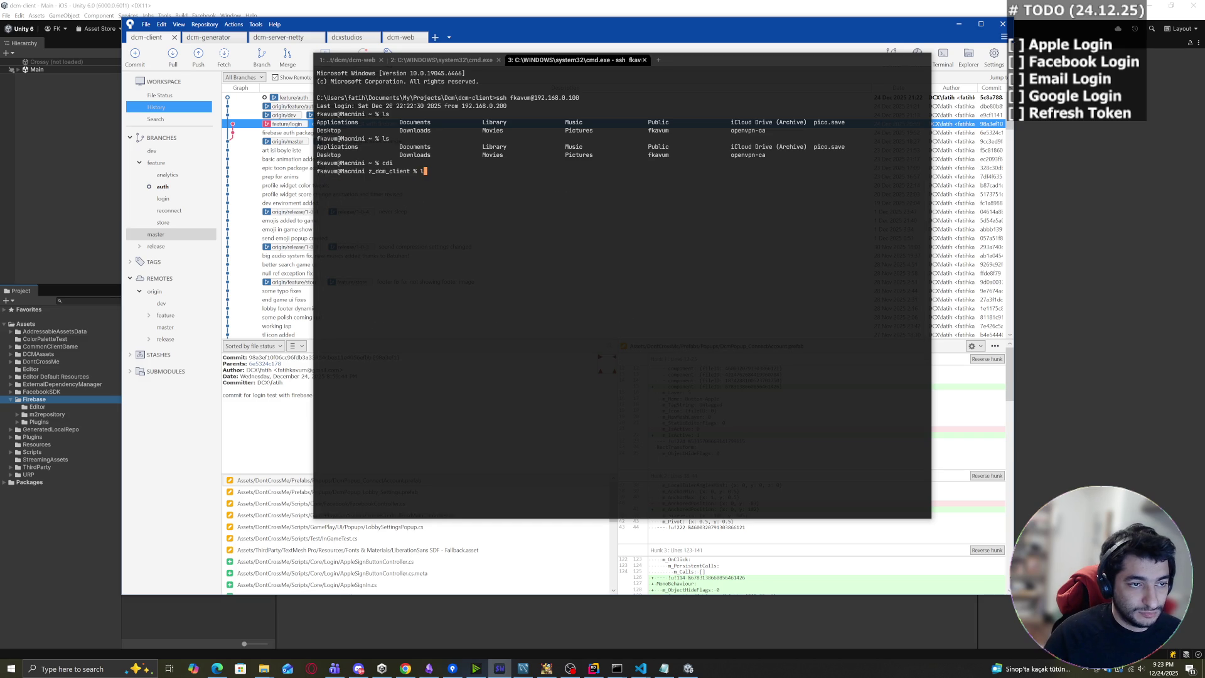
pyautogui.press('Return')
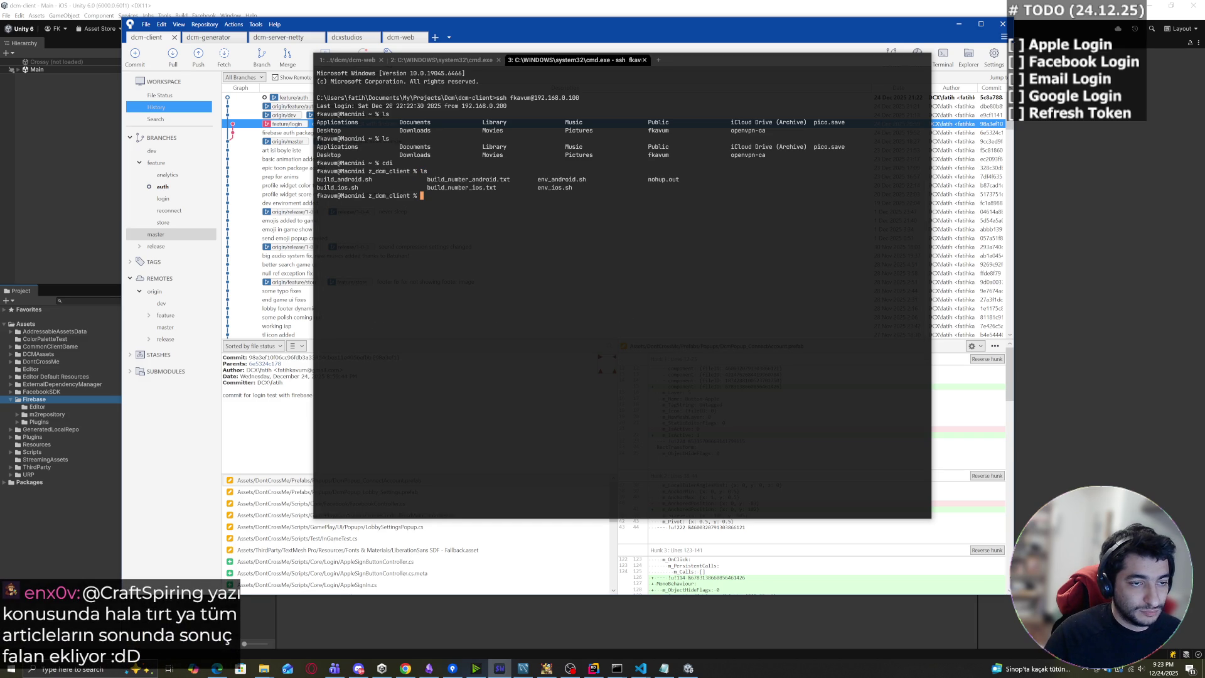
# Step: In LunarVim, set env_ios.sh's BRANCH to feature/auth and VERSION to 1.0.5, then save
pyautogui.write('lvim .')
pyautogui.press('j')
pyautogui.press('j')
pyautogui.press('j')
pyautogui.press('k')
pyautogui.press('k')
pyautogui.press('j')
pyautogui.press('j')
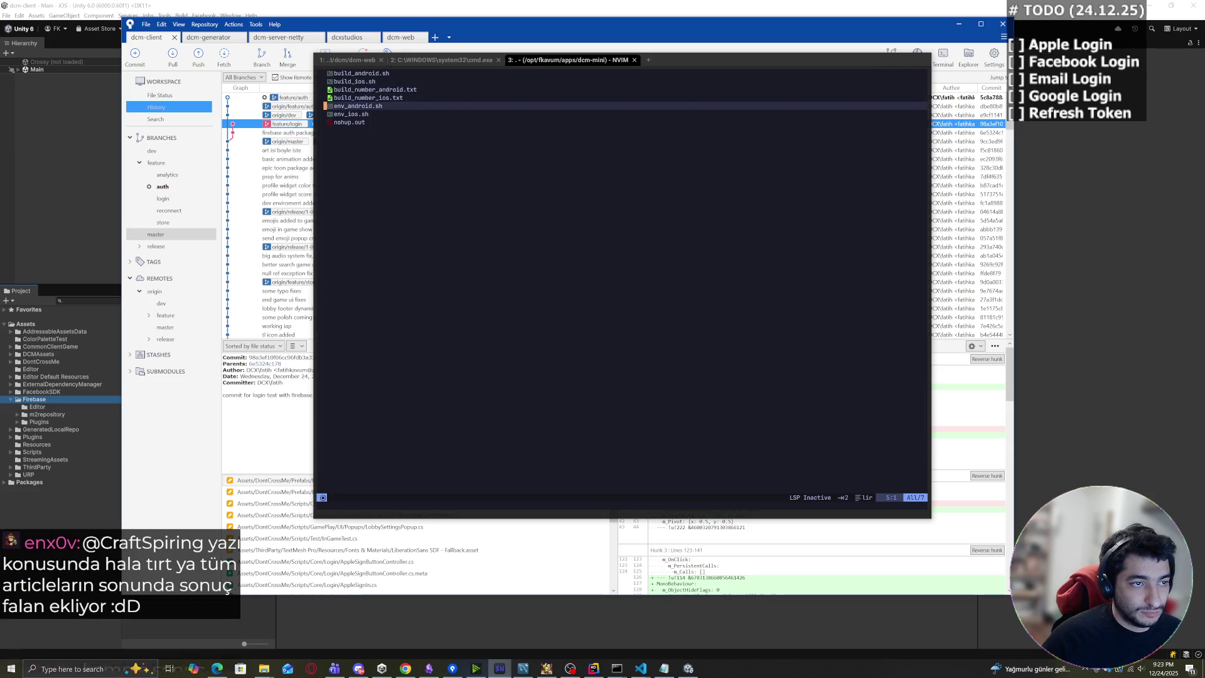
pyautogui.press('j')
pyautogui.press('Return')
pyautogui.press('}')
pyautogui.press('}')
pyautogui.press('k')
pyautogui.press('k')
pyautogui.press('k')
pyautogui.press('k')
pyautogui.press('k')
pyautogui.press('j')
pyautogui.press('j')
pyautogui.press('j')
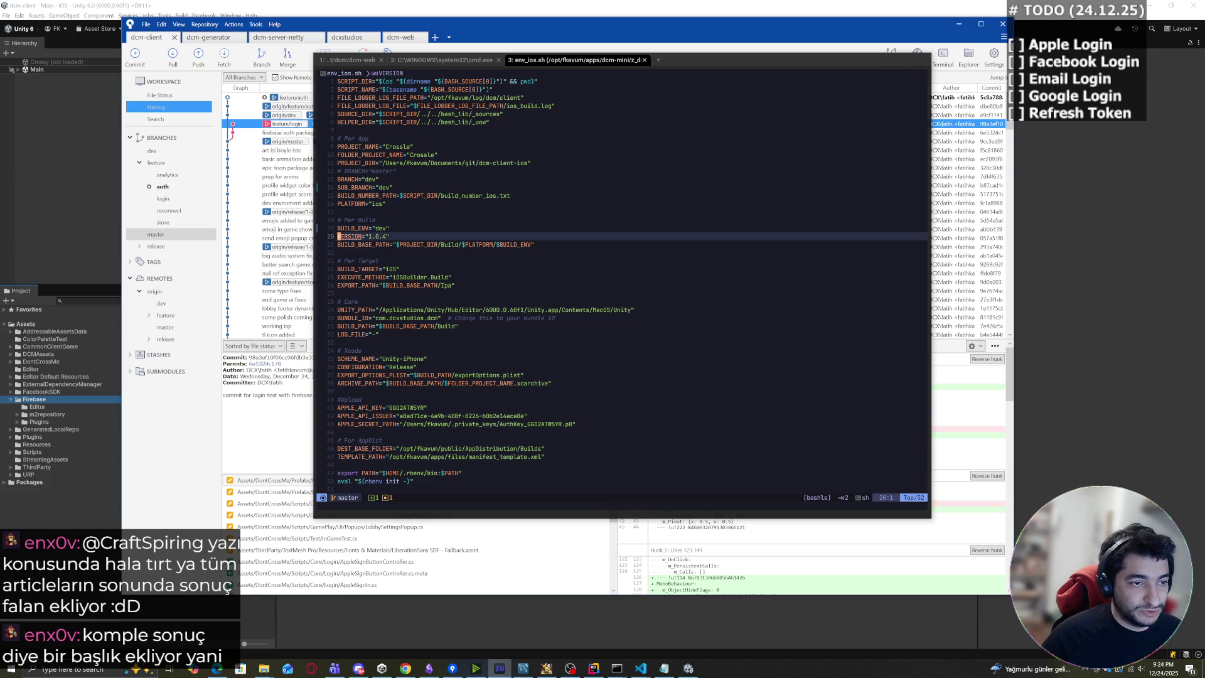
pyautogui.press('$')
pyautogui.press('i')
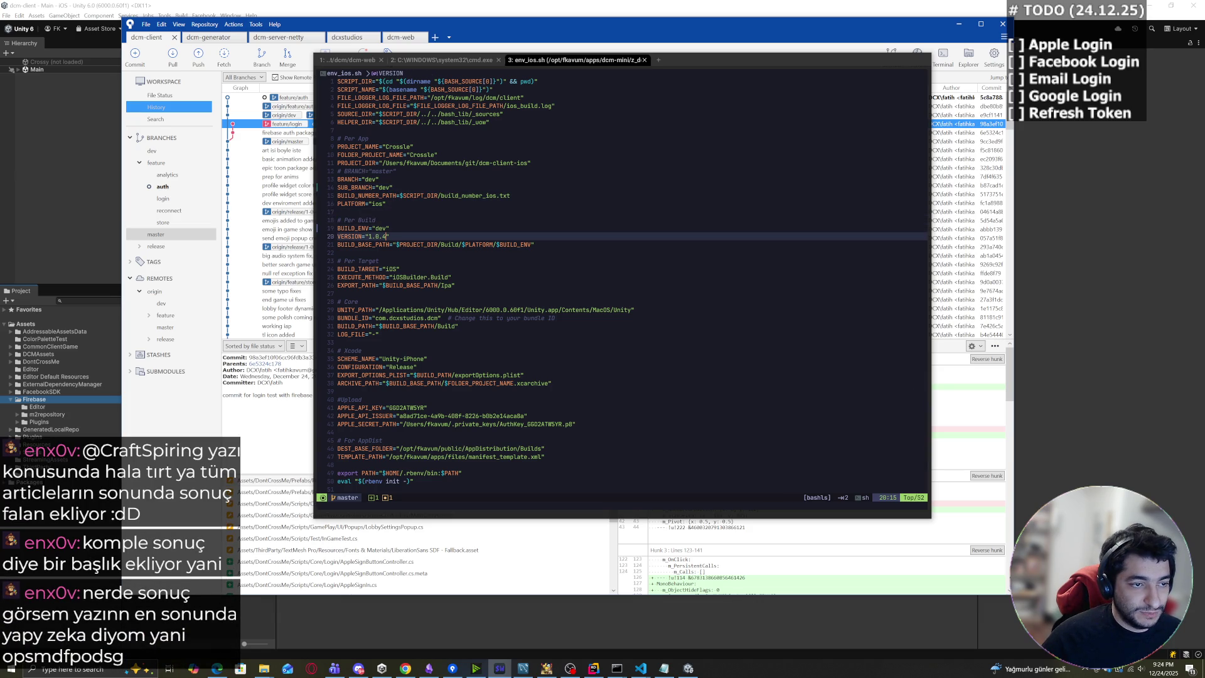
pyautogui.press('Up')
pyautogui.press('Up')
pyautogui.press('Up')
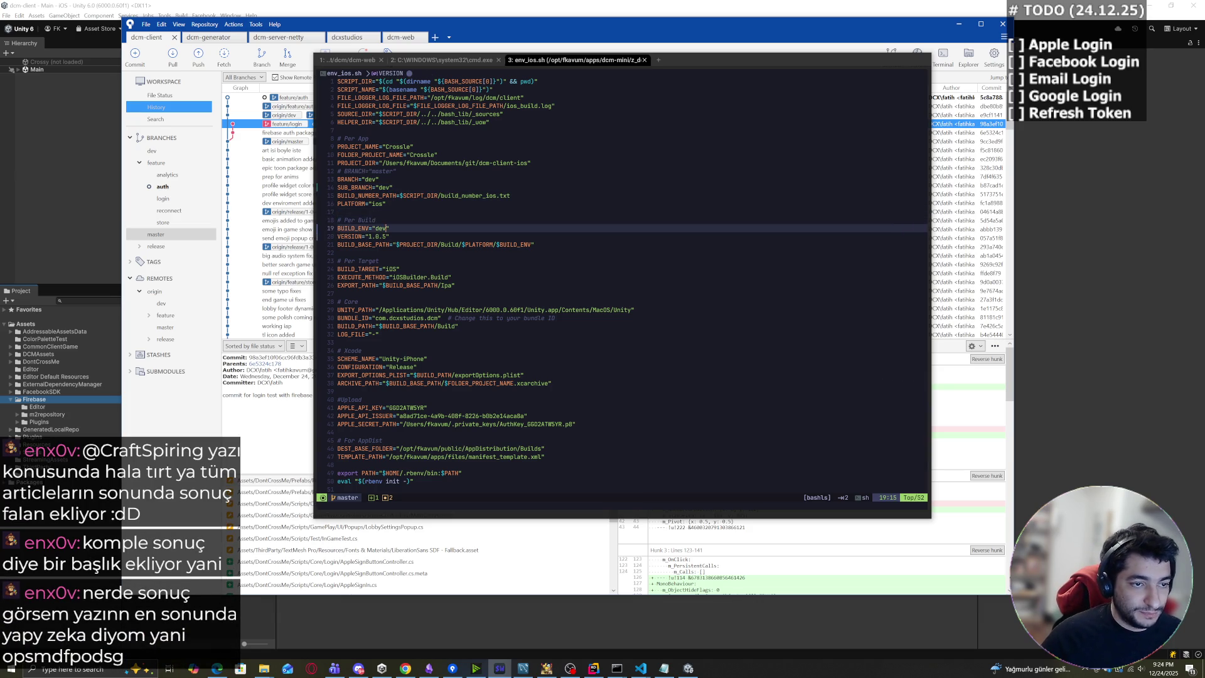
pyautogui.press('Up')
pyautogui.press('Up')
pyautogui.press('Up')
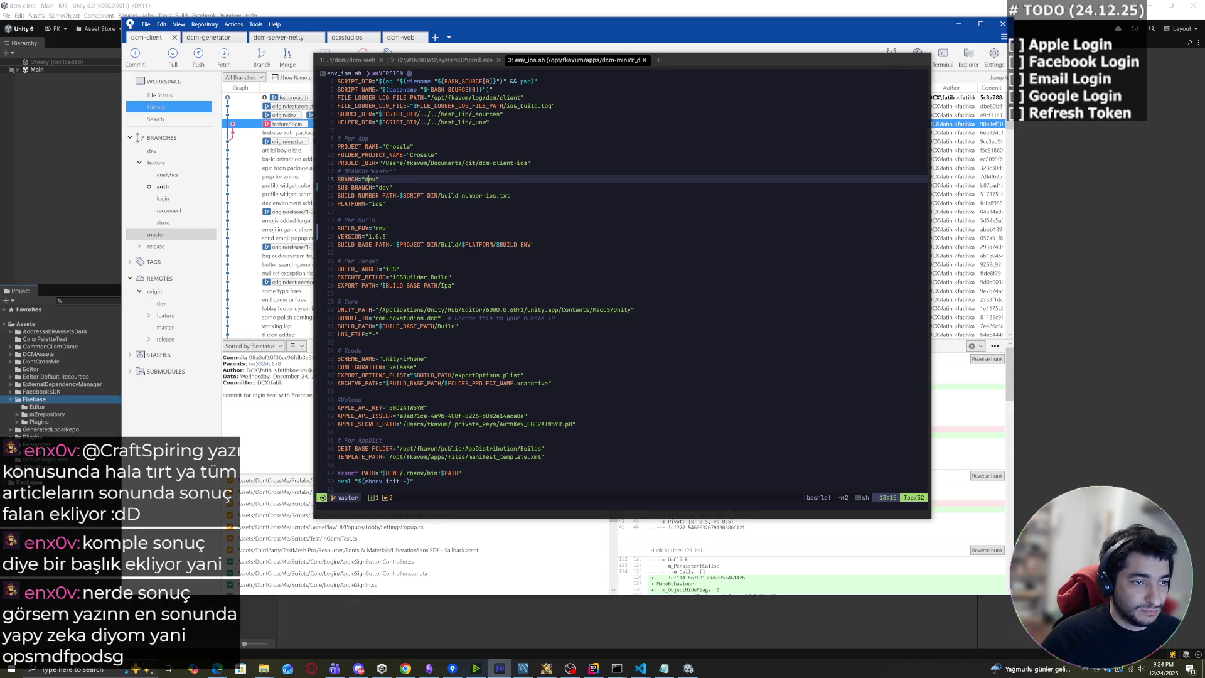
pyautogui.write('ciwfeature')
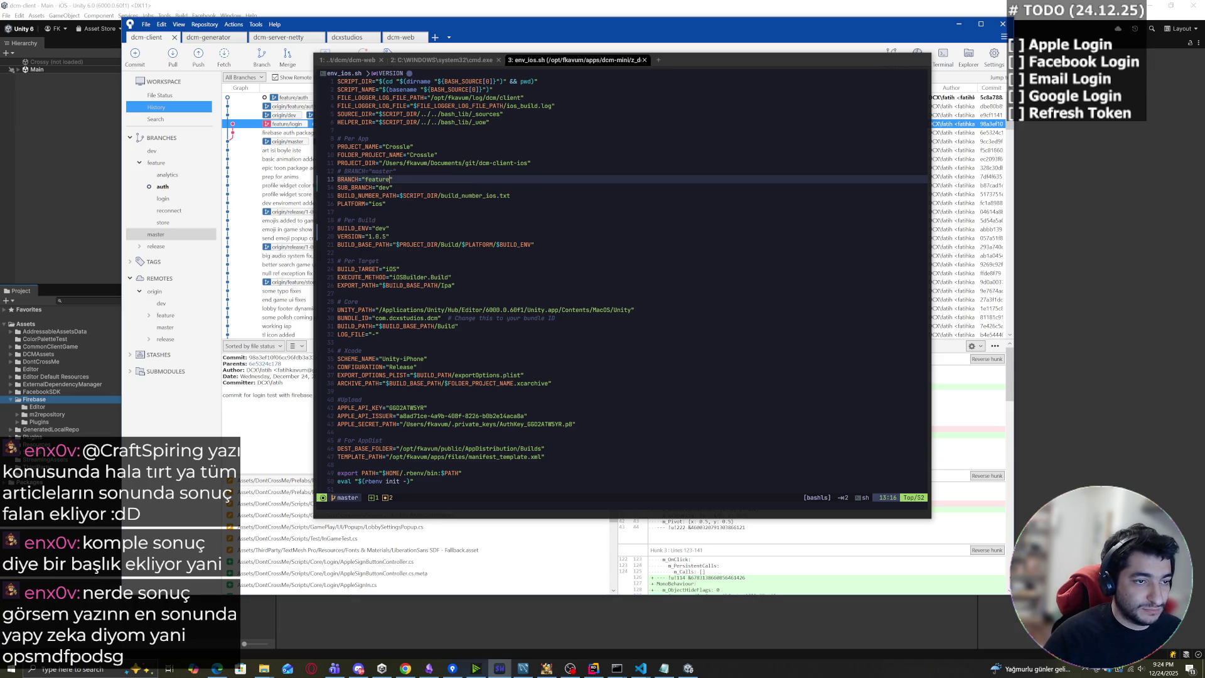
pyautogui.write('/auth')
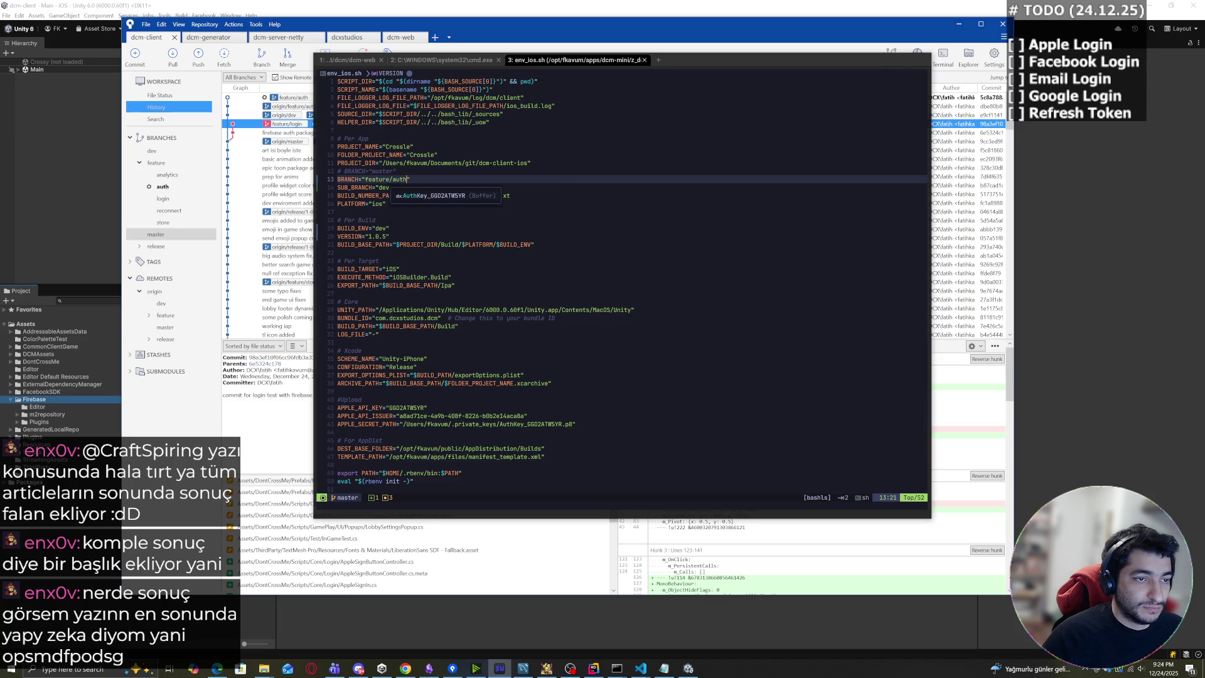
pyautogui.press('Escape')
pyautogui.write(':wq')
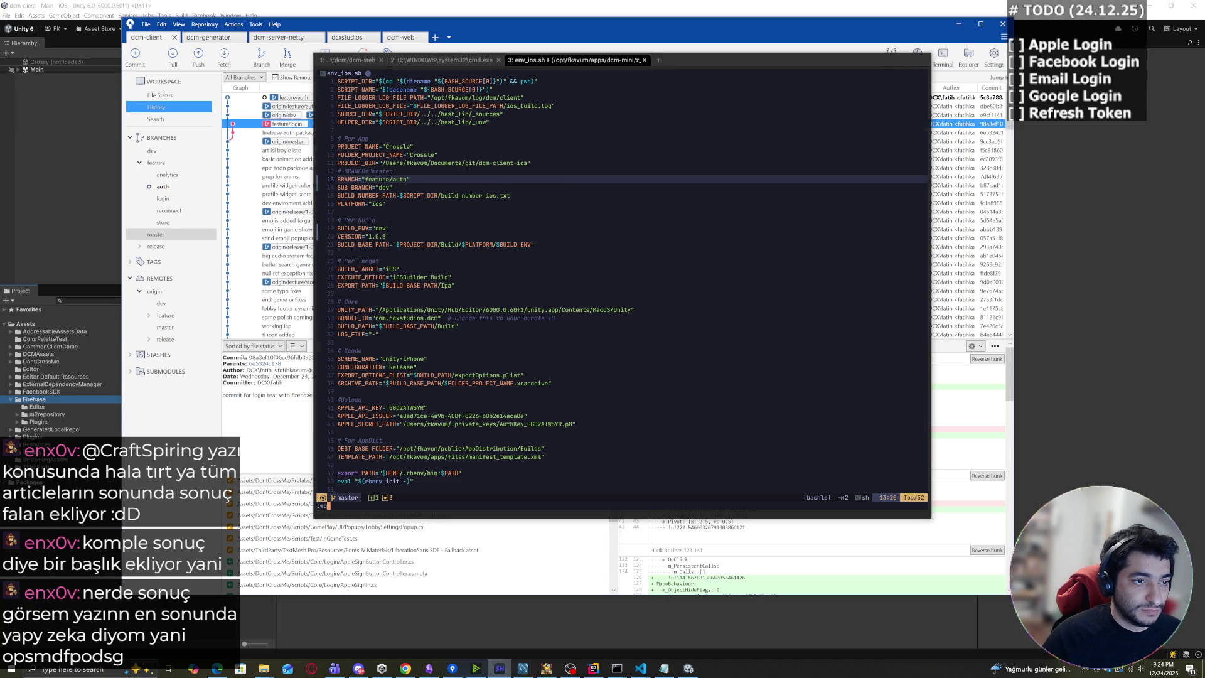
pyautogui.press('Return')
# Step: Set env_android.sh's BRANCH to "feature/auth" and bump VERSION to 1.0.5, then save and exit
pyautogui.press('Up')
pyautogui.press('Return')
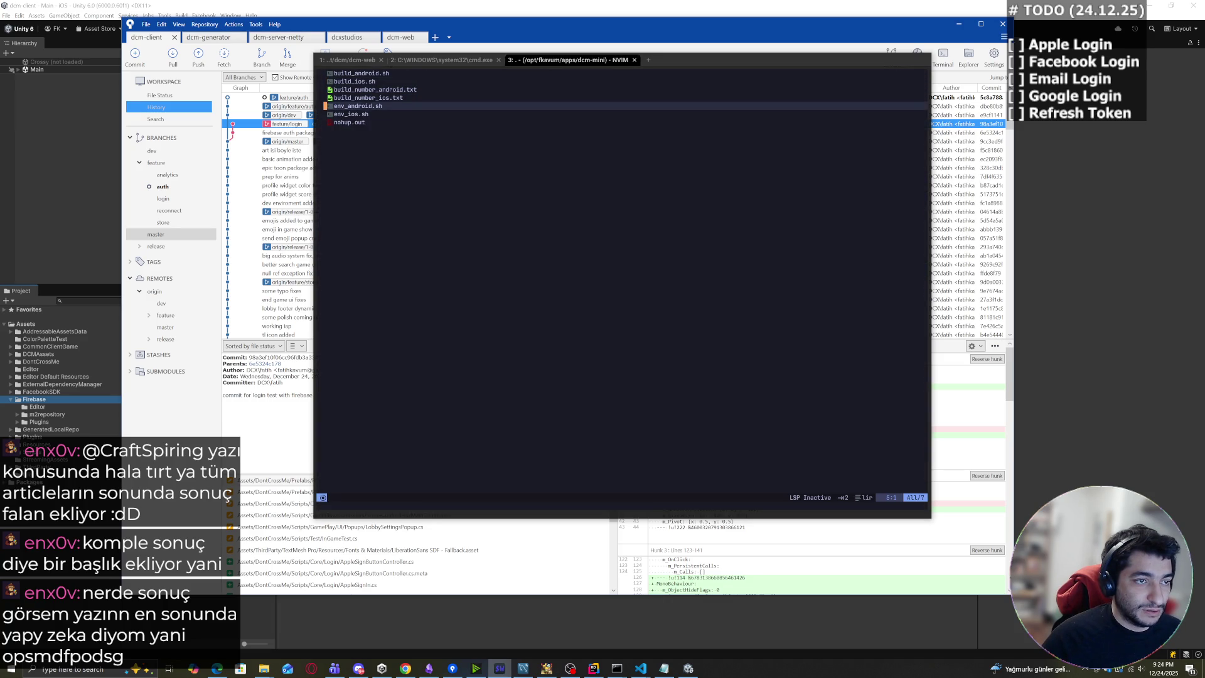
pyautogui.press('Return')
pyautogui.press('j')
pyautogui.press('j')
pyautogui.press('j')
pyautogui.press('k')
pyautogui.press('k')
pyautogui.write('ci"')
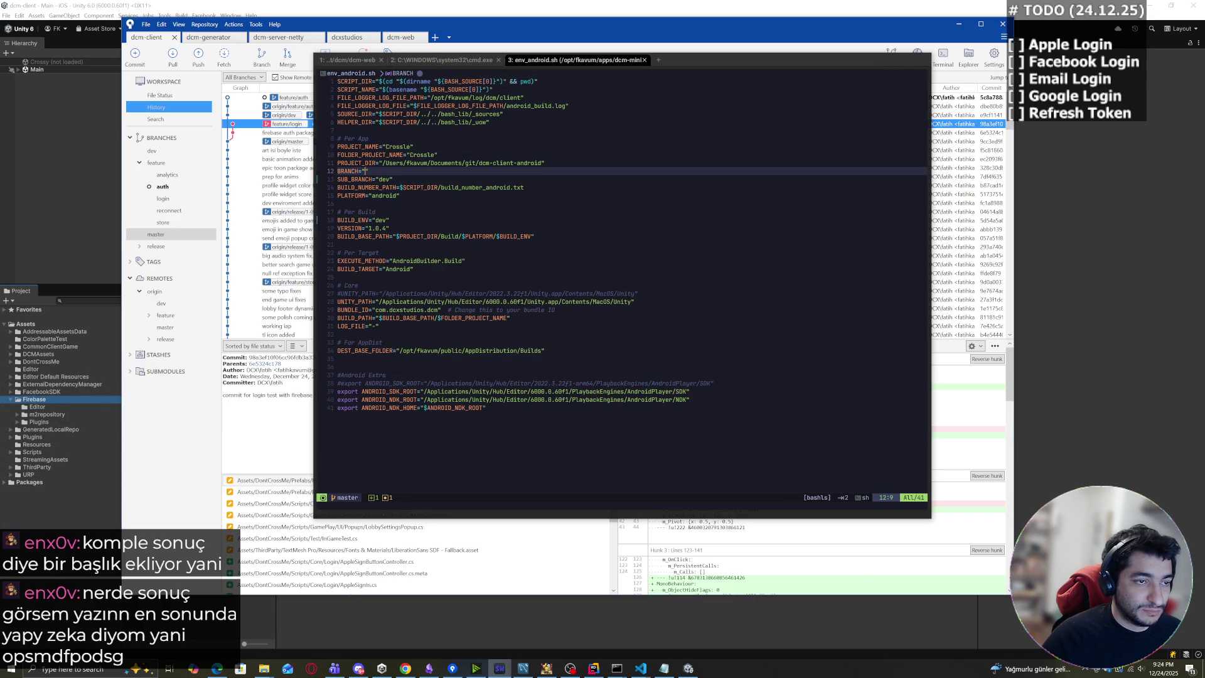
pyautogui.write('fe')
pyautogui.write('ature/')
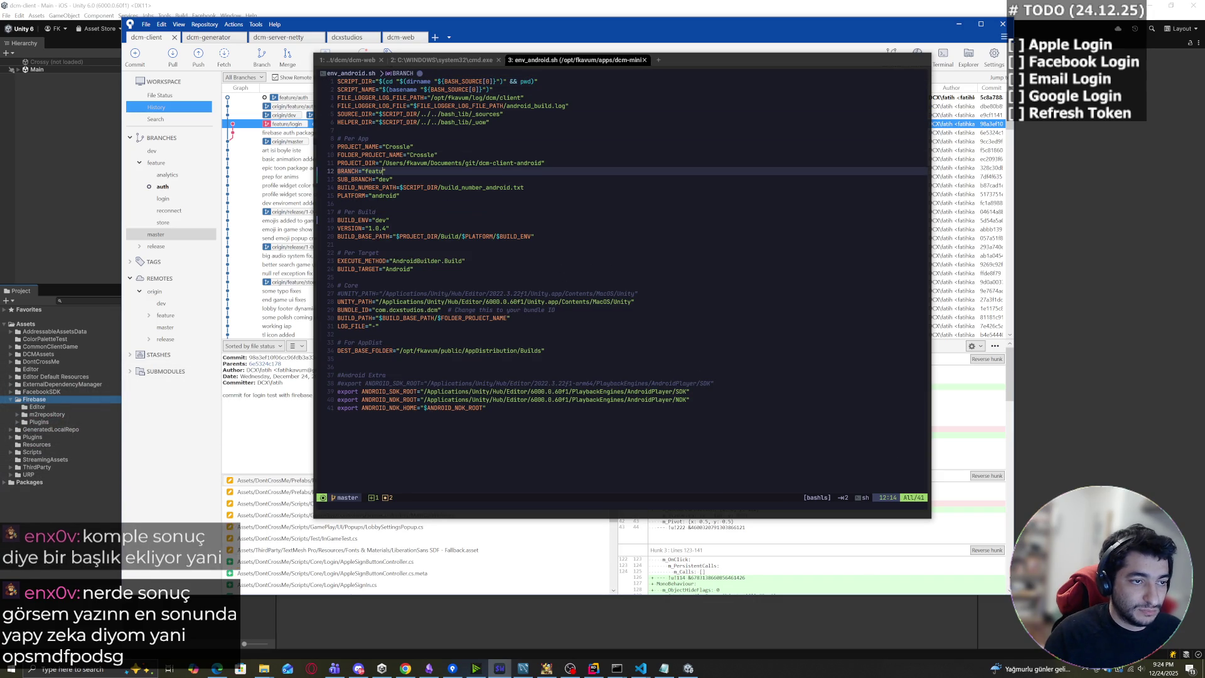
pyautogui.write('auth')
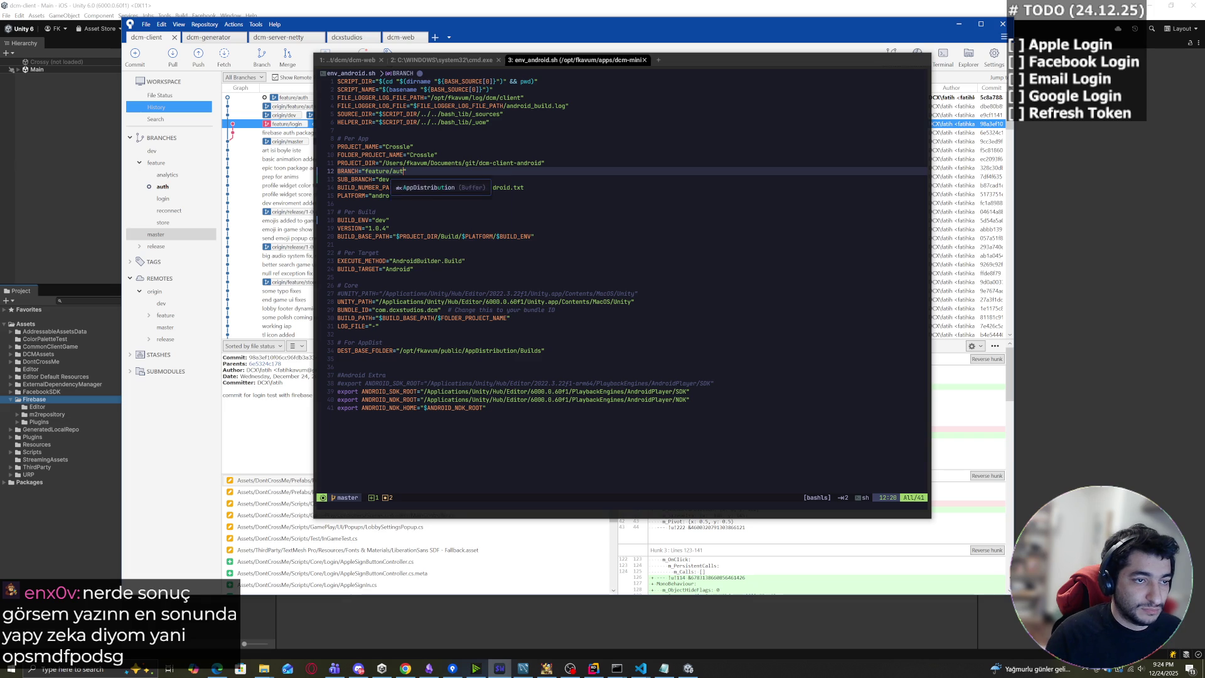
pyautogui.press('Escape')
pyautogui.press('j')
pyautogui.press('j')
pyautogui.press('j')
pyautogui.press('j')
pyautogui.press('j')
pyautogui.write('s5')
pyautogui.press('Escape')
pyautogui.press('k')
pyautogui.press('k')
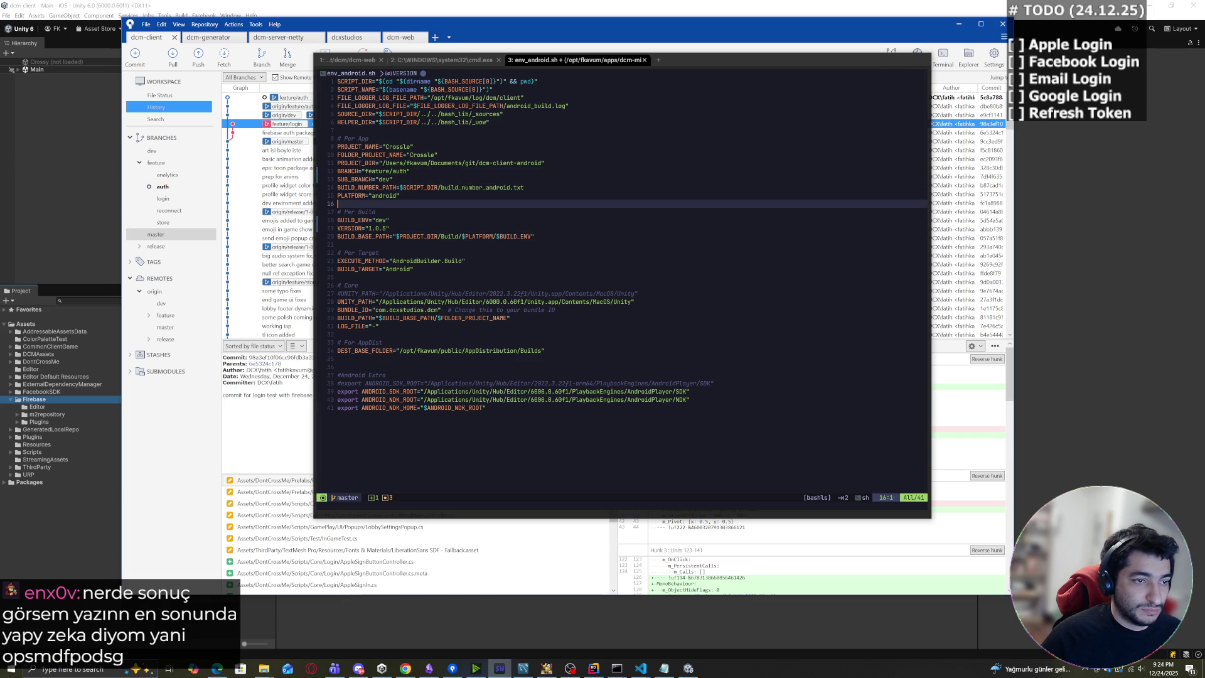
pyautogui.write('0:wq')
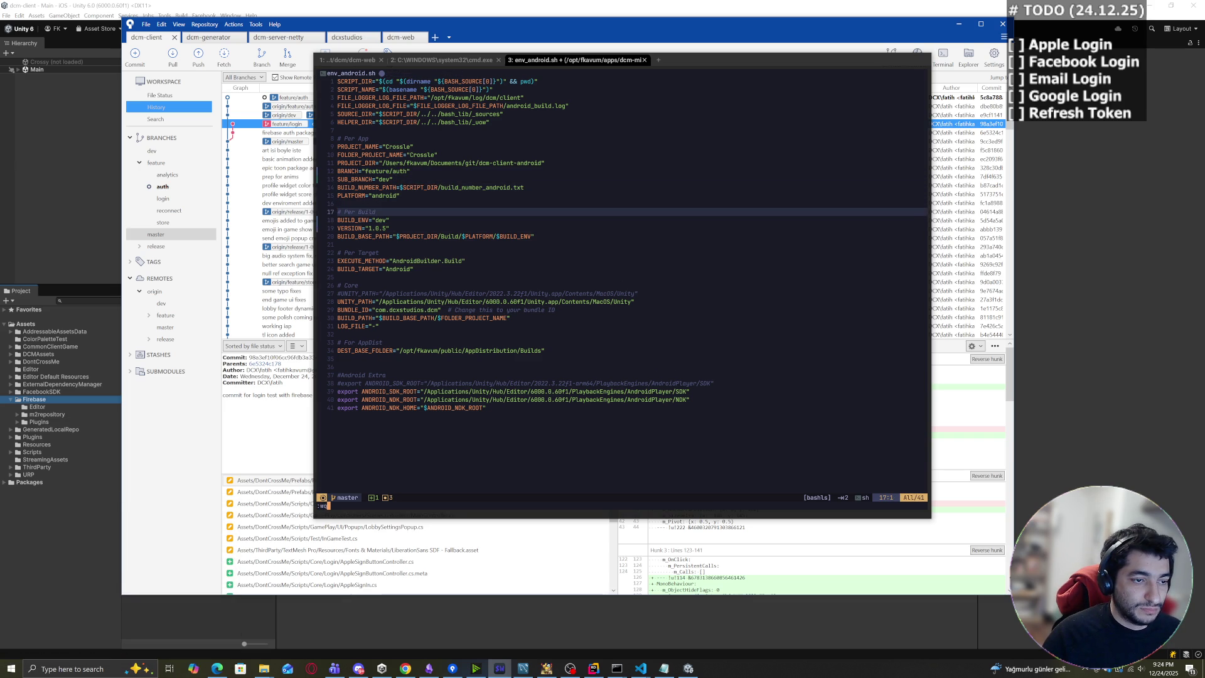
pyautogui.press('Return')
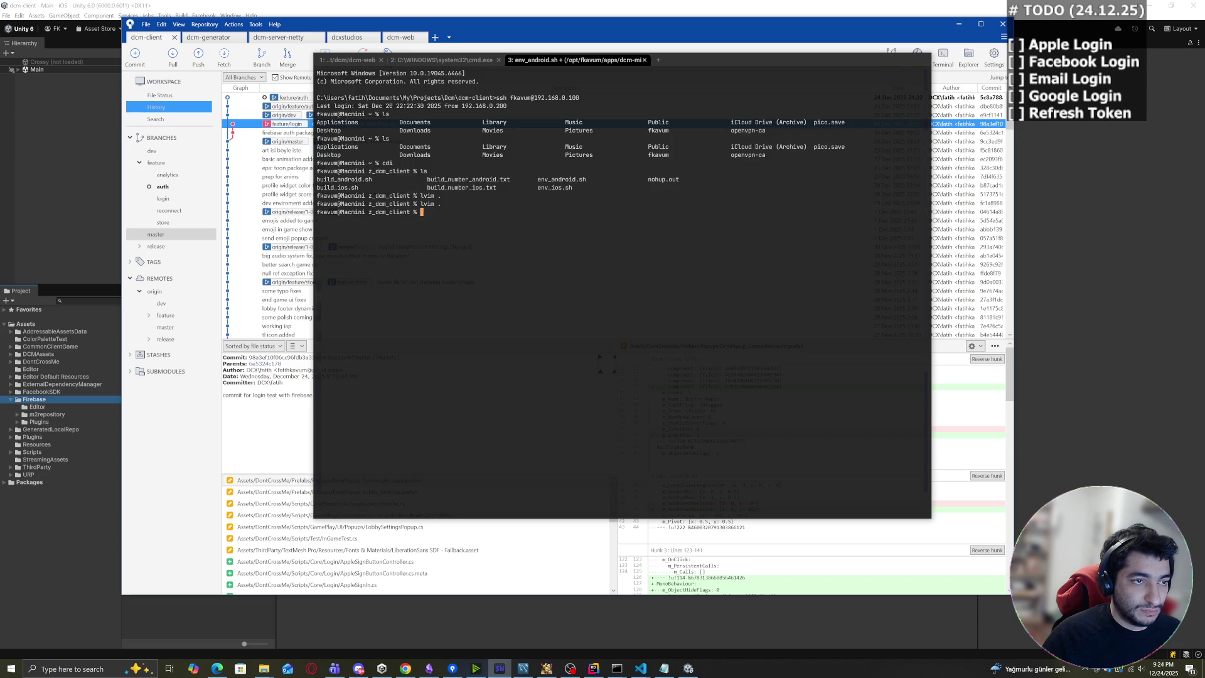
# Step: Split a second terminal pane below and SSH into the Mac mini
pyautogui.hotkey('alt', 'shift', '-')
pyautogui.write('ssh fkavum@192.1')
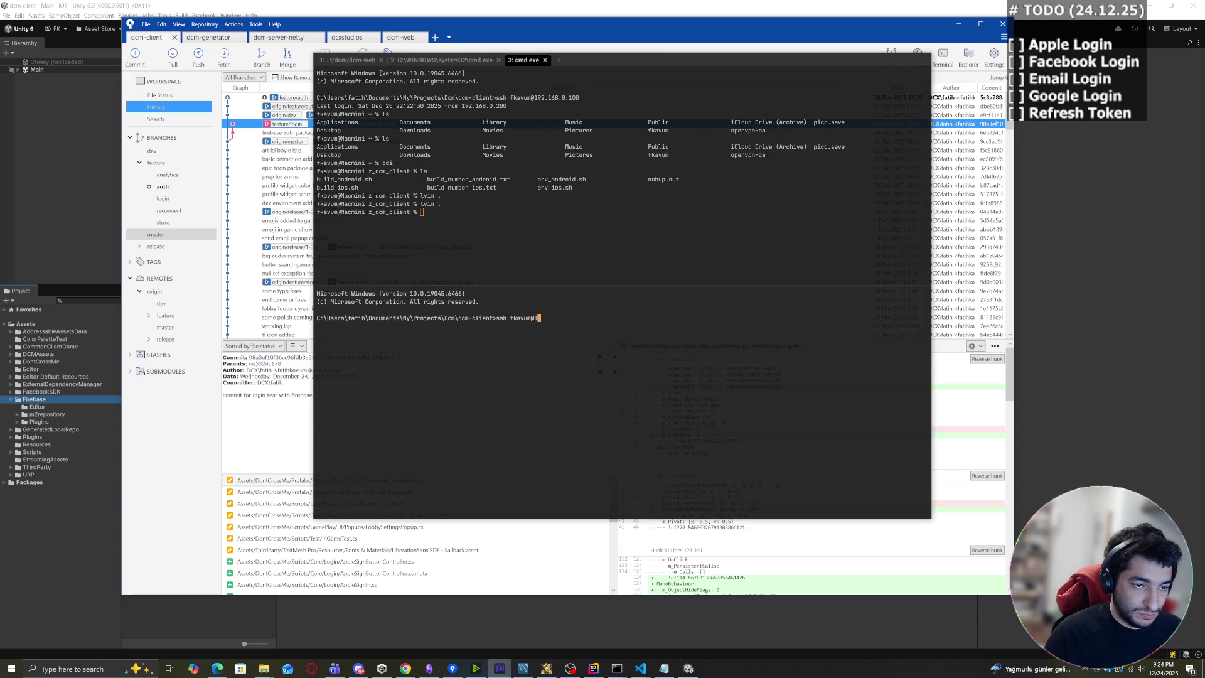
pyautogui.write('68.0')
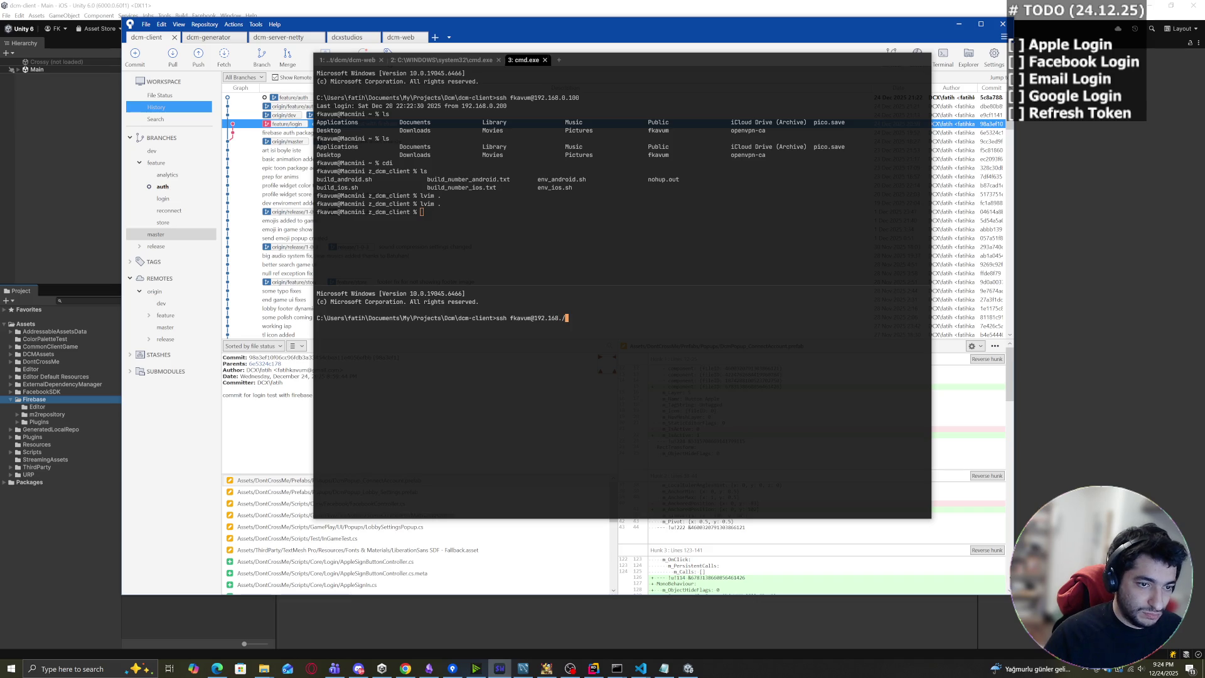
pyautogui.write('.100')
pyautogui.press('Return')
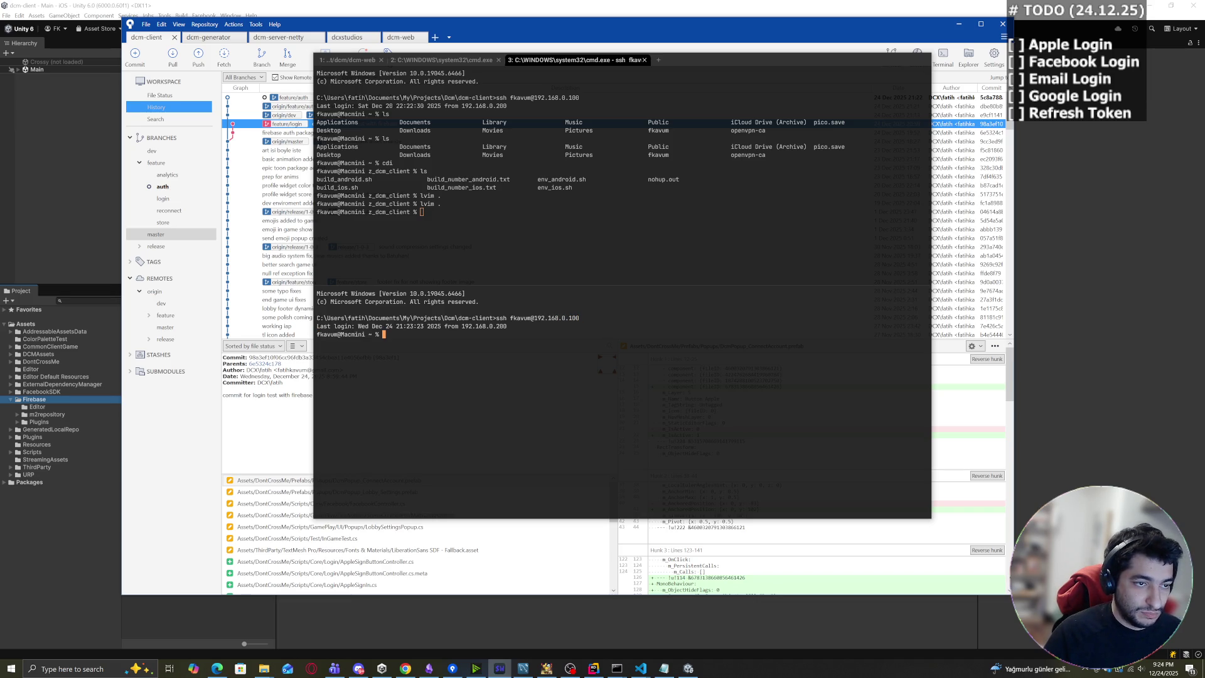
# Step: In the upper pane, start build_ios.sh from the z_dcm_client folder
pyautogui.click(422, 211)
pyautogui.write('cdi')
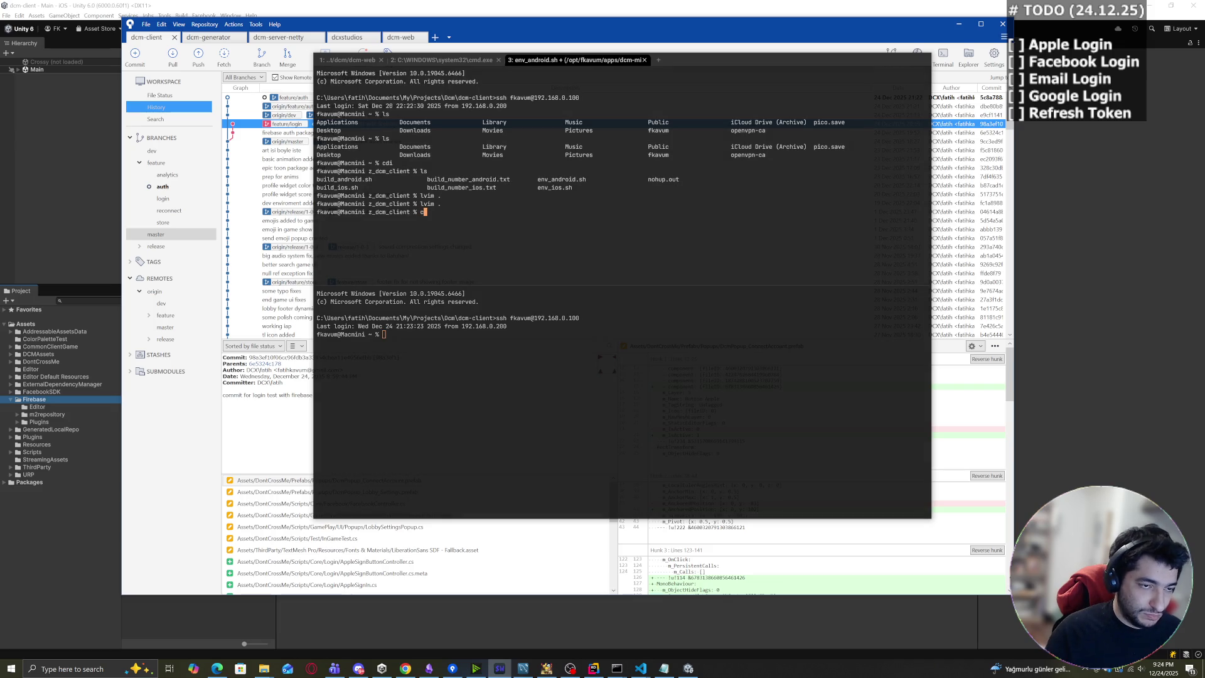
pyautogui.press('Return')
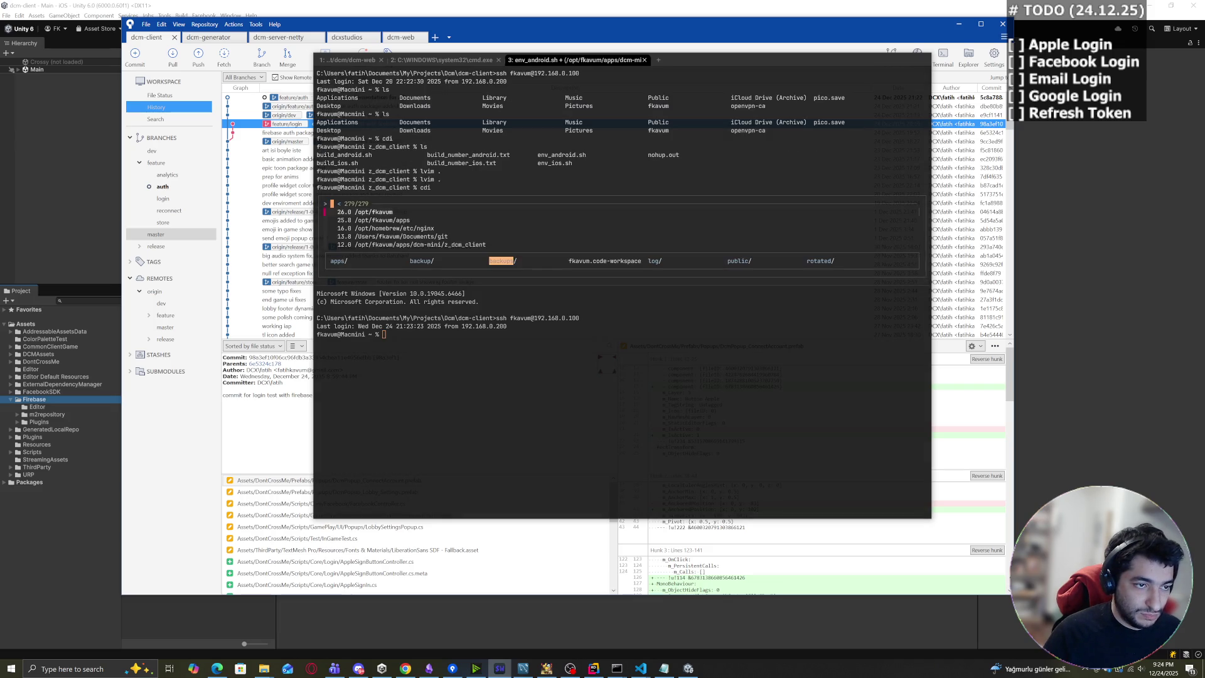
pyautogui.press('Escape')
pyautogui.write('ba')
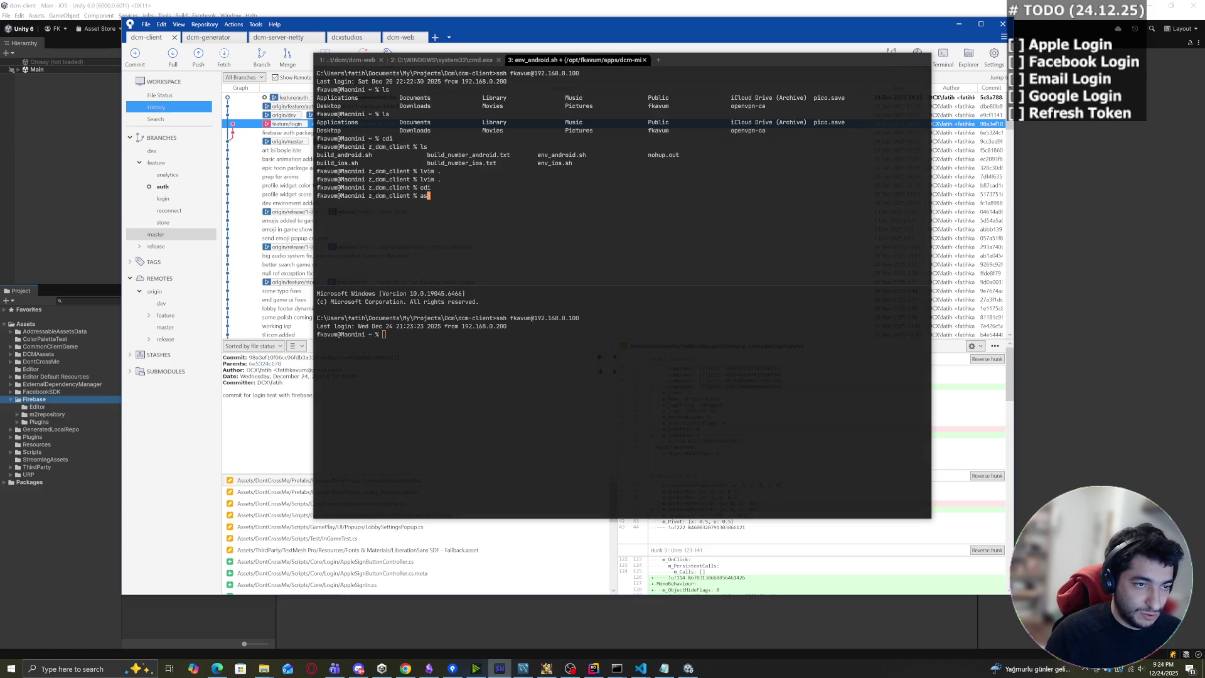
pyautogui.write('sh build_')
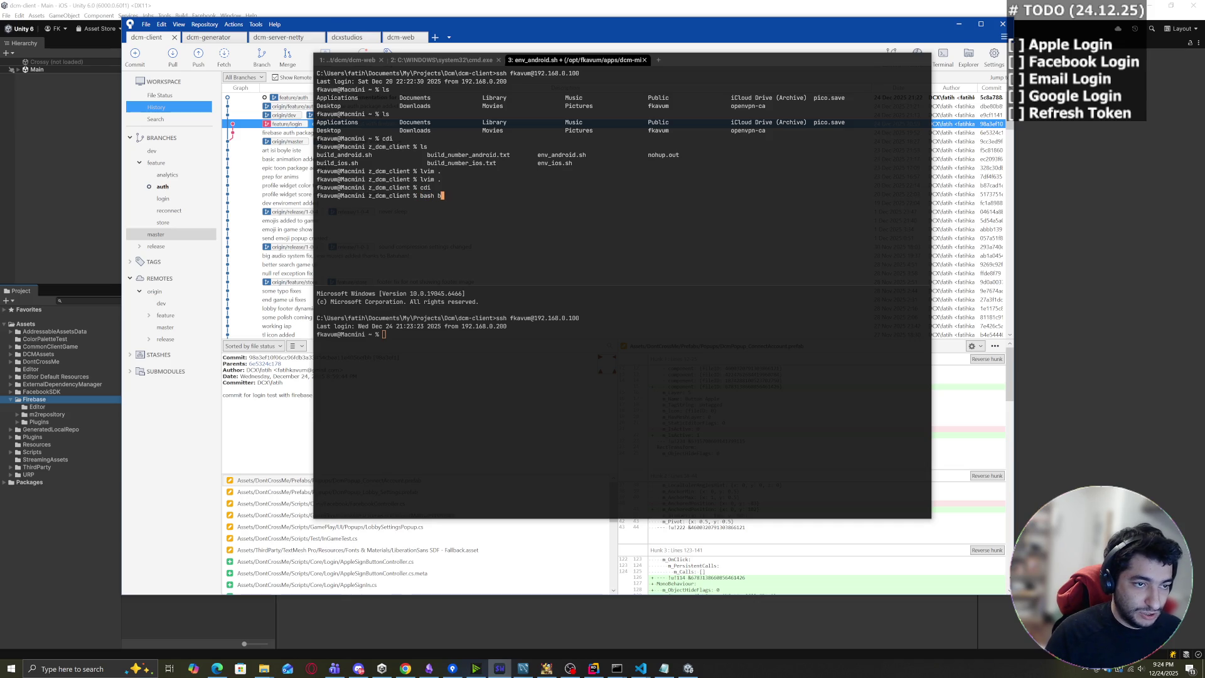
pyautogui.write('i')
pyautogui.press('Tab')
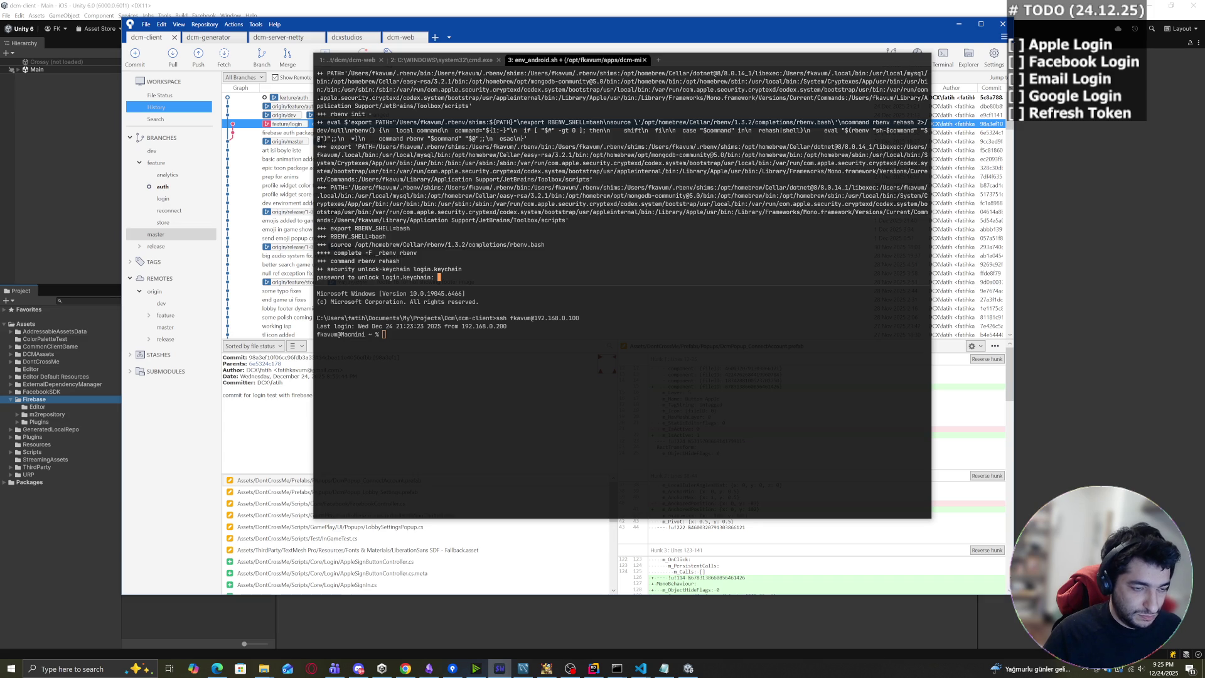
pyautogui.press('Return')
# Step: In the other pane, jump to z_dcm_client and start build_android.sh
pyautogui.write('bash a')
pyautogui.press('BackSpace')
pyautogui.write('bui')
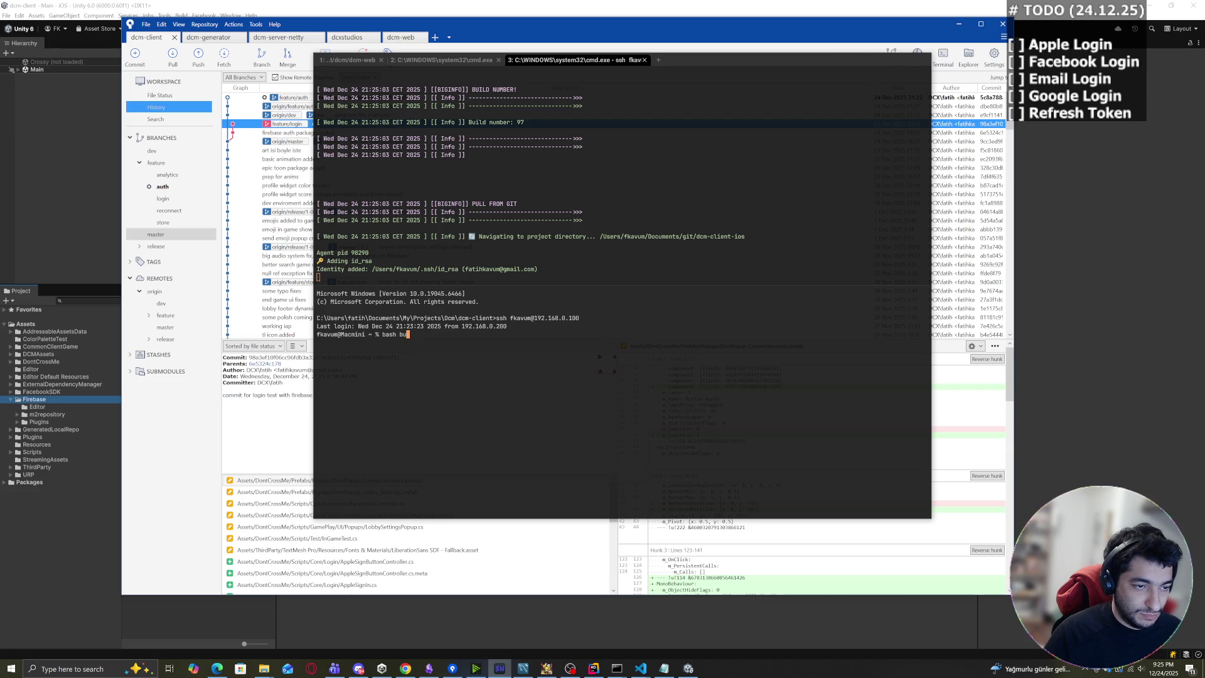
pyautogui.press('BackSpace')
pyautogui.press('BackSpace')
pyautogui.press('BackSpace')
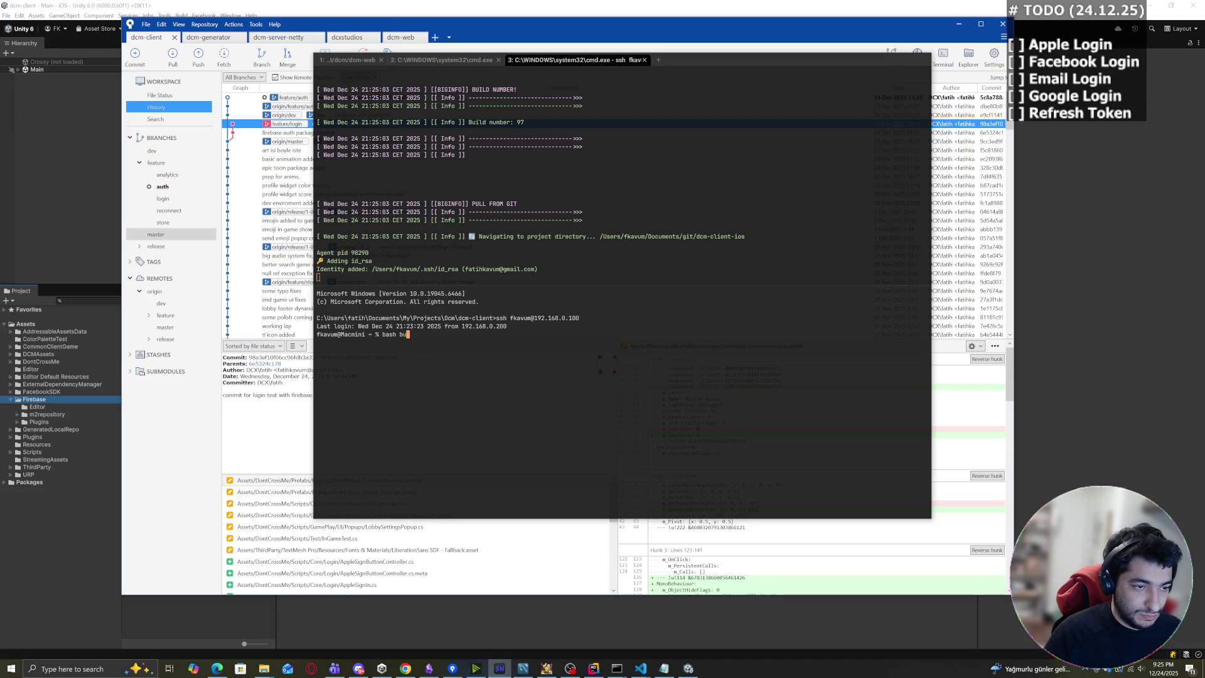
pyautogui.write('cdi')
pyautogui.press('Return')
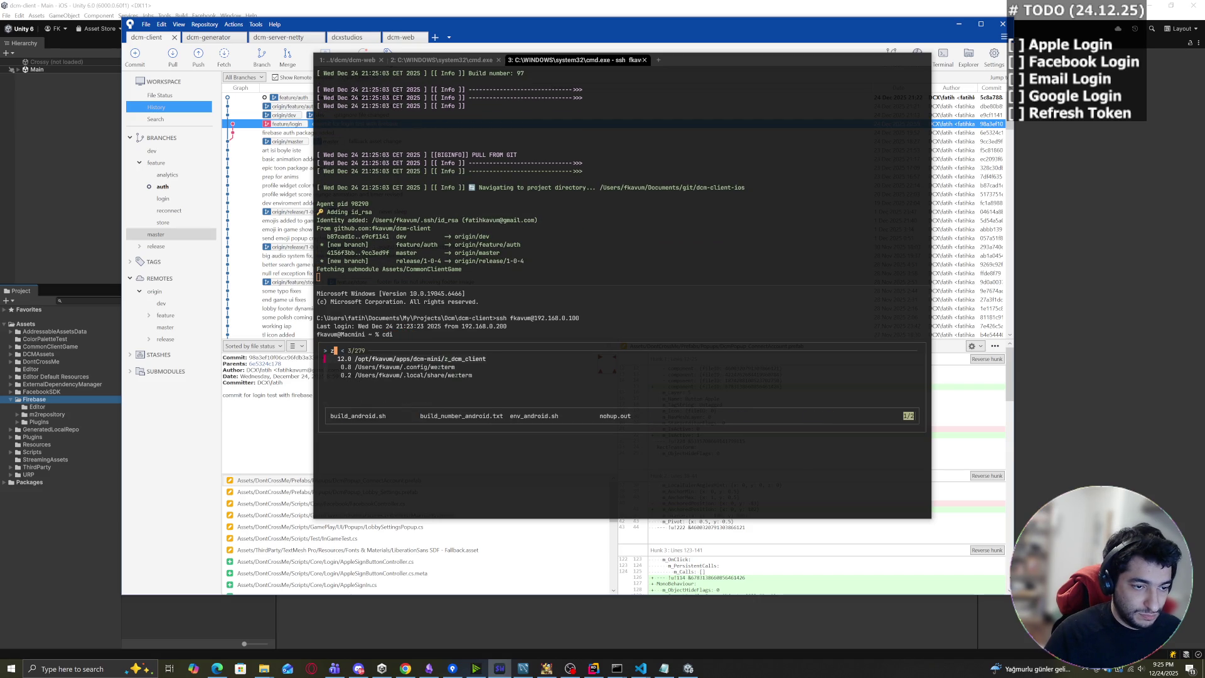
pyautogui.write('z')
pyautogui.press('Return')
pyautogui.write('bash build_')
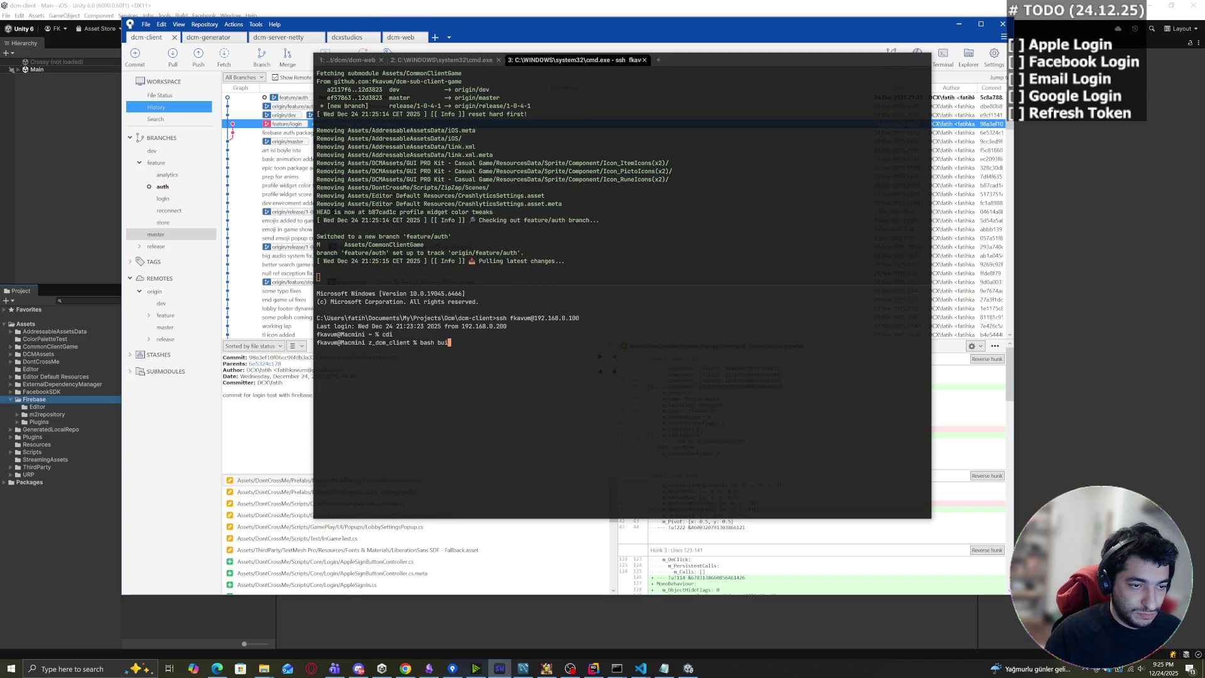
pyautogui.write('android.sh')
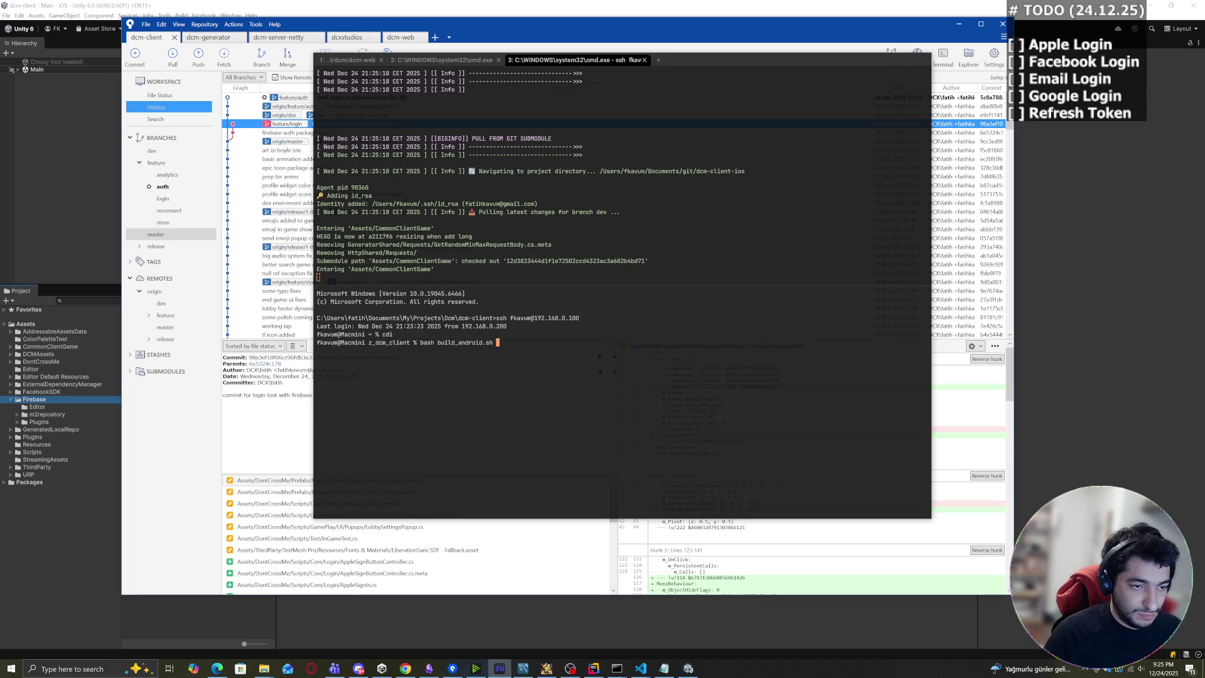
pyautogui.press('Return')
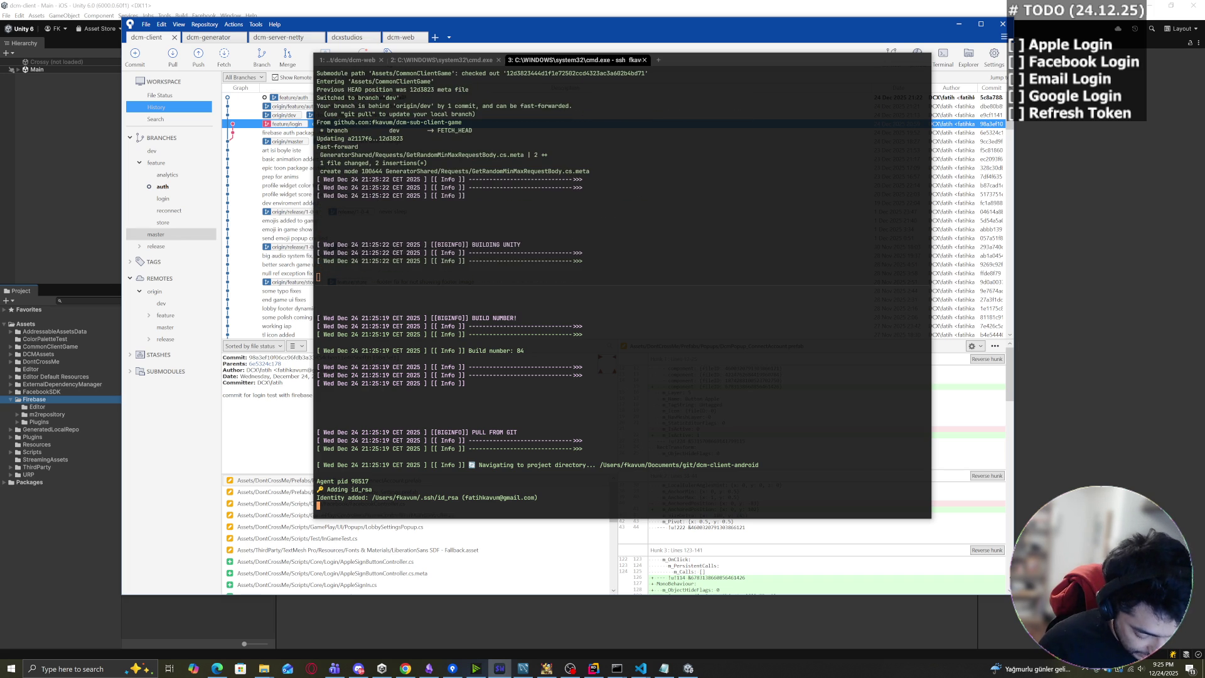
# Step: Move the terminal aside to check Sourcetree's history, then dock it top-left to watch both builds
pyautogui.moveTo(692, 59)
pyautogui.mouseDown()
pyautogui.moveTo(515, 66)
pyautogui.moveTo(178, 116)
pyautogui.moveTo(0, 120)
pyautogui.mouseUp()
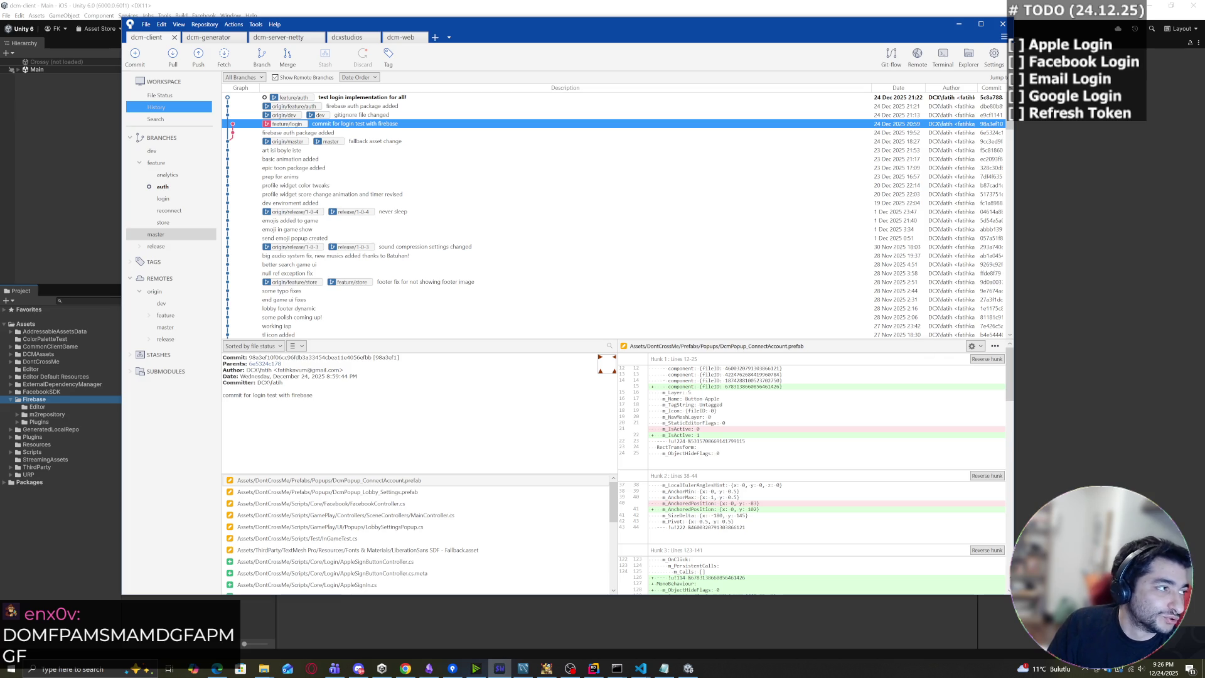
pyautogui.hotkey('alt', 'Tab')
pyautogui.moveTo(380, 254)
pyautogui.mouseDown()
pyautogui.moveTo(367, 54)
pyautogui.moveTo(402, 29)
pyautogui.mouseUp()
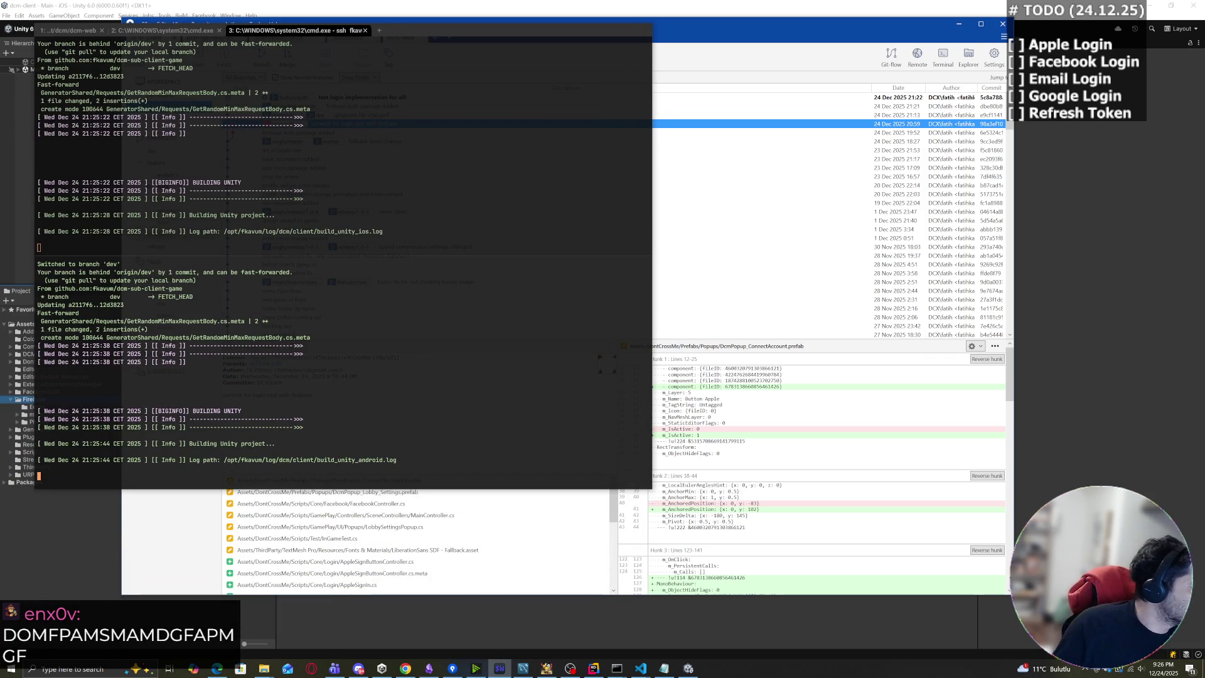
pyautogui.hotkey('alt', 'Tab')
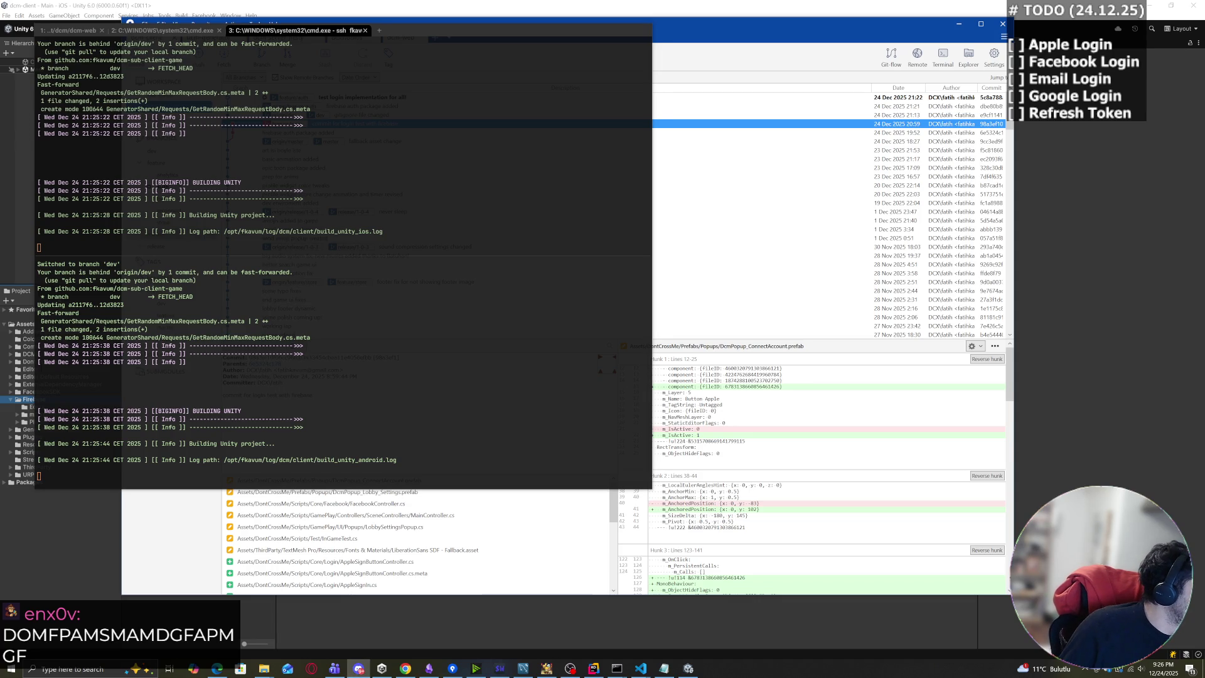
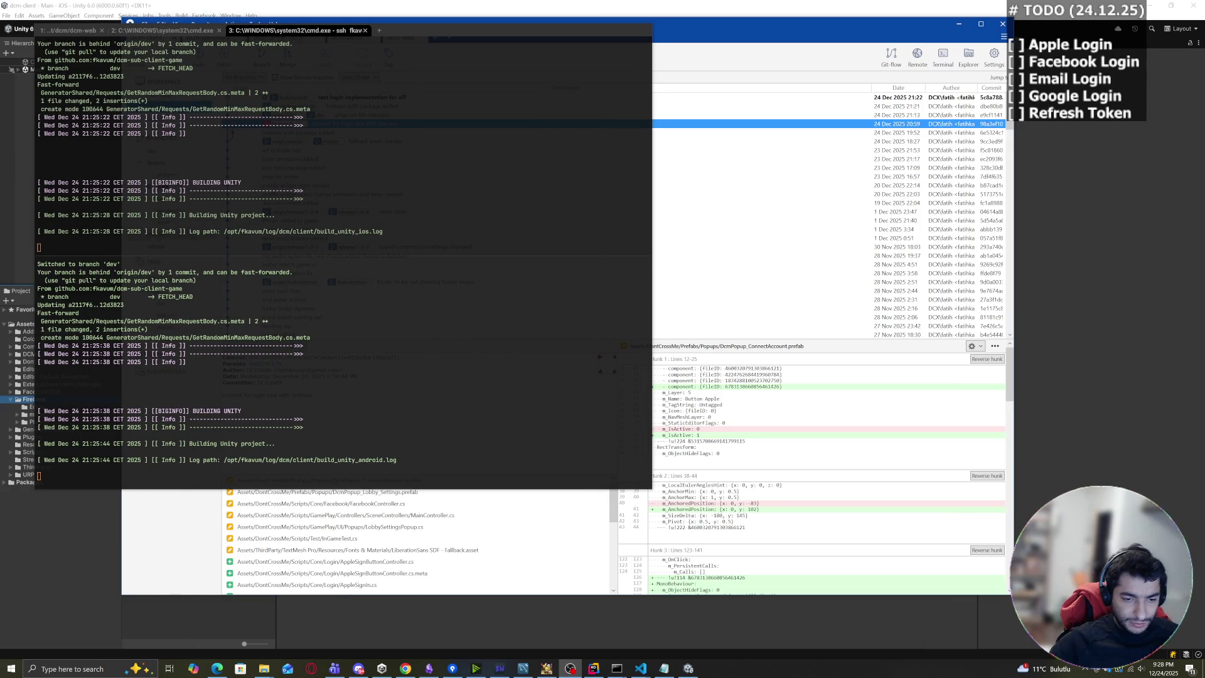
# Step: Bring the Unity editor in front of the command prompt so it recompiles scripts
pyautogui.click(688, 668)
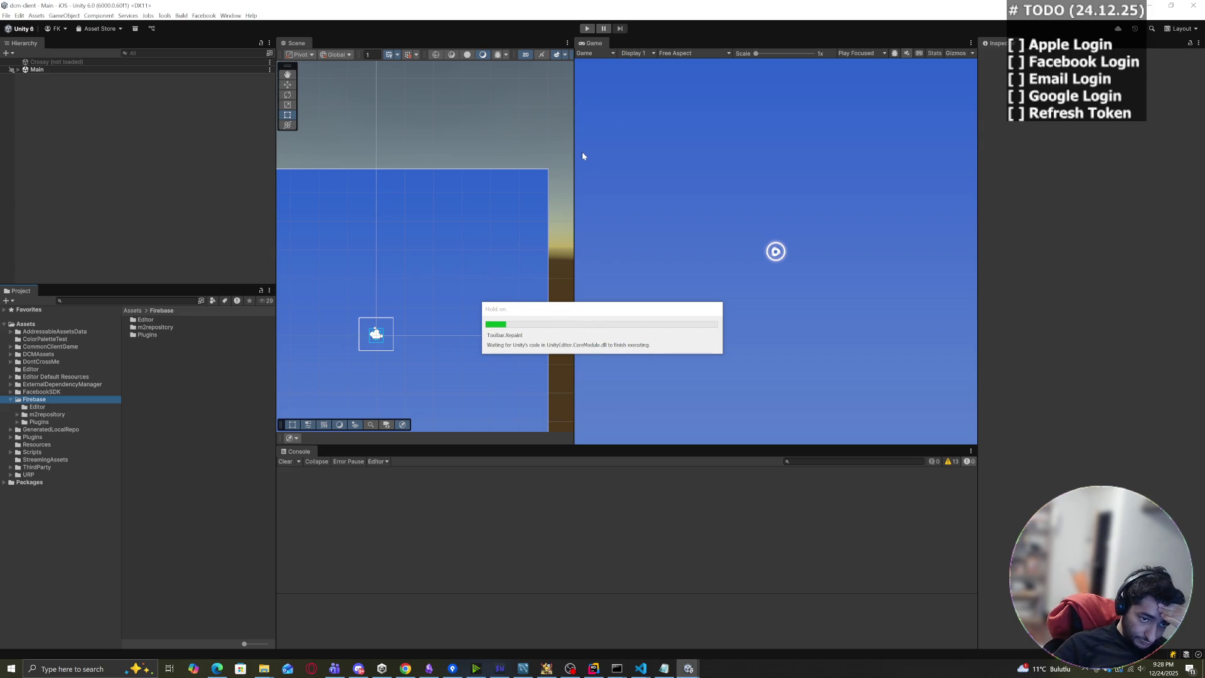
# Step: Run the game in Play mode, try Sign in with Facebook under Settings > Connect, then Find Access Token
pyautogui.click(587, 28)
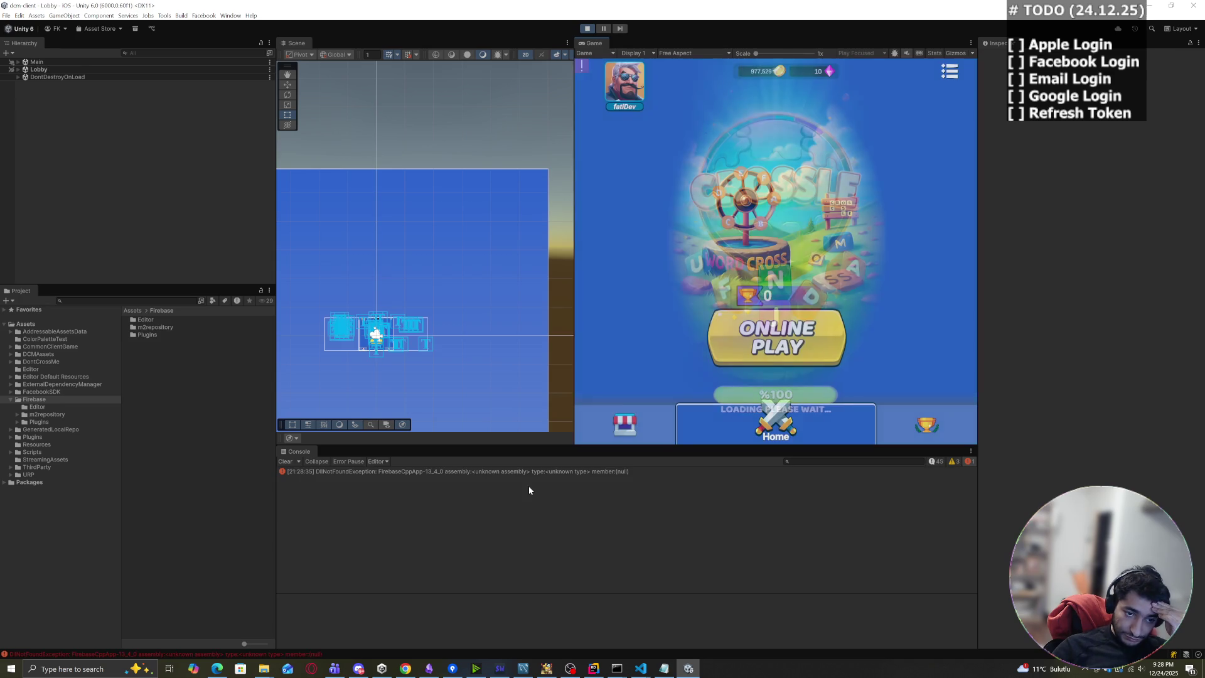
pyautogui.click(528, 473)
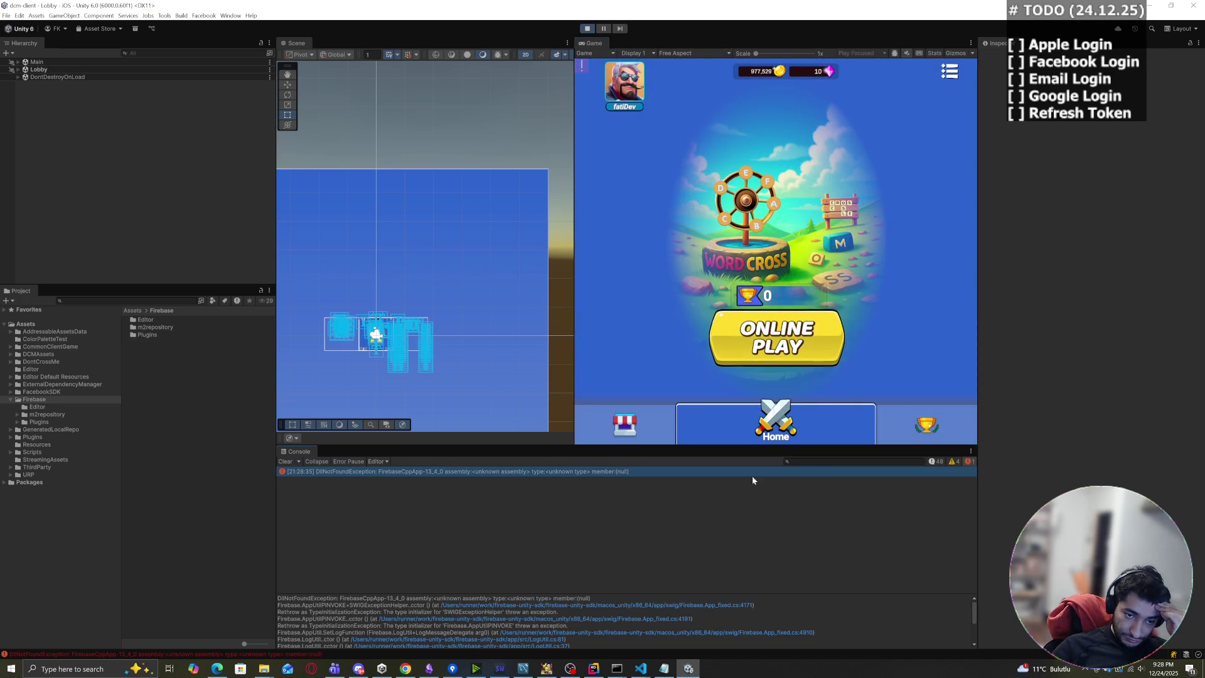
pyautogui.click(949, 71)
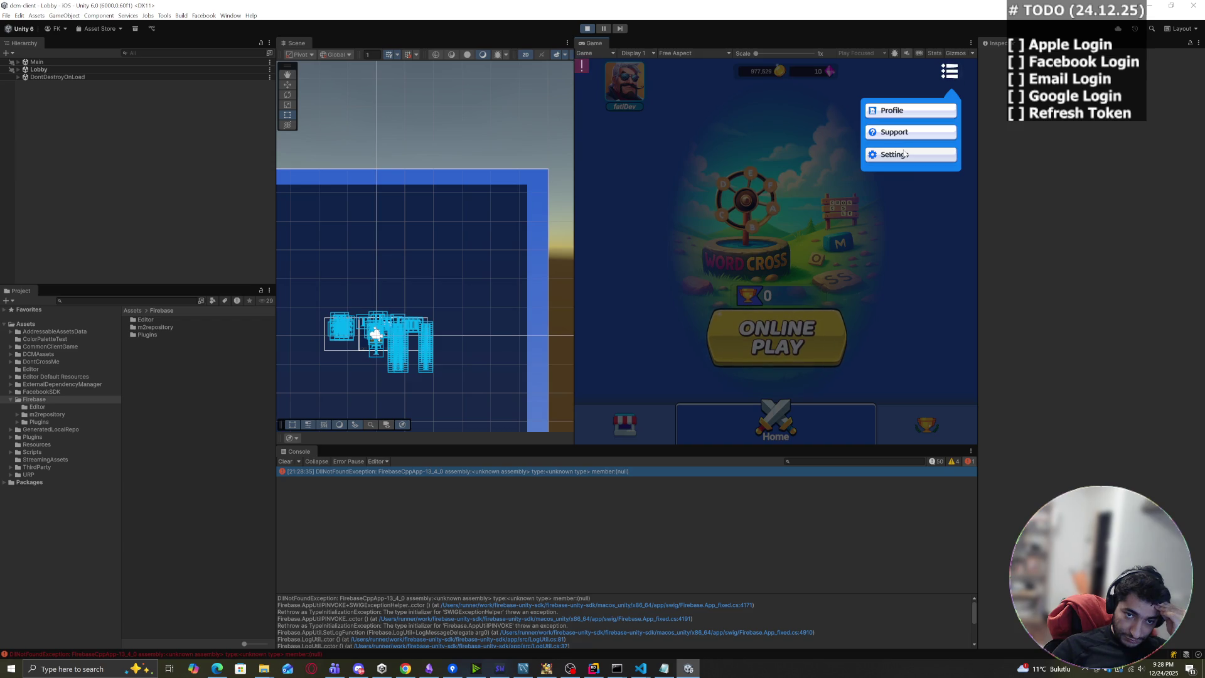
pyautogui.click(903, 154)
pyautogui.click(770, 370)
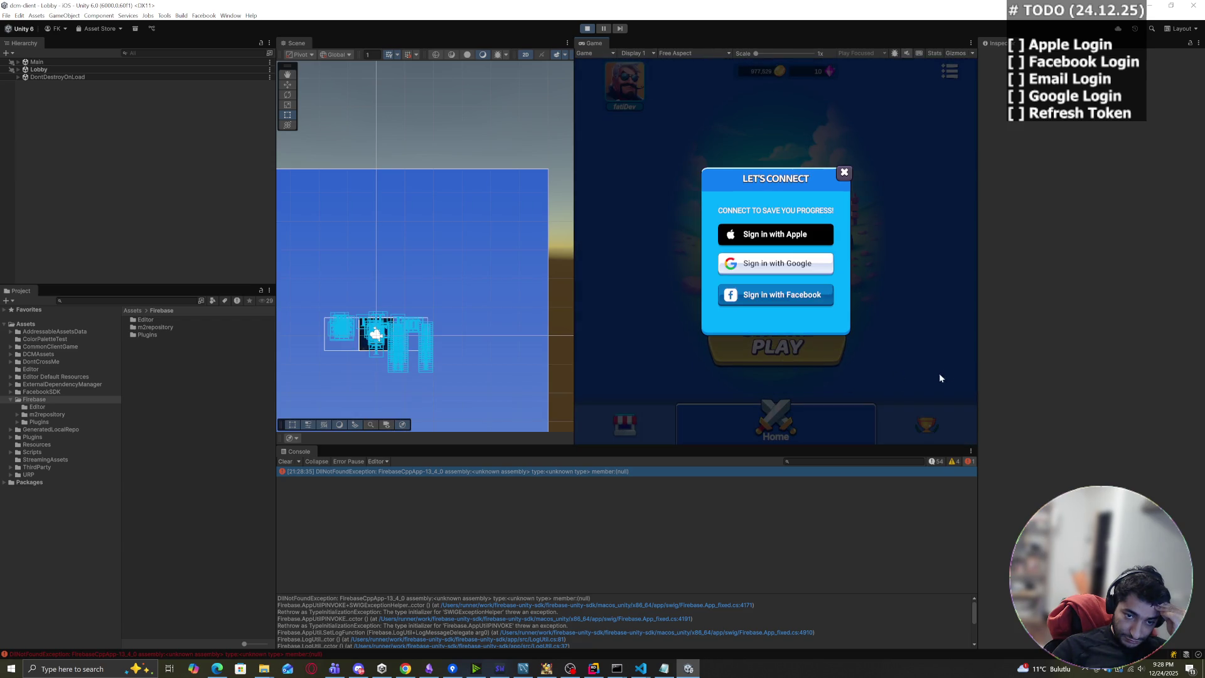
pyautogui.click(778, 294)
pyautogui.click(857, 94)
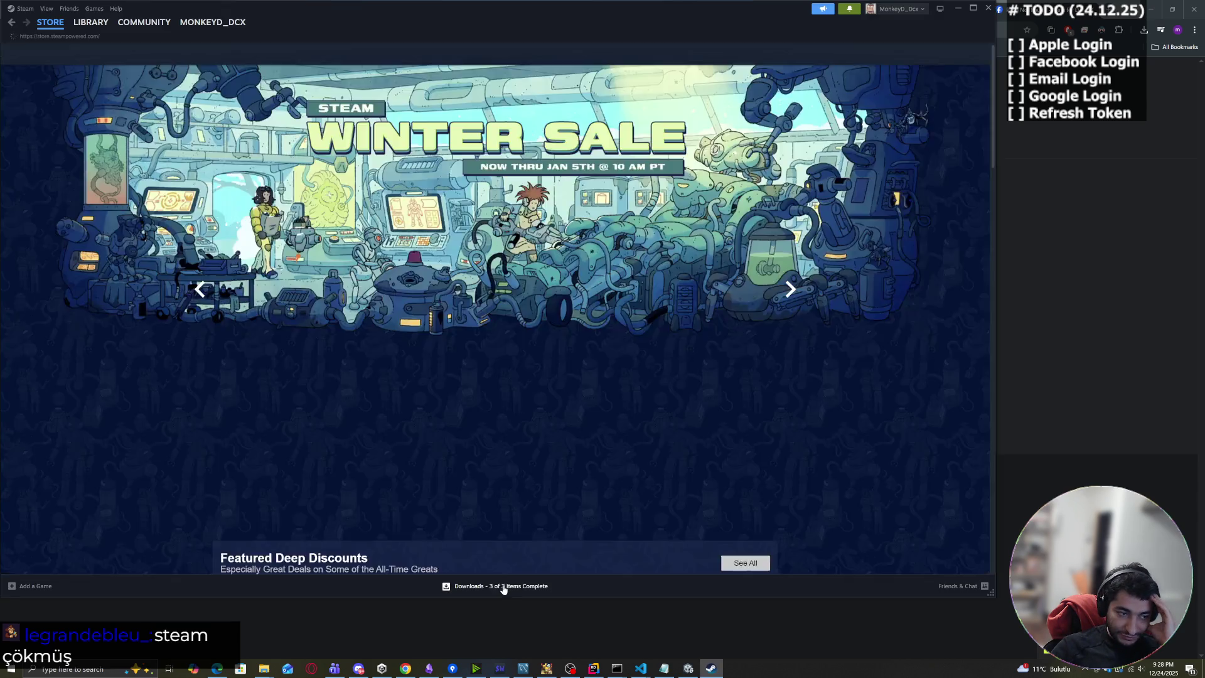
pyautogui.click(501, 586)
pyautogui.click(60, 23)
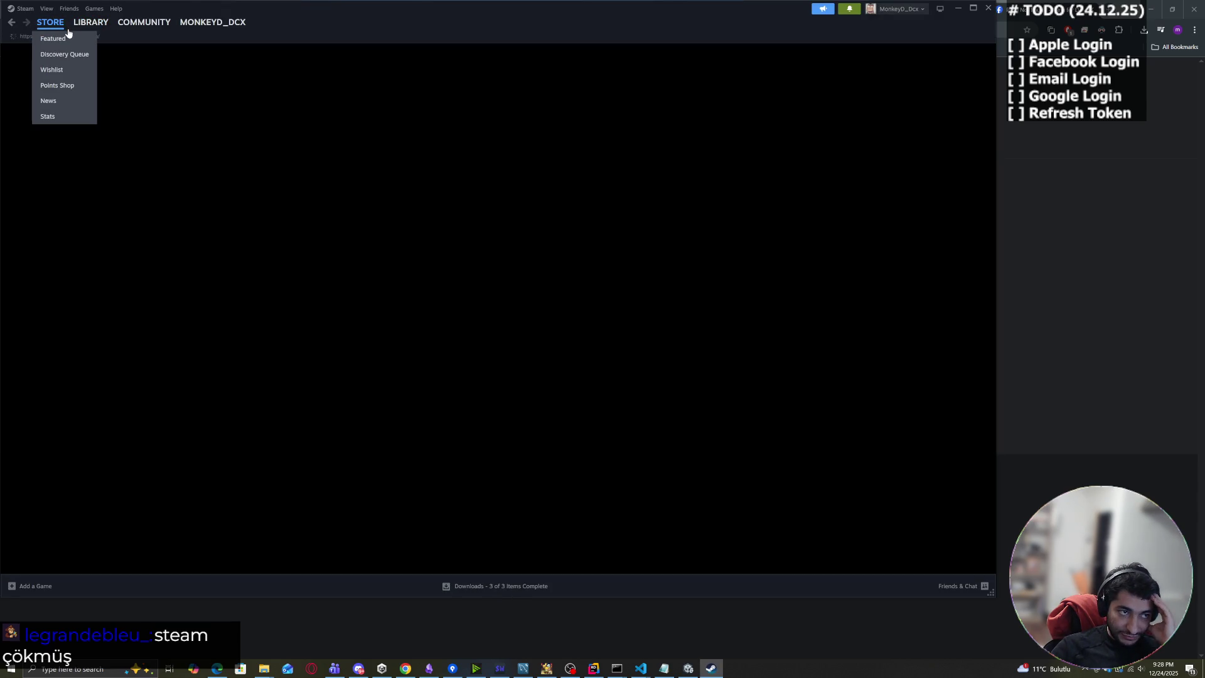
pyautogui.click(89, 24)
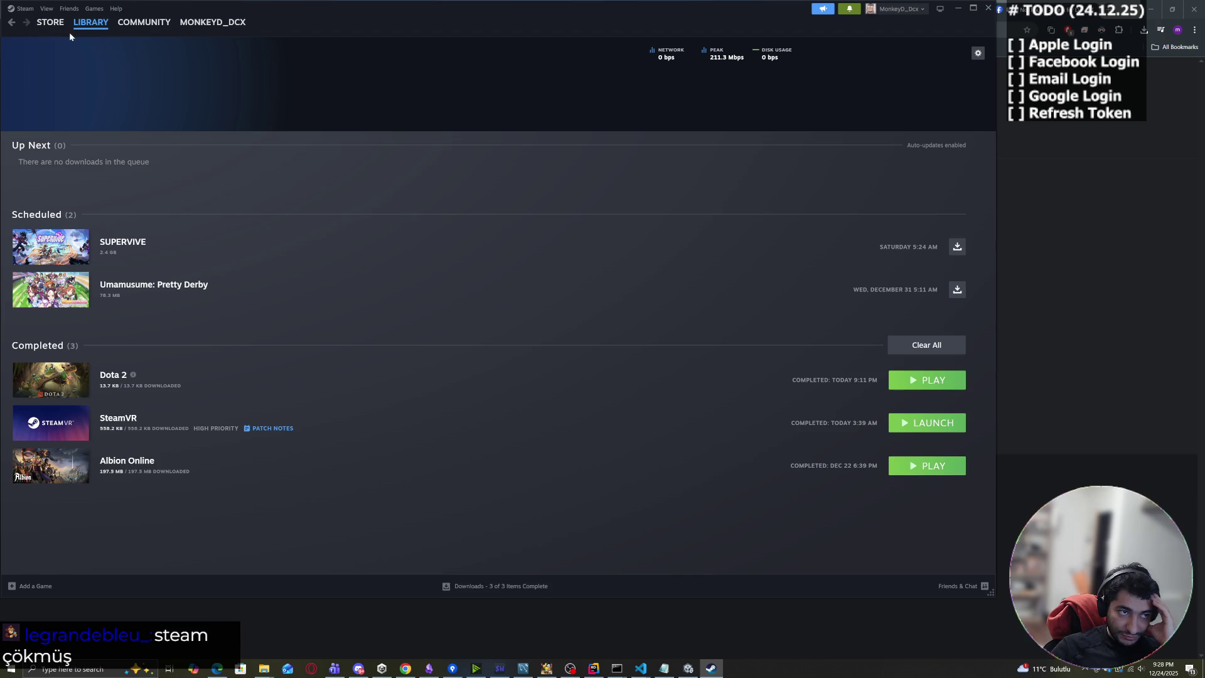
pyautogui.click(54, 23)
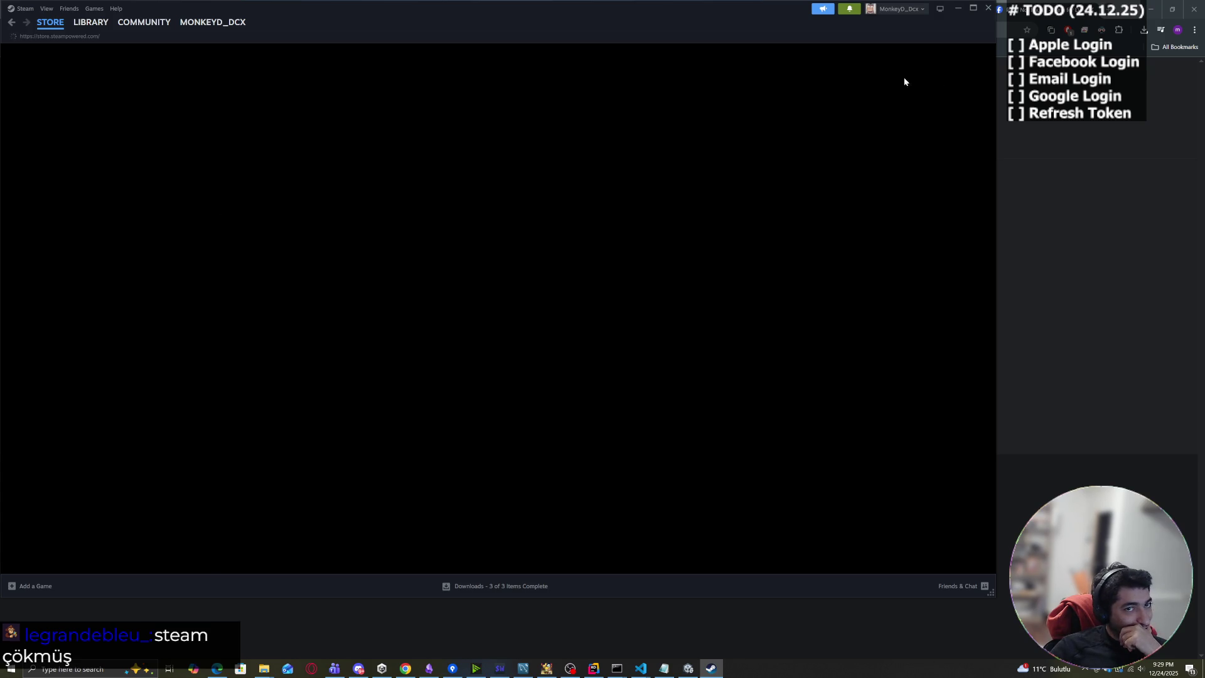
# Step: Narrow the Steam window to reveal the broken access-token page, then return to Unity
pyautogui.click(997, 91)
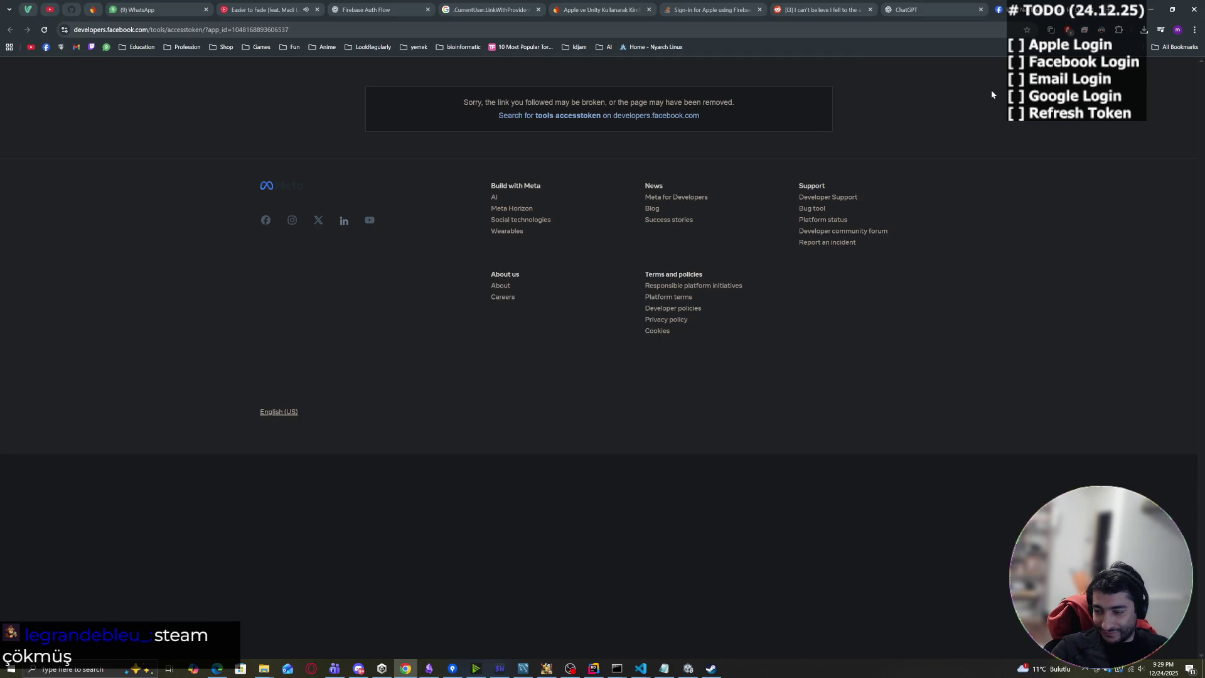
pyautogui.hotkey('alt', 'Tab')
pyautogui.moveTo(996, 80)
pyautogui.mouseDown()
pyautogui.moveTo(941, 110)
pyautogui.moveTo(472, 176)
pyautogui.mouseUp()
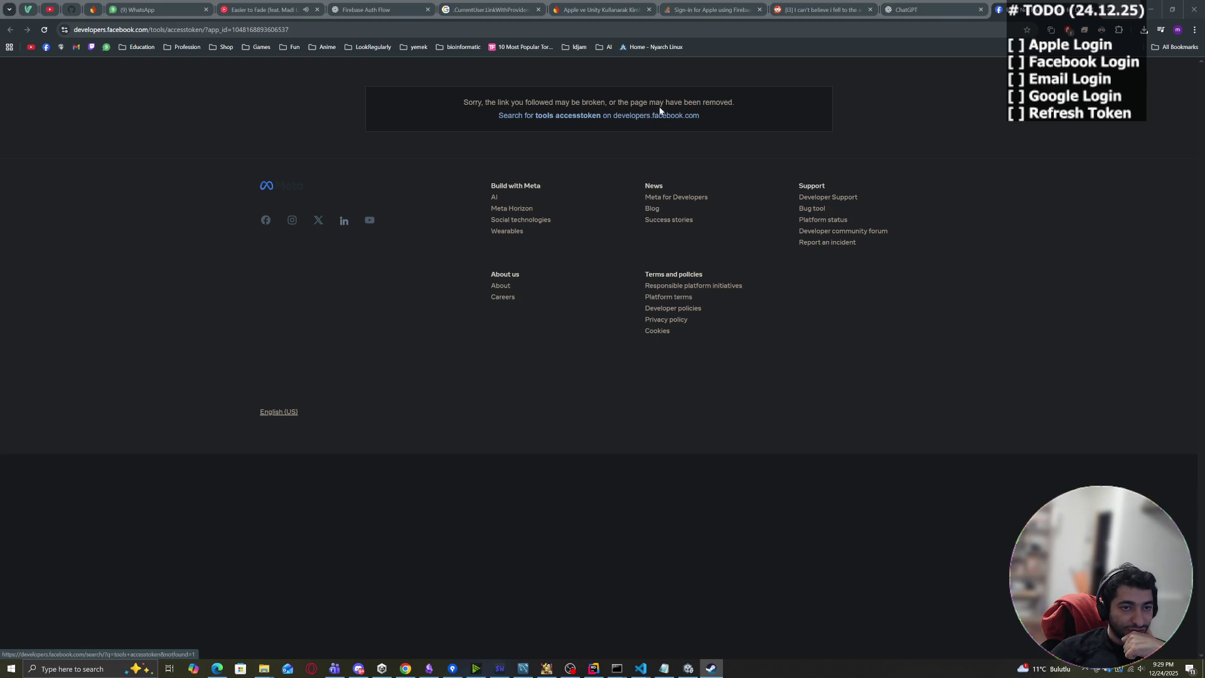
pyautogui.click(688, 668)
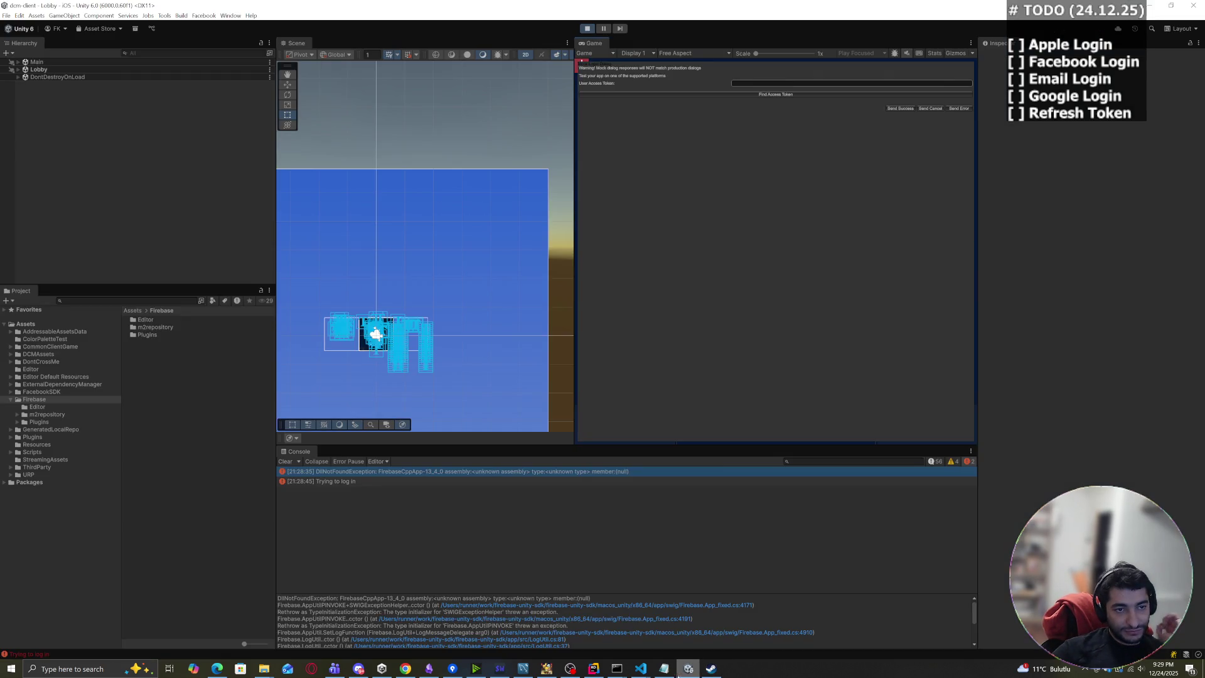
# Step: Stop Play mode and open Facebook settings, expanding FB.Init() Parameters and Android Build Facebook Settings
pyautogui.click(936, 108)
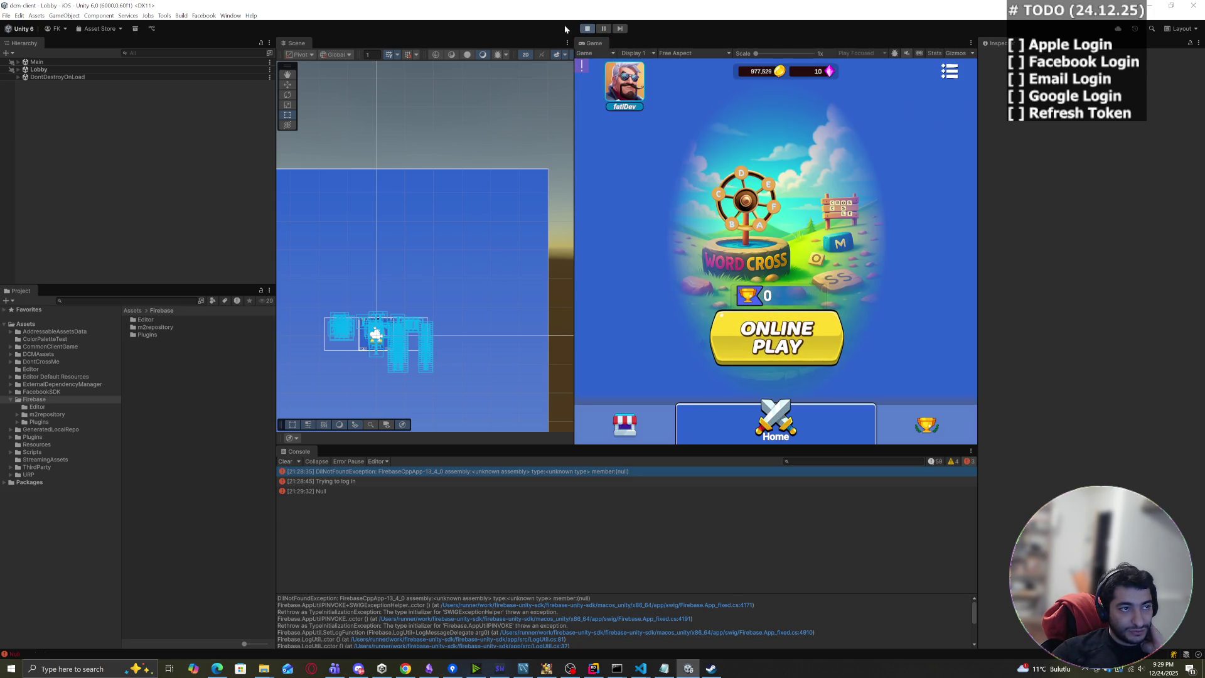
pyautogui.click(586, 29)
pyautogui.click(204, 15)
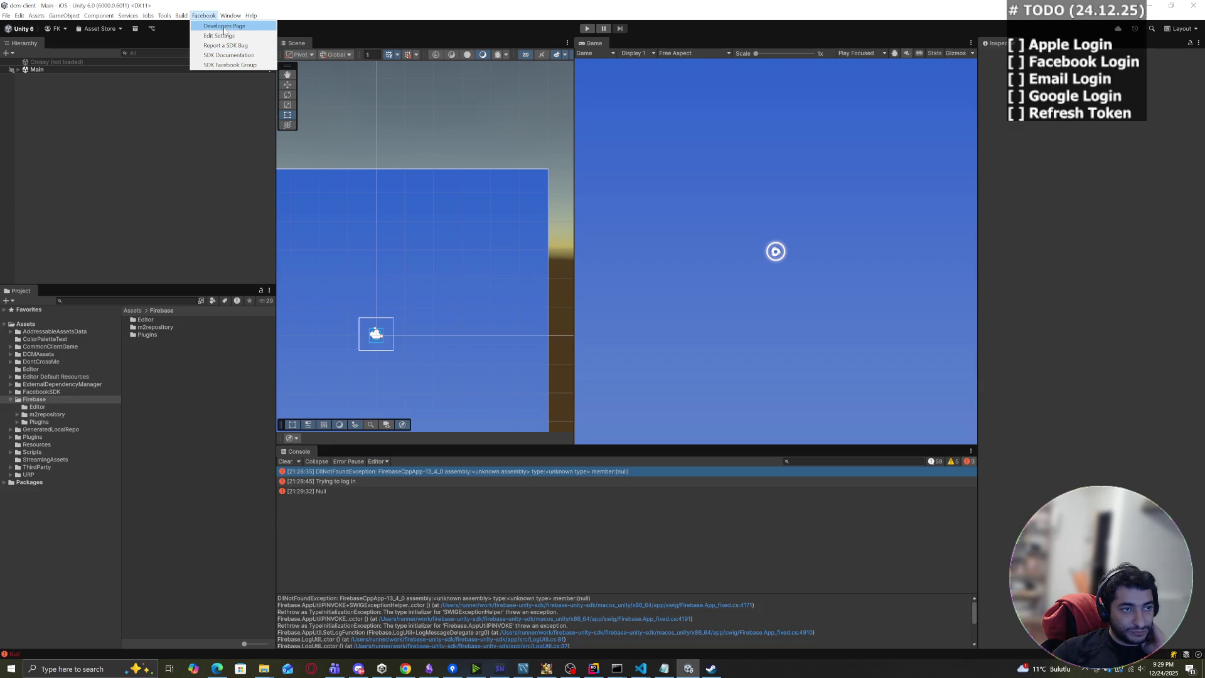
pyautogui.click(219, 36)
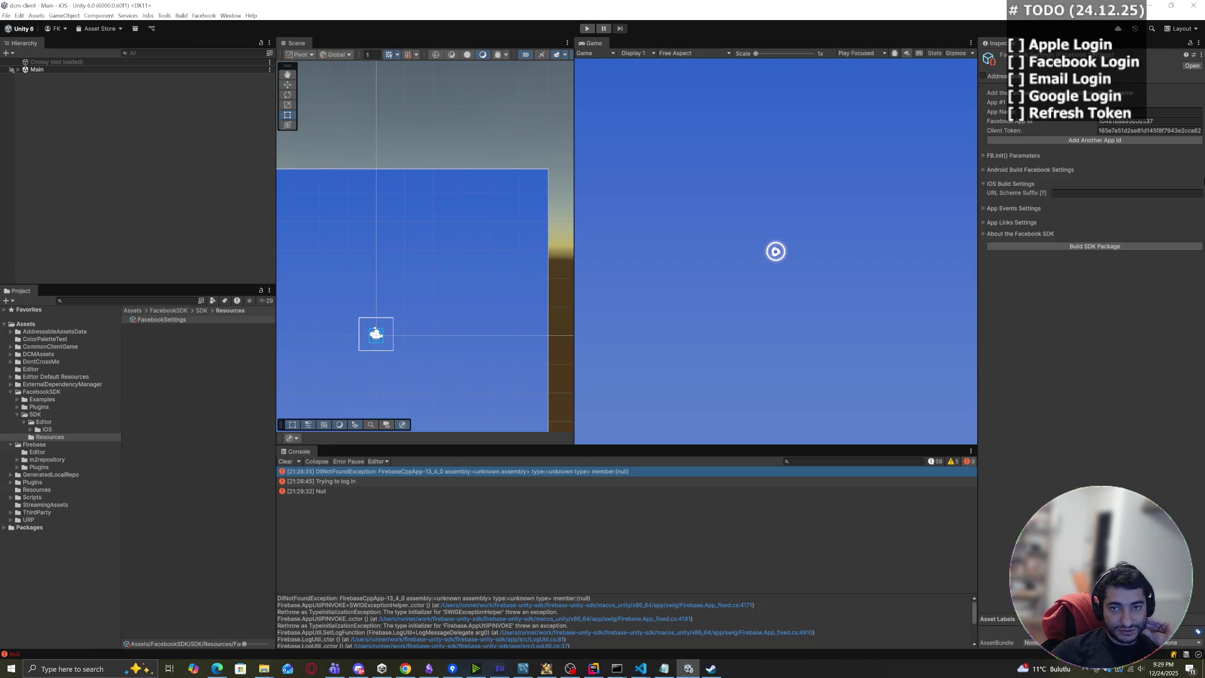
pyautogui.click(1164, 130)
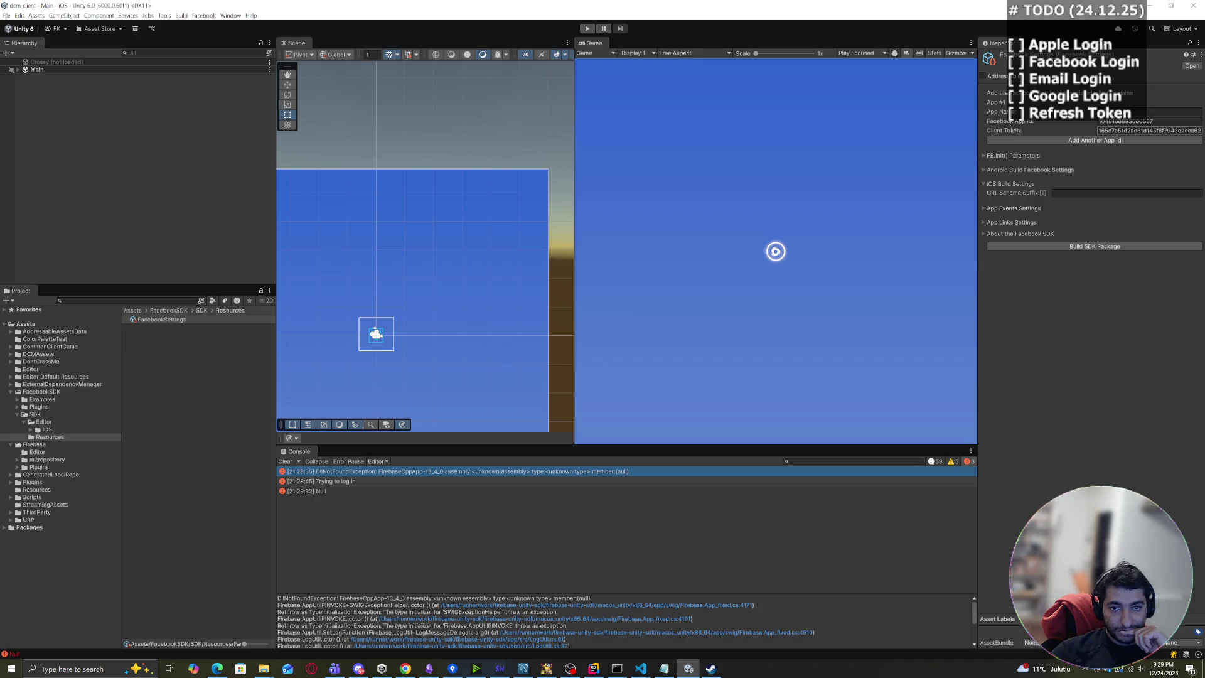
pyautogui.click(984, 154)
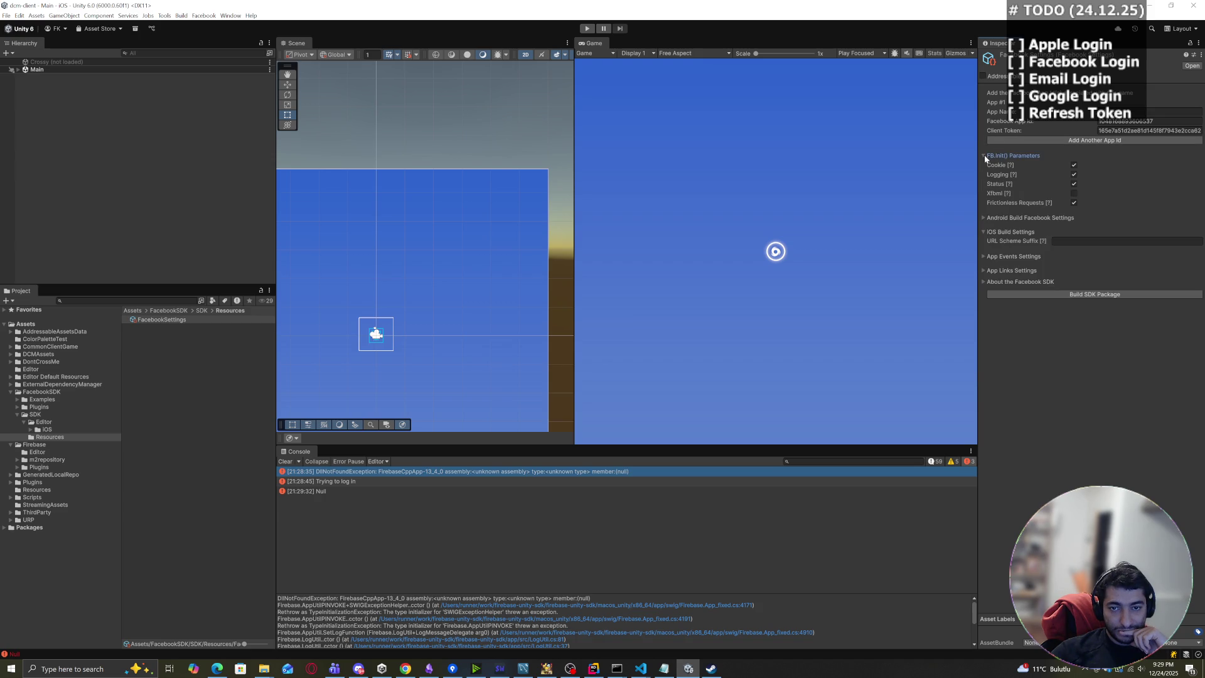
pyautogui.click(984, 218)
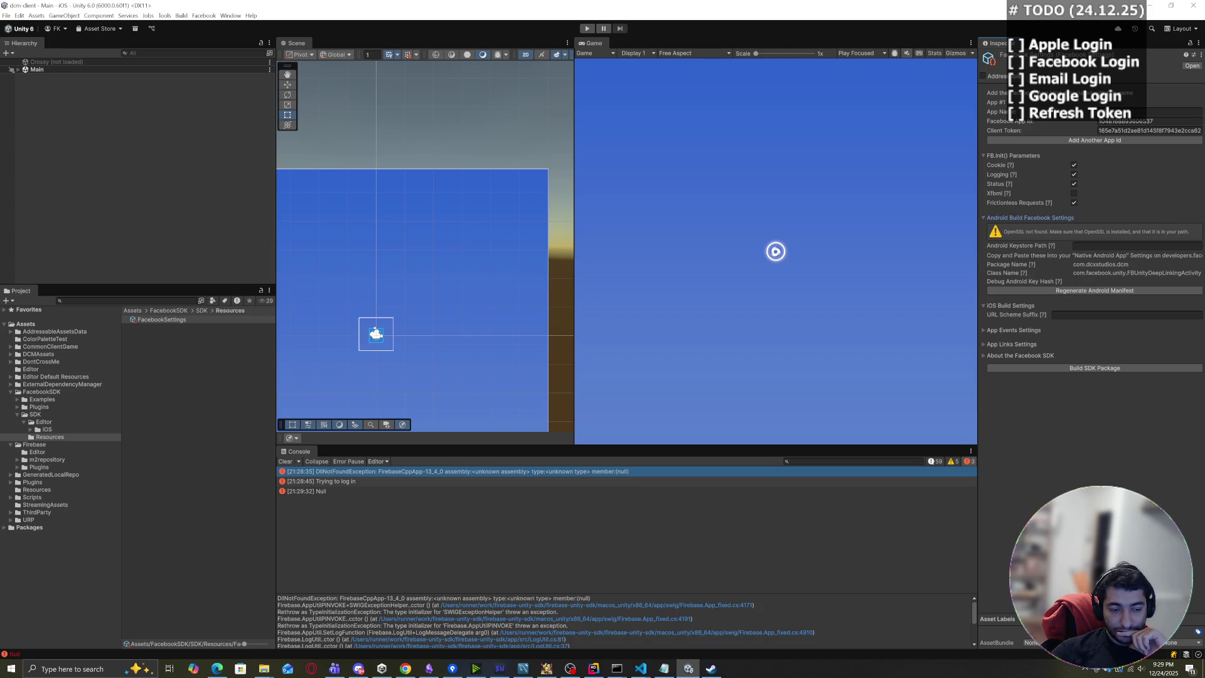
pyautogui.click(405, 669)
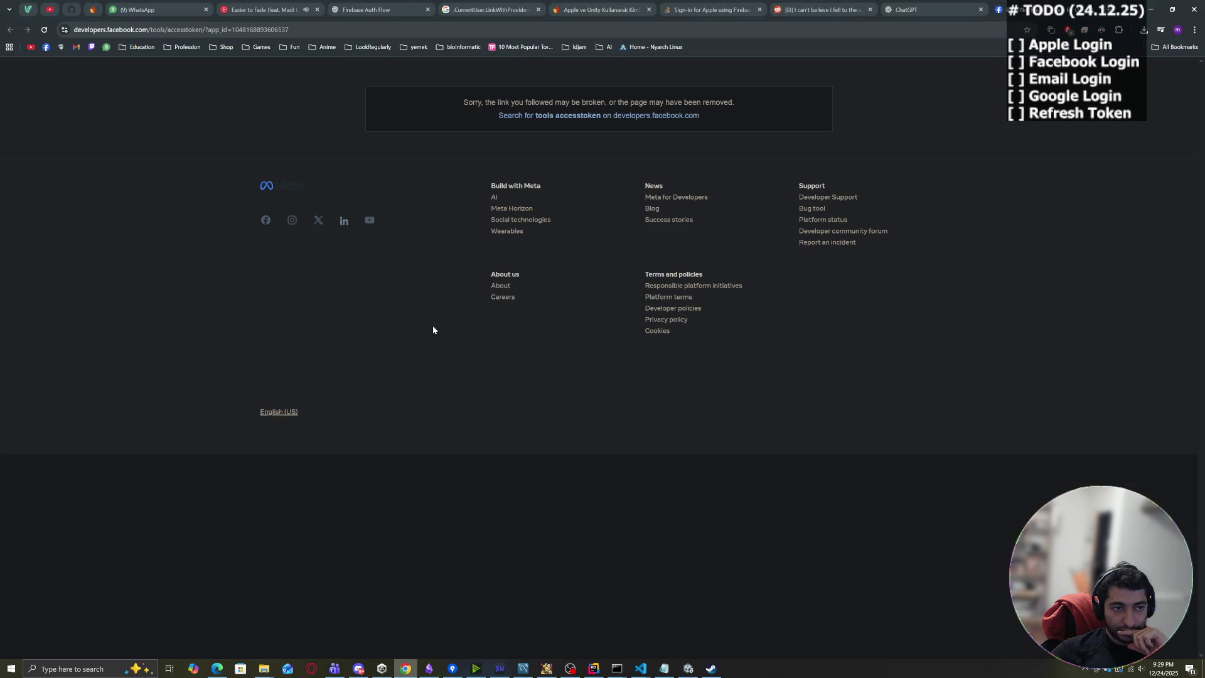
# Step: Search the web for 'developer facebook' in Chrome
pyautogui.click(503, 32)
pyautogui.write('bussi')
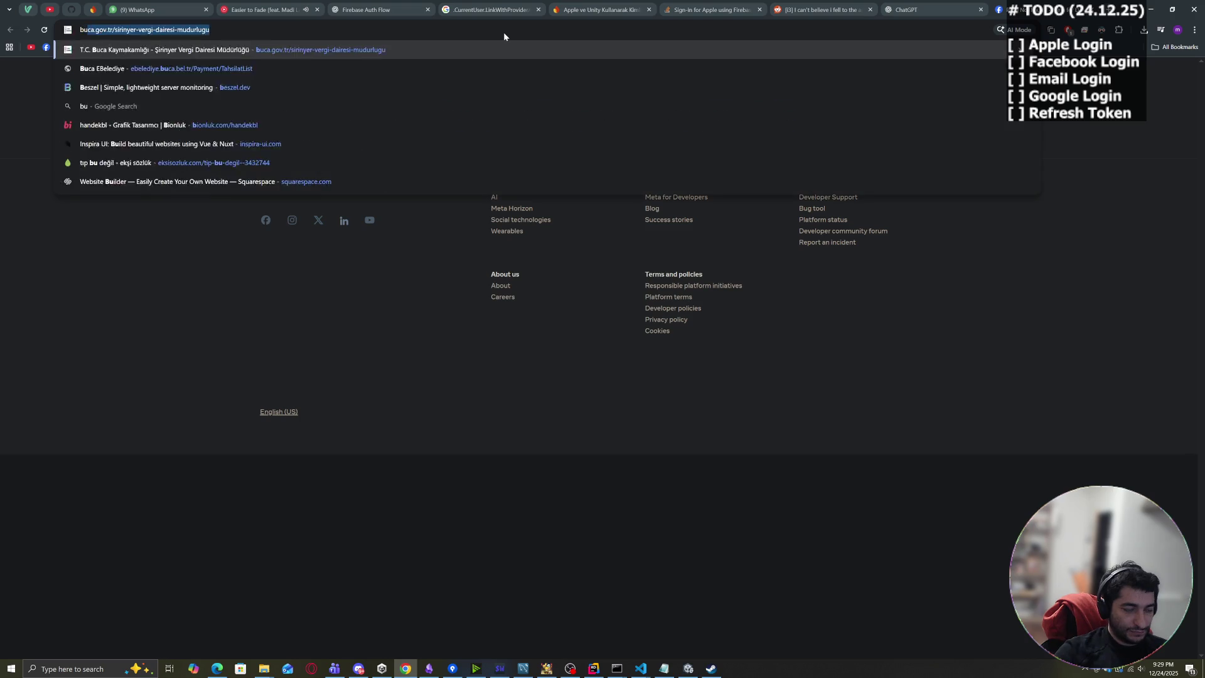
pyautogui.press('BackSpace')
pyautogui.press('BackSpace')
pyautogui.press('BackSpace')
pyautogui.write('develope')
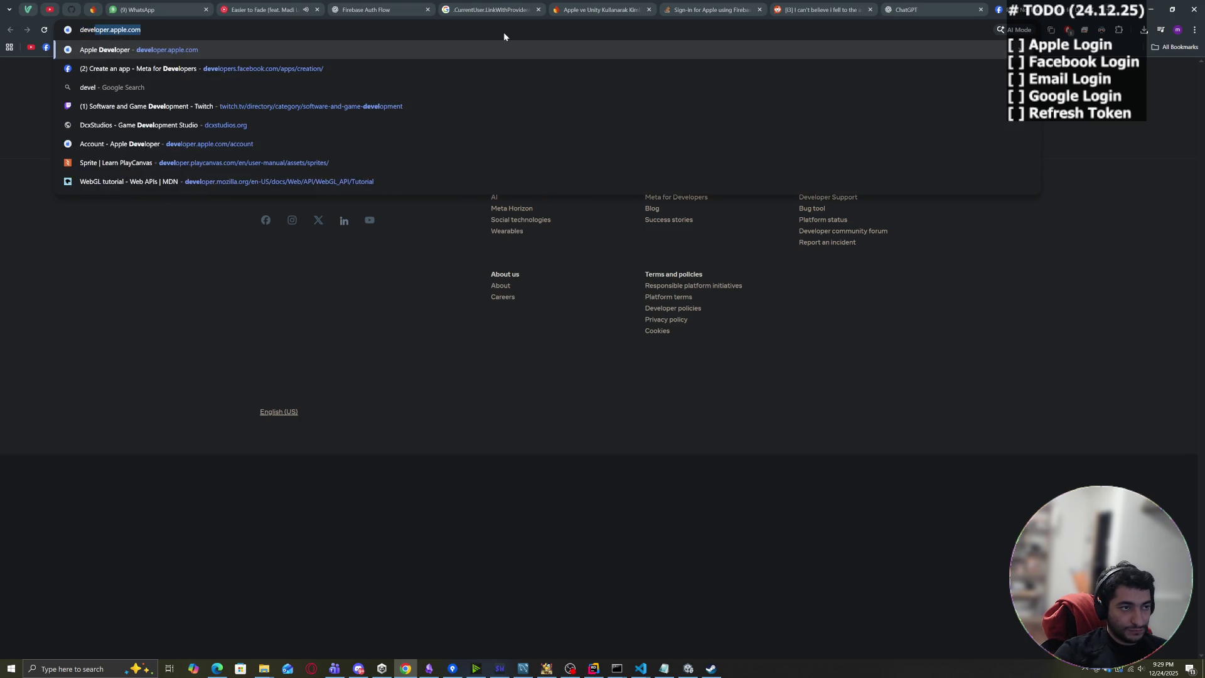
pyautogui.write('r')
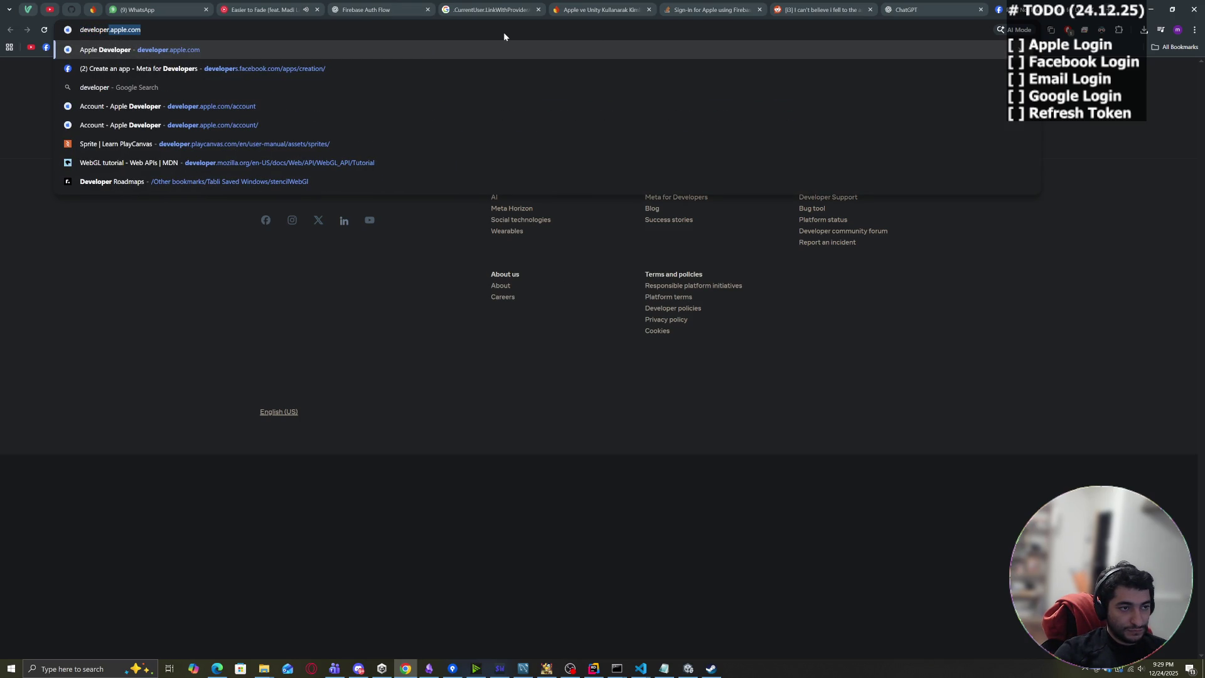
pyautogui.press('Delete')
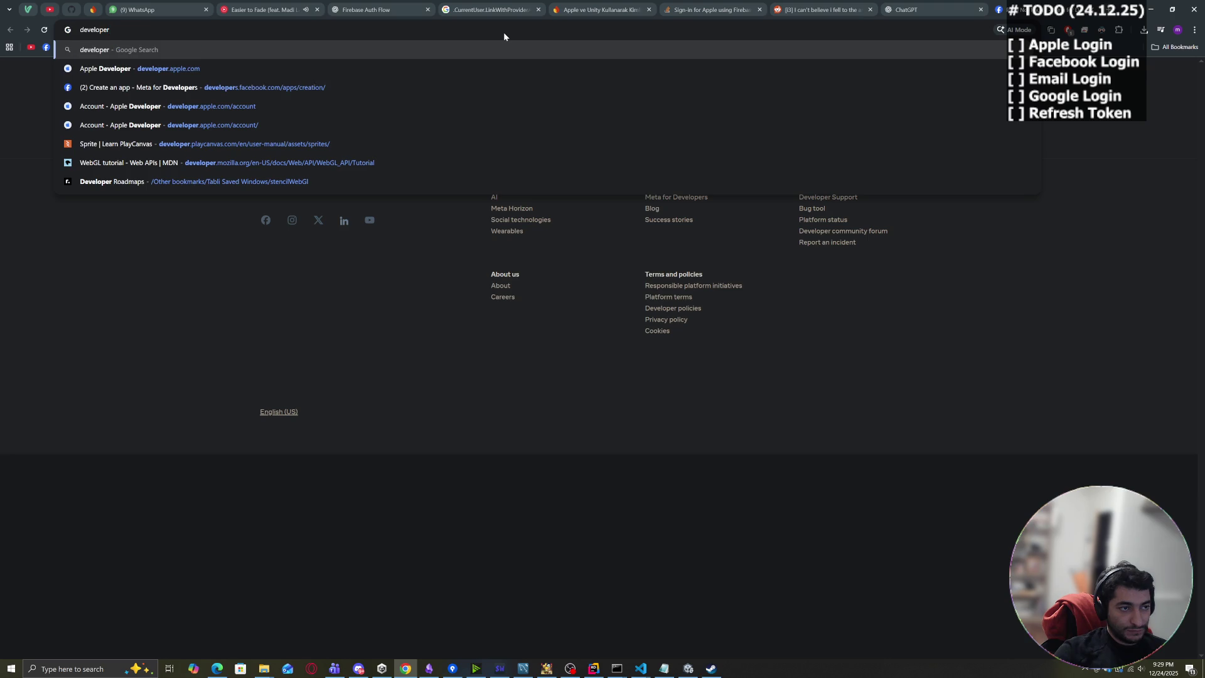
pyautogui.write('facebook')
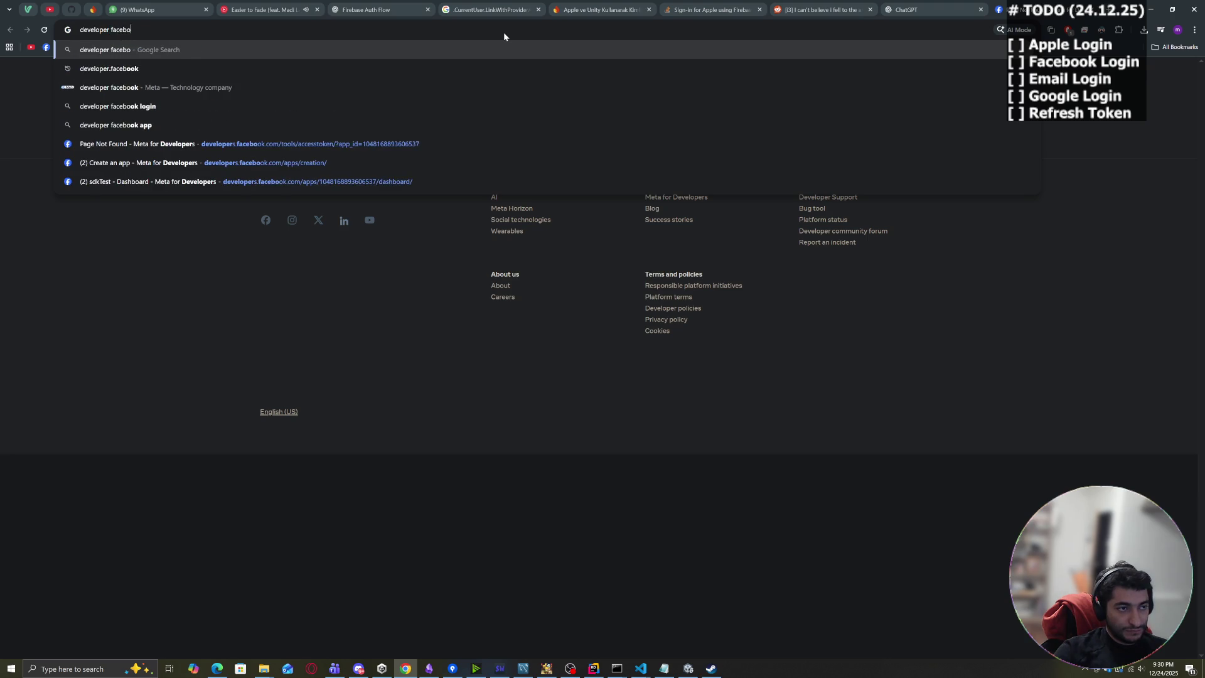
pyautogui.press('Return')
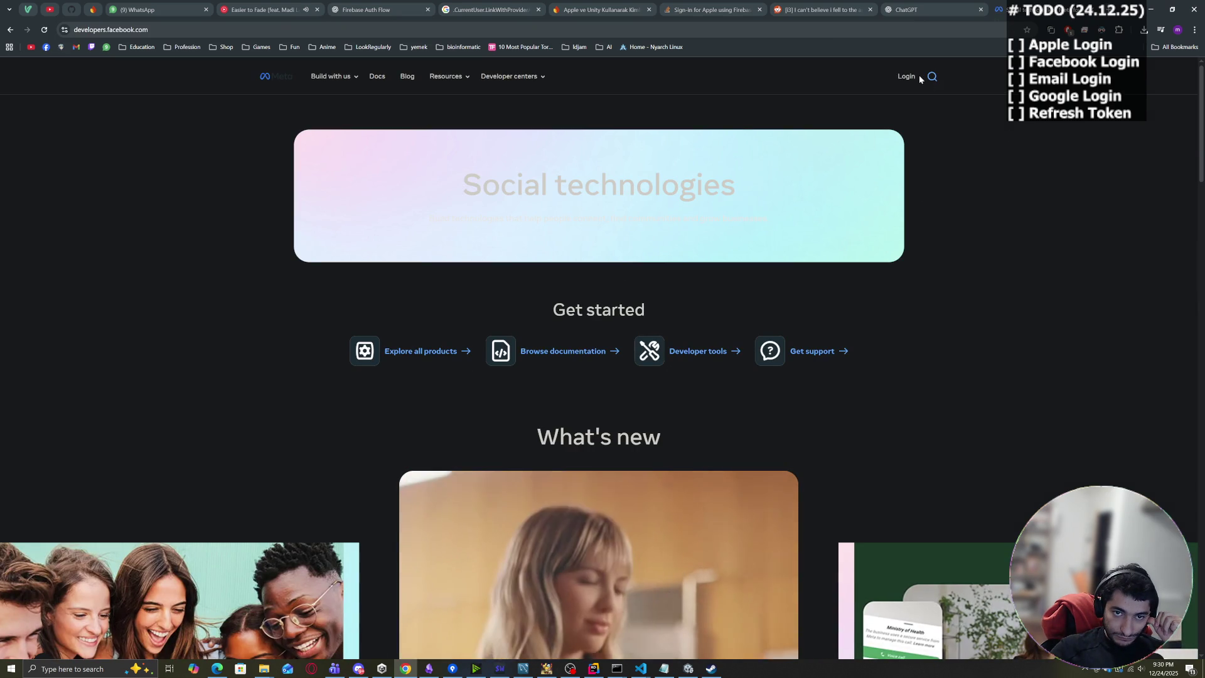
# Step: Log in to developers.facebook.com with the saved Facebook account and open My Apps
pyautogui.click(905, 76)
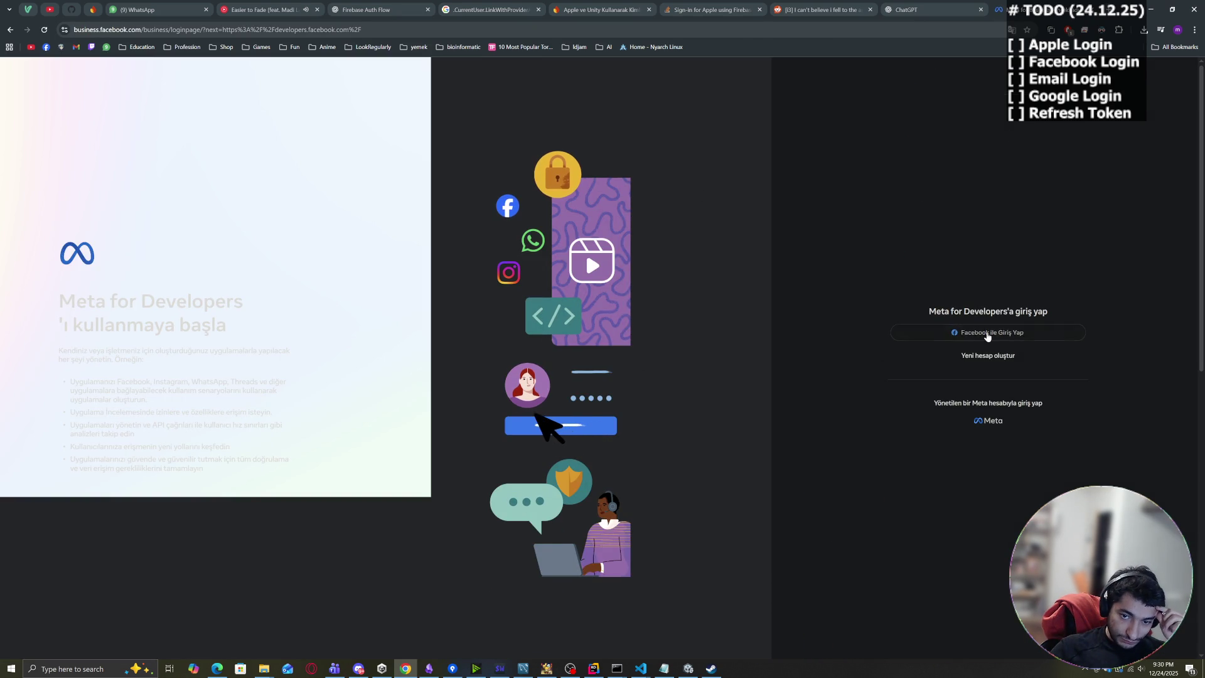
pyautogui.click(988, 331)
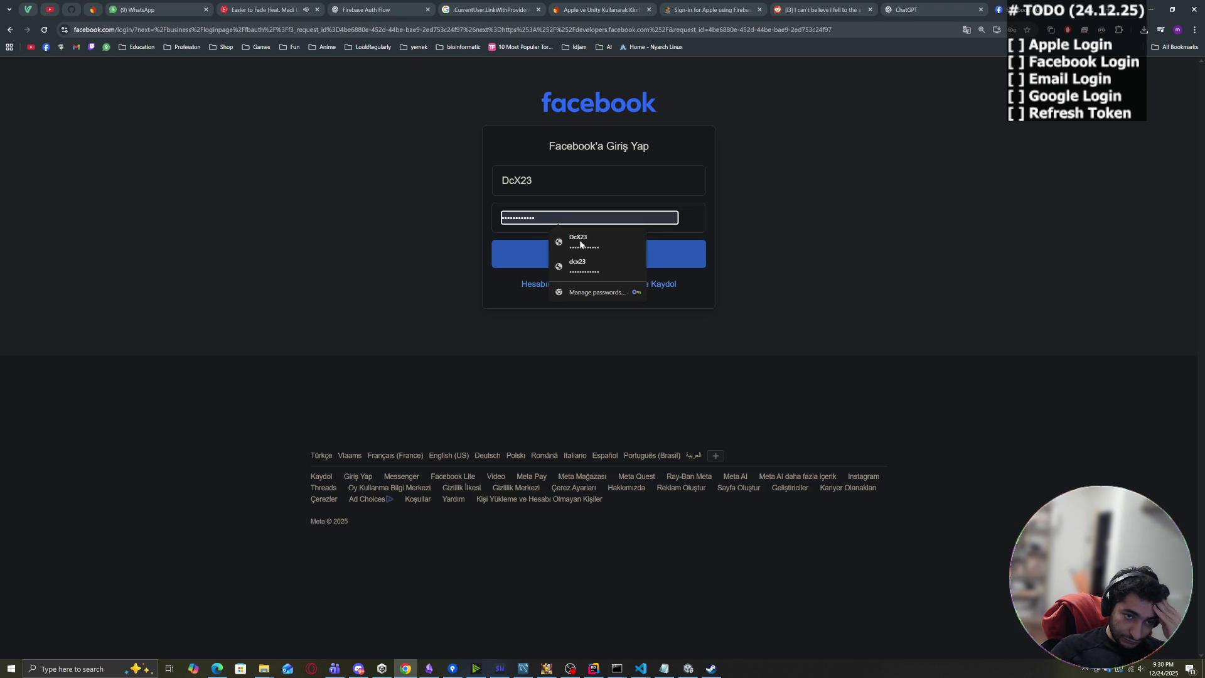
pyautogui.click(585, 266)
pyautogui.click(602, 255)
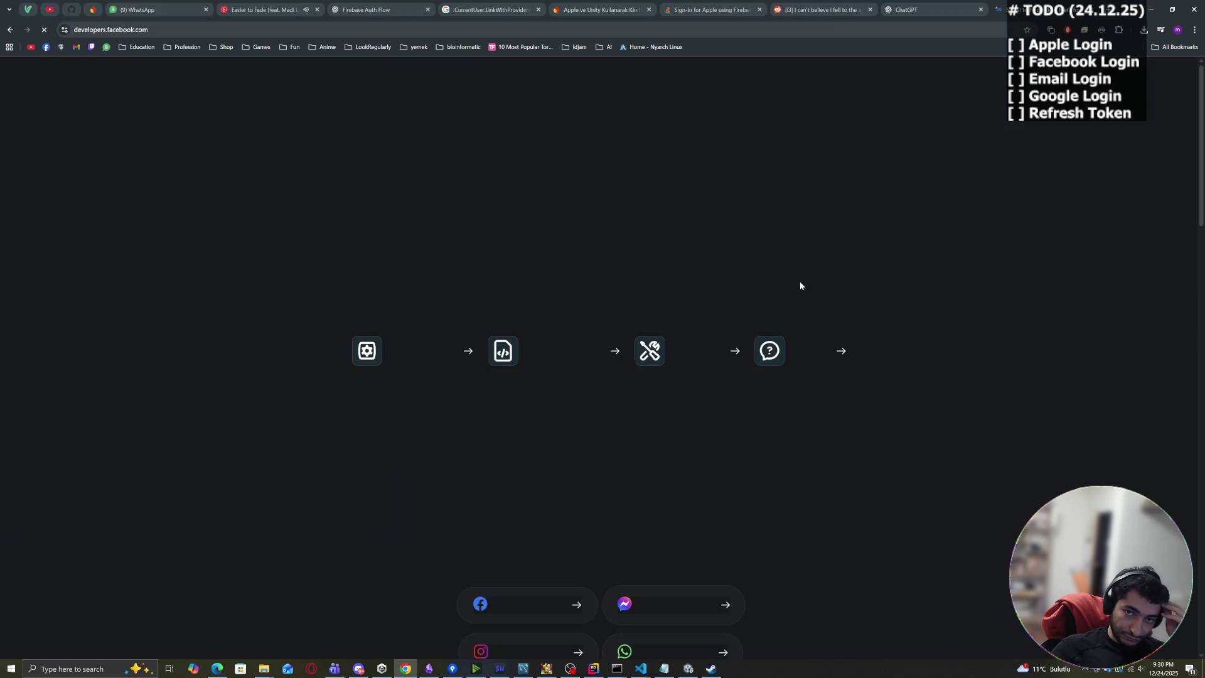
pyautogui.click(894, 77)
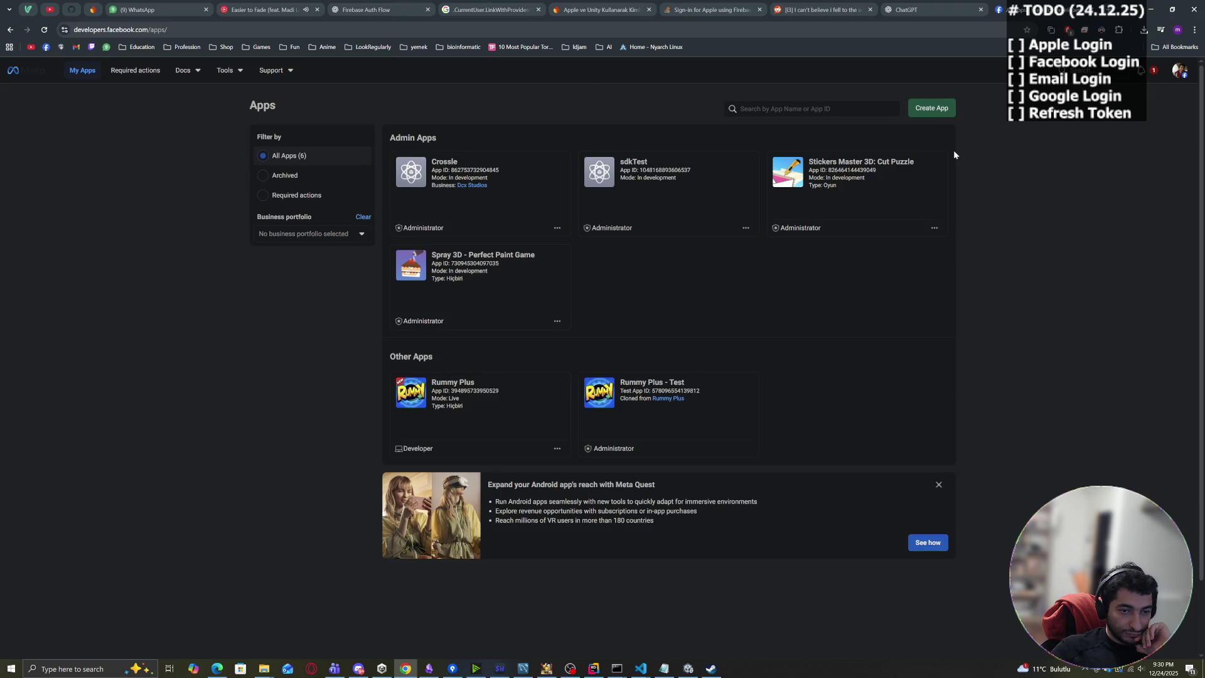
pyautogui.hotkey('alt', 'Tab')
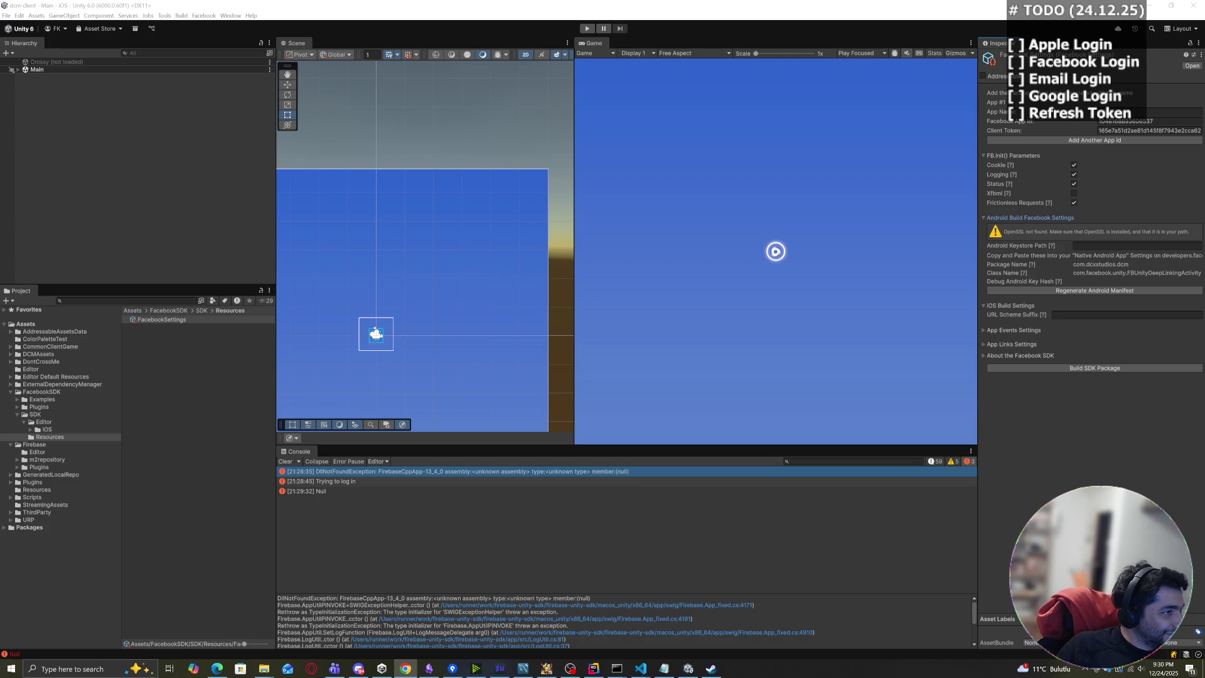
# Step: Open Crossle's business verification requirement, maximize Chrome, and open the business verification help article
pyautogui.hotkey('alt', 'Tab')
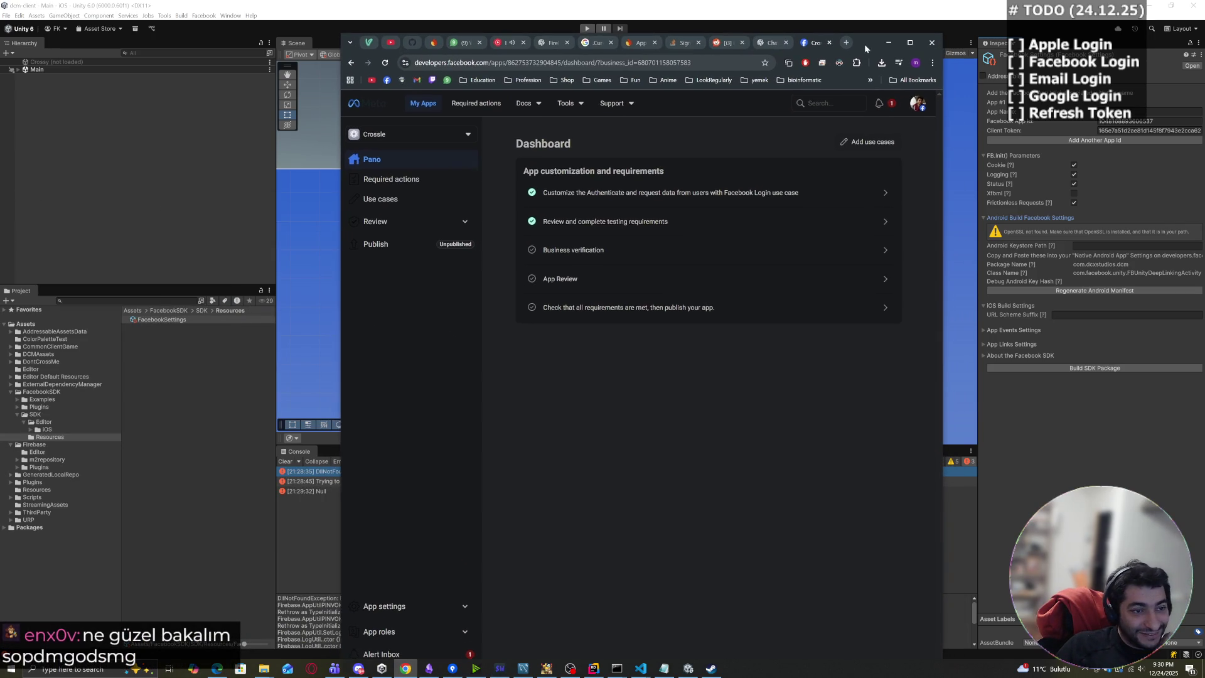
pyautogui.click(603, 249)
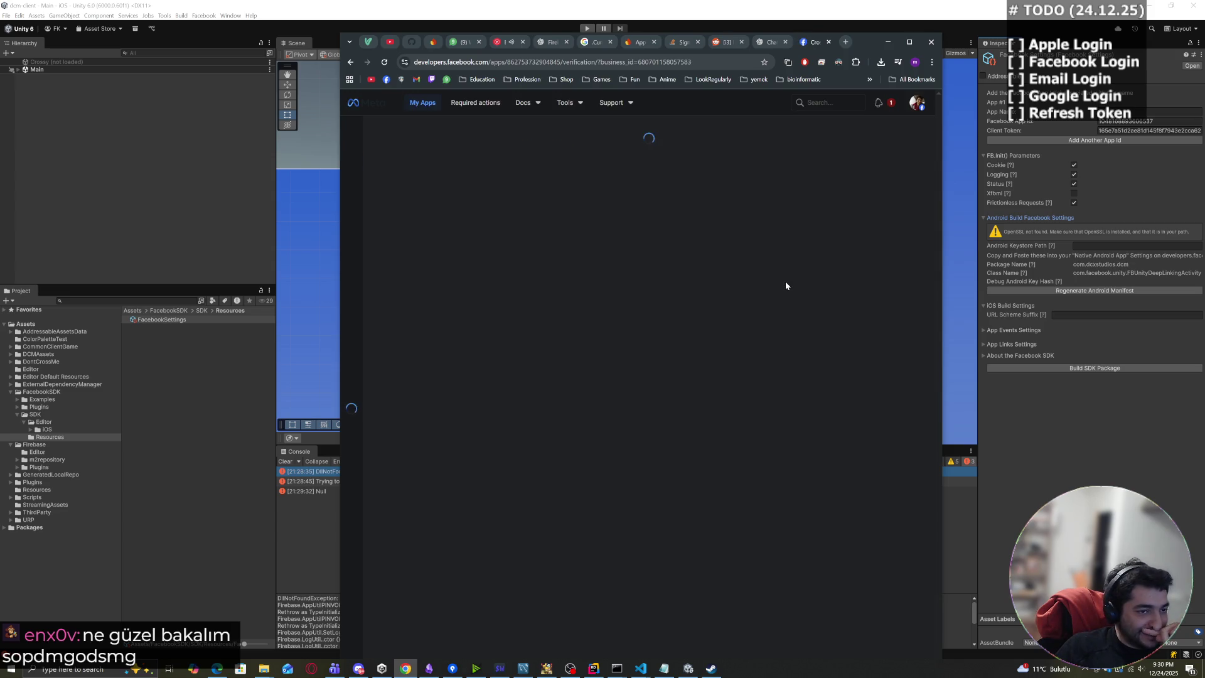
pyautogui.click(909, 42)
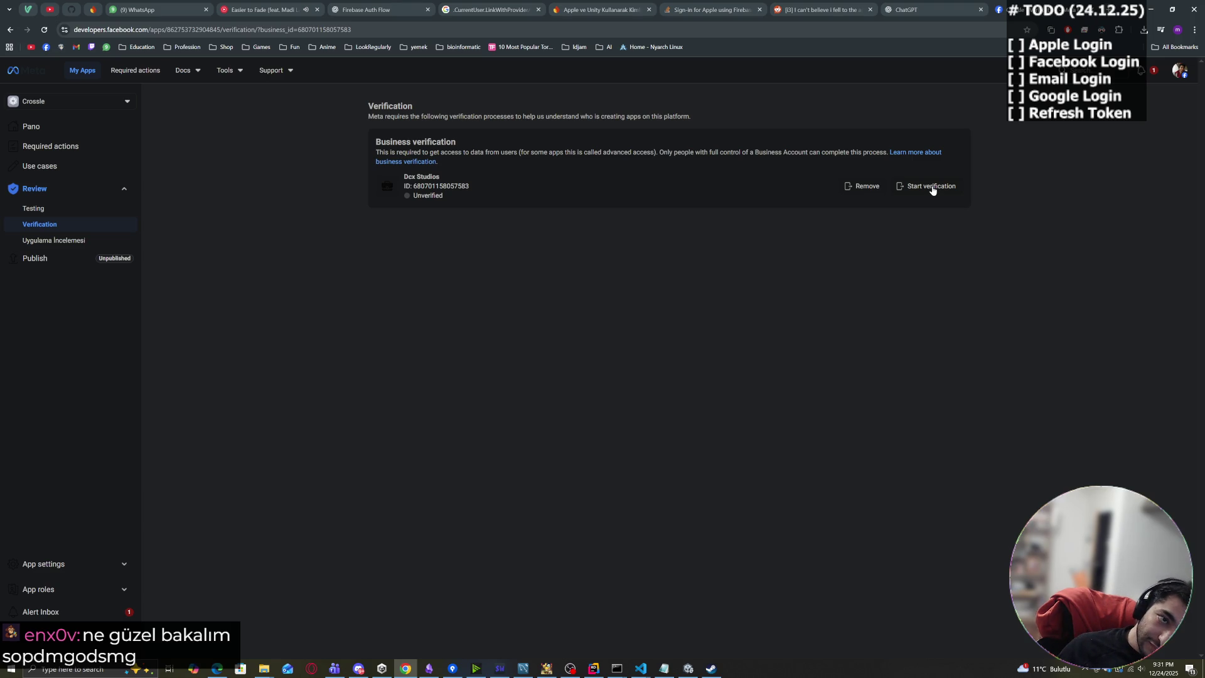
pyautogui.click(405, 163)
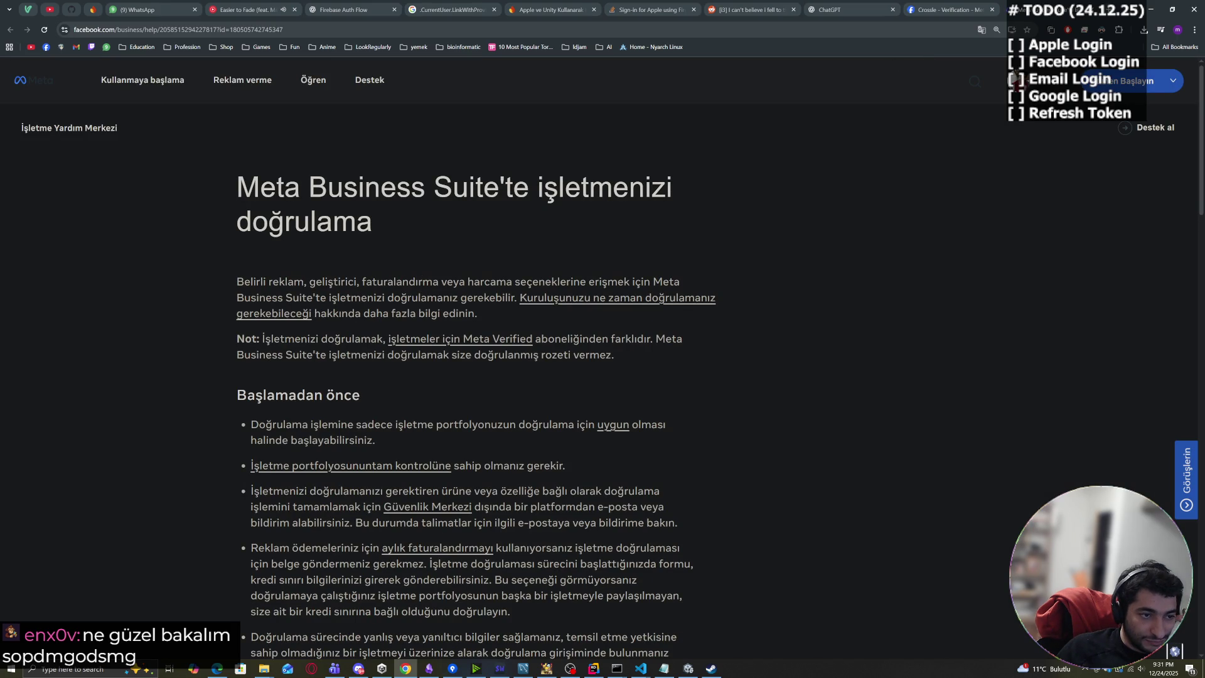
# Step: Read through the help article's verification steps, then return to the 'Crossle - Verification' tab
pyautogui.scroll(-3, 397, 293)
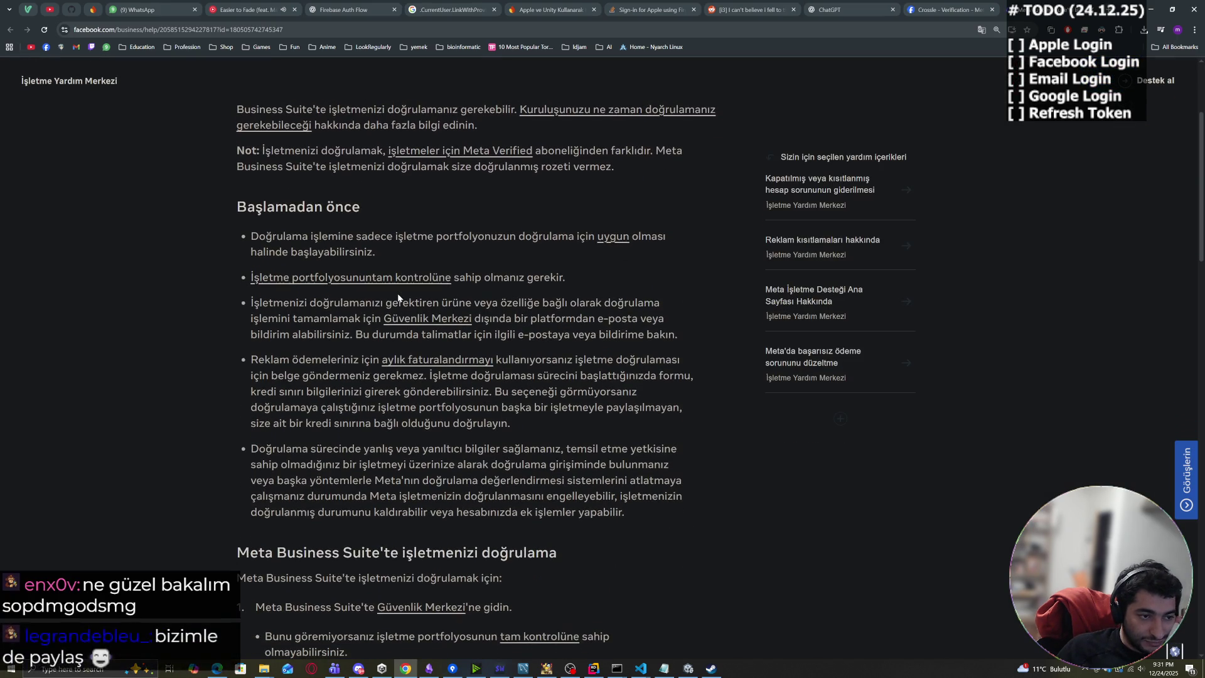
pyautogui.scroll(-2, 397, 297)
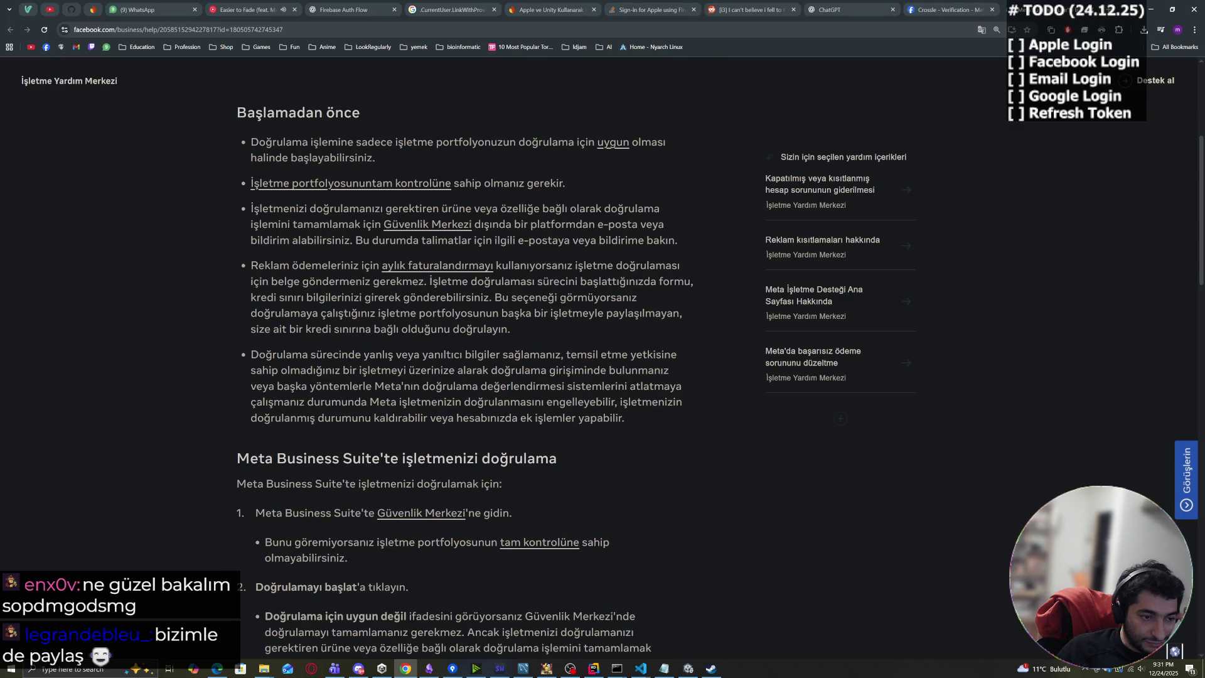
pyautogui.scroll(-4, 397, 292)
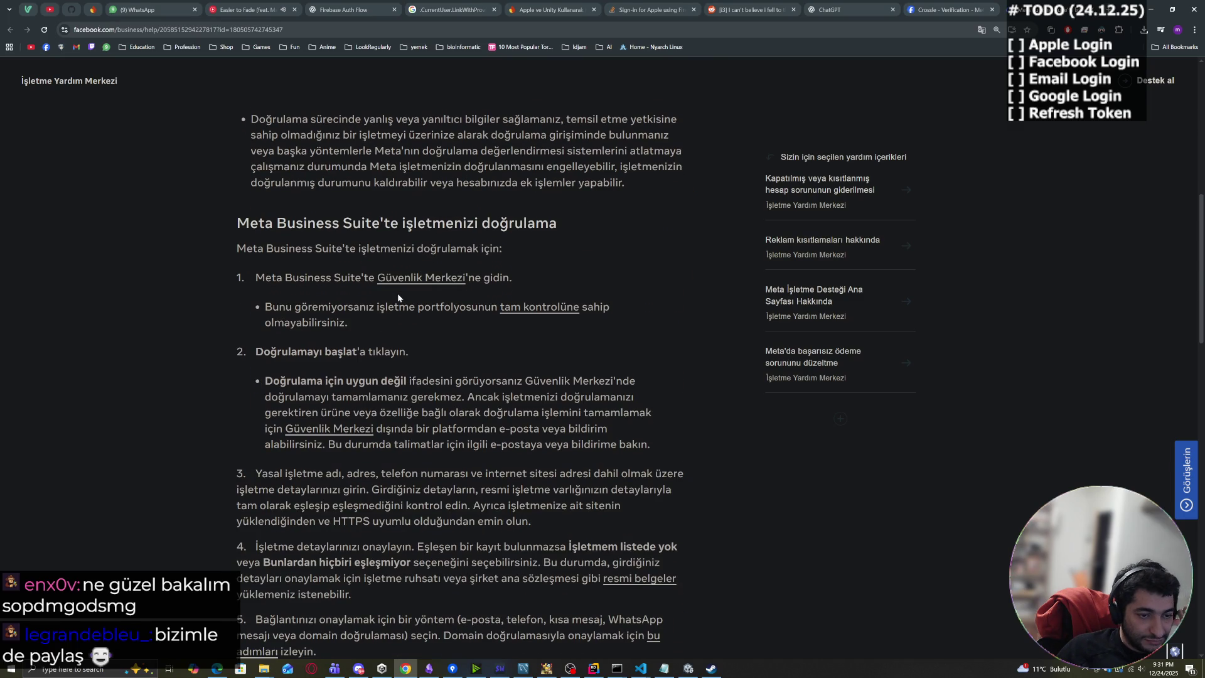
pyautogui.scroll(-3, 397, 293)
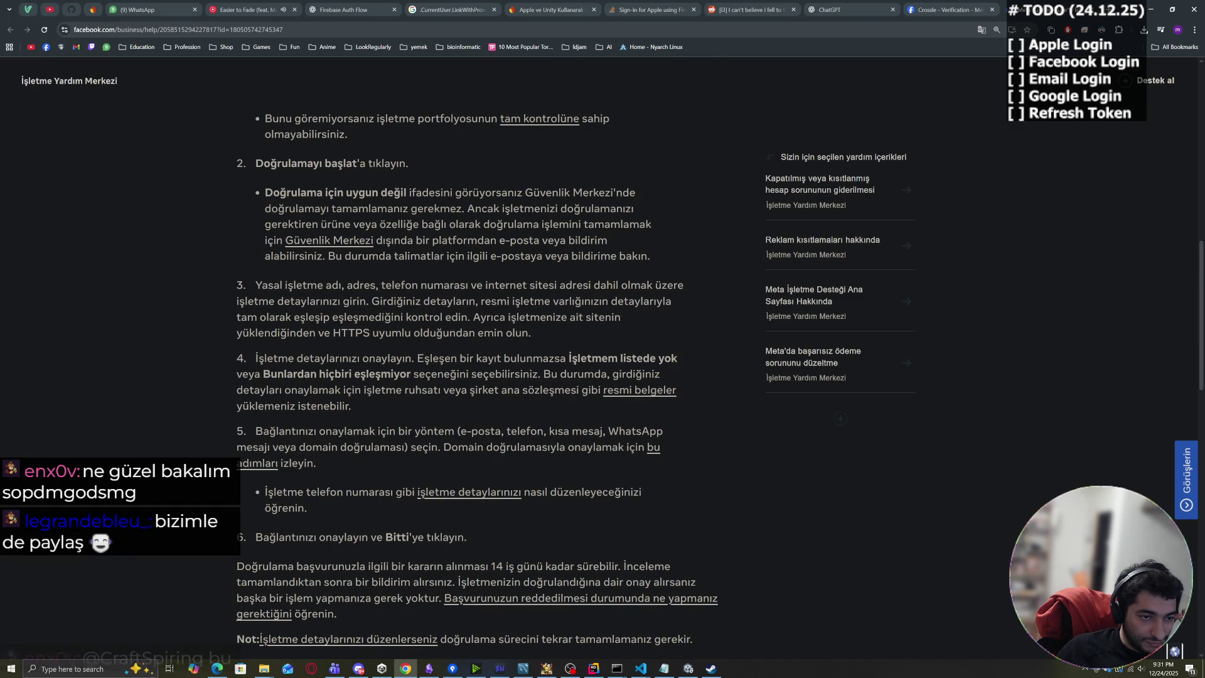
pyautogui.scroll(-2, 397, 293)
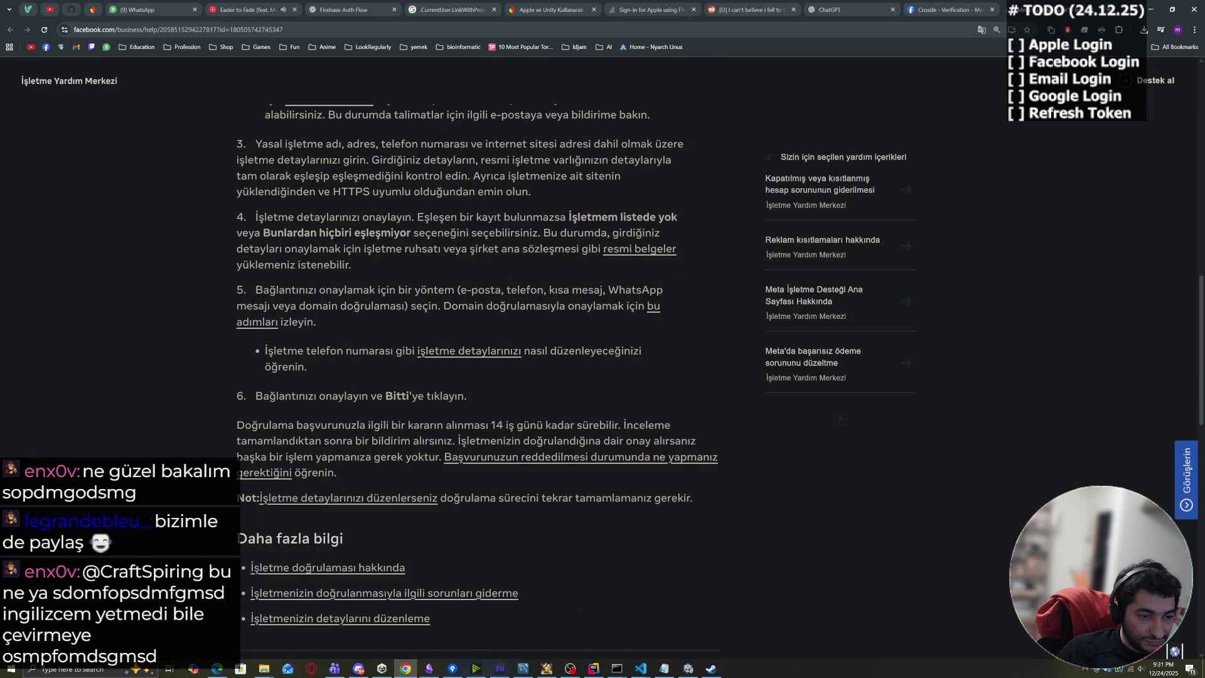
pyautogui.click(901, 6)
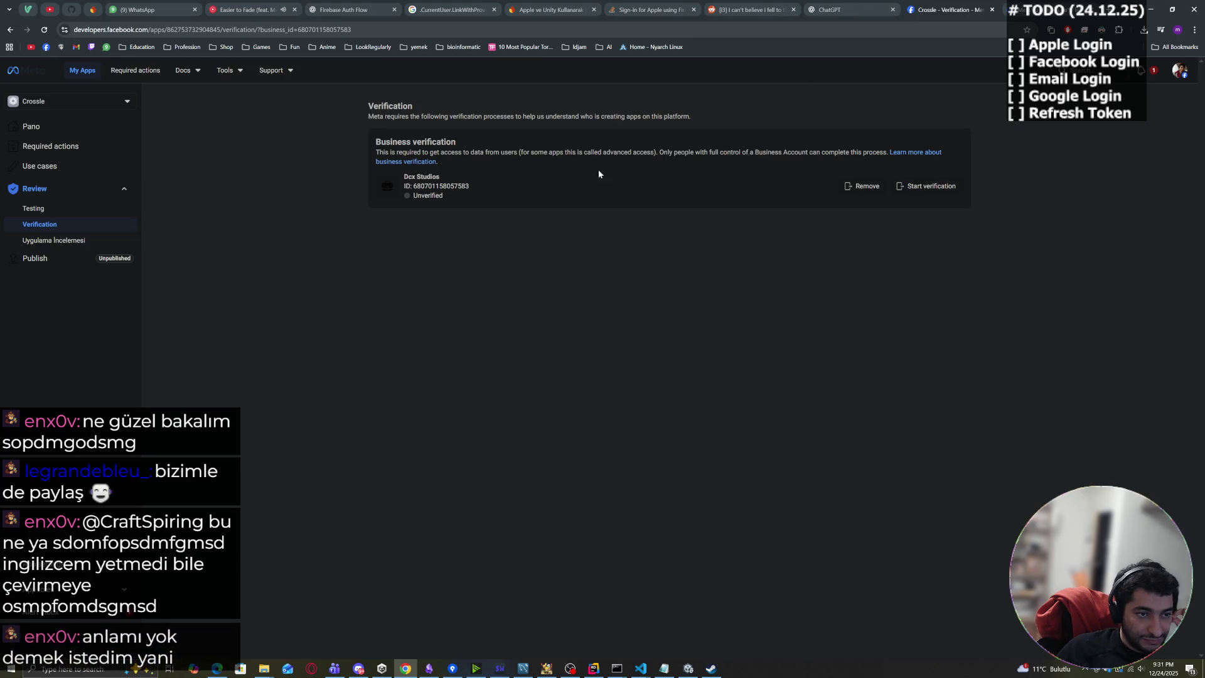
# Step: Start business verification for Dcx Studios from the Verification page
pyautogui.click(923, 186)
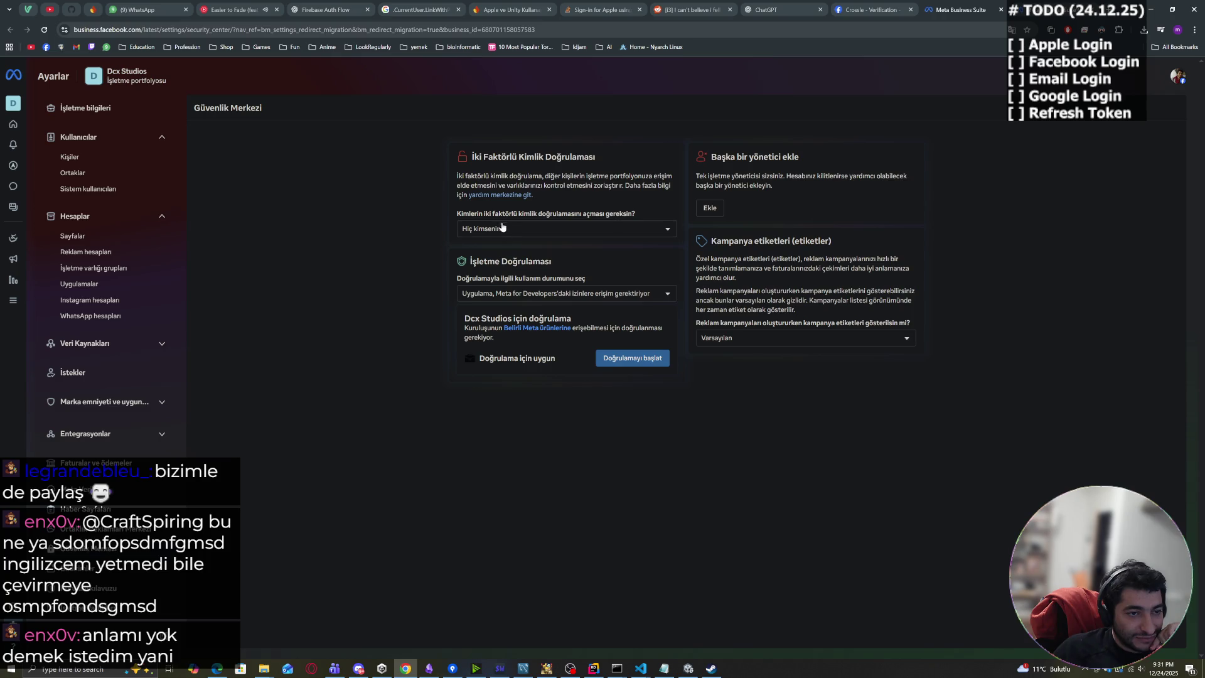
# Step: Require two-factor authentication for everyone ('Herkesin') and start verifying the Dcx Studios business
pyautogui.moveTo(460, 214); pyautogui.dragTo(624, 216)
pyautogui.click(594, 231)
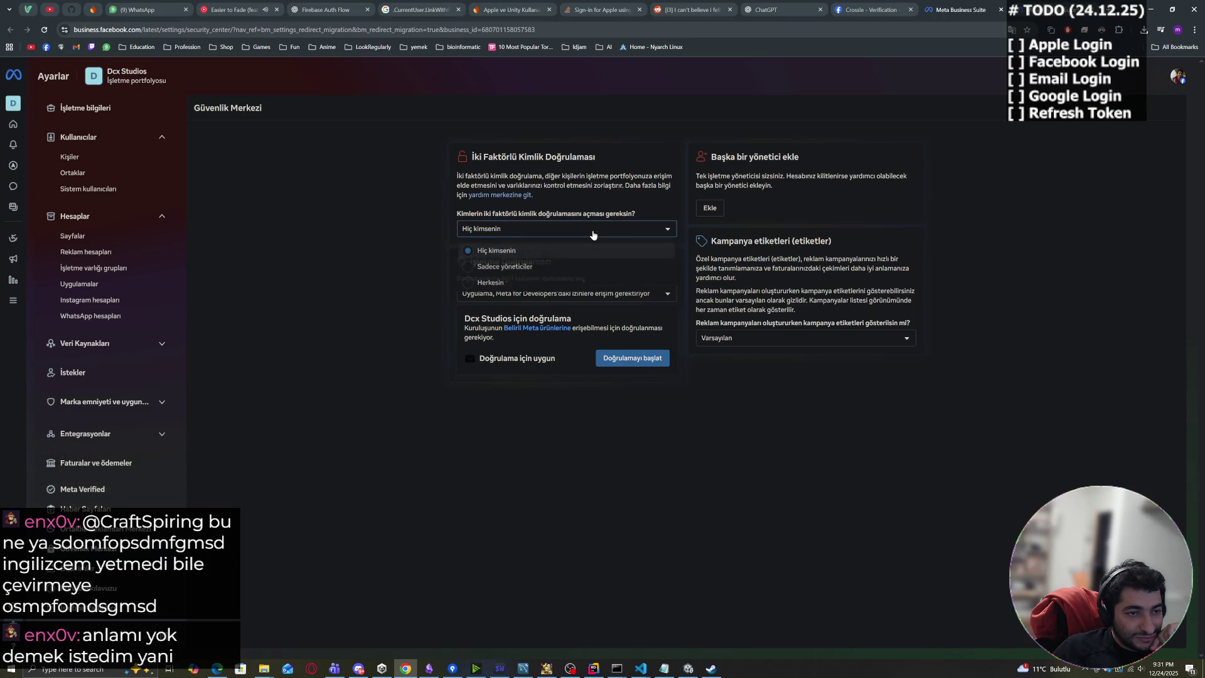
pyautogui.click(497, 283)
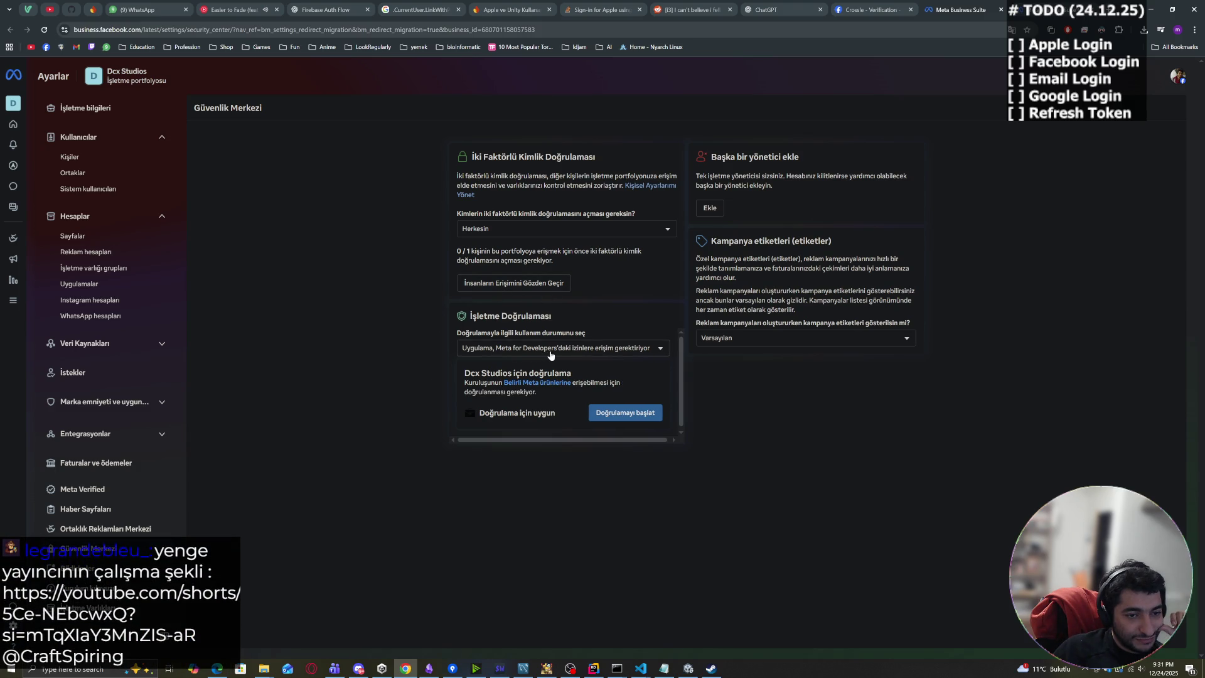
pyautogui.click(624, 416)
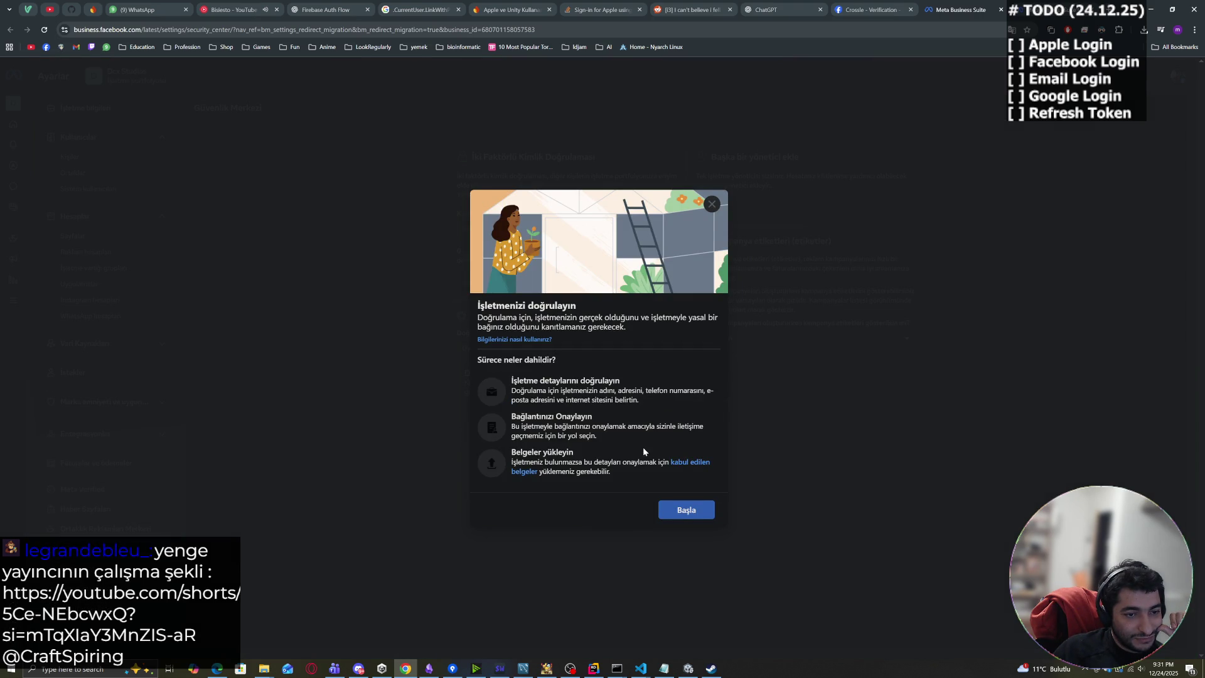
# Step: Begin the verification wizard and choose Türkiye as the business's country
pyautogui.click(693, 516)
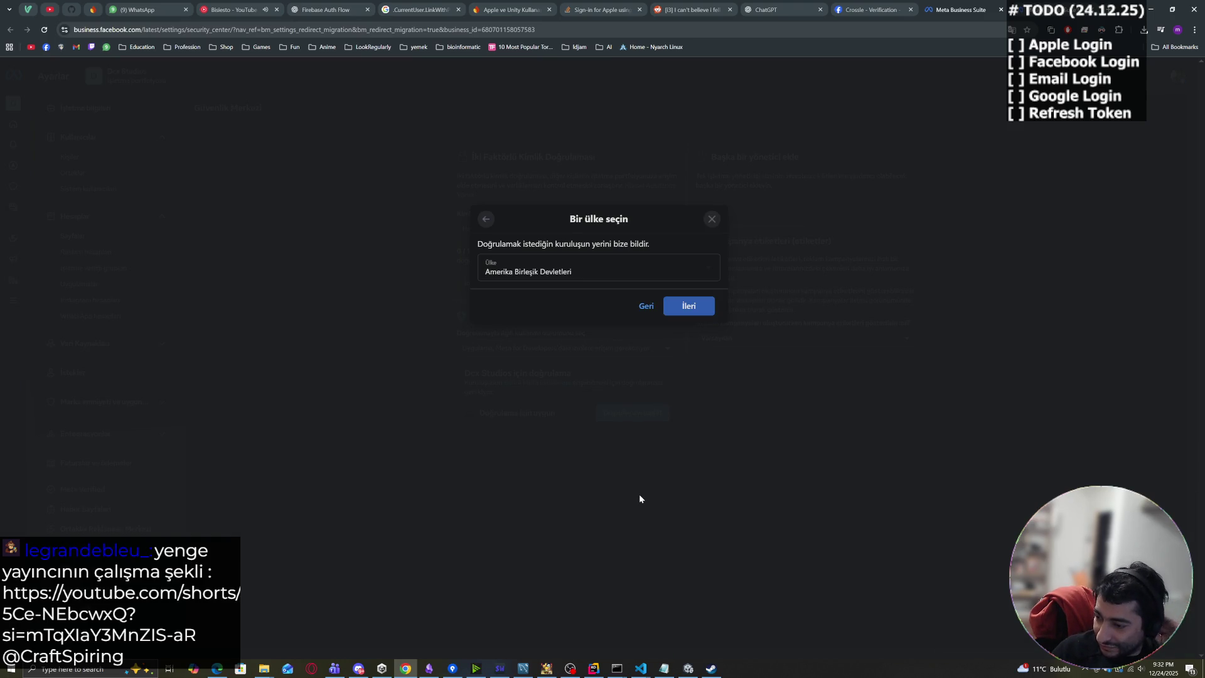
pyautogui.click(578, 266)
pyautogui.scroll(-15, 540, 537)
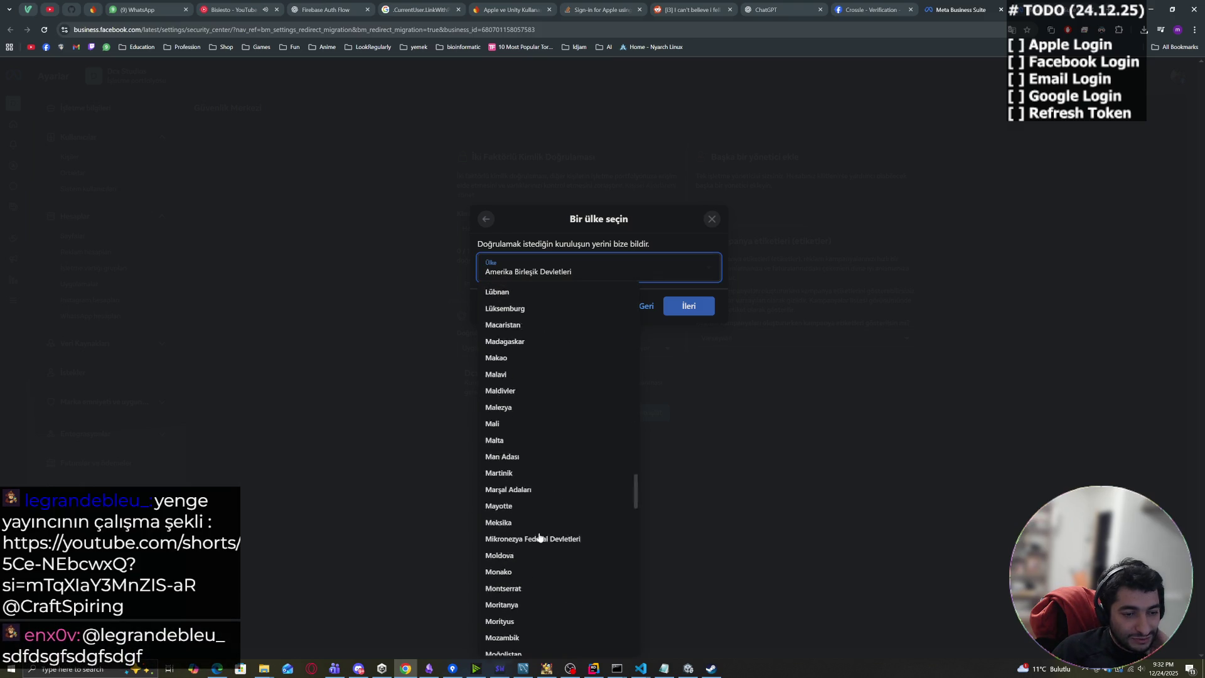
pyautogui.scroll(-15, 540, 536)
pyautogui.scroll(5, 495, 432)
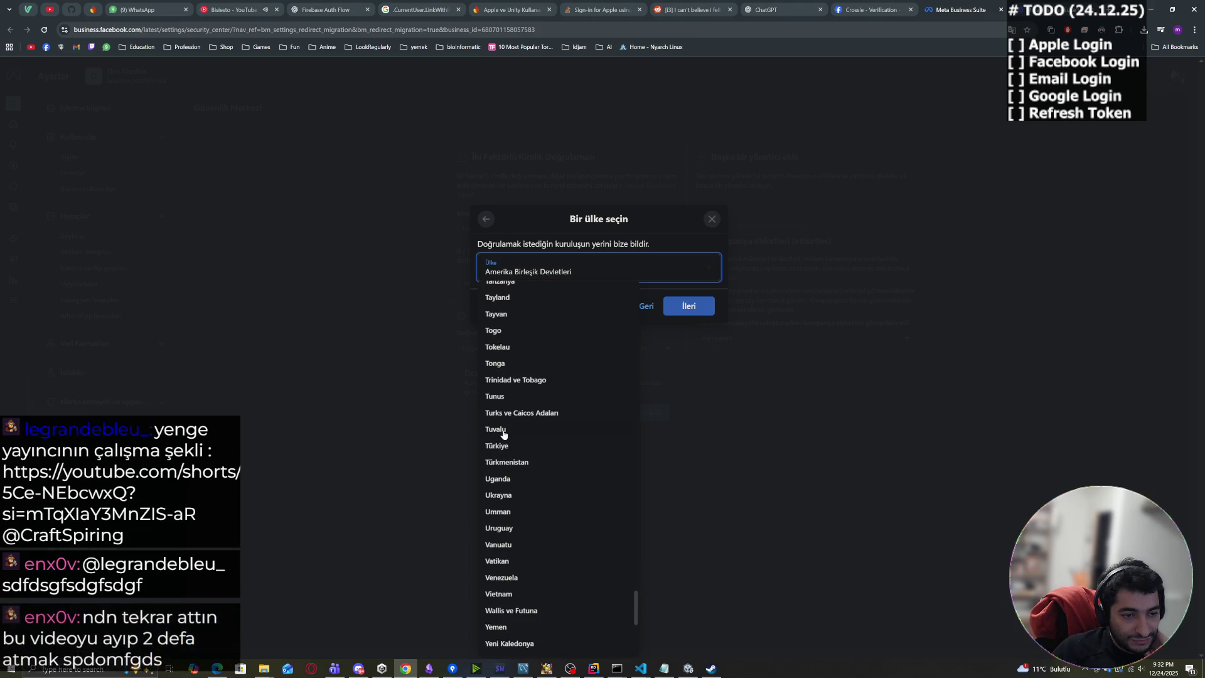
pyautogui.click(498, 446)
pyautogui.click(687, 308)
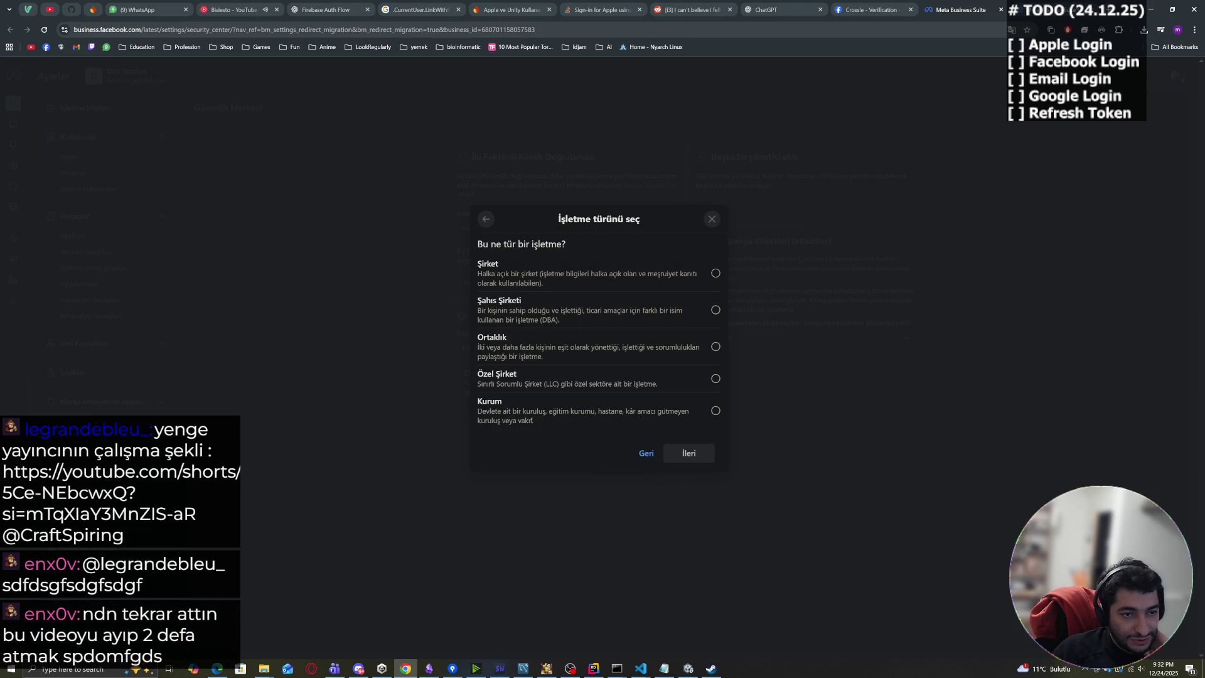
# Step: Mark the business as a sole proprietorship (Şahıs Şirketi) that is not yet registered
pyautogui.click(716, 310)
pyautogui.click(689, 454)
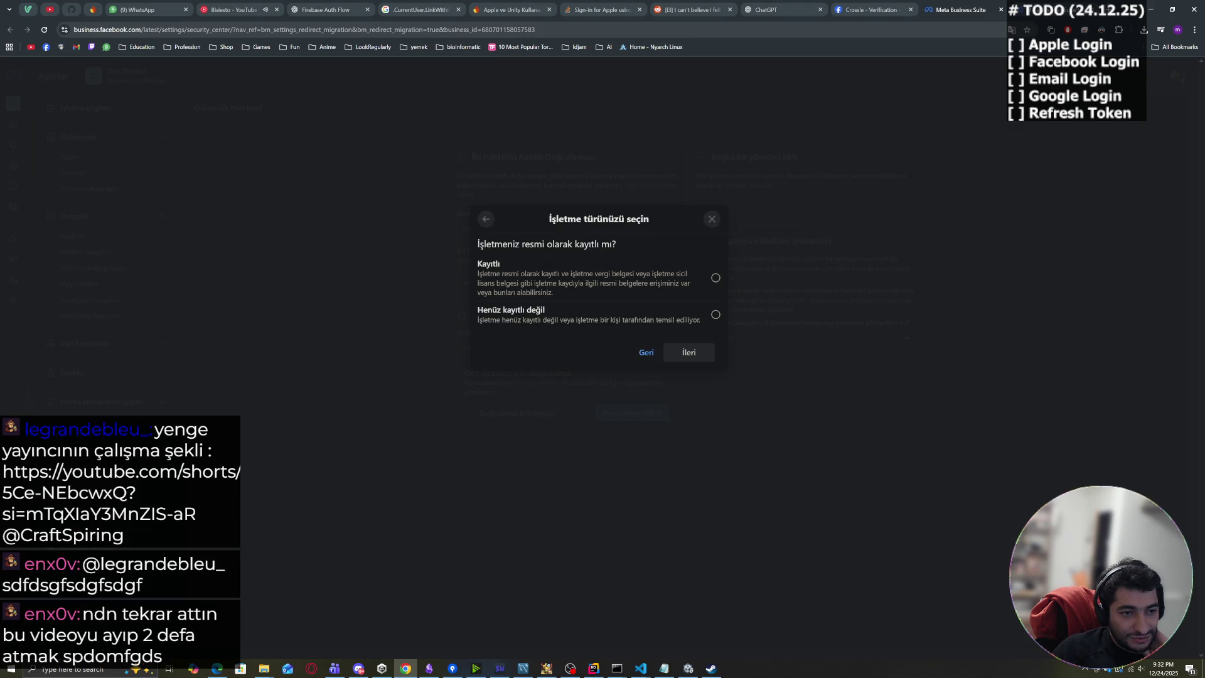
pyautogui.moveTo(485, 244); pyautogui.dragTo(559, 244)
pyautogui.click(715, 314)
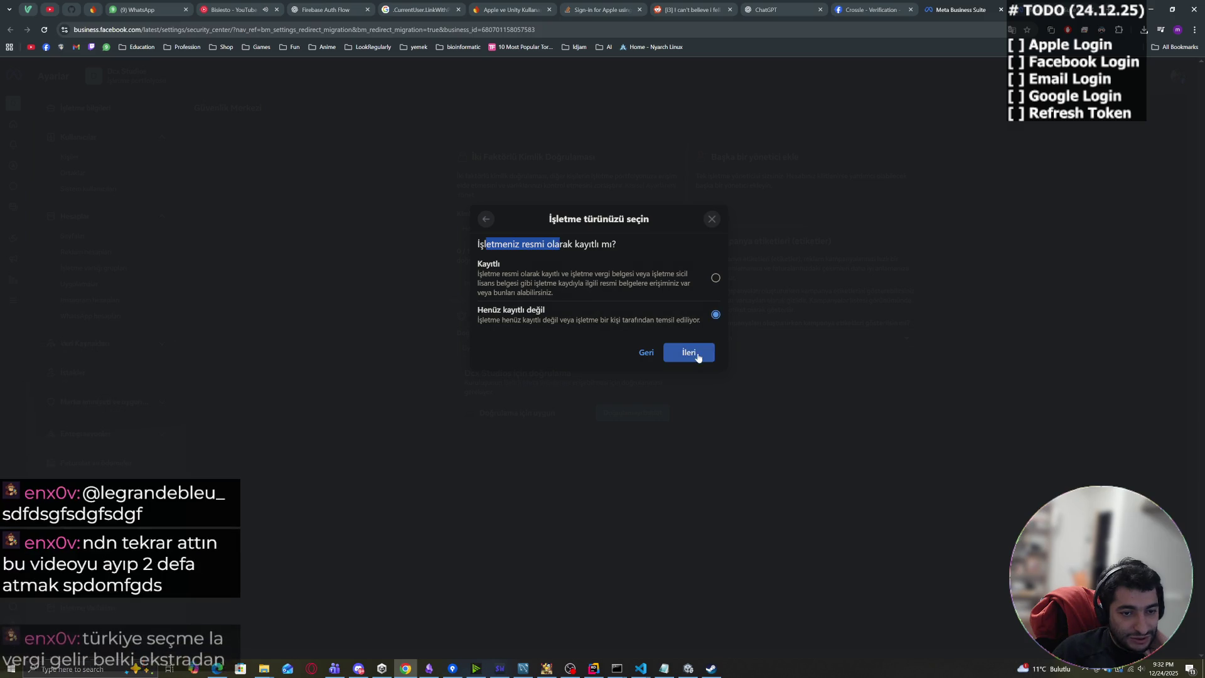
pyautogui.click(697, 355)
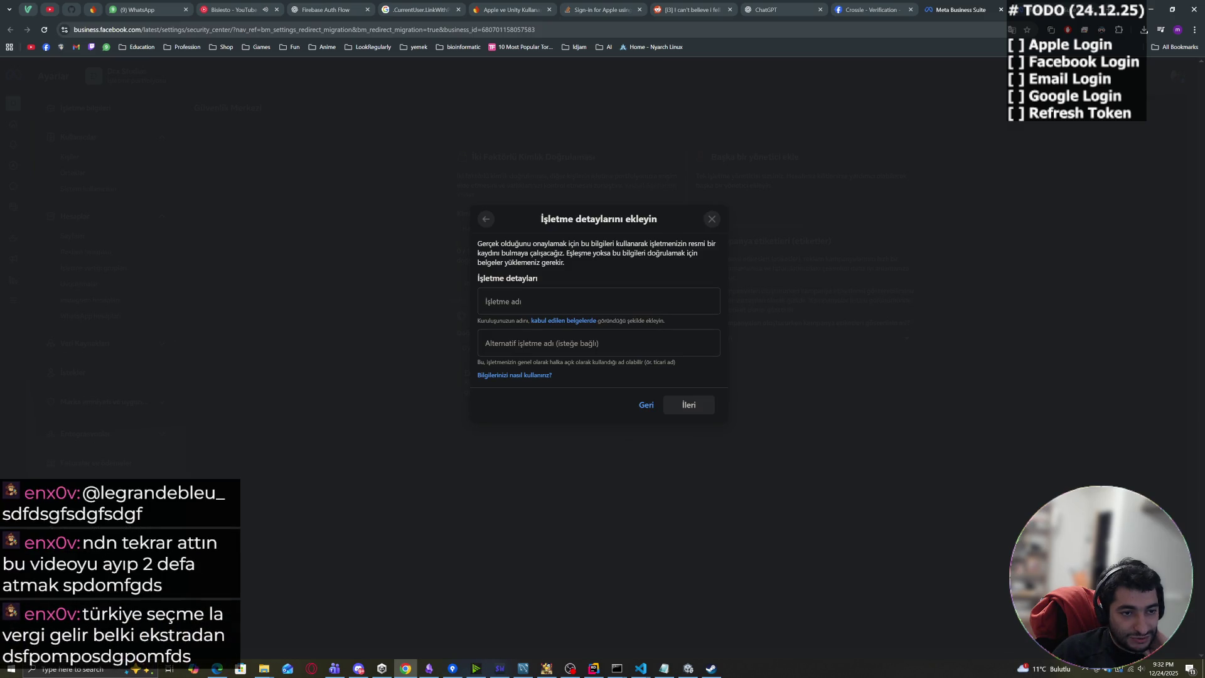
pyautogui.click(565, 301)
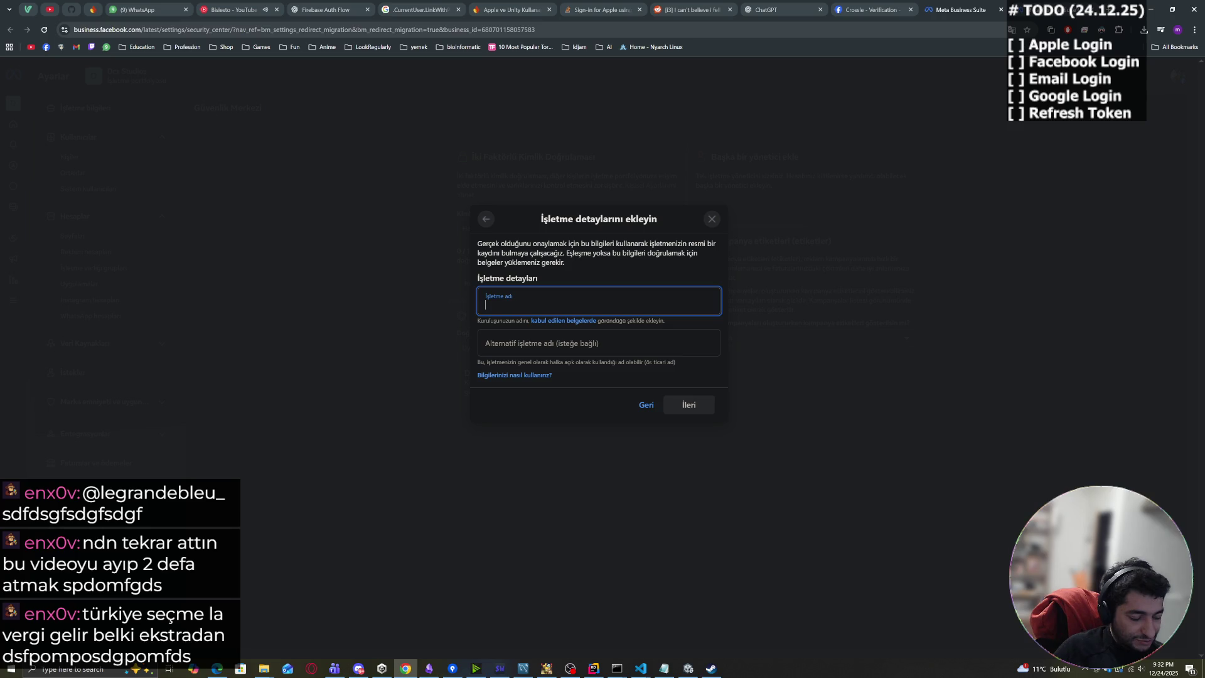
# Step: Enter 'Dcx Studios' as the business name, advance to the address step, and minimize the browser
pyautogui.write('Dcx Studios')
pyautogui.click(599, 343)
pyautogui.click(696, 415)
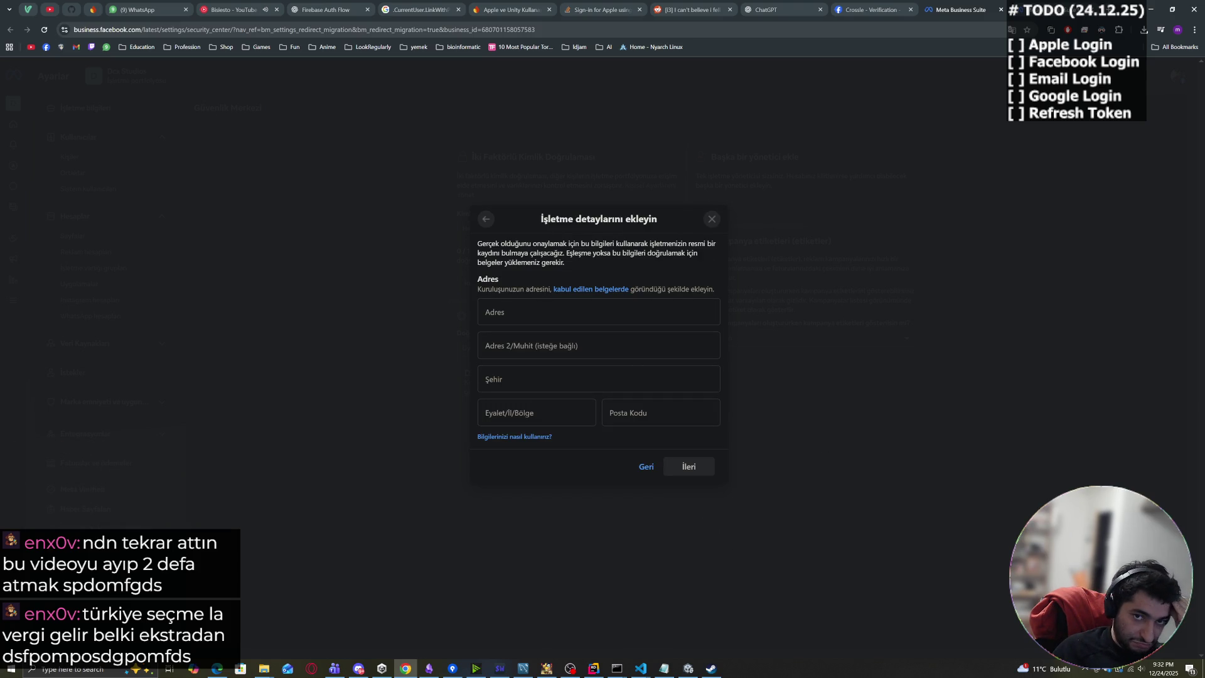
pyautogui.click(1150, 9)
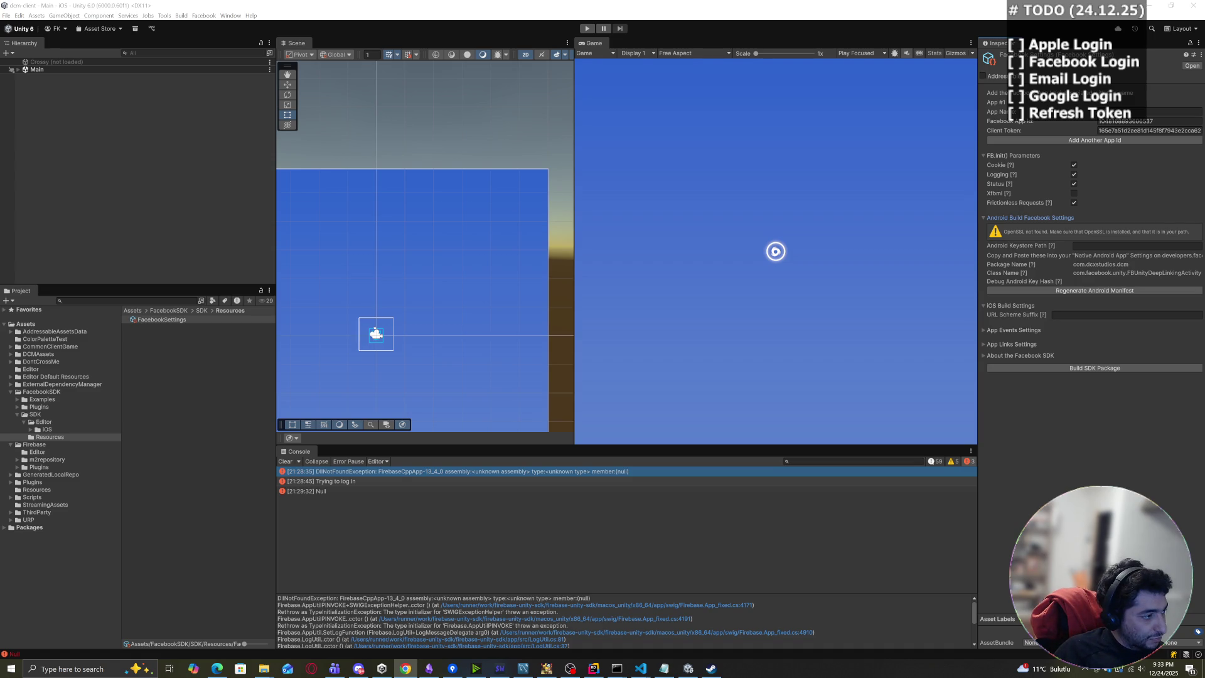
pyautogui.hotkey('alt', 'Tab')
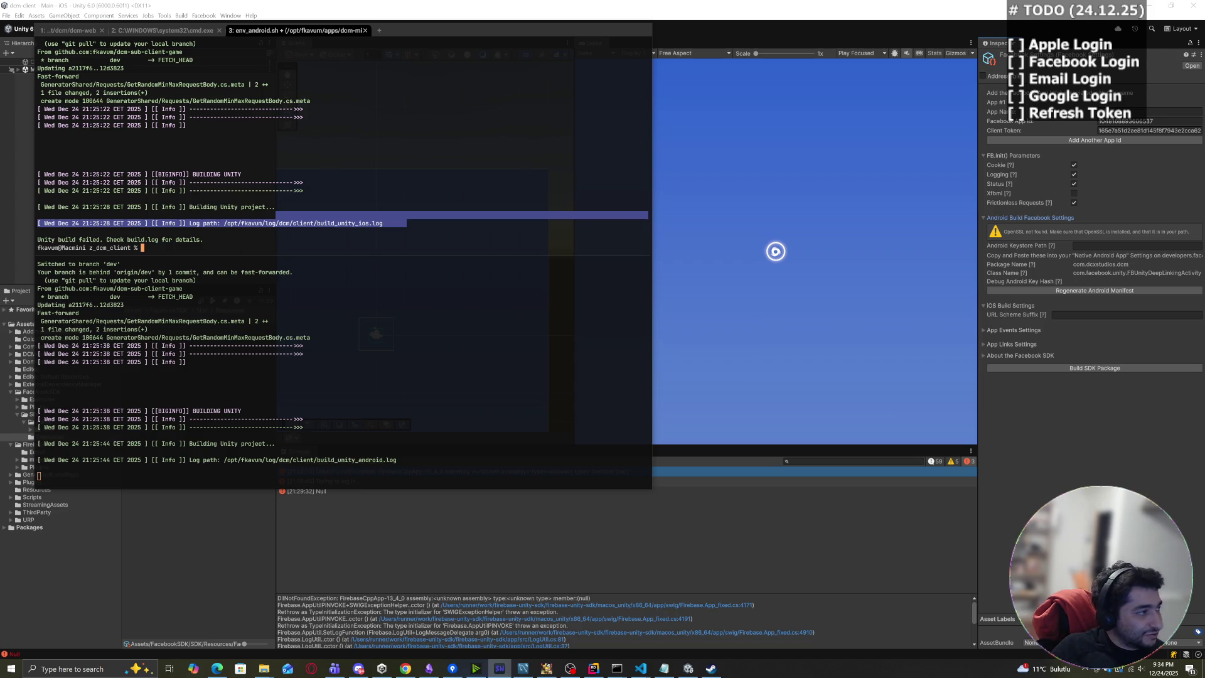
# Step: Bring Chrome back maximized over Unity, showing the Meta business verification help article
pyautogui.hotkey('alt', 'Tab')
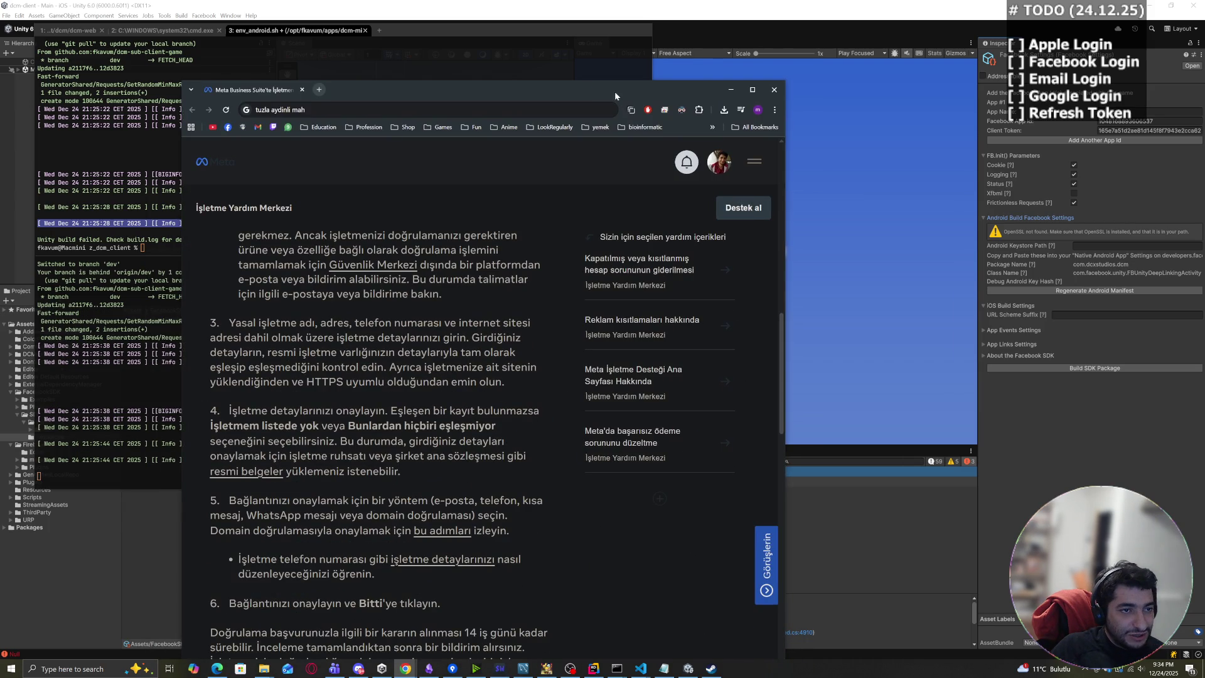
pyautogui.doubleClick(613, 92)
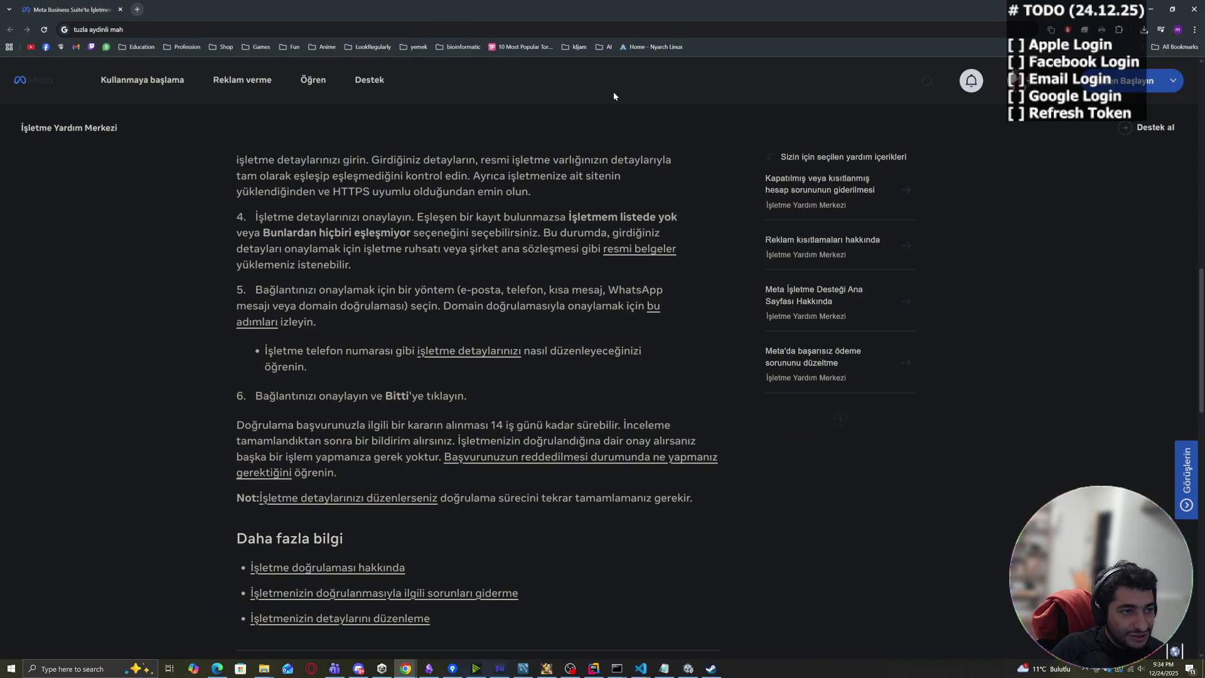
# Step: Search Google for 'aydinli mahallesi posta kodu'
pyautogui.click(206, 29)
pyautogui.press('BackSpace')
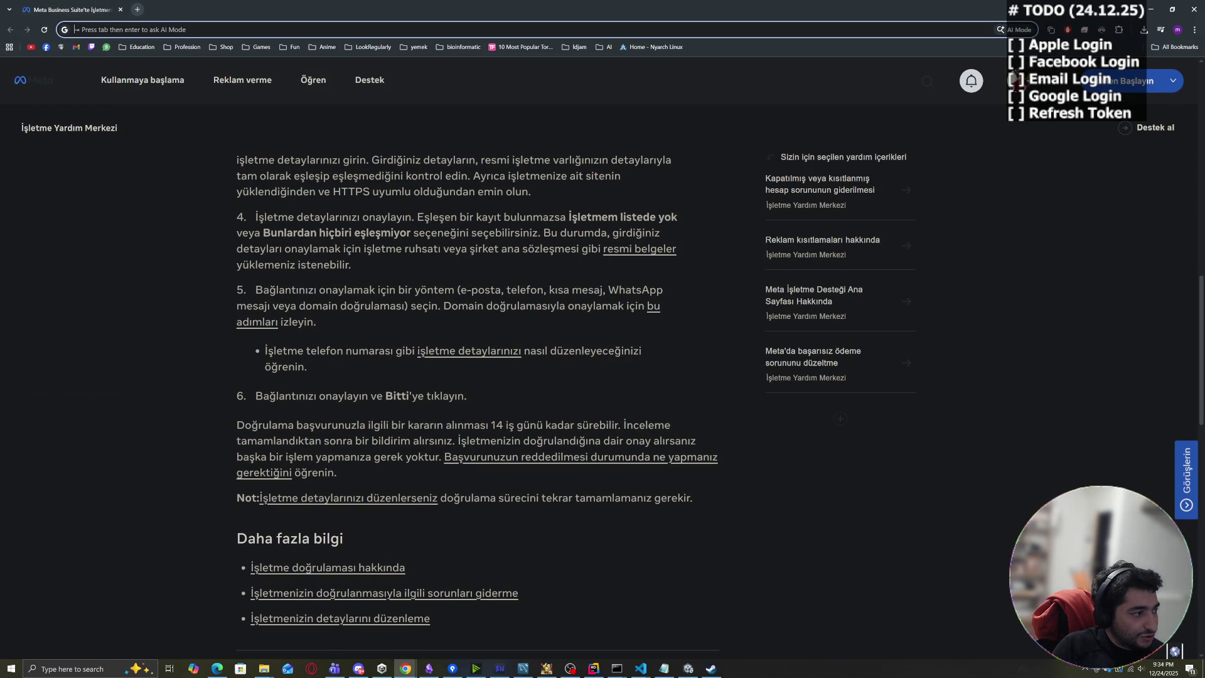
pyautogui.write('logi')
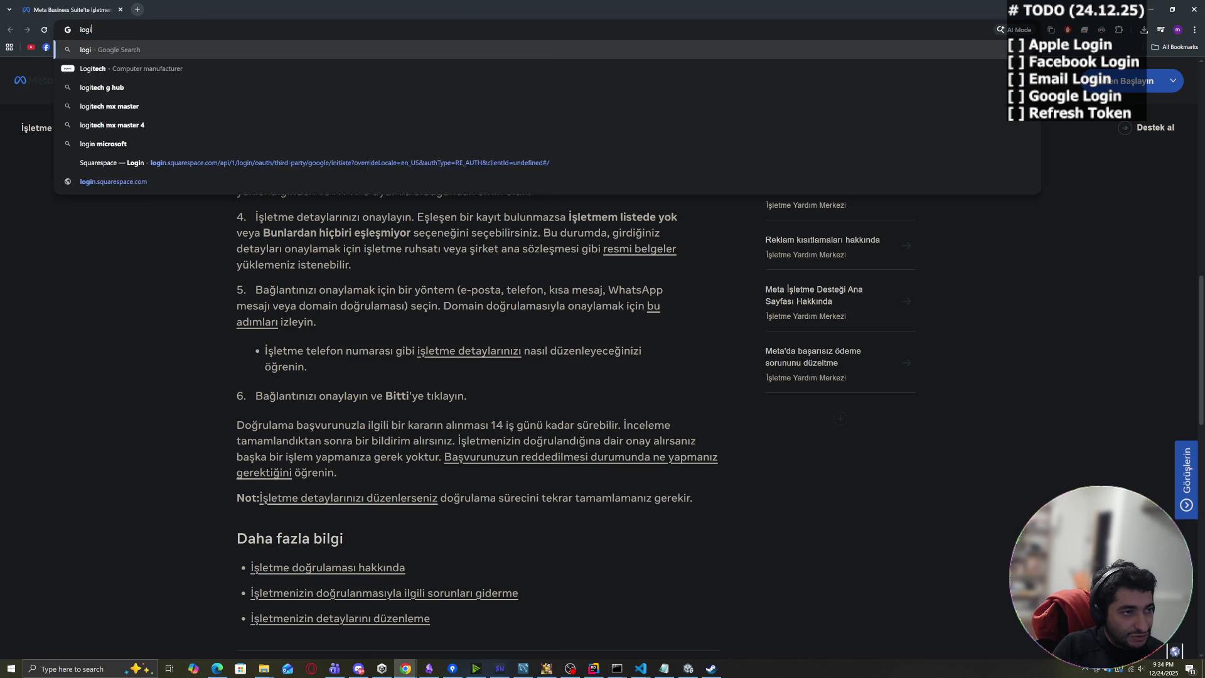
pyautogui.press('BackSpace')
pyautogui.write('aydinli ma')
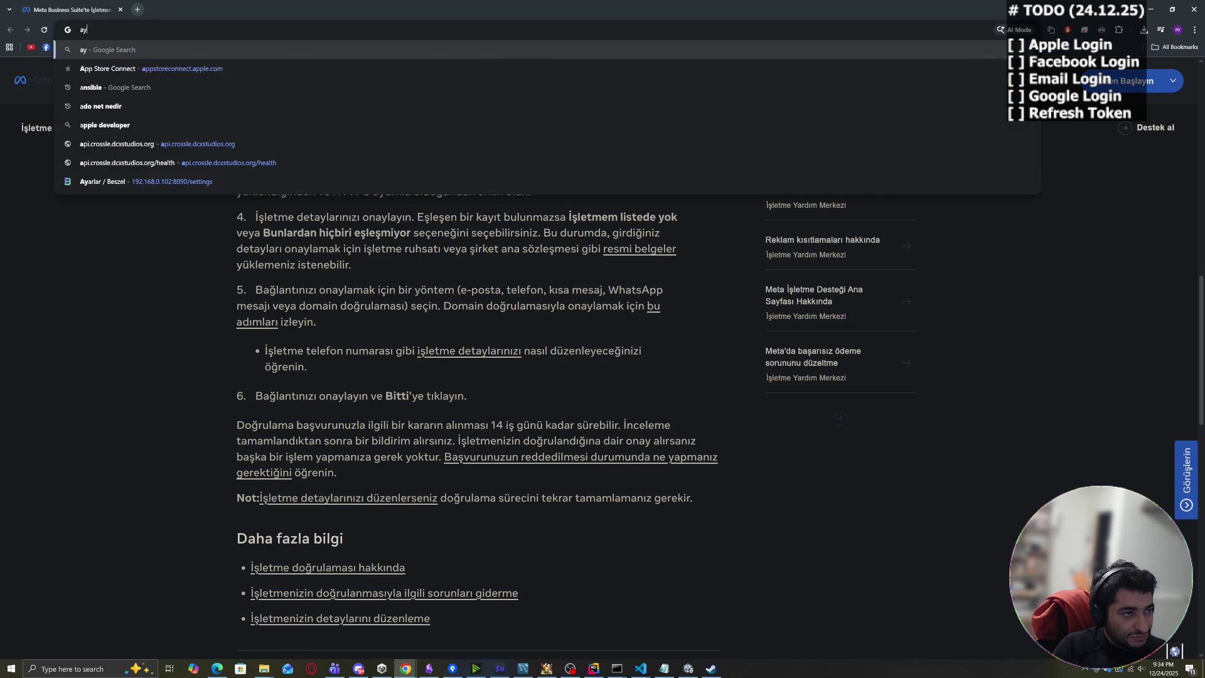
pyautogui.write('hallesi ')
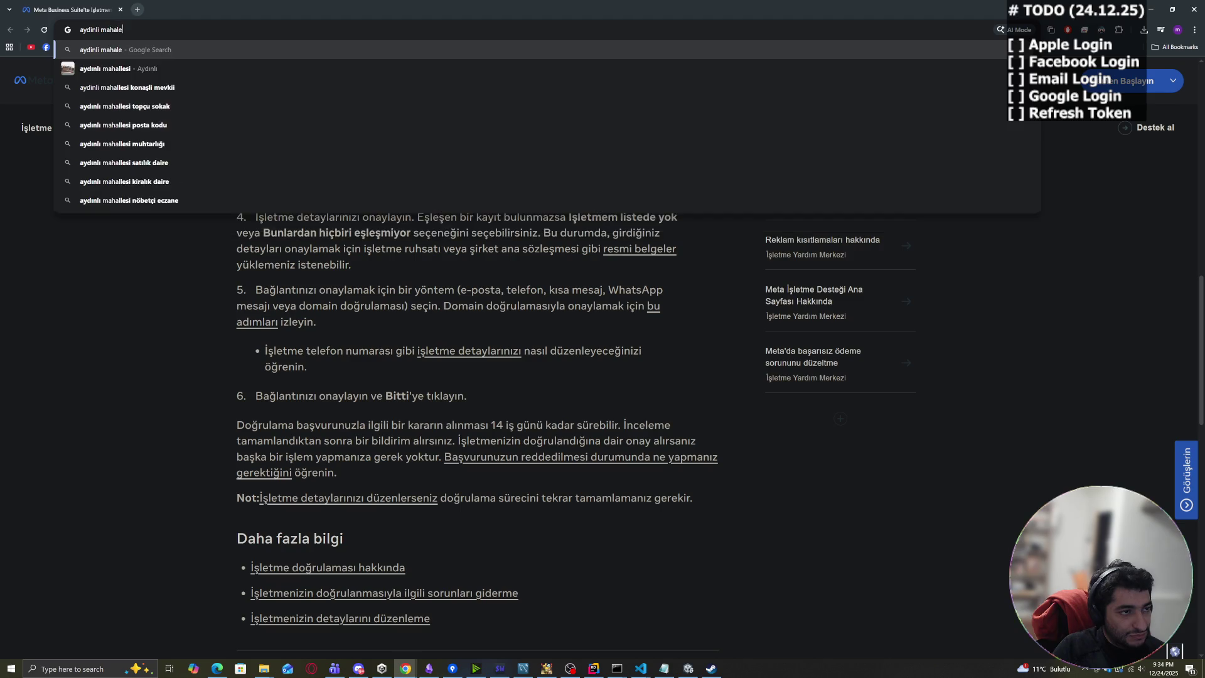
pyautogui.write('posta kodu')
pyautogui.press('Return')
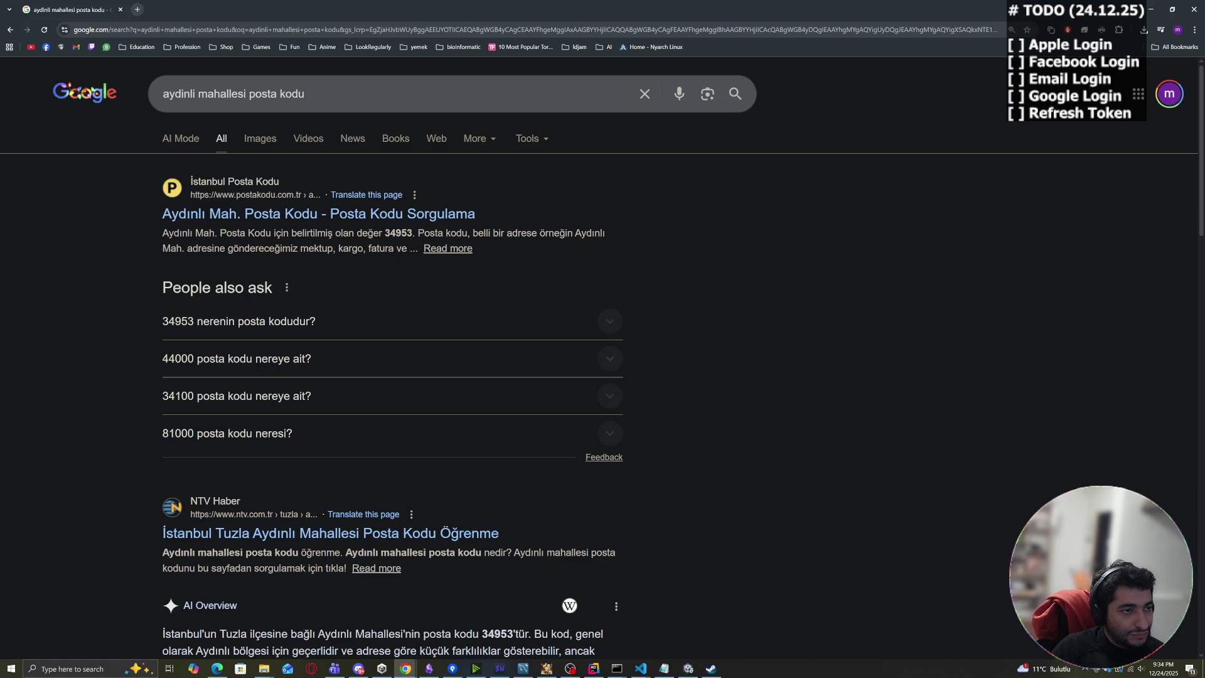
# Step: Refine the search with 'tuzla' and select the postal code in the top result
pyautogui.click(163, 94)
pyautogui.write('tuzla')
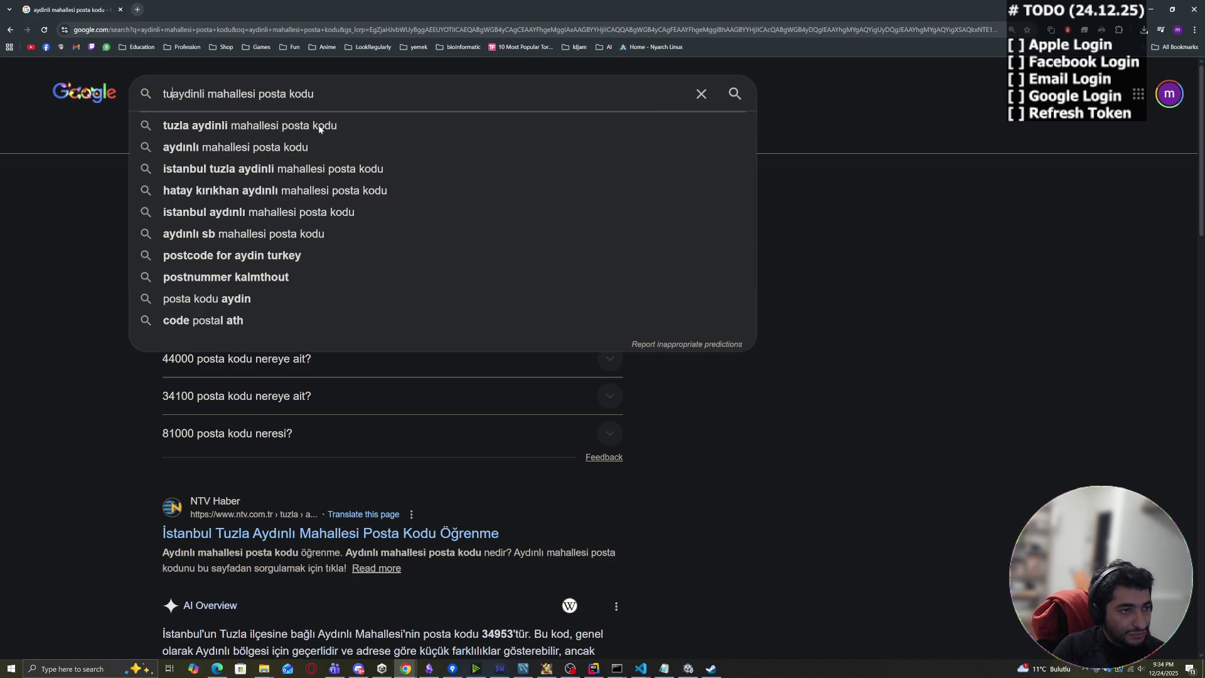
pyautogui.click(320, 128)
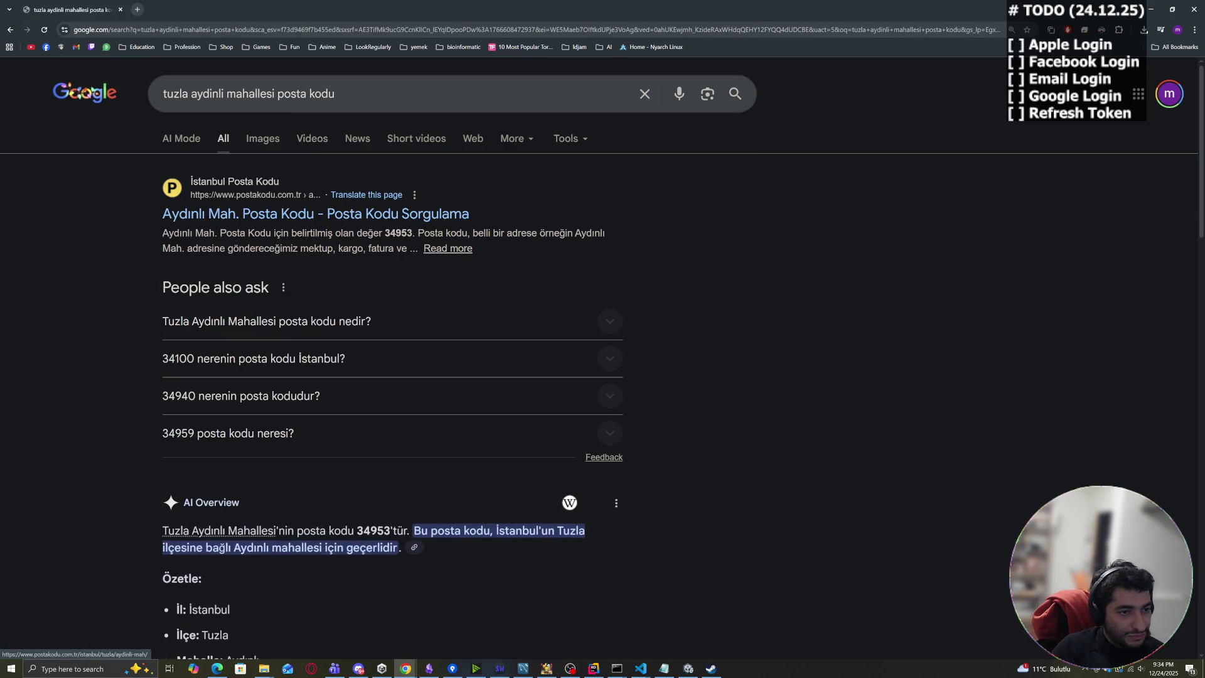
pyautogui.doubleClick(394, 234)
pyautogui.hotkey('alt', 'Tab')
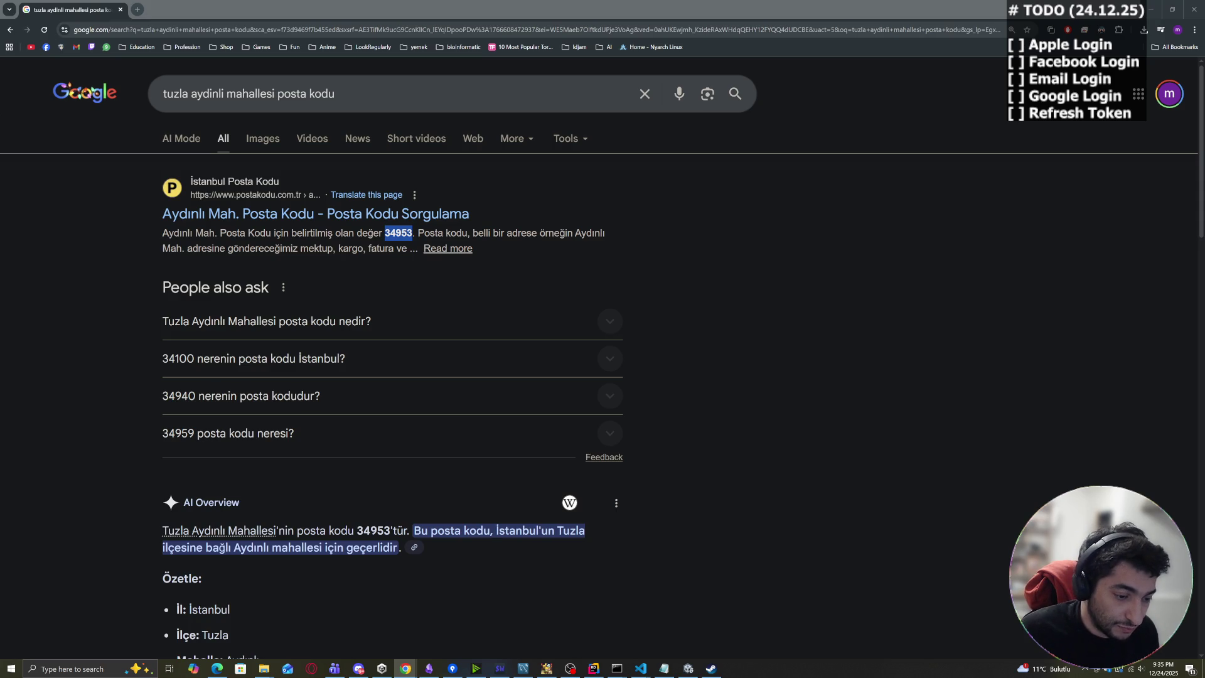
# Step: Bring the terminal with the iOS and Android build logs in front of the browser
pyautogui.click(499, 668)
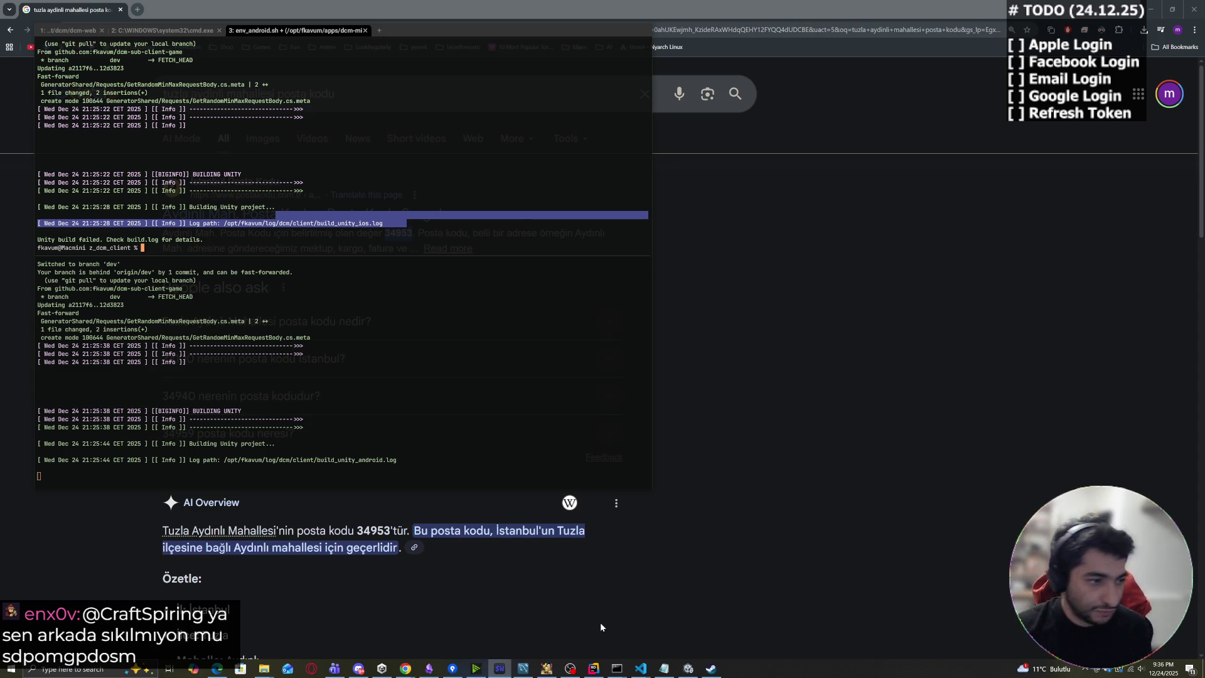
# Step: Switch from the terminal and File Explorer back to the Crossle app's Testing your use cases page
pyautogui.hotkey('alt', 'Tab')
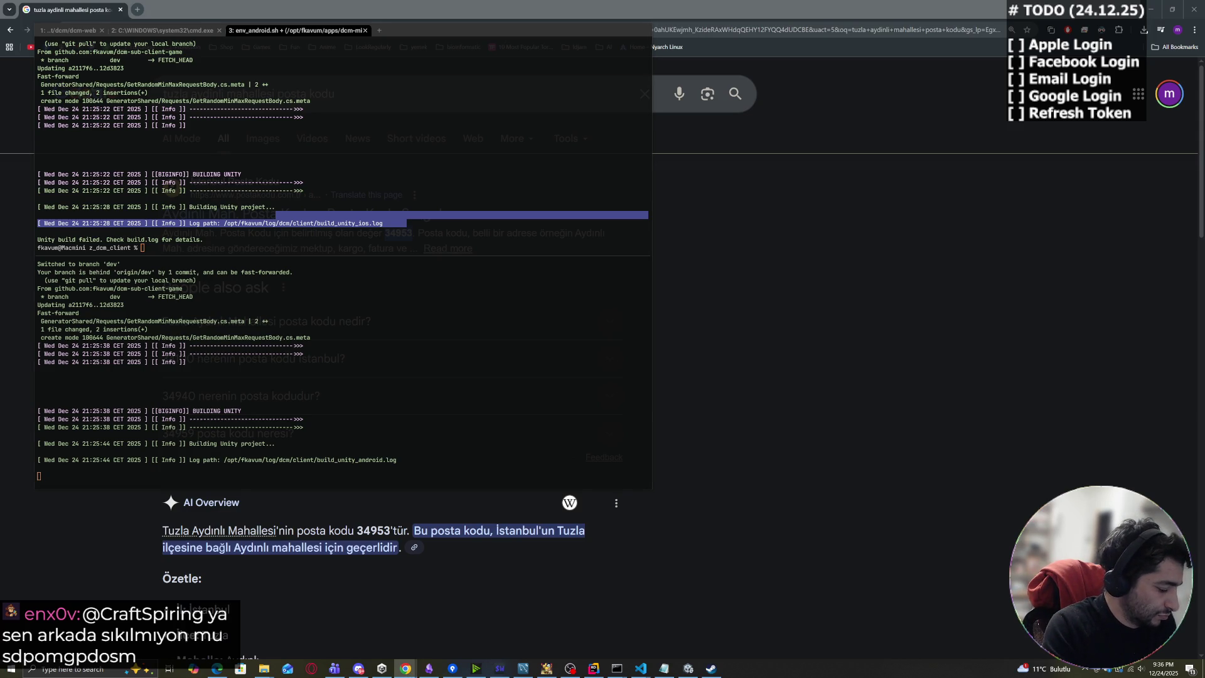
pyautogui.hotkey('alt', 'Tab')
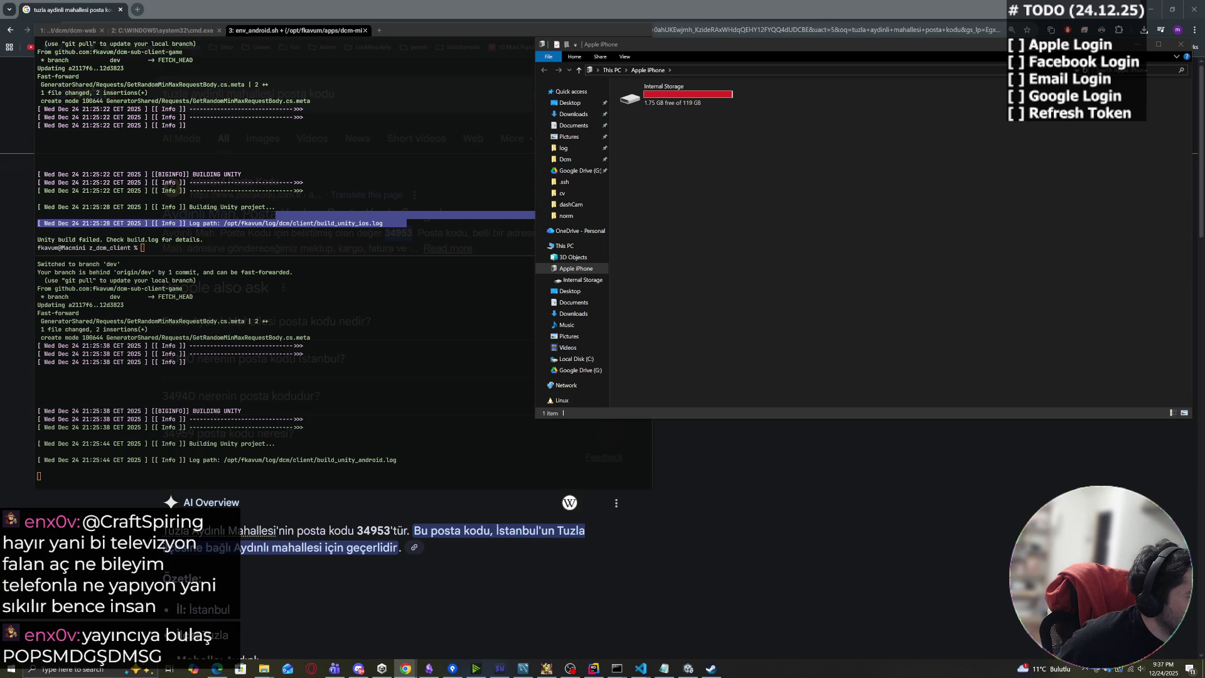
pyautogui.hotkey('alt', 'Tab')
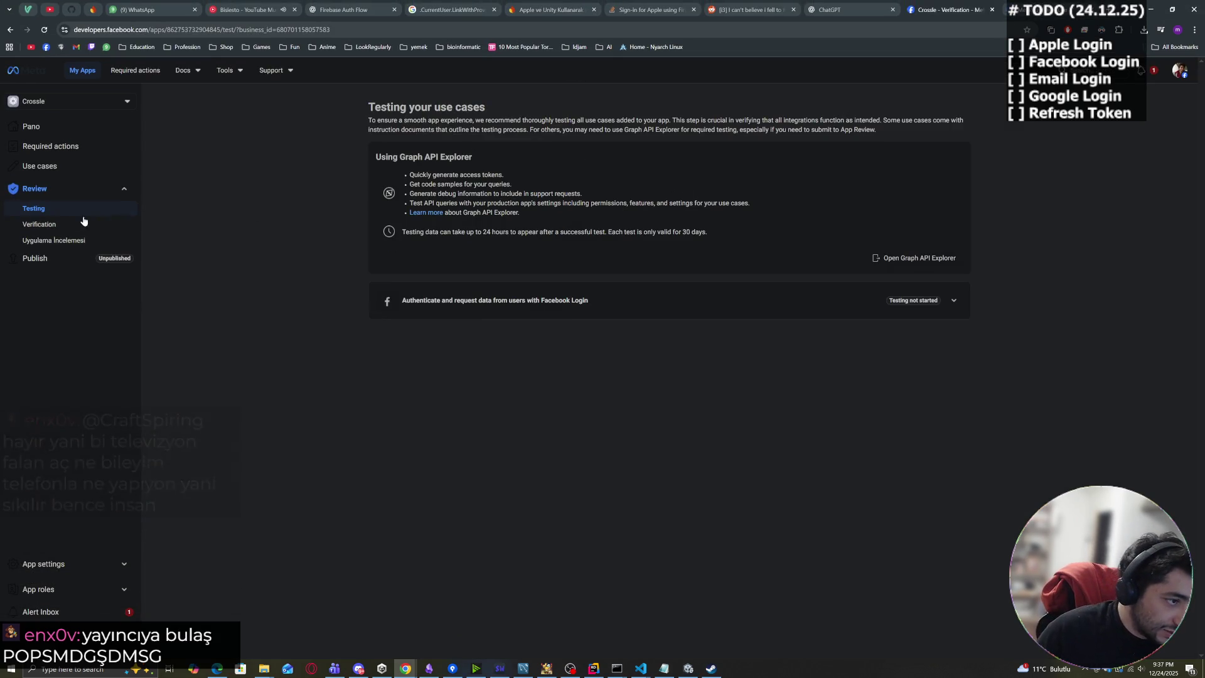
# Step: Check the Crossle app's Verification page and dashboard, then minimize the browser
pyautogui.click(55, 228)
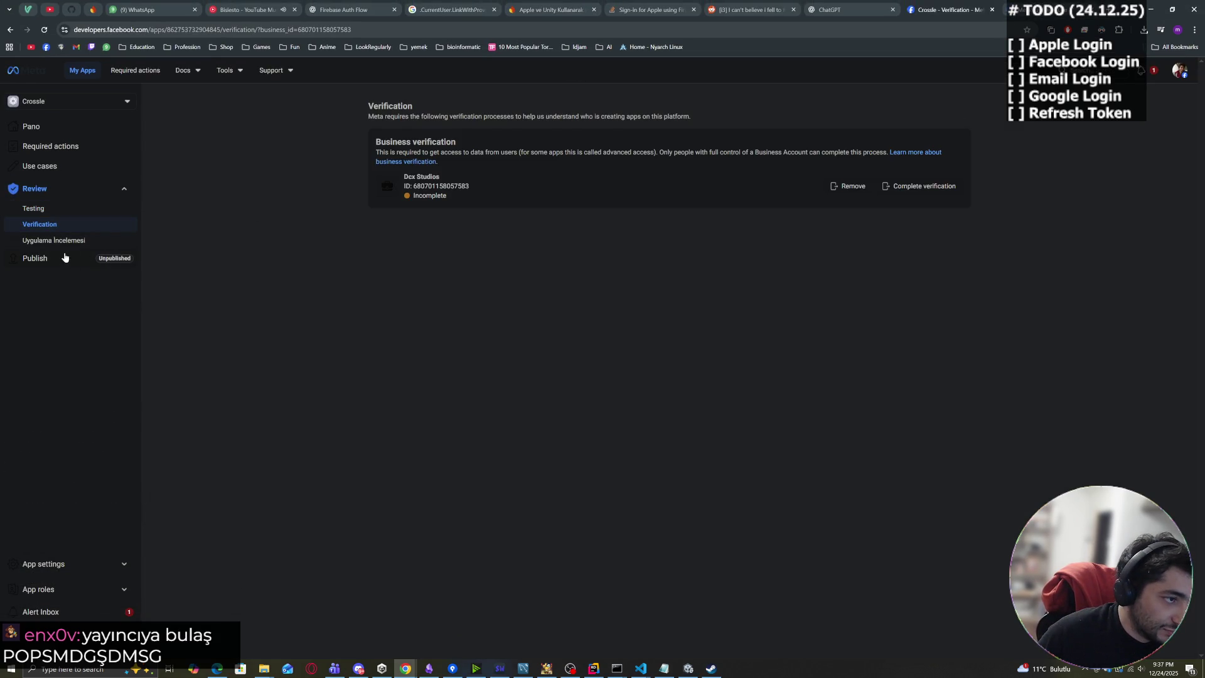
pyautogui.click(62, 131)
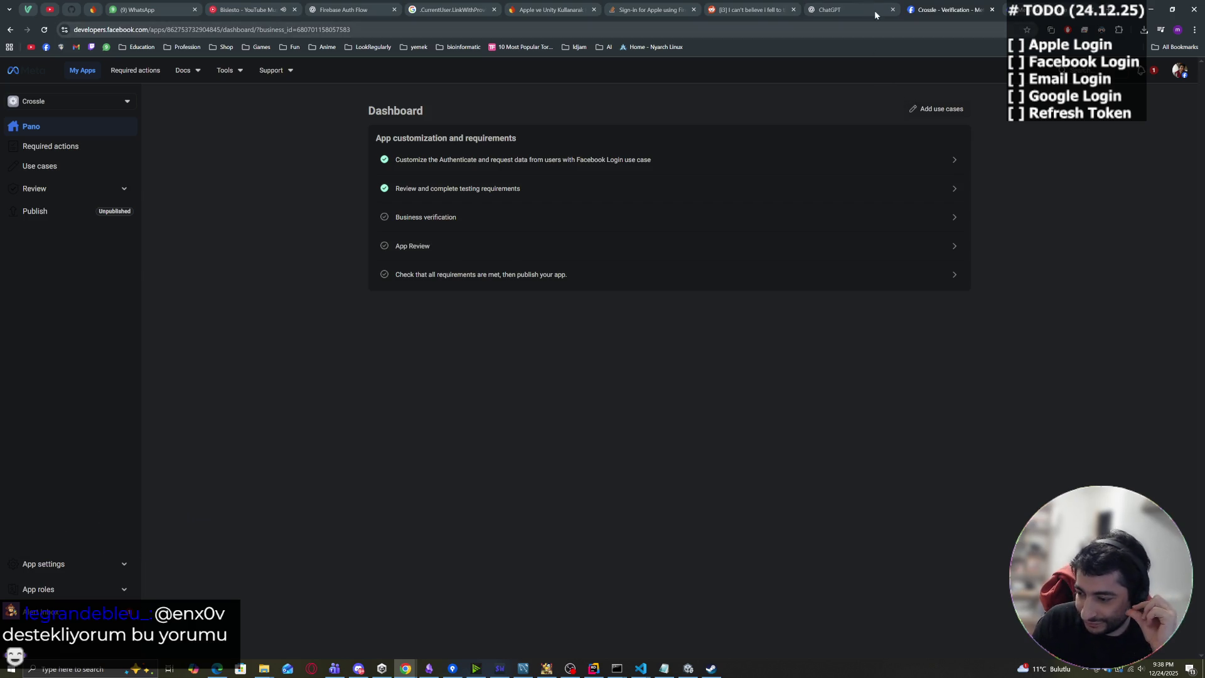
pyautogui.moveTo(867, 20)
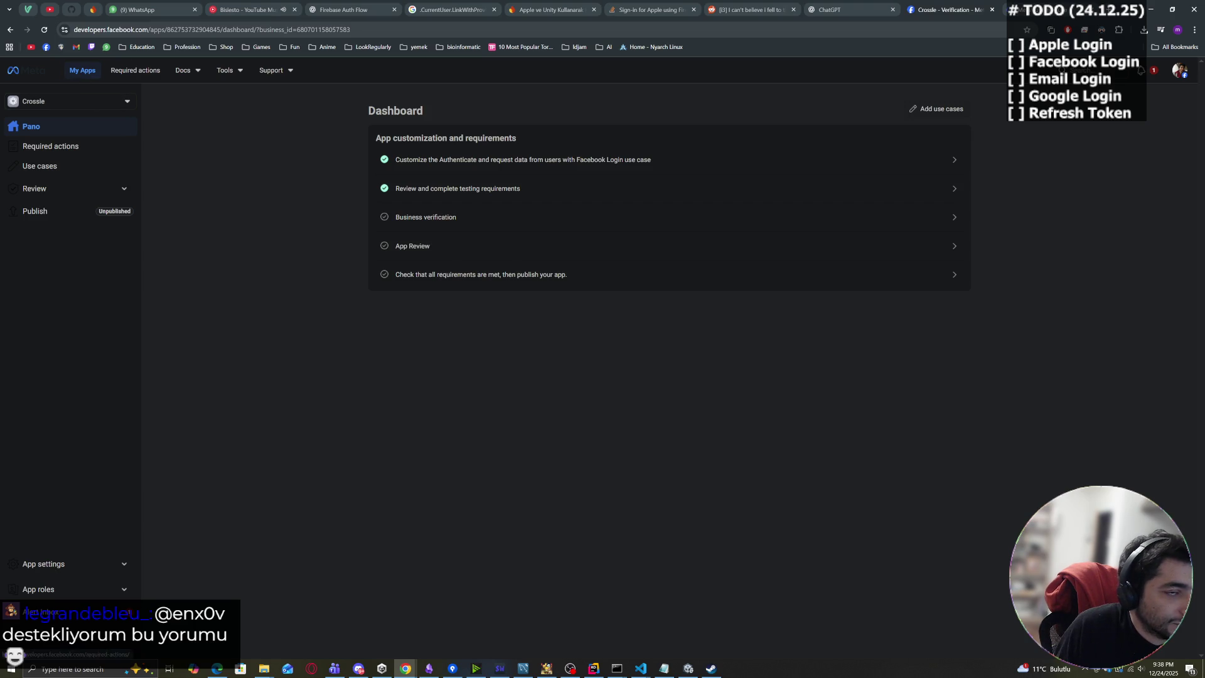
pyautogui.click(1150, 10)
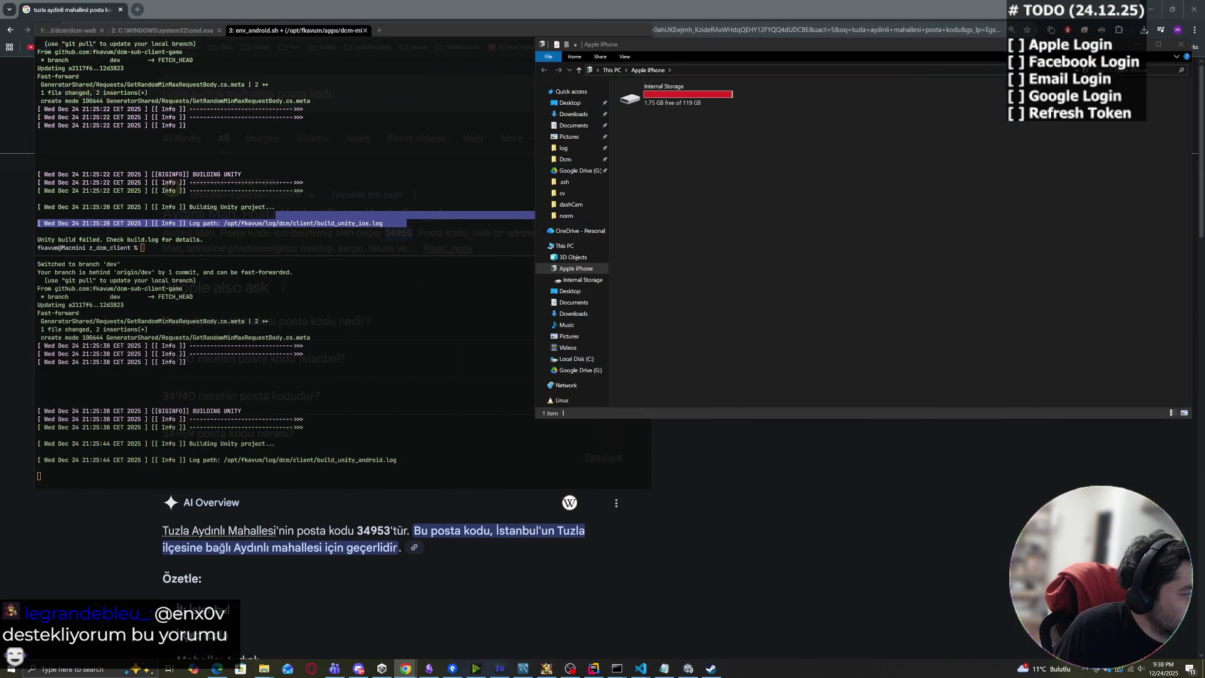
# Step: Copy the iOS build log path and print the log with cat
pyautogui.click(459, 190)
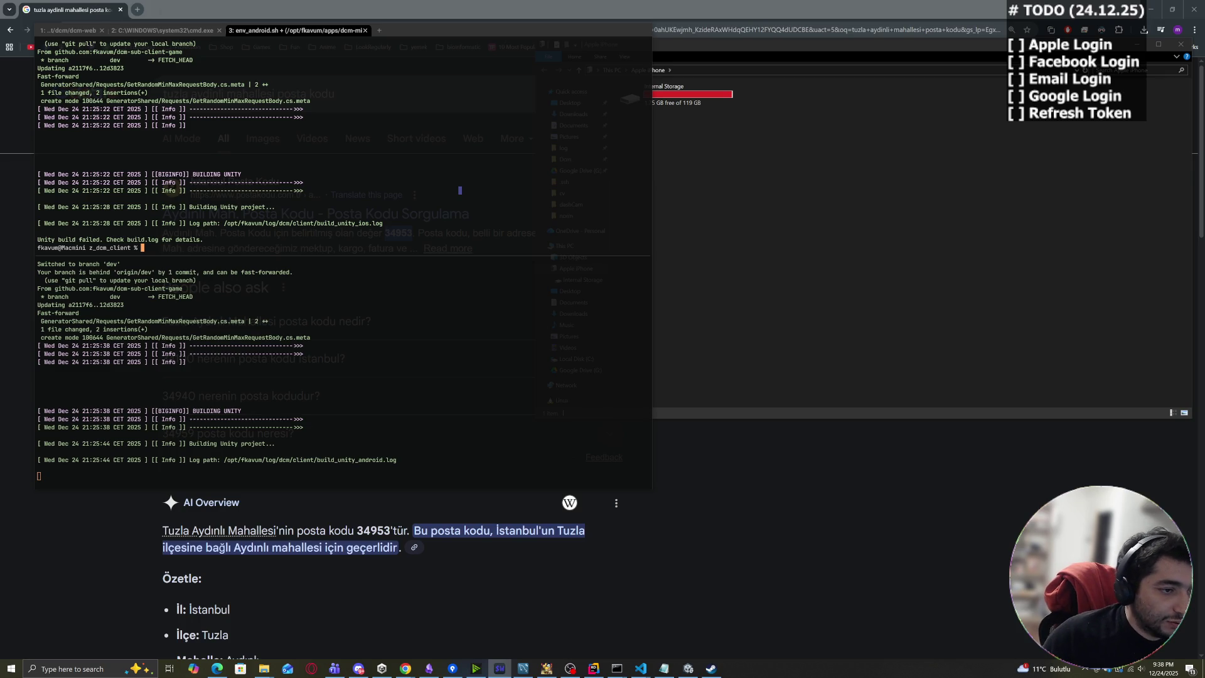
pyautogui.moveTo(394, 223); pyautogui.dragTo(223, 222)
pyautogui.press('Return')
pyautogui.hotkey('ctrl', 'c')
pyautogui.write('cat')
pyautogui.hotkey('ctrl', 'v')
pyautogui.hotkey('ctrl', 'a')
pyautogui.press('Return')
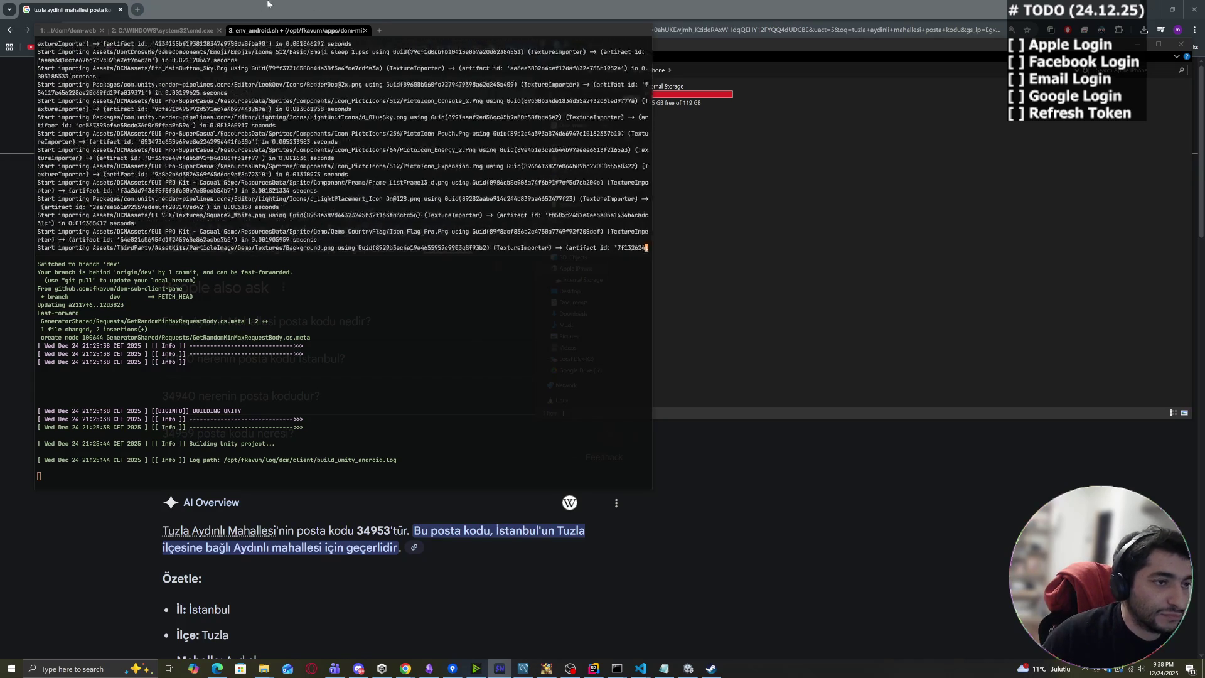
# Step: Maximize the terminal and find the CS0246 DllImportAttribute and DllImport errors in AppleSignIn.cs
pyautogui.doubleClick(487, 32)
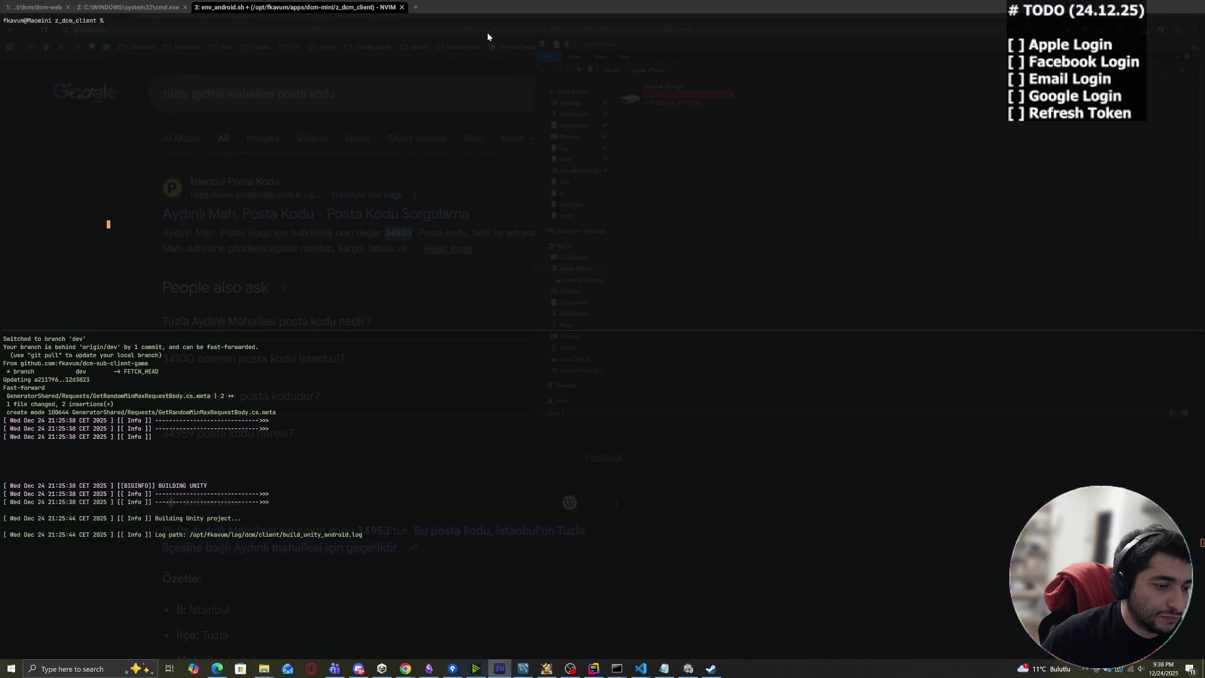
pyautogui.scroll(10, 508, 171)
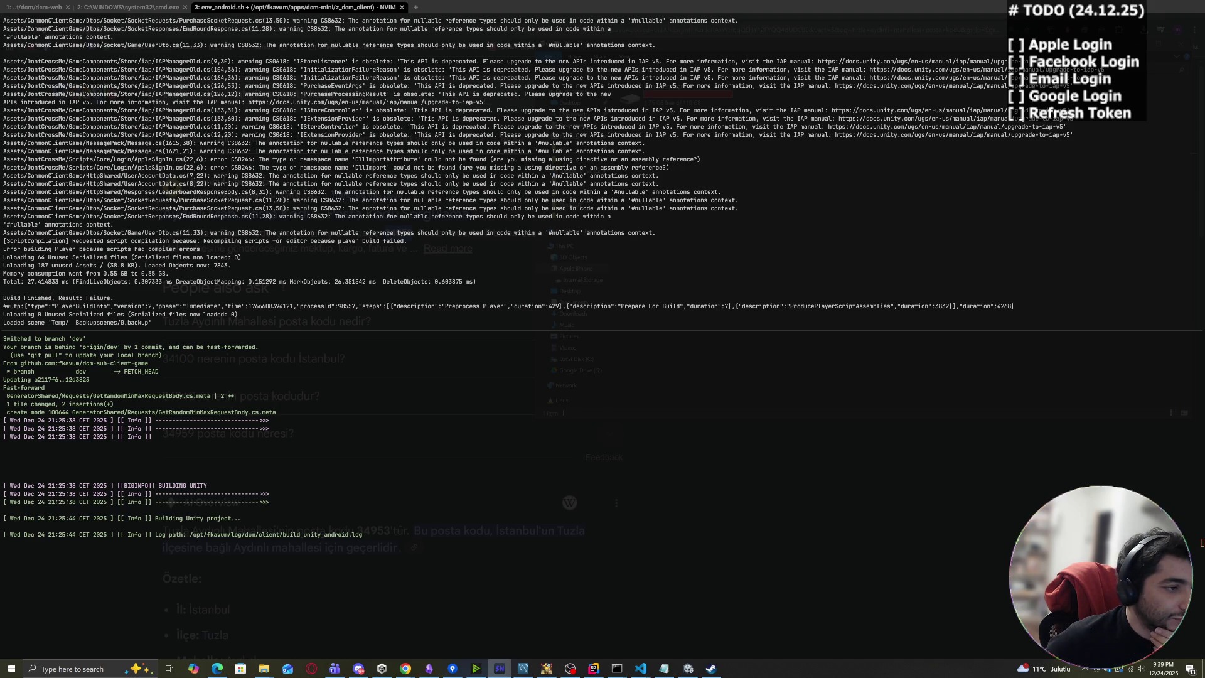
pyautogui.scroll(10, 552, 169)
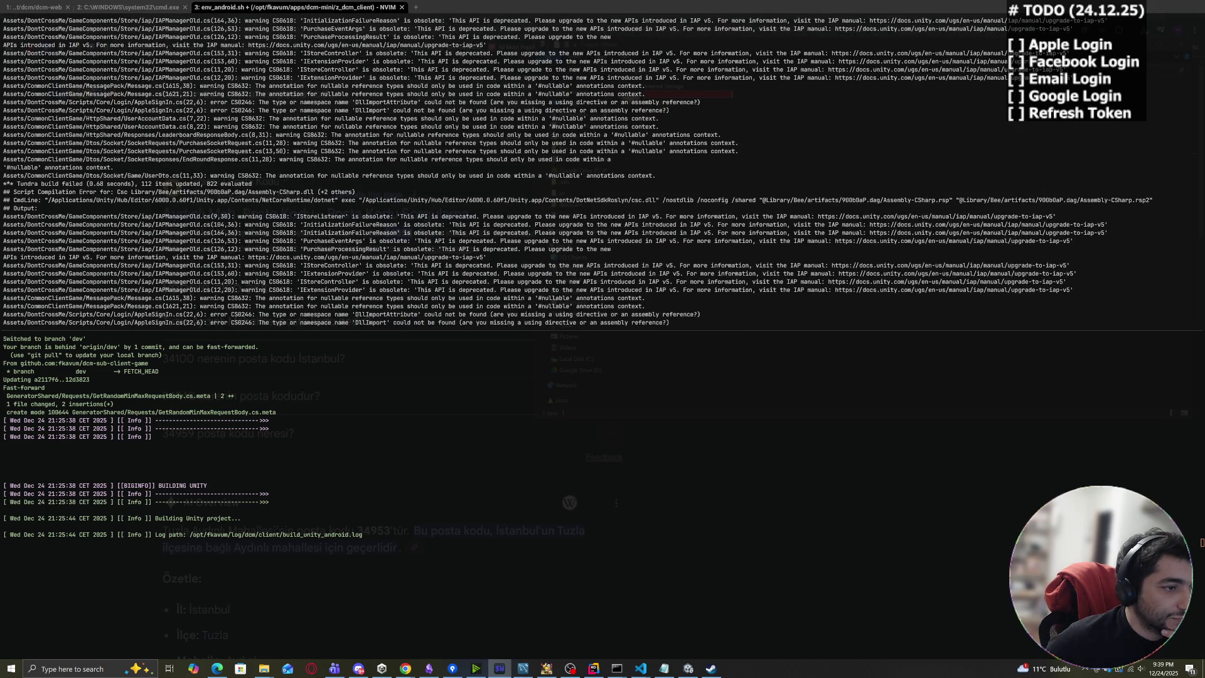
pyautogui.scroll(6, 577, 171)
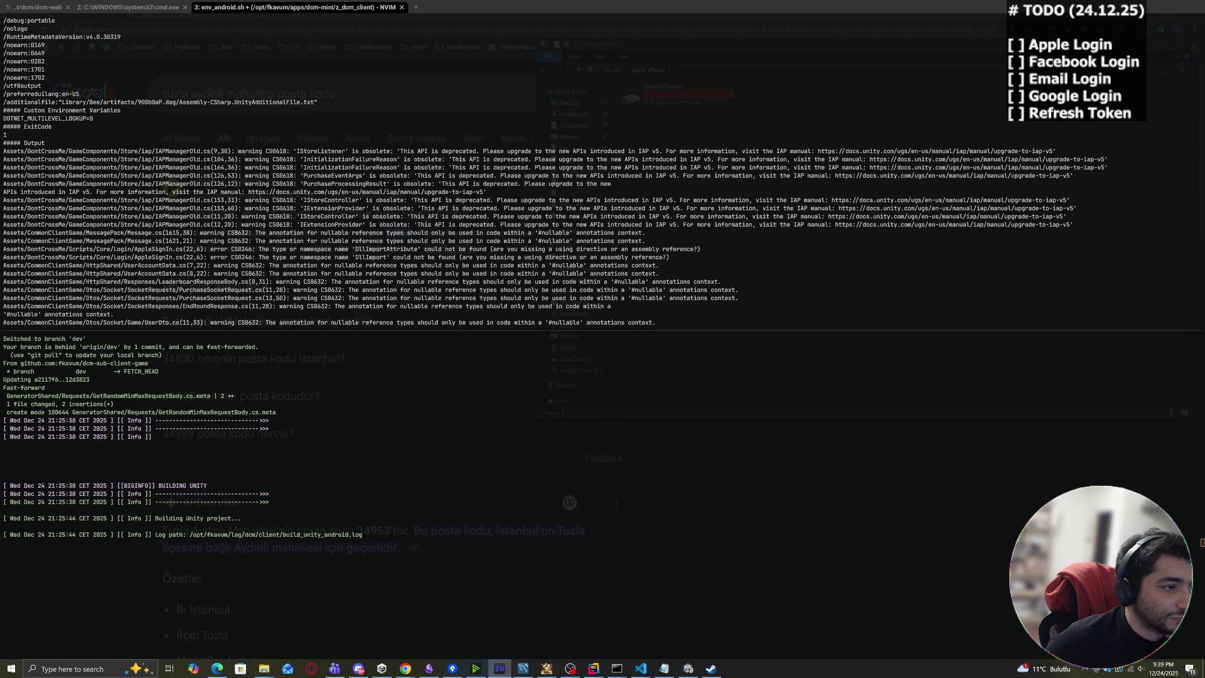
pyautogui.moveTo(68, 134); pyautogui.dragTo(308, 158)
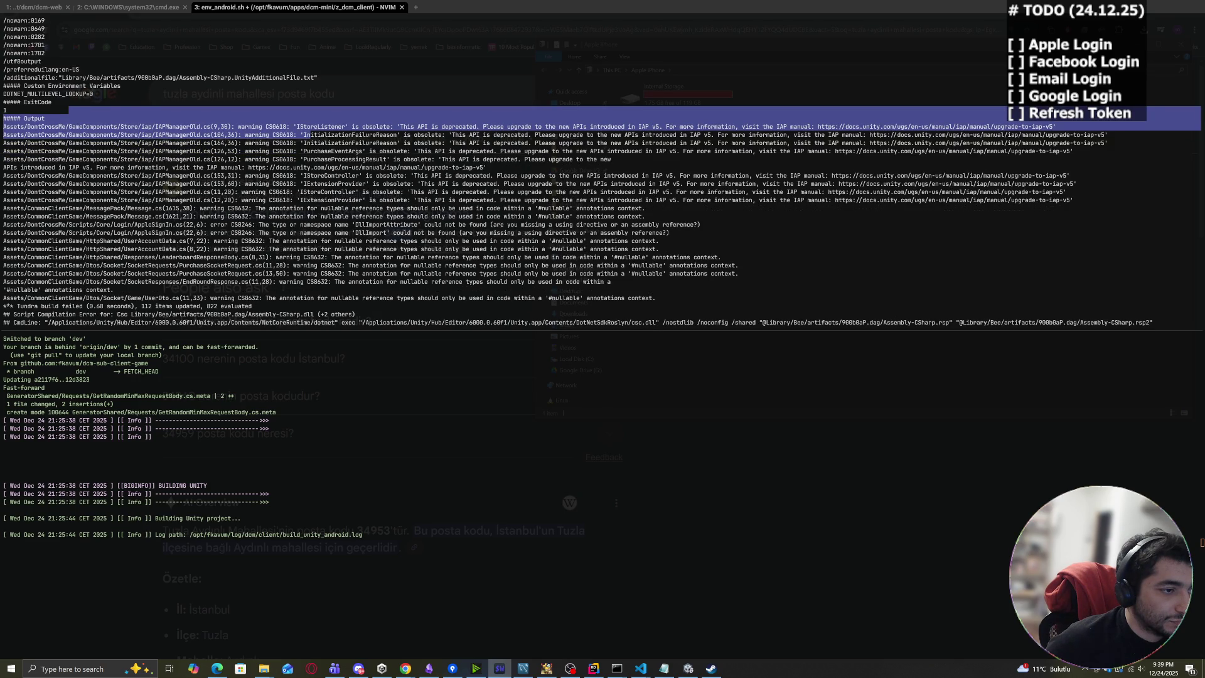
pyautogui.scroll(-1, 307, 134)
pyautogui.moveTo(205, 199); pyautogui.dragTo(227, 199)
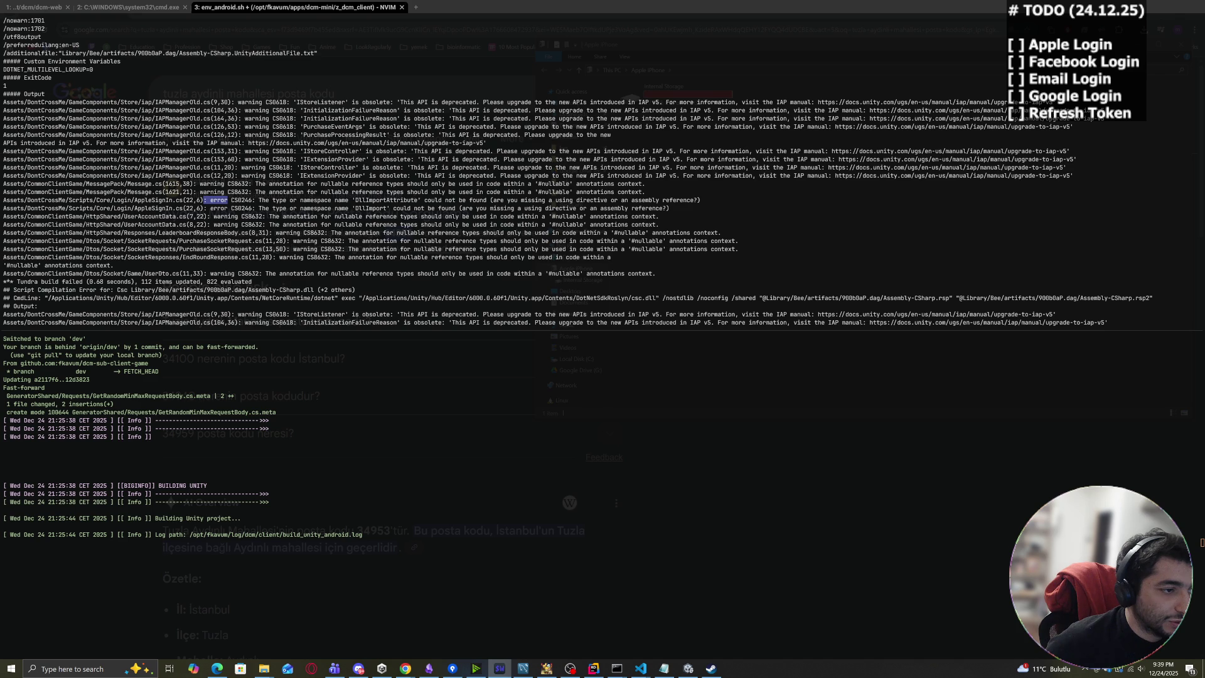
pyautogui.moveTo(127, 199); pyautogui.dragTo(169, 200)
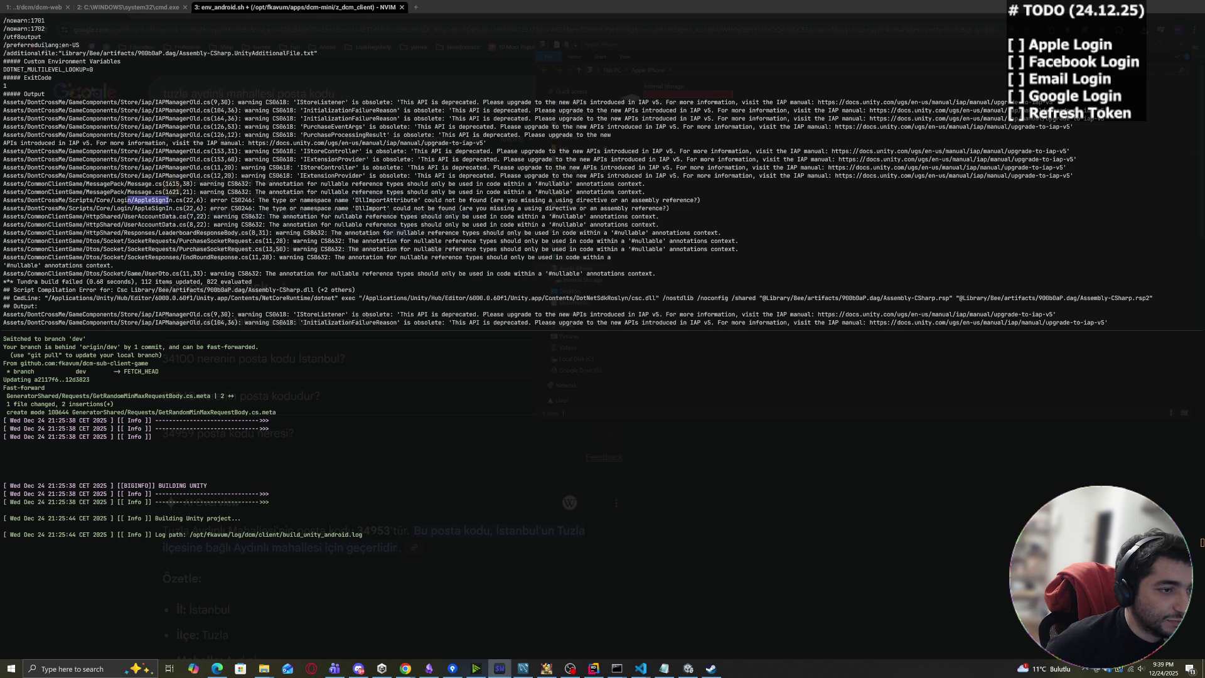
pyautogui.doubleClick(386, 199)
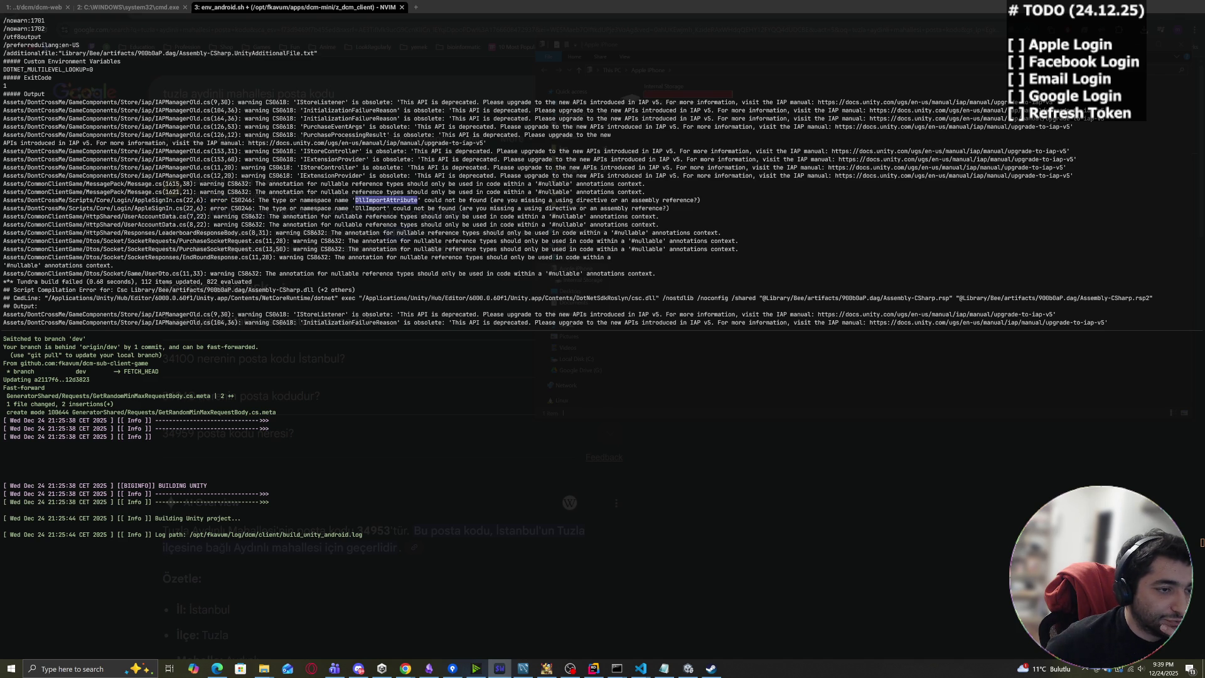
pyautogui.doubleClick(370, 207)
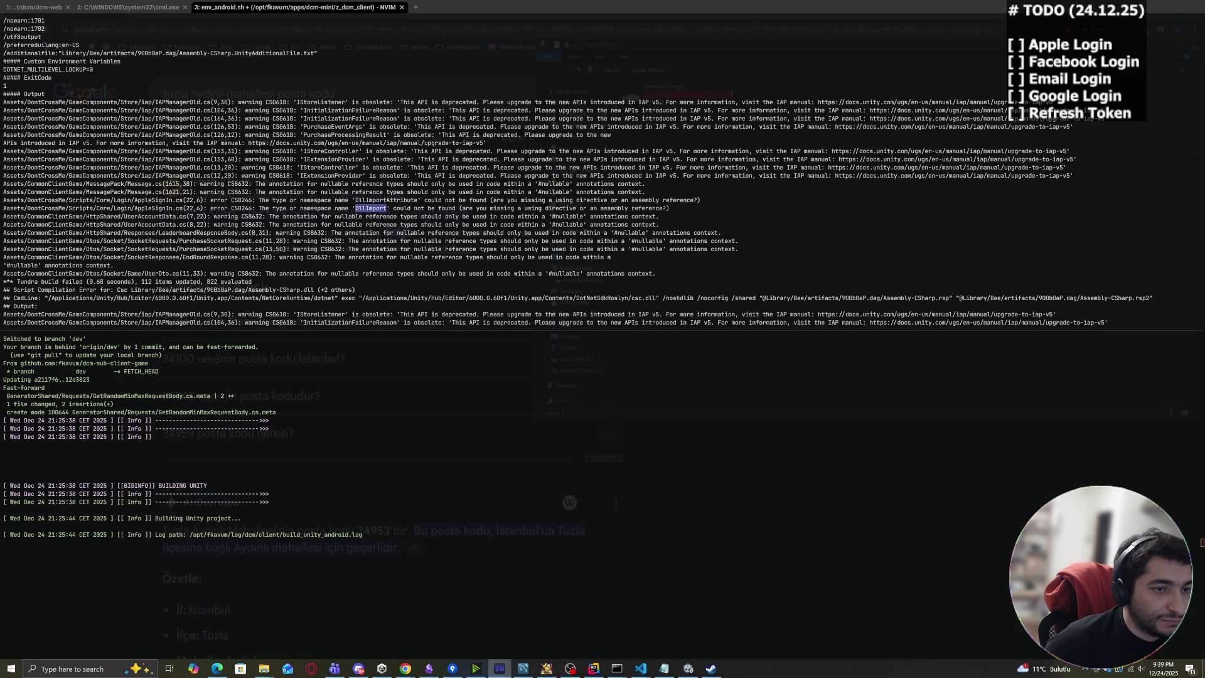
pyautogui.click(593, 668)
# Step: Look over Rider's problems and tool panels and clear the Unity console
pyautogui.press('Up')
pyautogui.hotkey('ctrl', 't')
pyautogui.write('GoogleB')
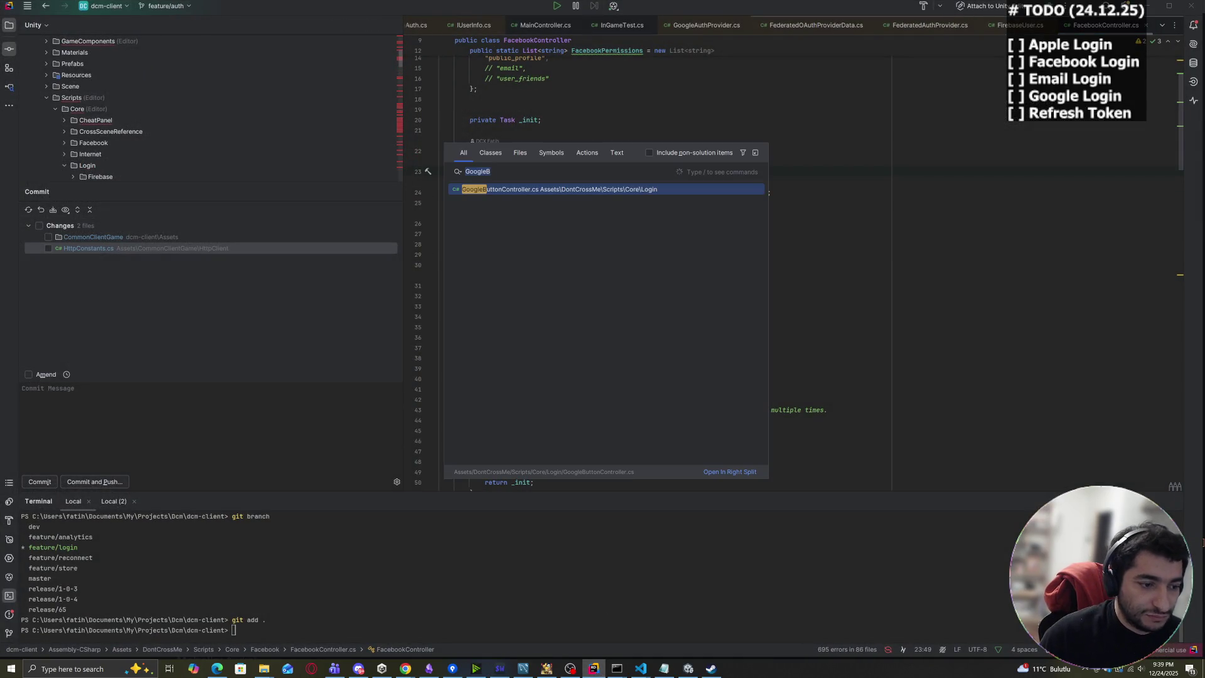
pyautogui.press('Escape')
pyautogui.hotkey('alt', '6')
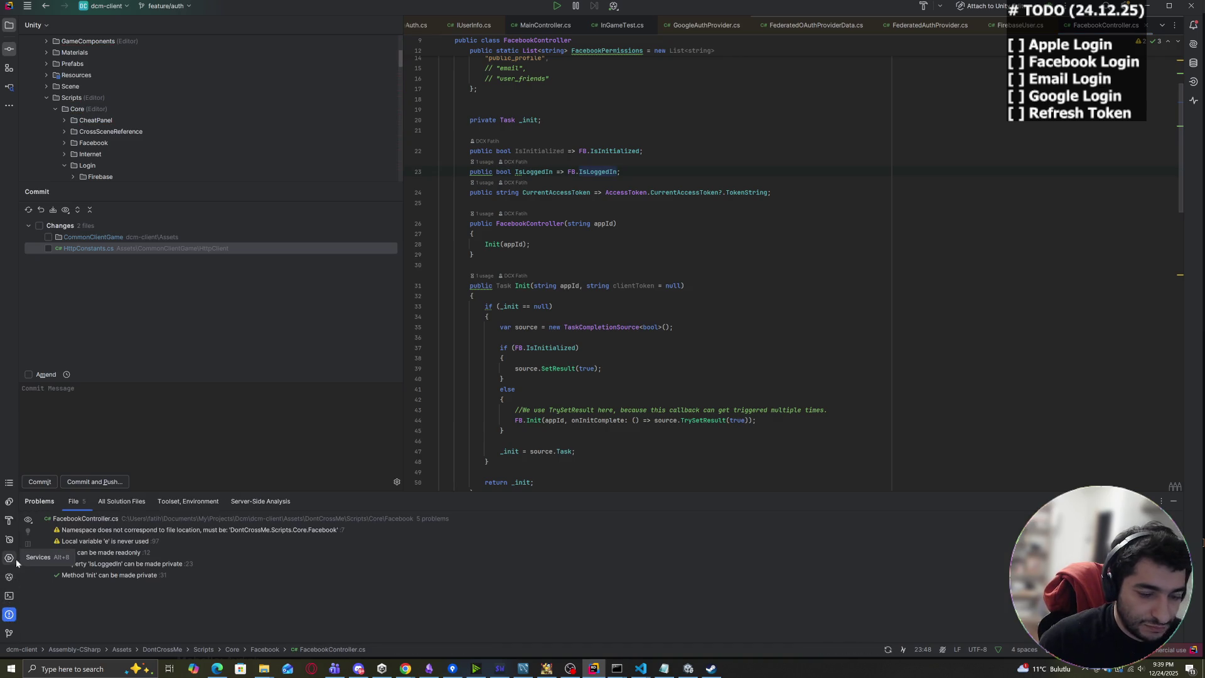
pyautogui.click(9, 539)
pyautogui.click(8, 596)
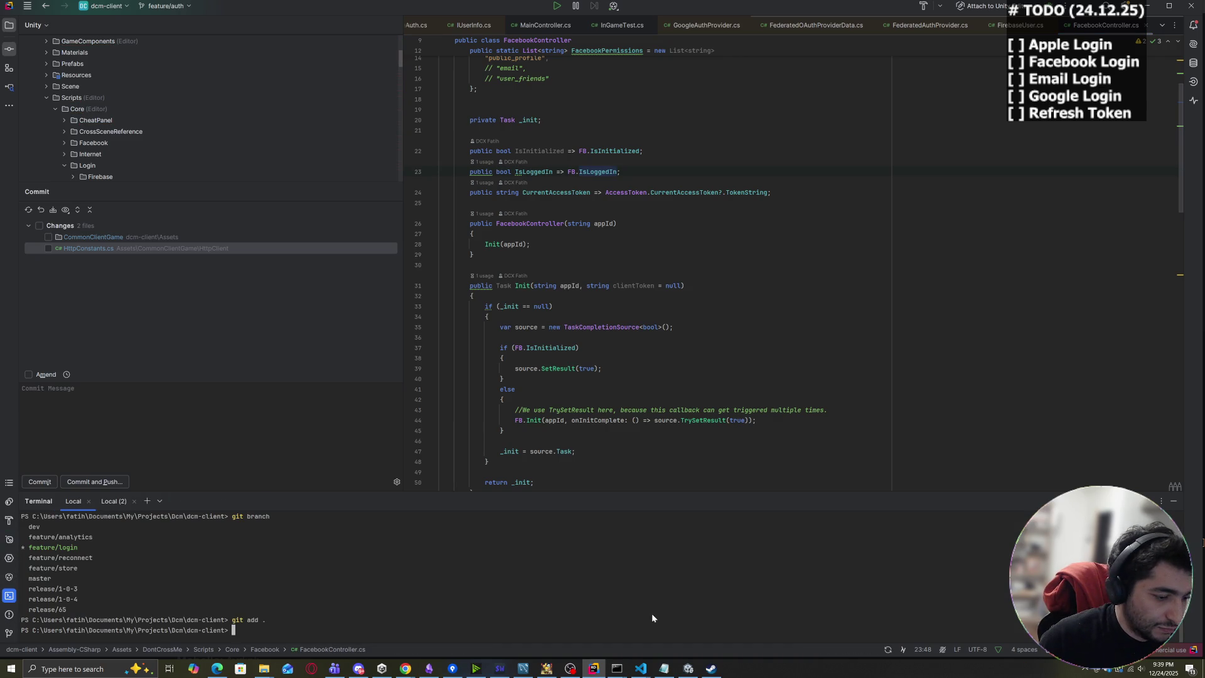
pyautogui.click(688, 669)
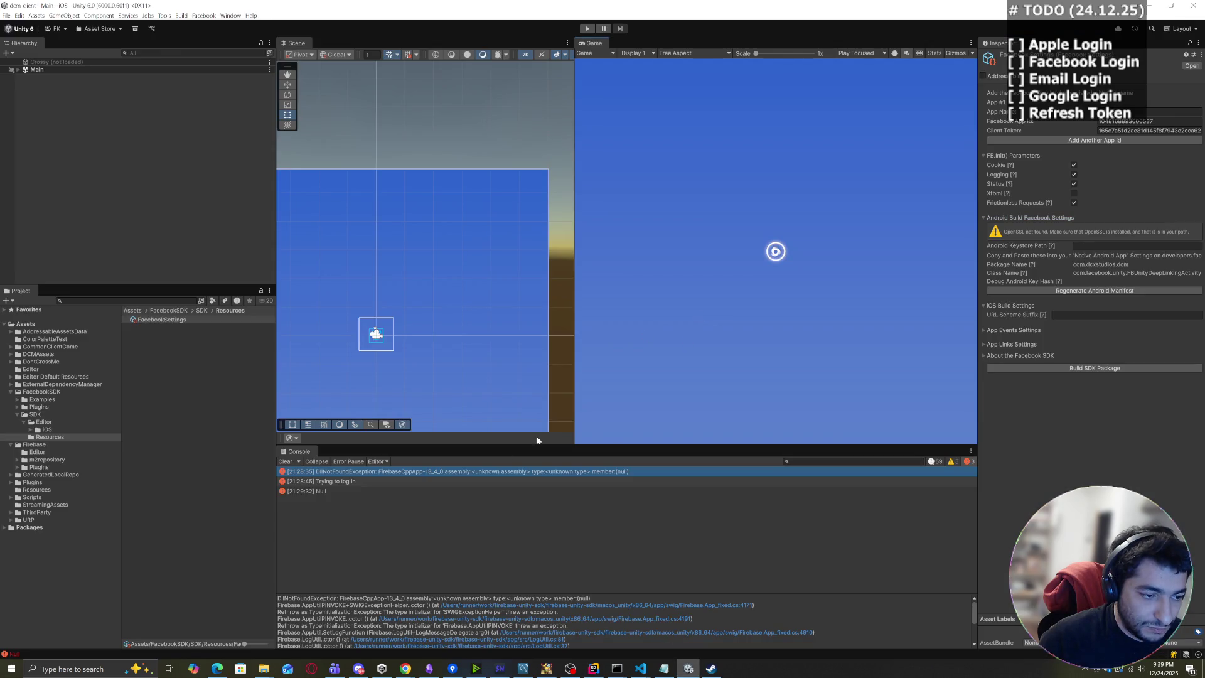
pyautogui.click(284, 461)
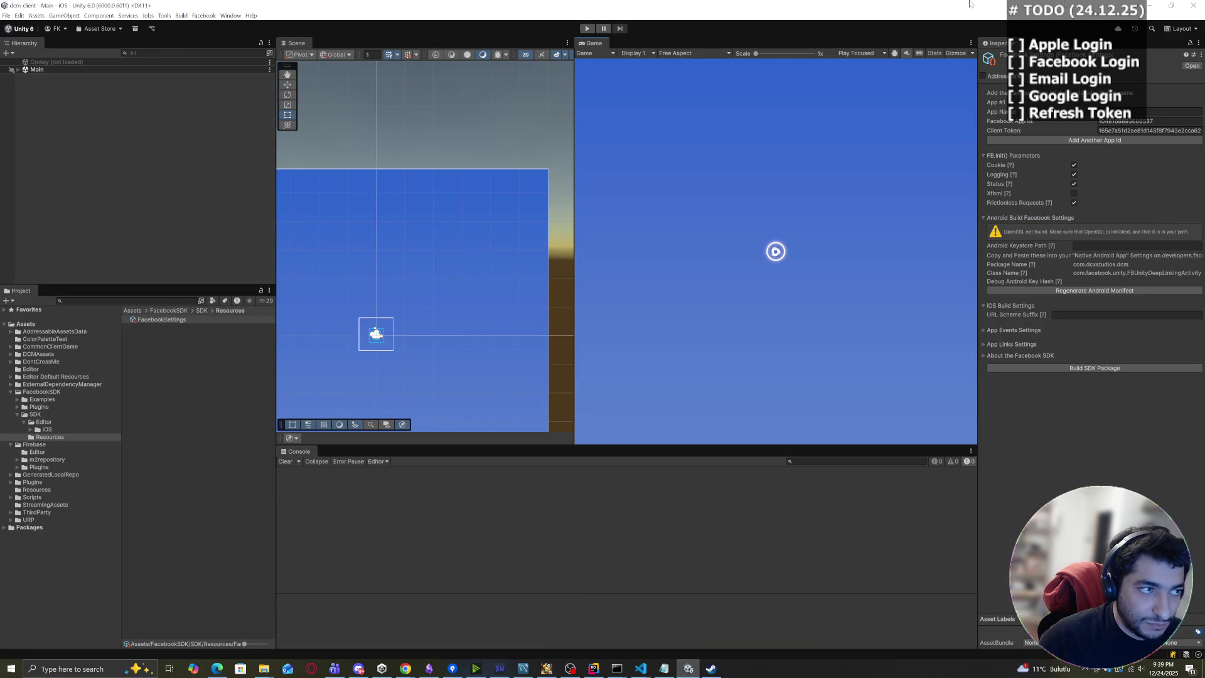
pyautogui.click(1158, 11)
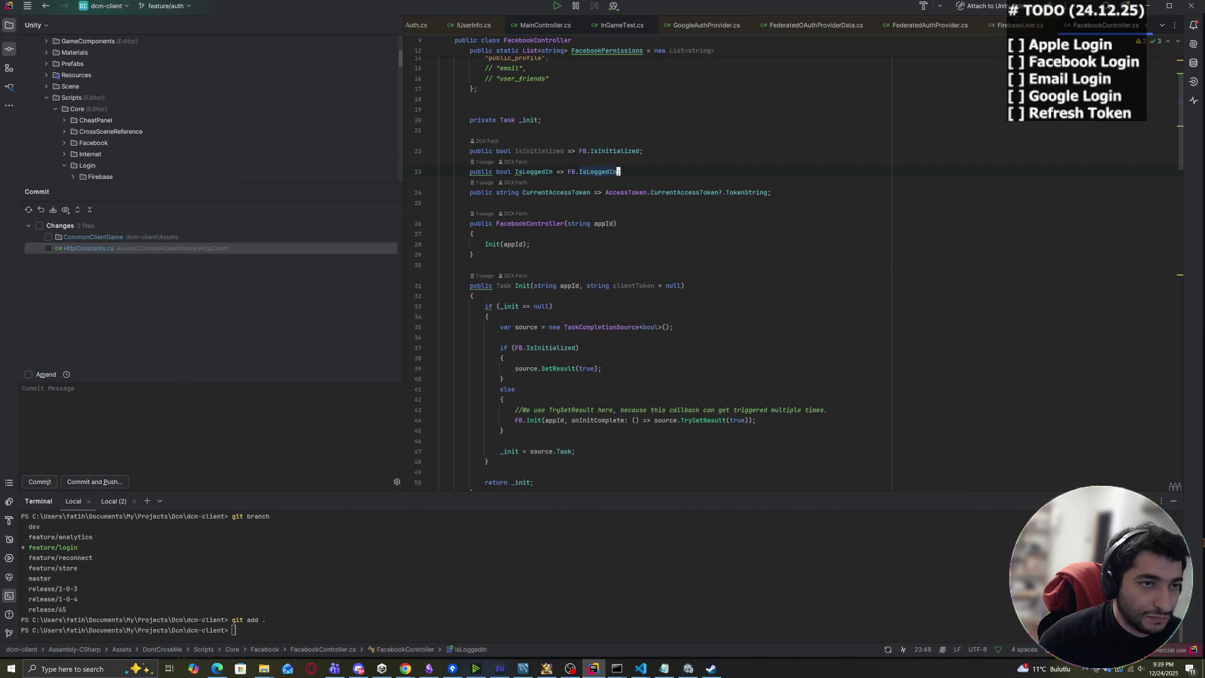
# Step: Open AppleSignButtonController.cs and inspect its #if UNITY_IOS block
pyautogui.press('shift')
pyautogui.press('shift')
pyautogui.write('GoogleB')
pyautogui.press('BackSpace')
pyautogui.press('BackSpace')
pyautogui.press('BackSpace')
pyautogui.write('Apple')
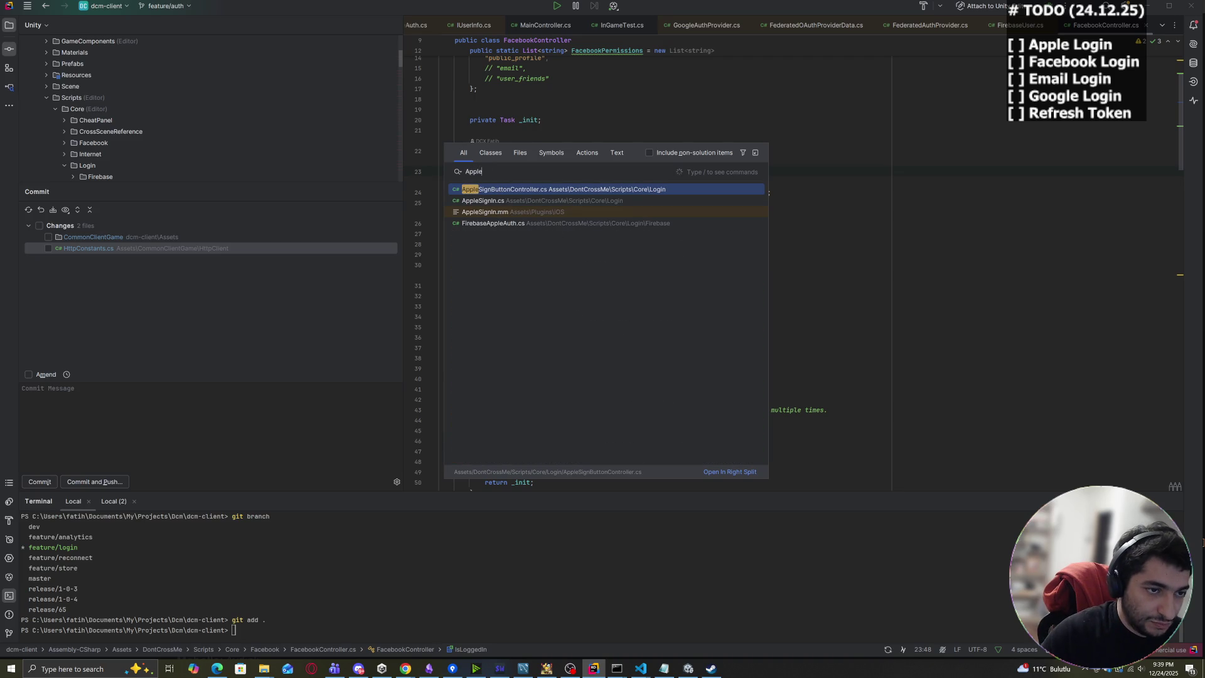
pyautogui.press('Return')
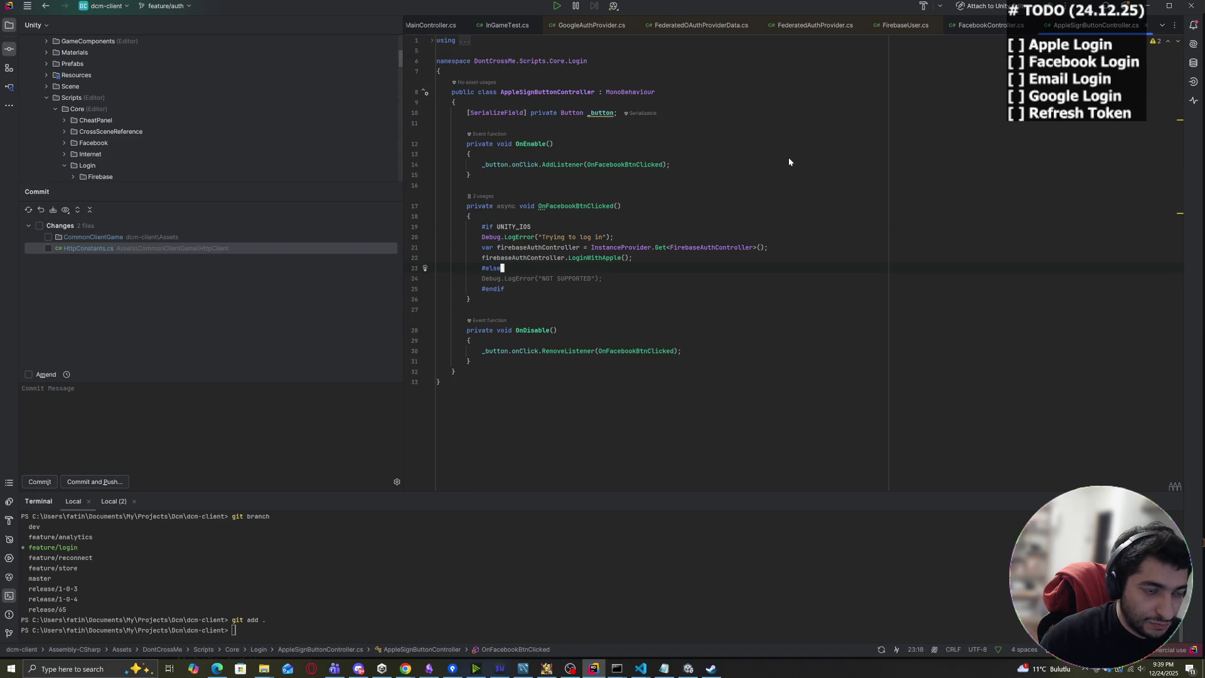
pyautogui.hotkey('alt', 'Tab')
pyautogui.hotkey('alt', 'Tab')
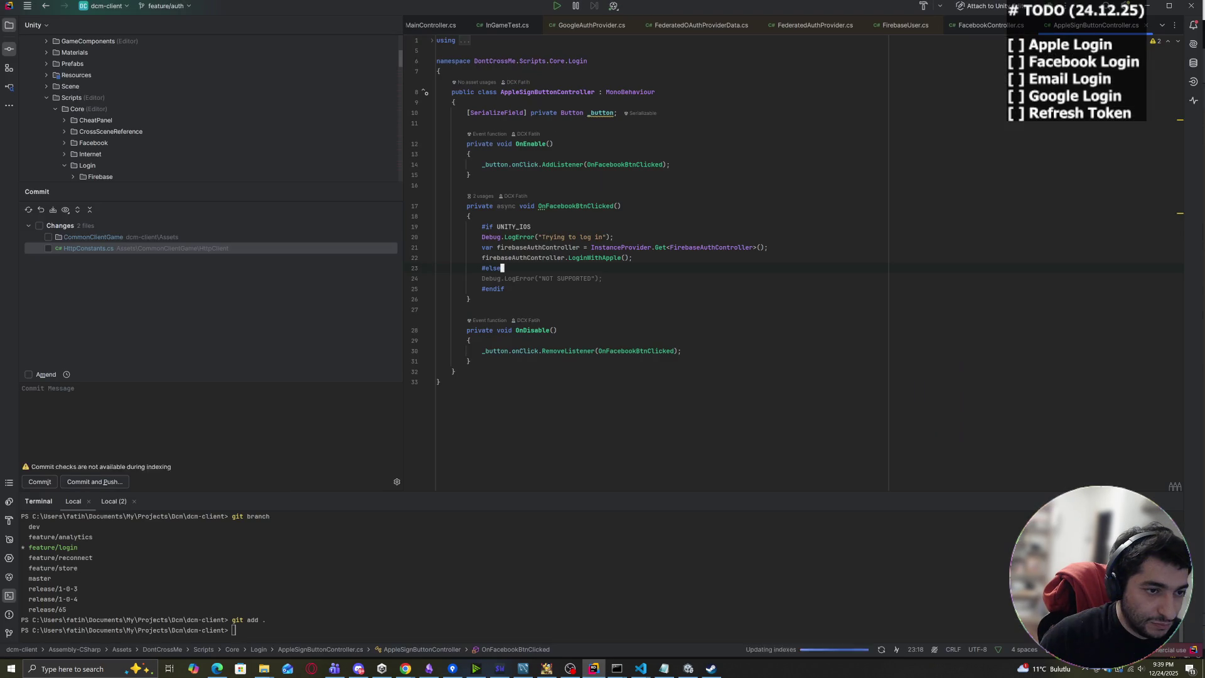
pyautogui.press('Down')
pyautogui.press('Down')
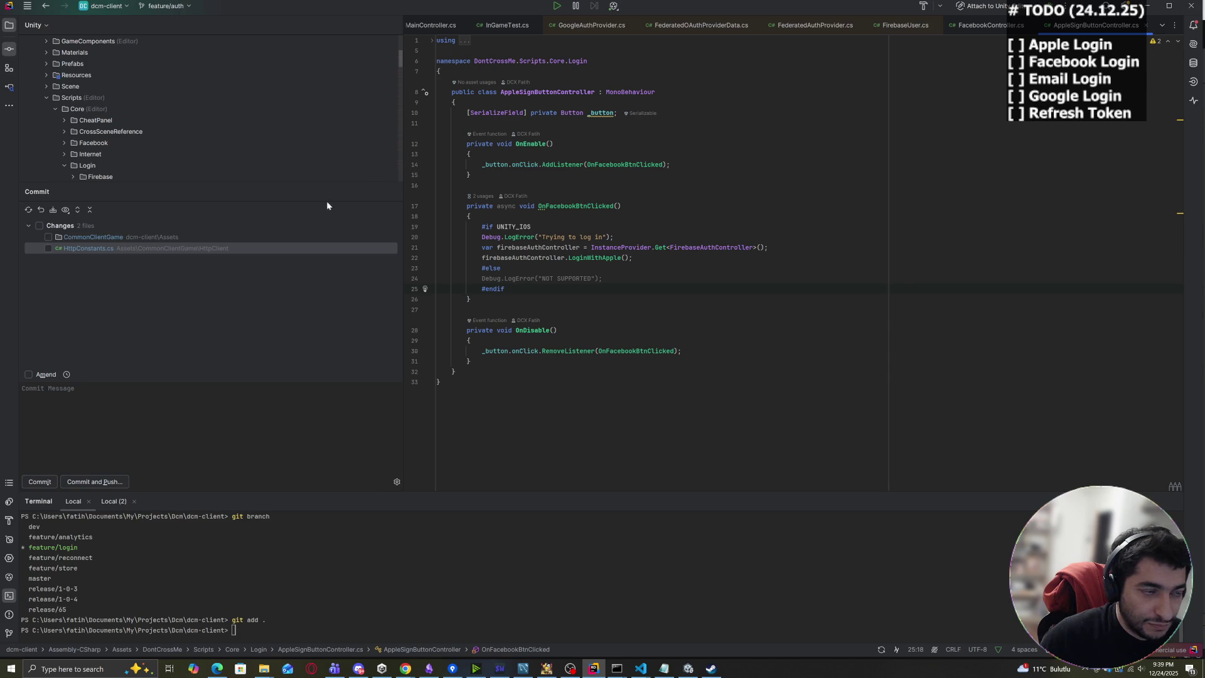
# Step: Collapse the commit panel, go to OnFacebookBtnClicked, and search the project for 'AppleSign'
pyautogui.click(393, 192)
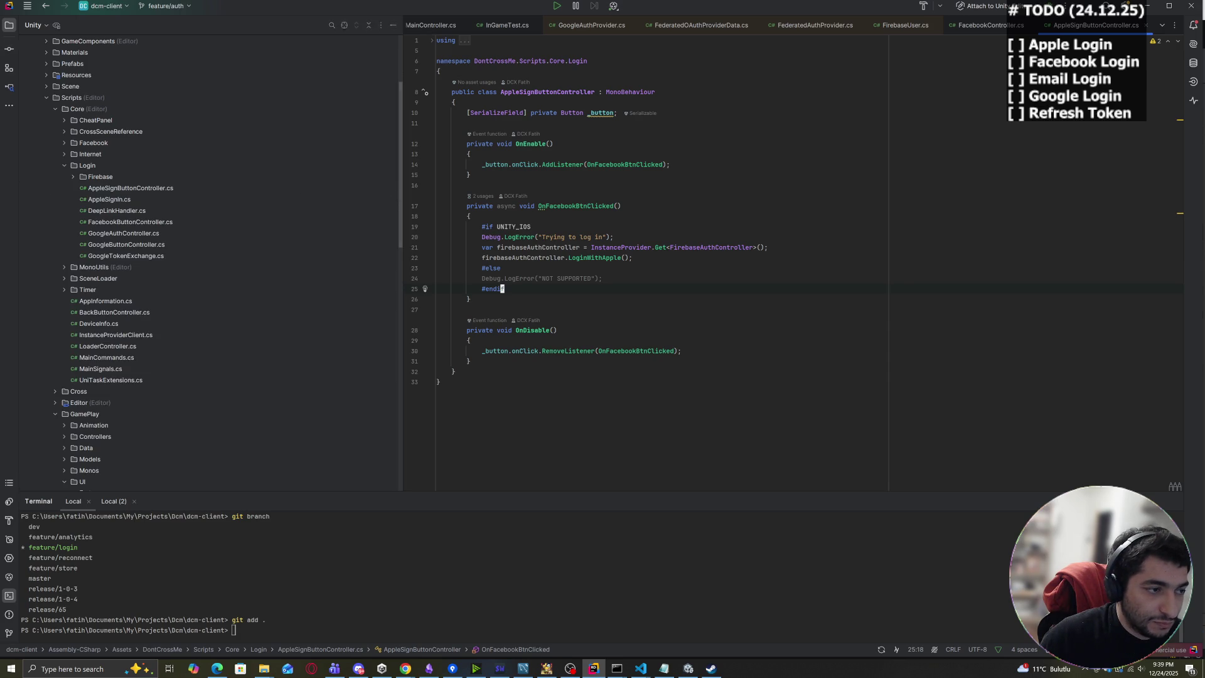
pyautogui.click(618, 206)
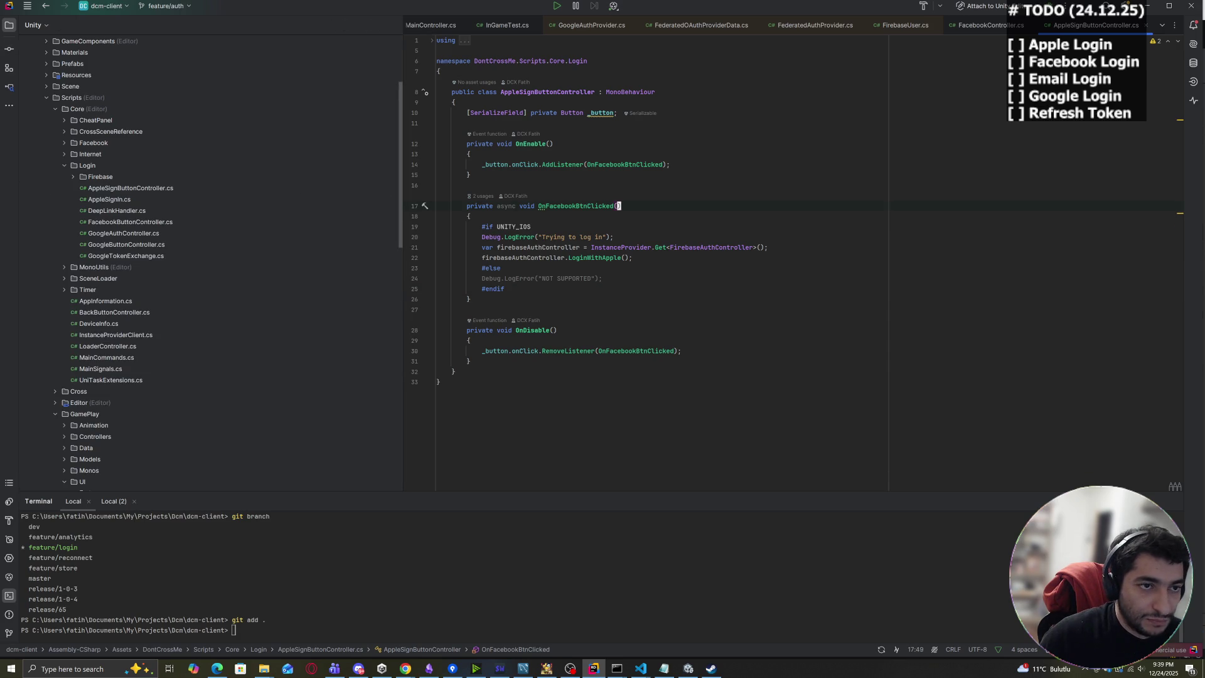
pyautogui.press('shift')
pyautogui.press('shift')
pyautogui.write('AppleSign')
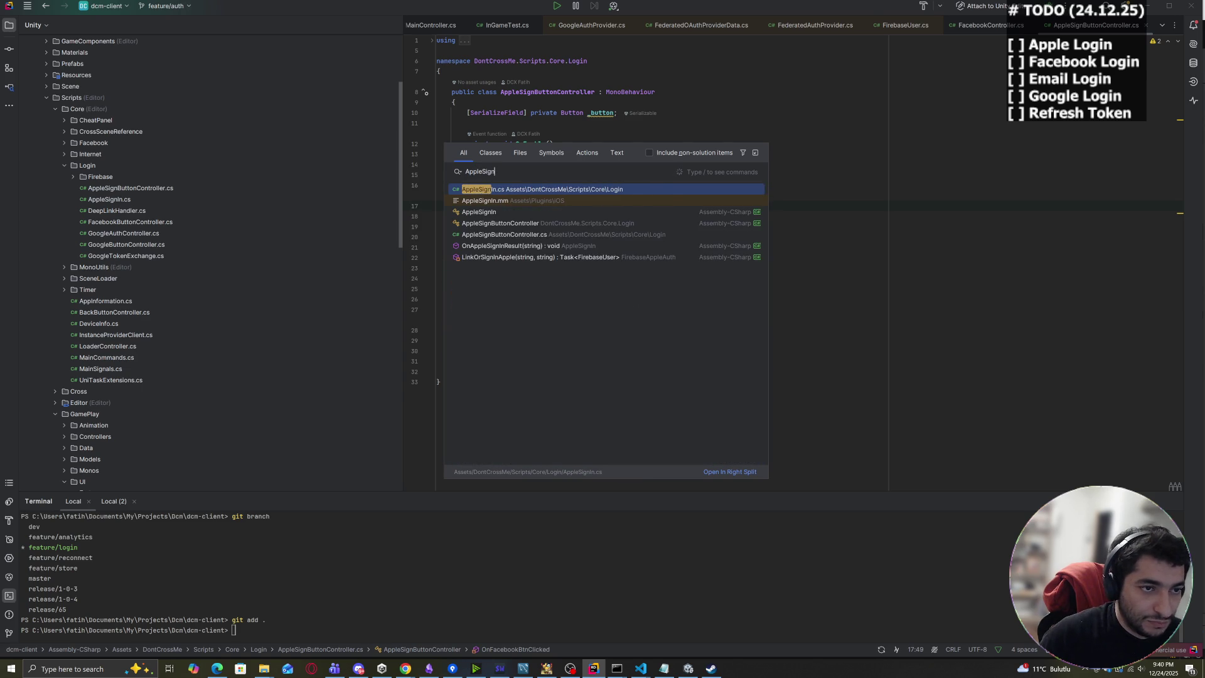
# Step: Open AppleSignIn.cs and comment out the editor check in its first #if condition
pyautogui.click(573, 189)
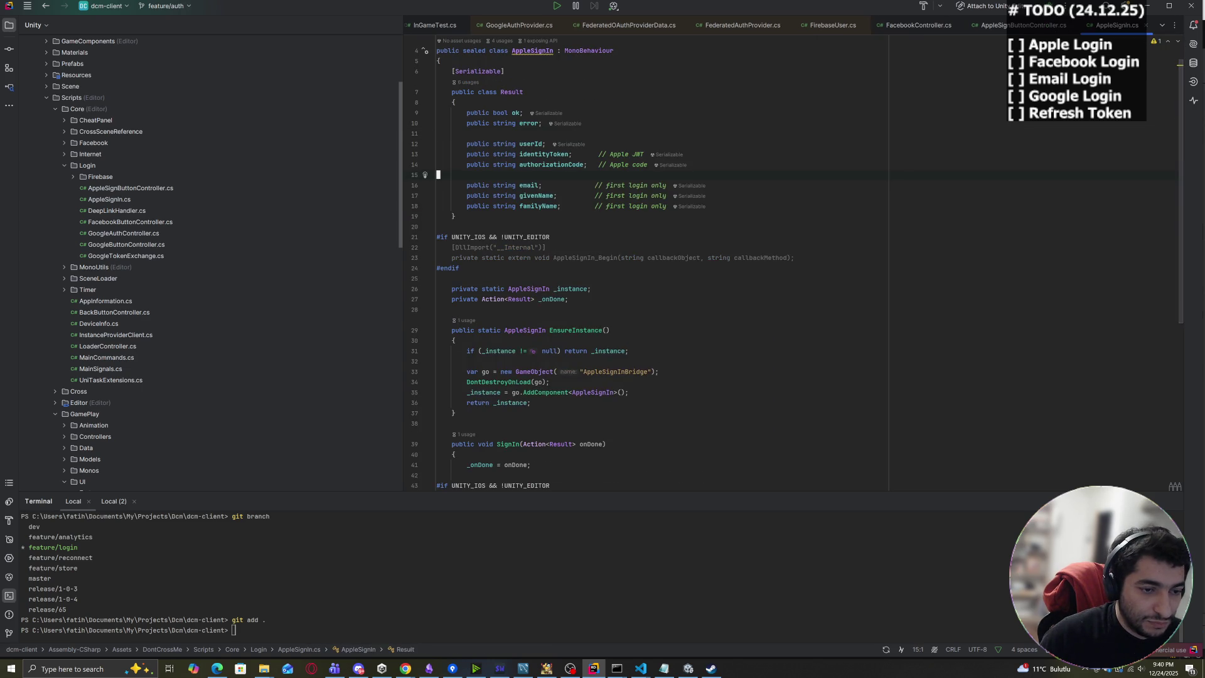
pyautogui.scroll(-5, 731, 201)
pyautogui.scroll(3, 731, 201)
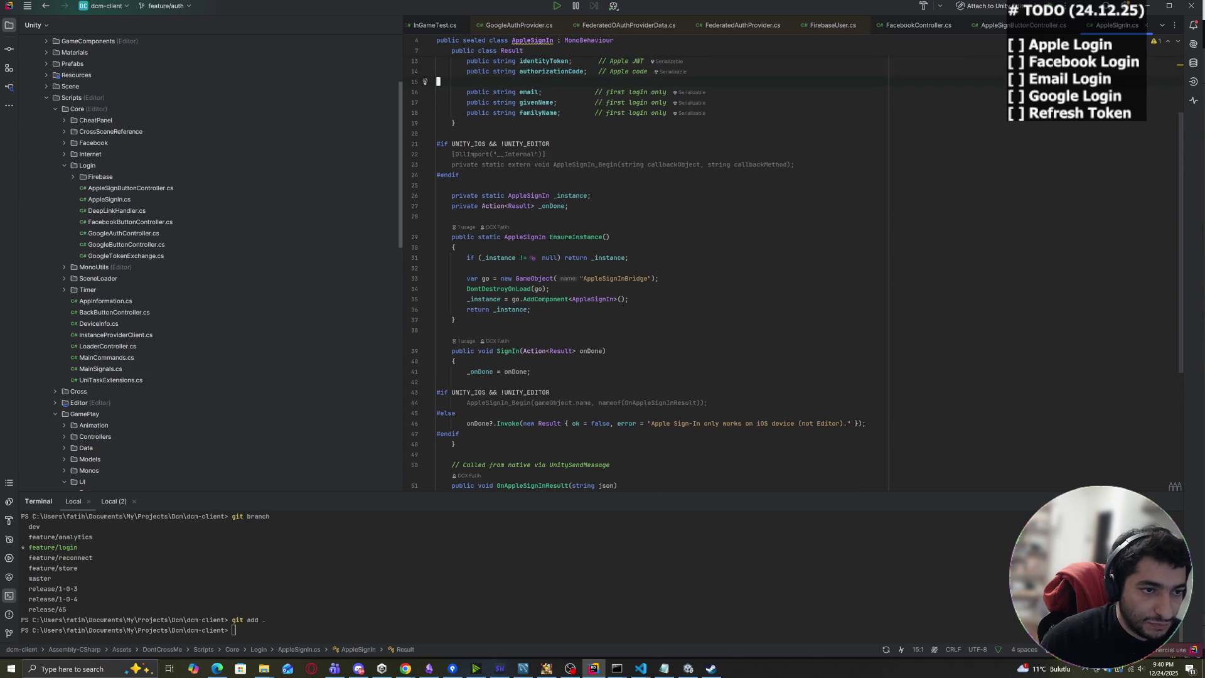
pyautogui.doubleClick(482, 154)
pyautogui.scroll(2, 628, 264)
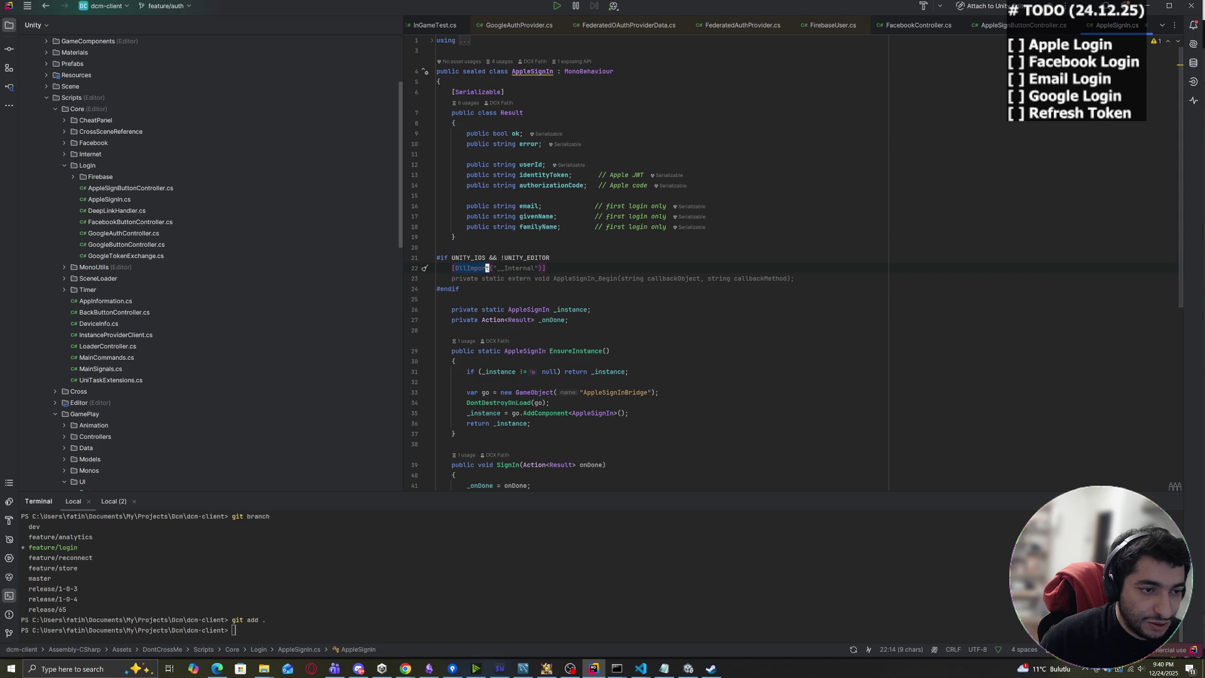
pyautogui.click(501, 258)
pyautogui.press('Left')
pyautogui.press('Left')
pyautogui.press('Left')
pyautogui.write('//')
# Step: Add the System.Runtime.InteropServices using for DllImport and restore the first #if condition
pyautogui.click(462, 268)
pyautogui.hotkey('alt', 'Return')
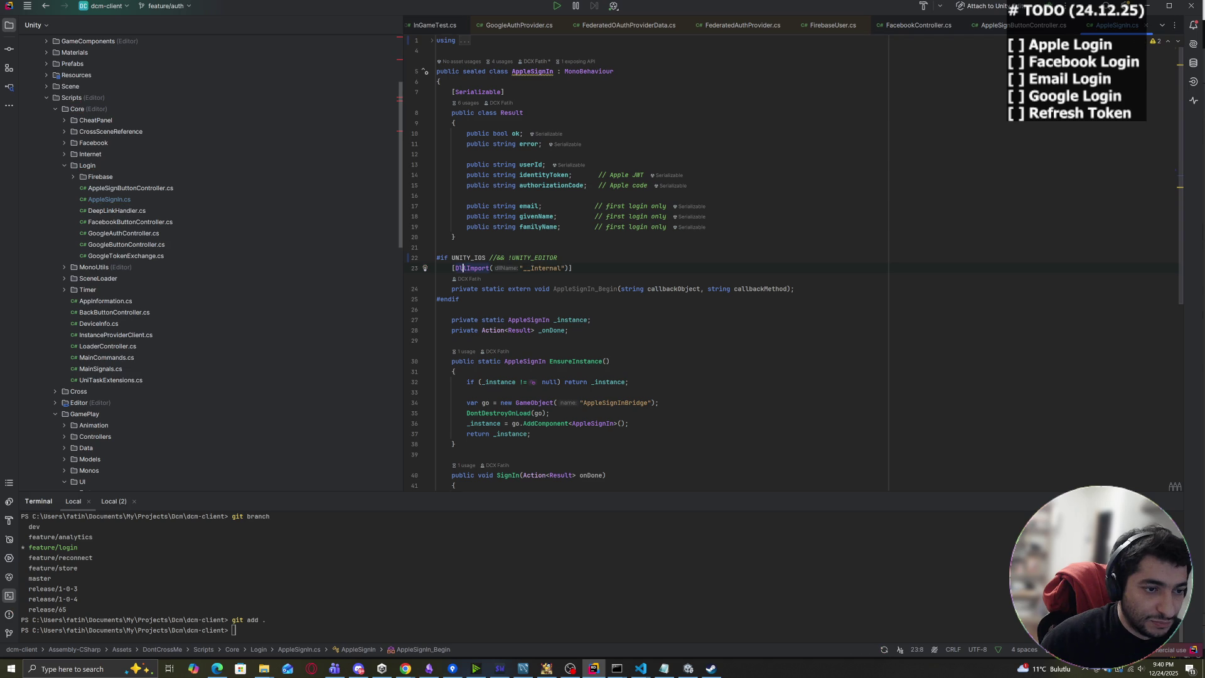
pyautogui.click(463, 40)
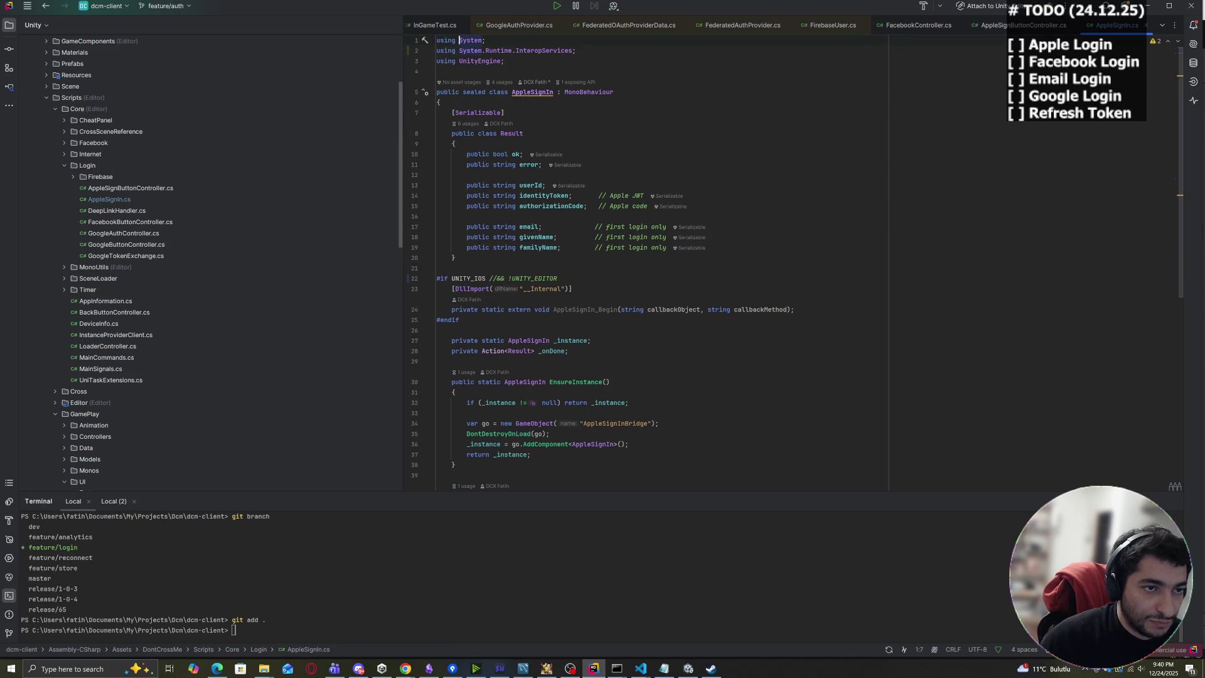
pyautogui.hotkey('ctrl', 'z')
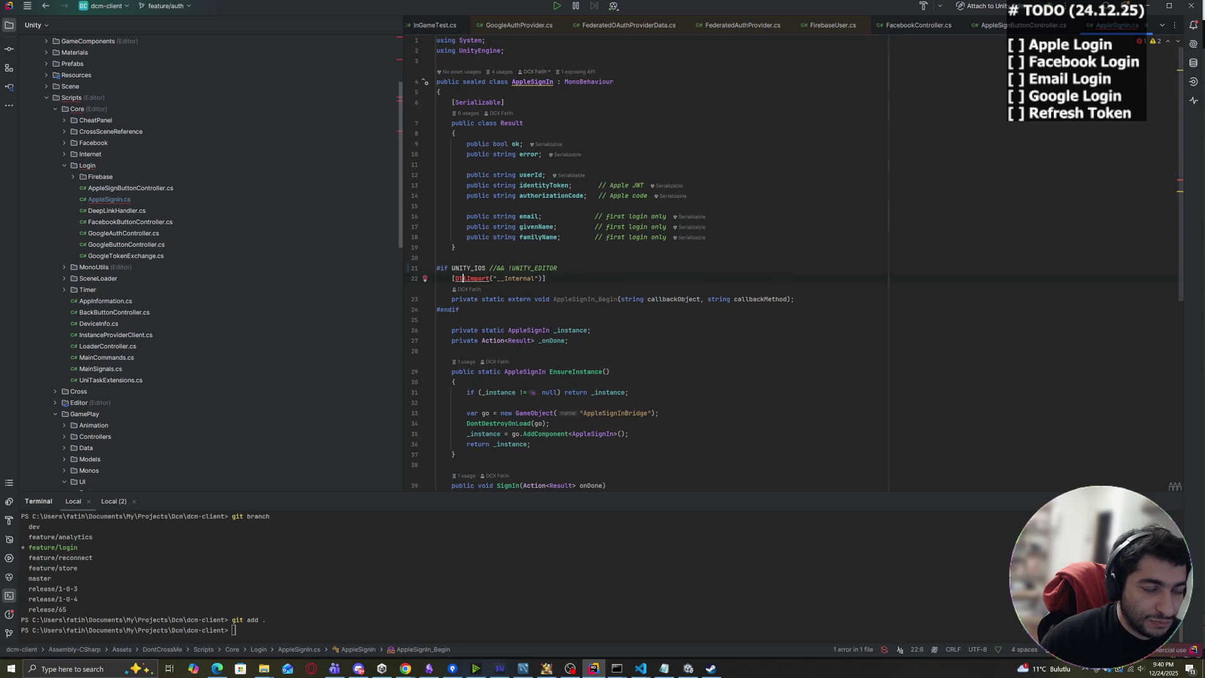
pyautogui.hotkey('alt', 'Return')
pyautogui.click(496, 268)
pyautogui.press('BackSpace')
pyautogui.press('BackSpace')
# Step: Try commenting out the editor checks on lines 44 and 22, then revert both
pyautogui.click(437, 206)
pyautogui.click(568, 330)
pyautogui.scroll(-10, 659, 263)
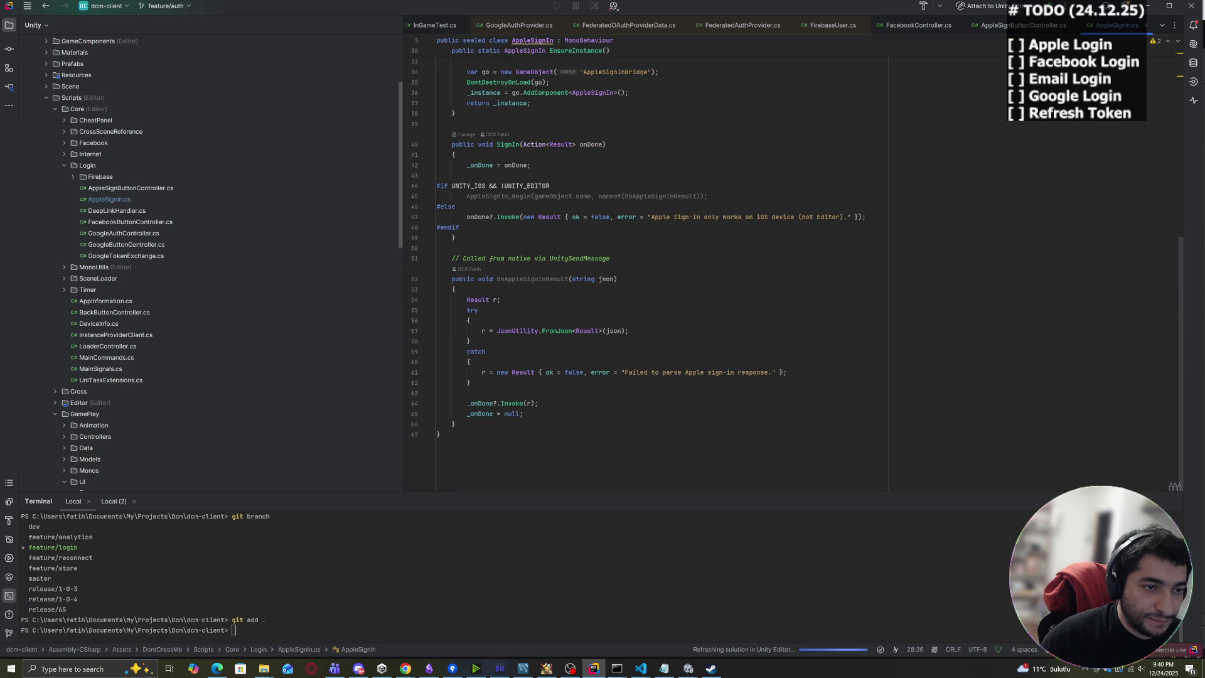
pyautogui.click(501, 186)
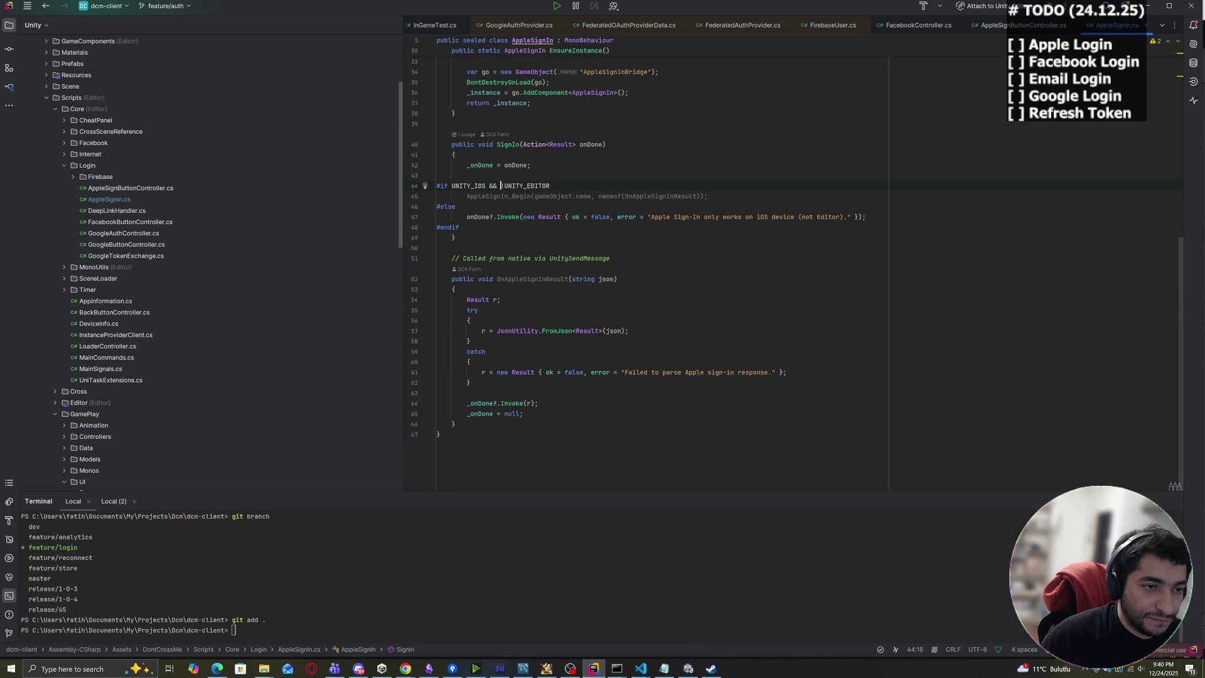
pyautogui.click(490, 186)
pyautogui.write('//')
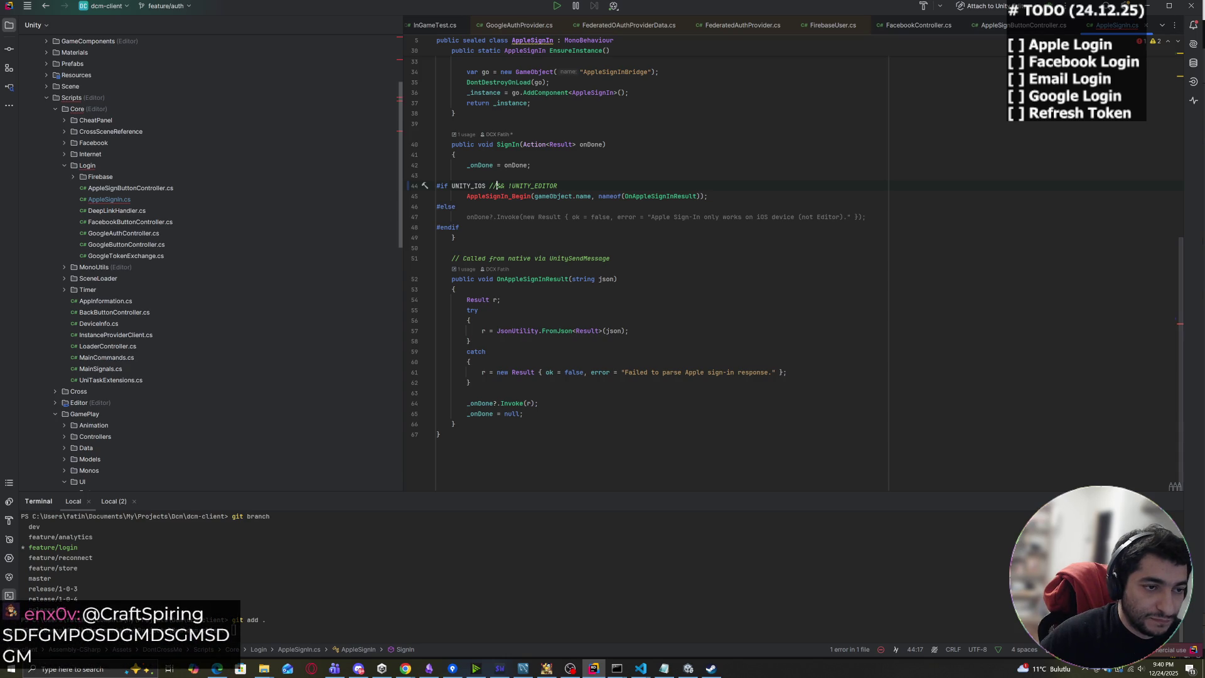
pyautogui.scroll(7, 497, 185)
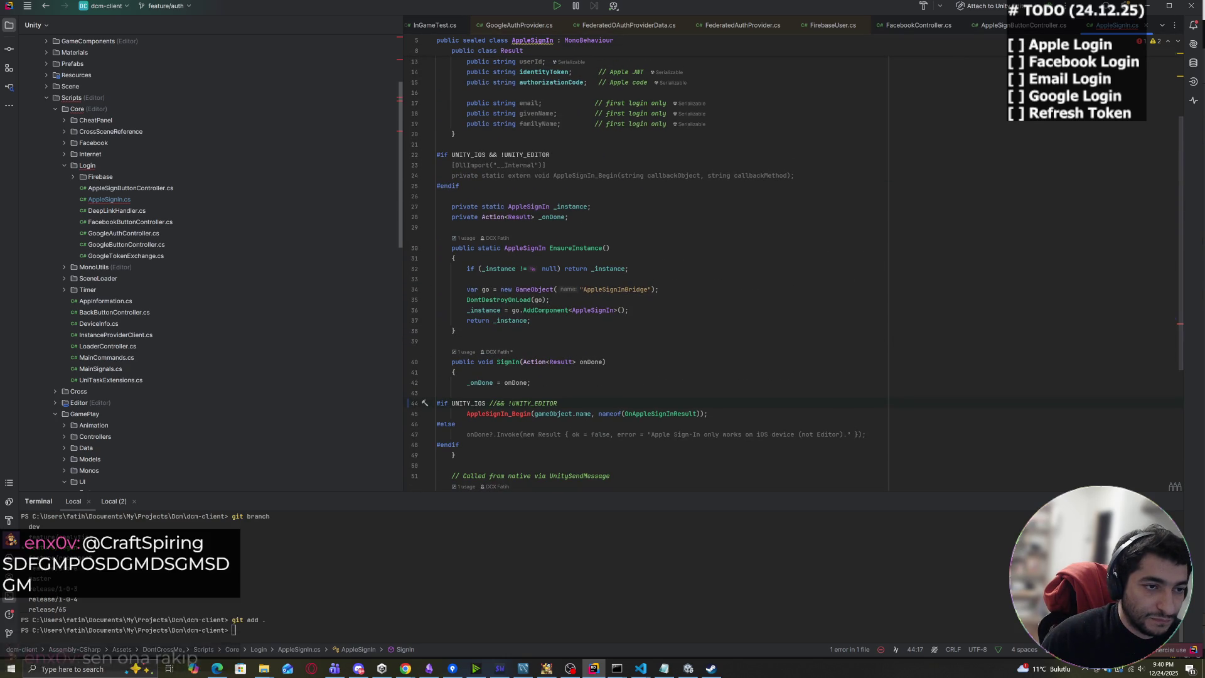
pyautogui.click(490, 154)
pyautogui.write('//')
pyautogui.press('BackSpace')
pyautogui.press('BackSpace')
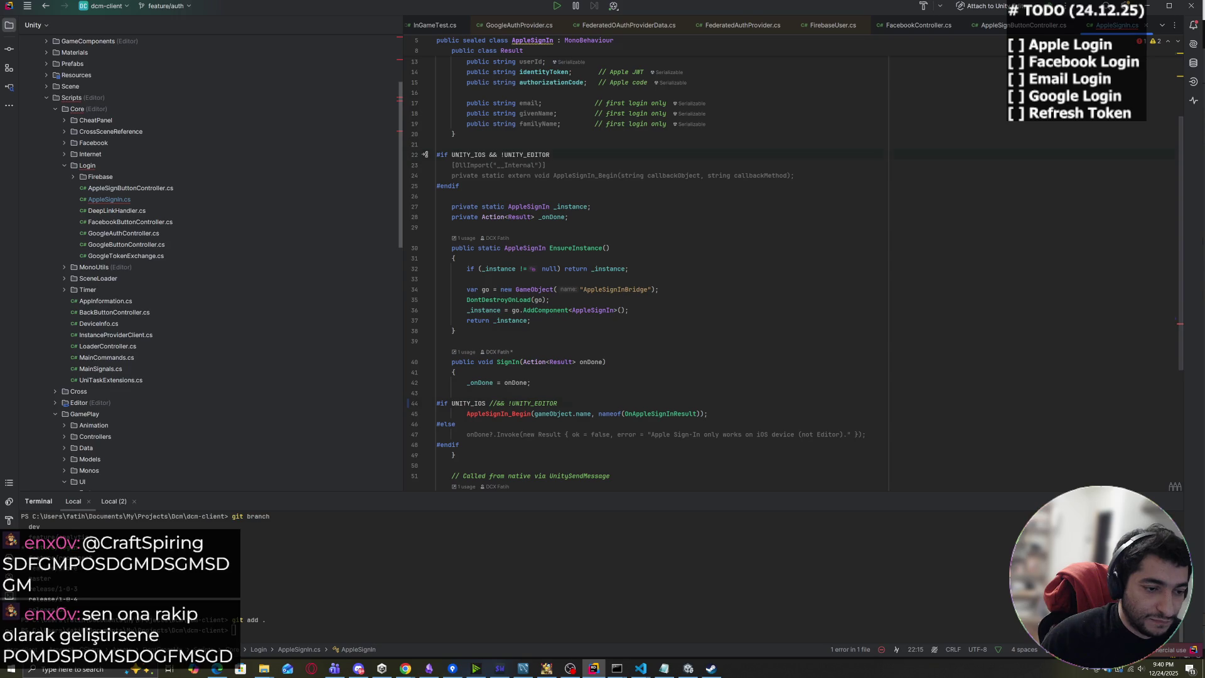
pyautogui.hotkey('ctrl', 'z')
pyautogui.hotkey('ctrl', 'z')
pyautogui.hotkey('ctrl', 'z')
# Step: Select code near the #if condition, then edit the end of the using System line
pyautogui.scroll(4, 646, 264)
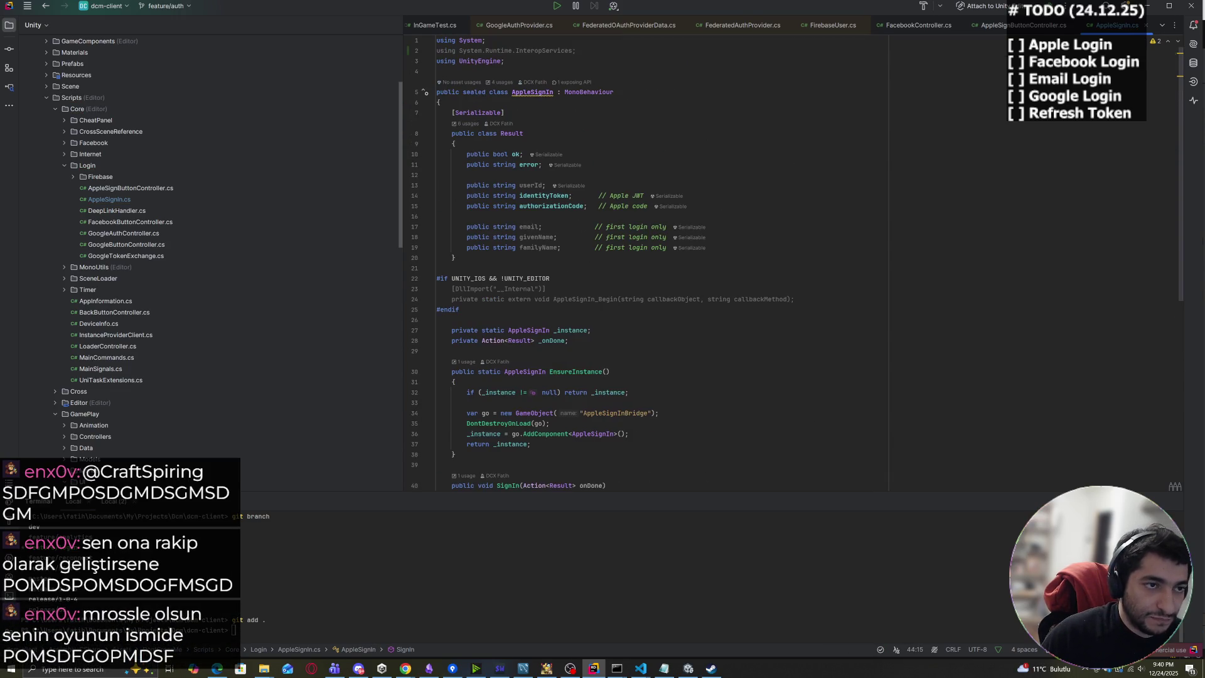
pyautogui.scroll(-3, 646, 263)
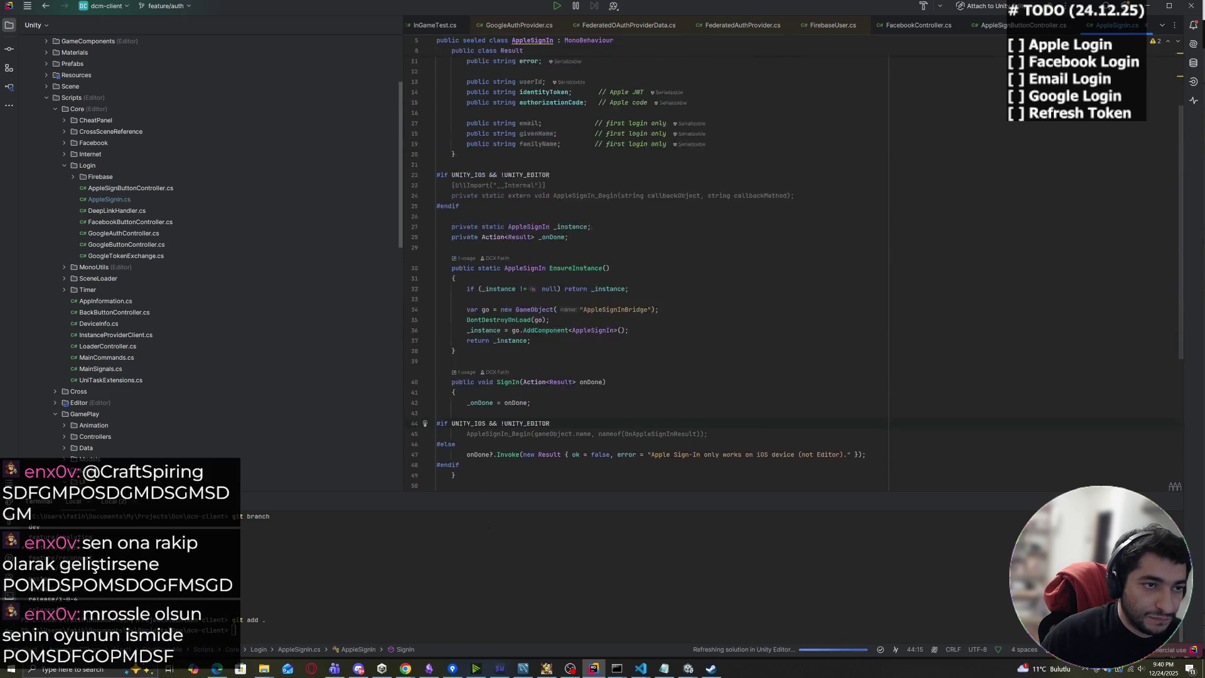
pyautogui.scroll(1, 647, 264)
pyautogui.moveTo(549, 215); pyautogui.dragTo(391, 219)
pyautogui.hotkey('ctrl', 'c')
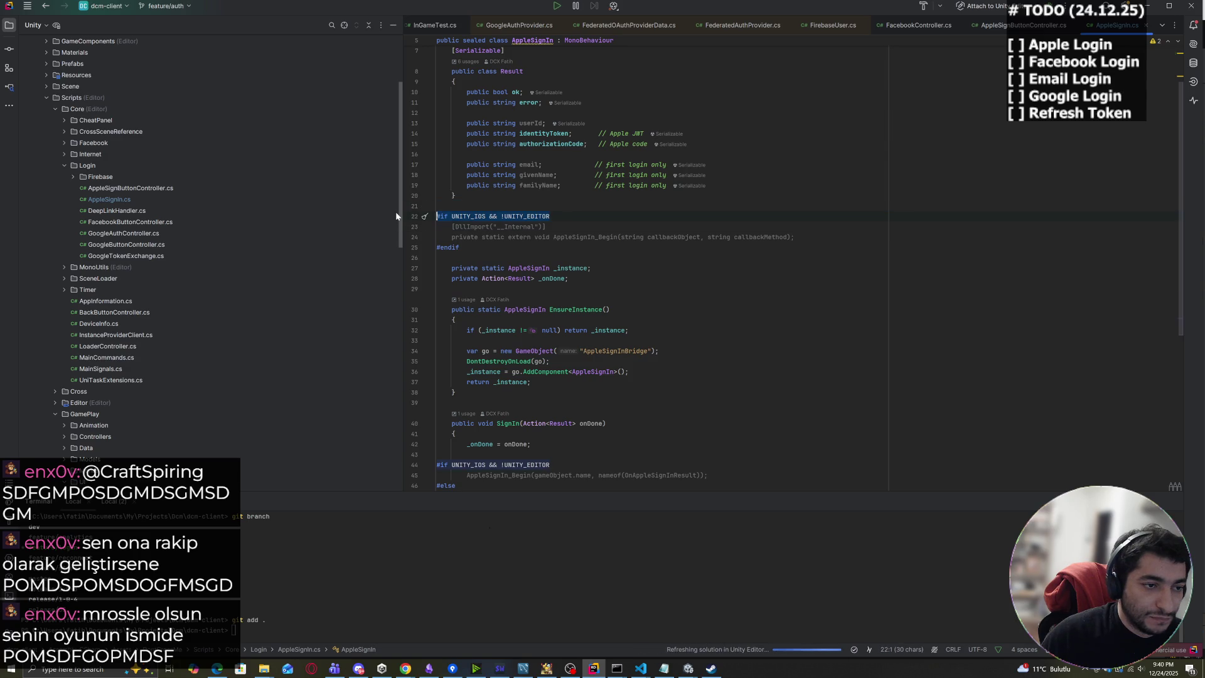
pyautogui.scroll(2, 647, 263)
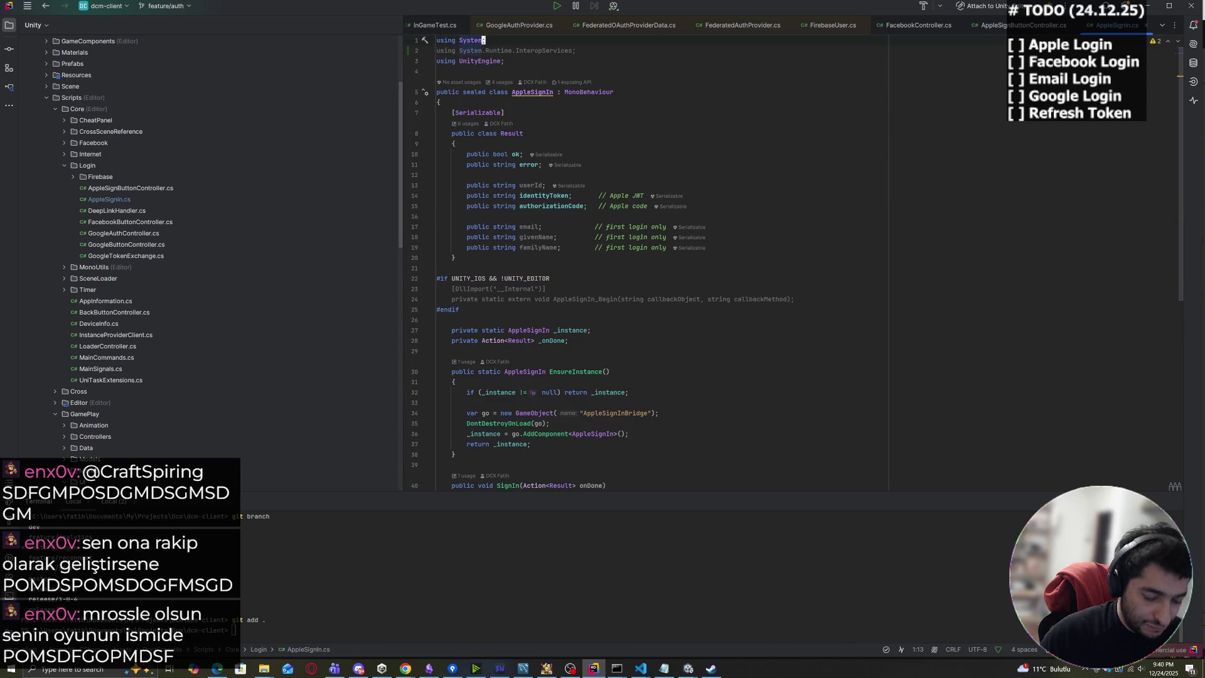
pyautogui.click(484, 40)
pyautogui.press('BackSpace')
# Step: Enclose the InteropServices using in #if UNITY_IOS && !UNITY_EDITOR … #endif, then reformat with Ctrl+Alt+L
pyautogui.write(';')
pyautogui.press('Return')
pyautogui.hotkey('ctrl', 'v')
pyautogui.press('Down')
pyautogui.write(';')
pyautogui.press('Return')
pyautogui.write('#endif')
pyautogui.press('Down')
pyautogui.press('Down')
pyautogui.press('Down')
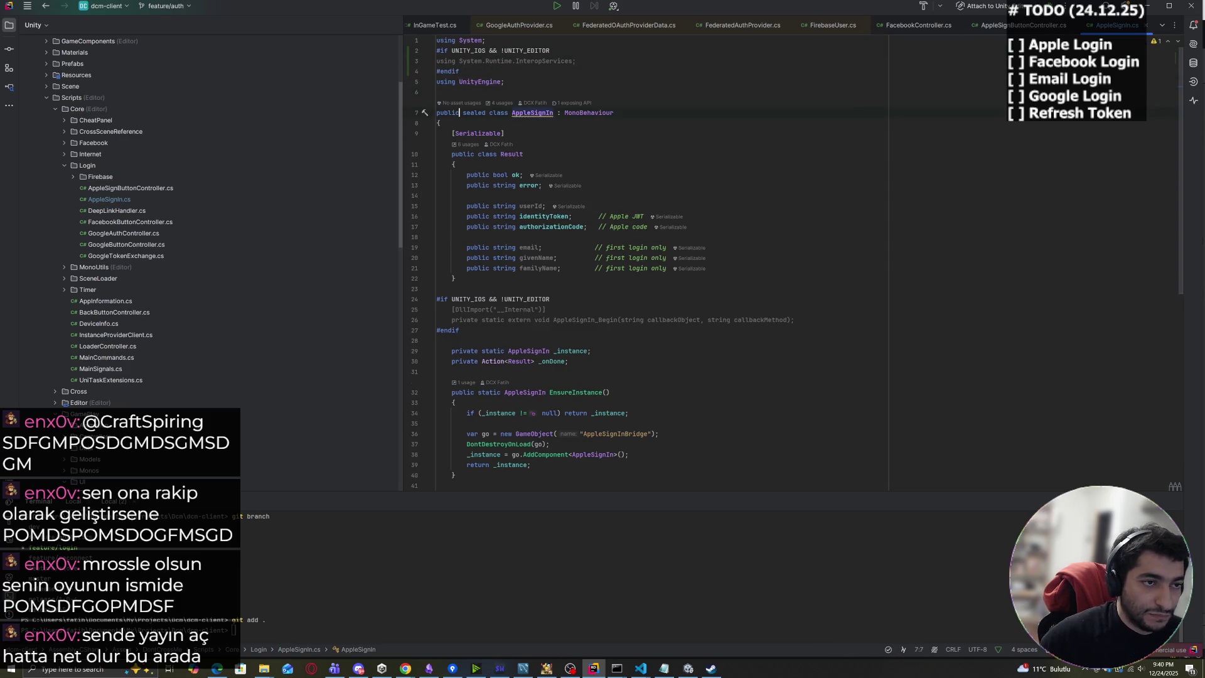
pyautogui.click(523, 153)
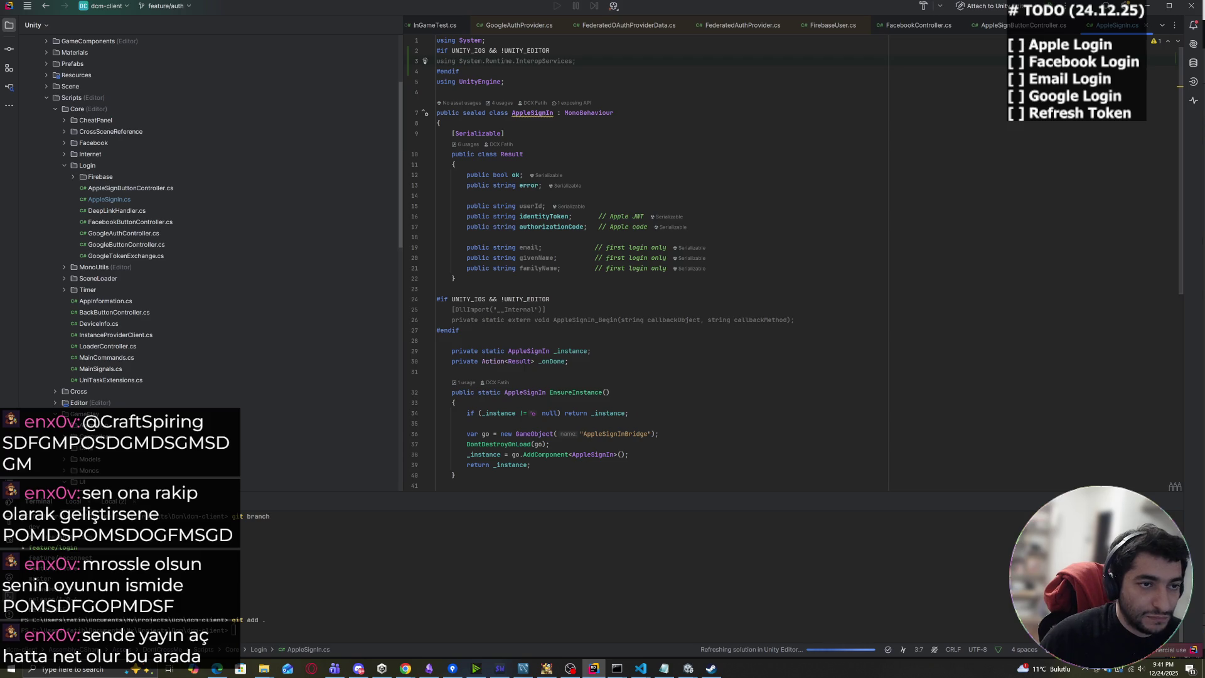
pyautogui.hotkey('ctrl', 'alt', 'l')
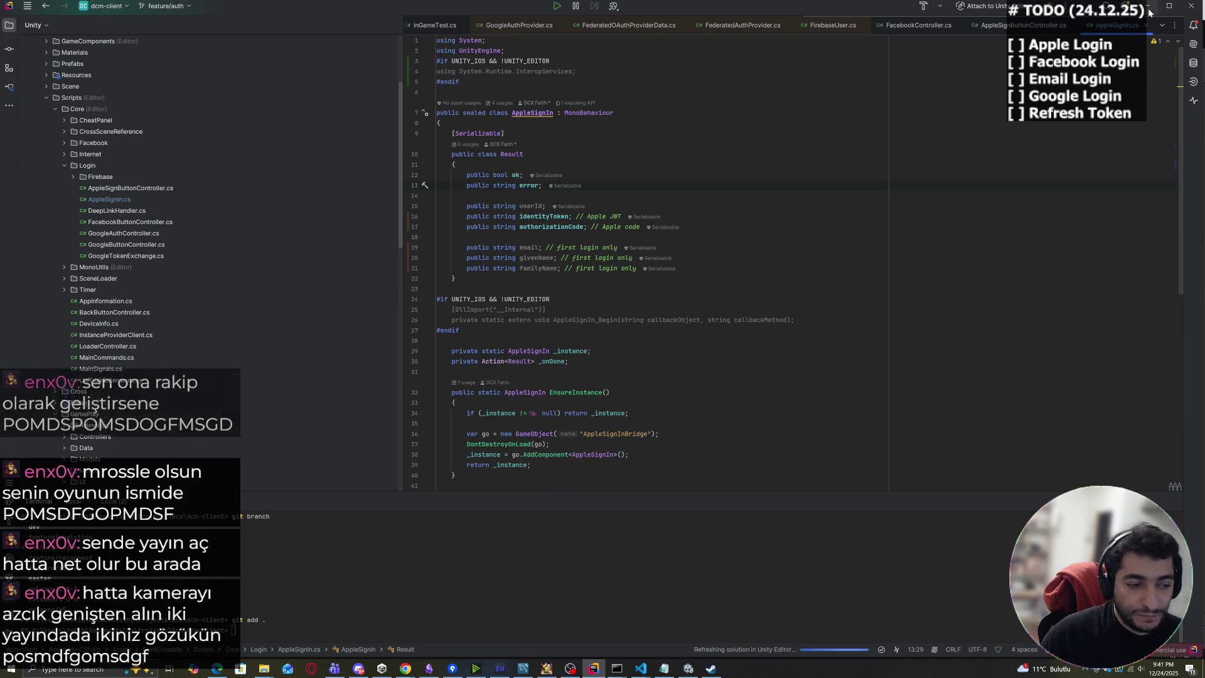
# Step: Check git status, stage all changes and commit them as "missing namespace added"
pyautogui.write('git status')
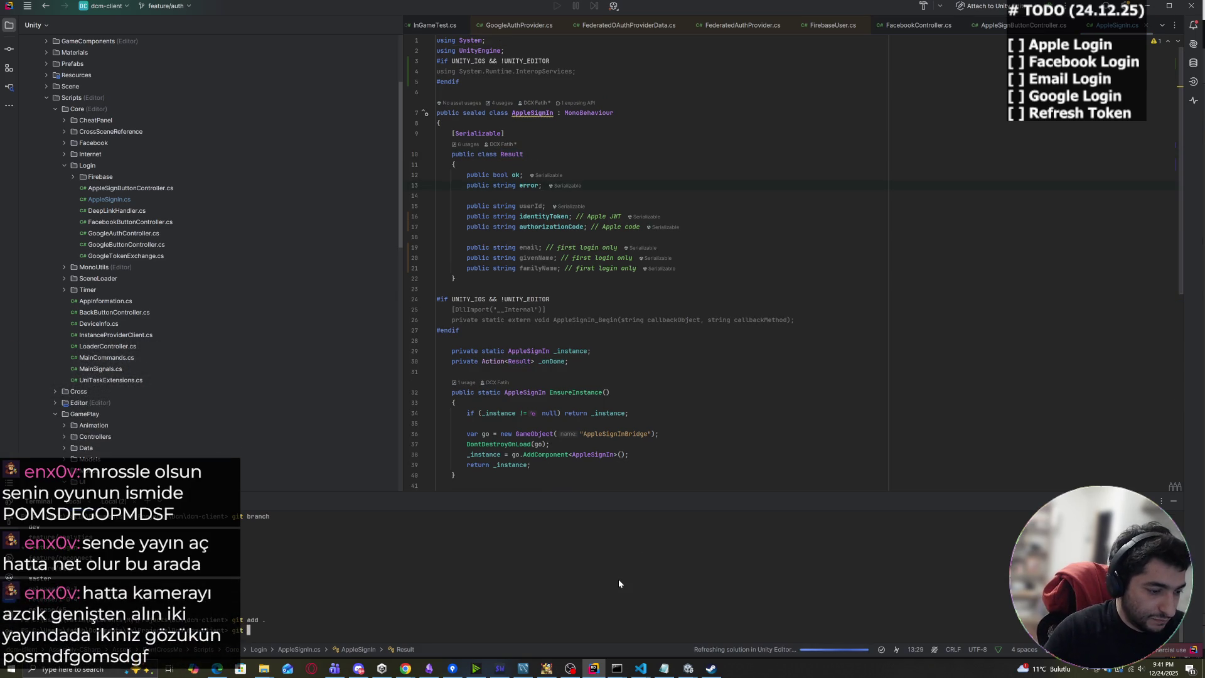
pyautogui.press('Return')
pyautogui.write('git add .')
pyautogui.press('Return')
pyautogui.write('git commit -m "')
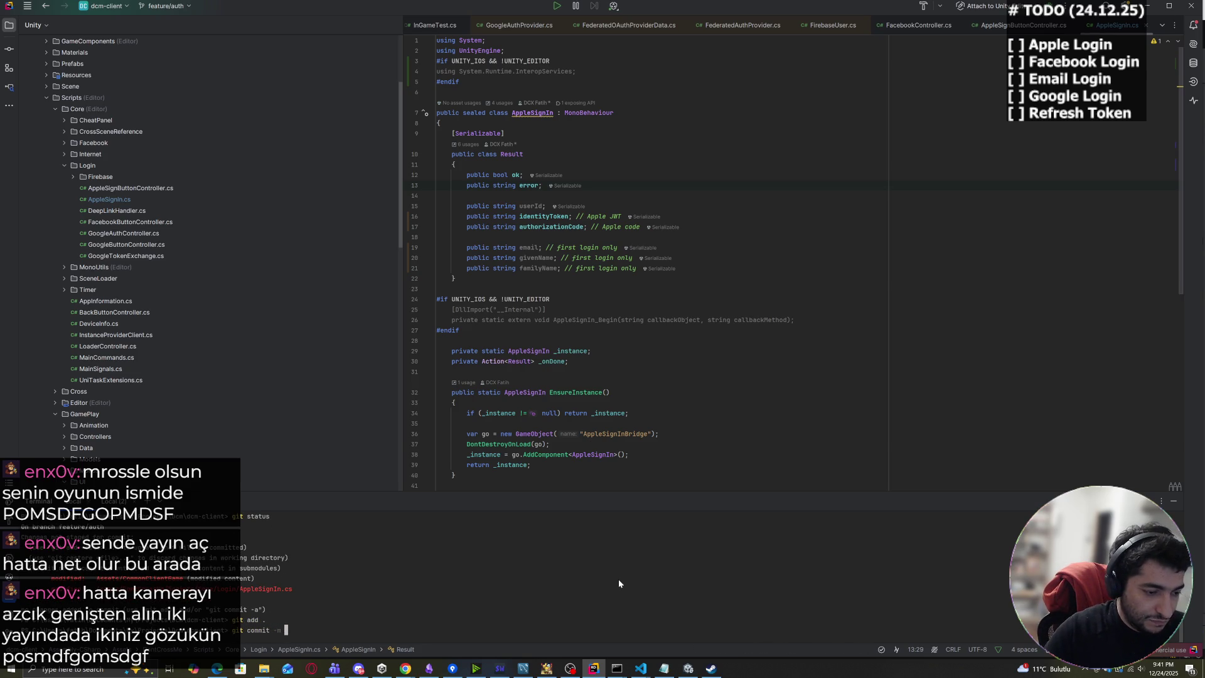
pyautogui.write('missing ')
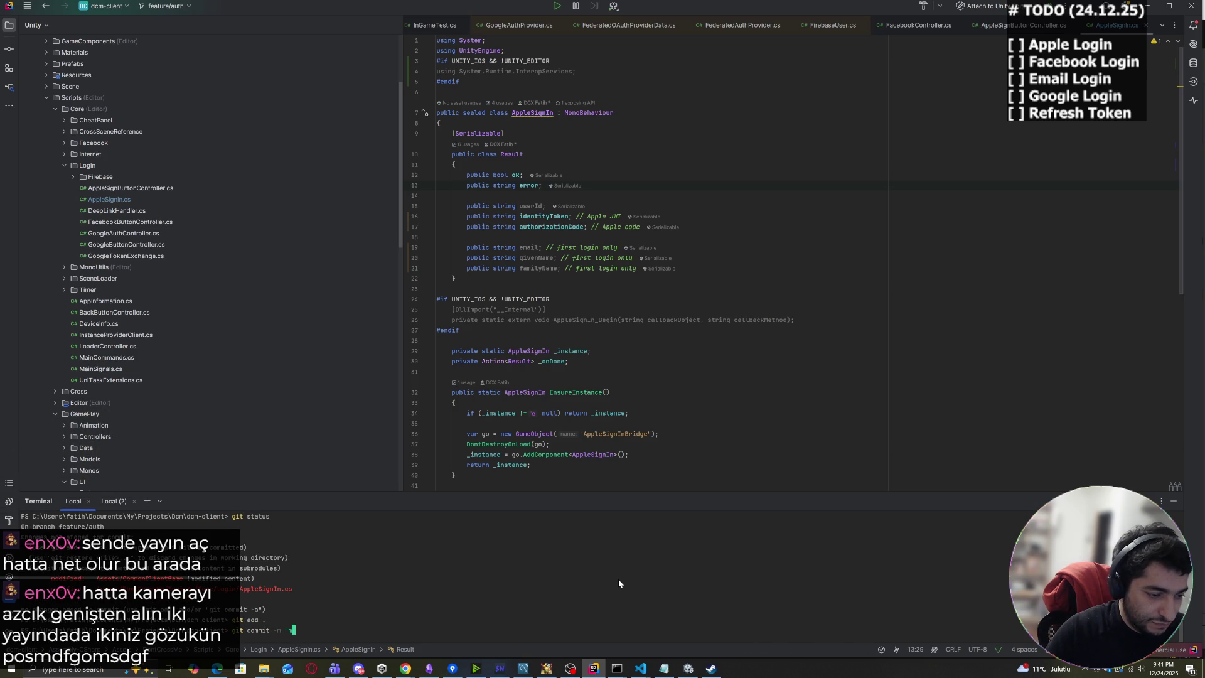
pyautogui.write('namespace"')
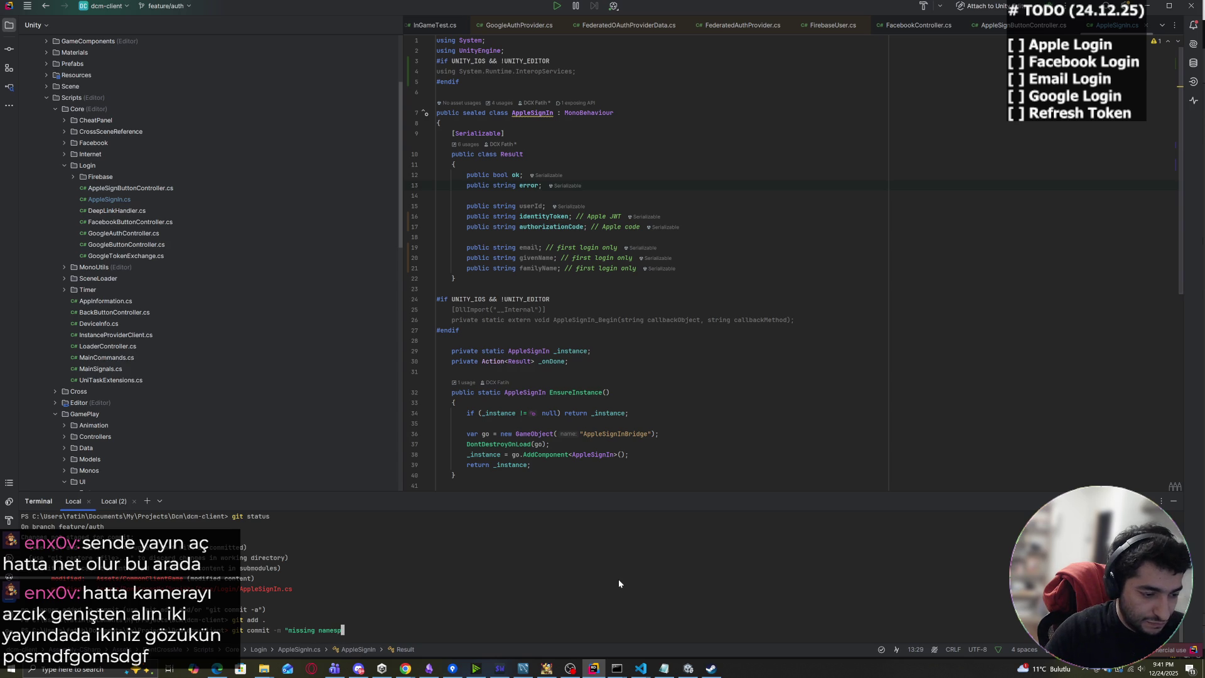
pyautogui.press('Left')
pyautogui.write('added')
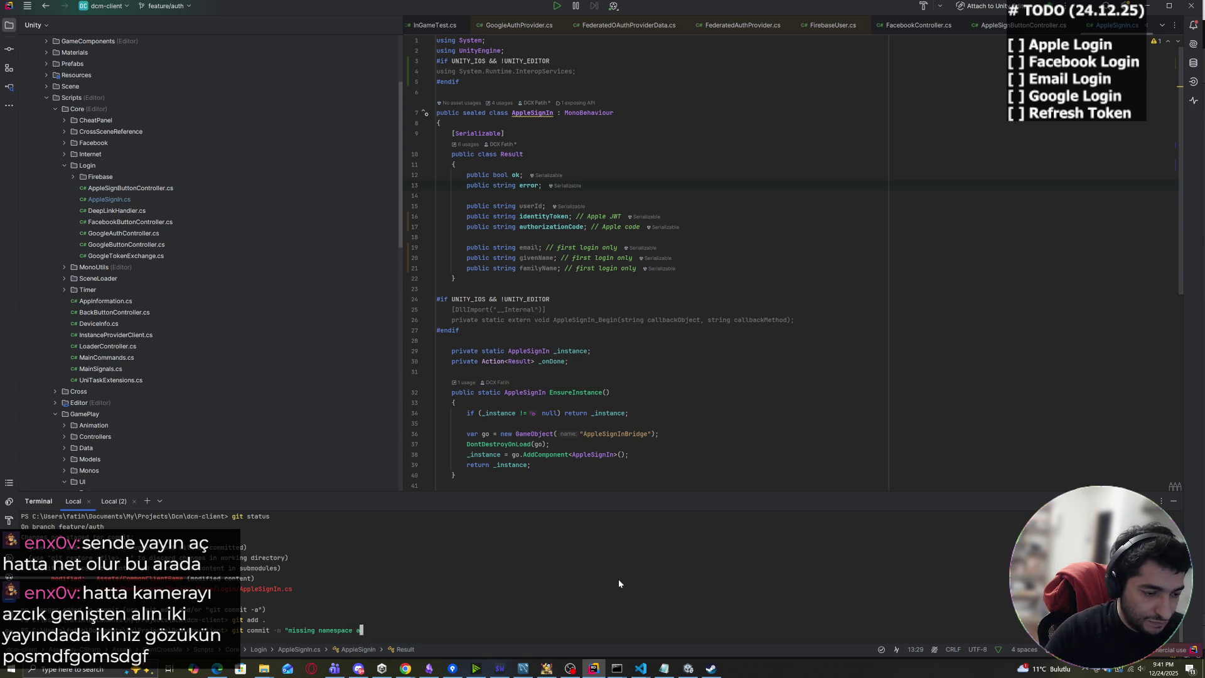
pyautogui.press('Return')
# Step: Push the commit to origin feature/auth
pyautogui.write('git push origin')
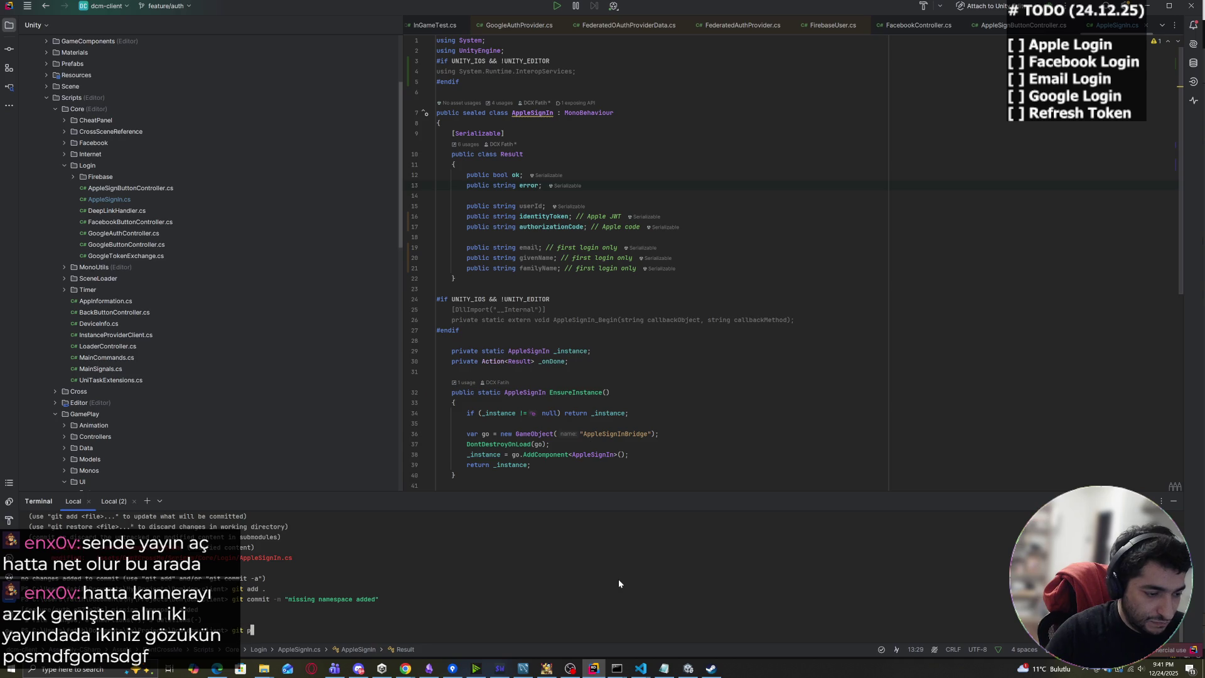
pyautogui.write(' feature')
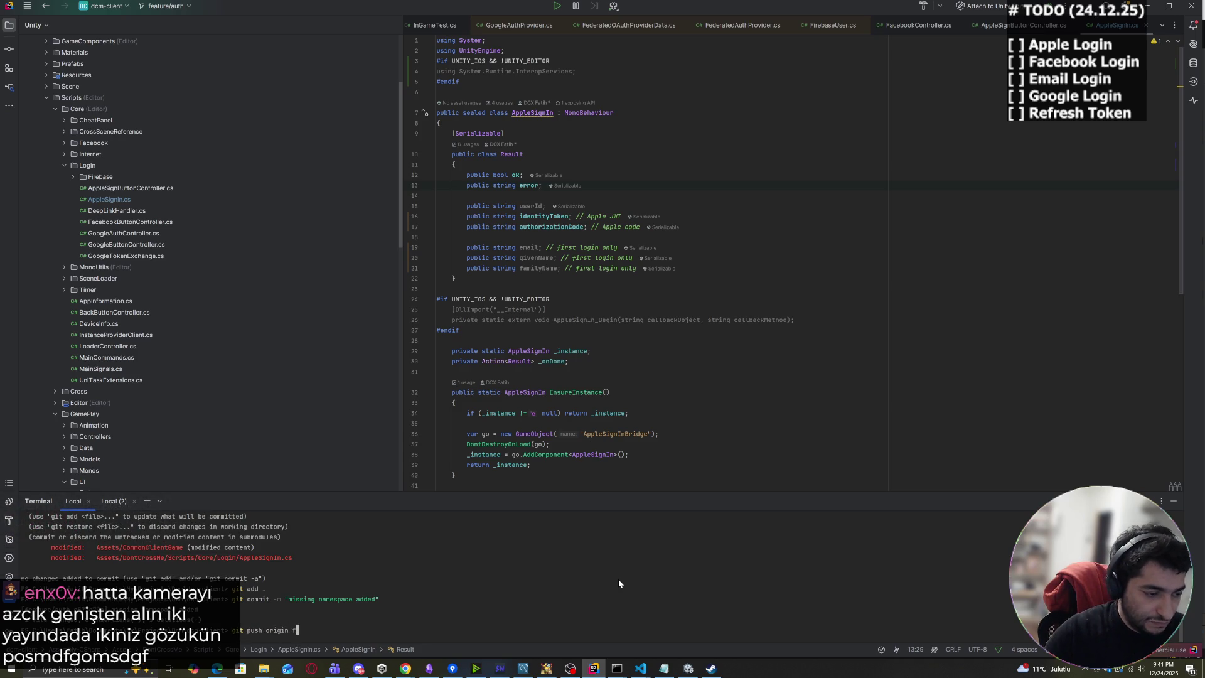
pyautogui.write('/')
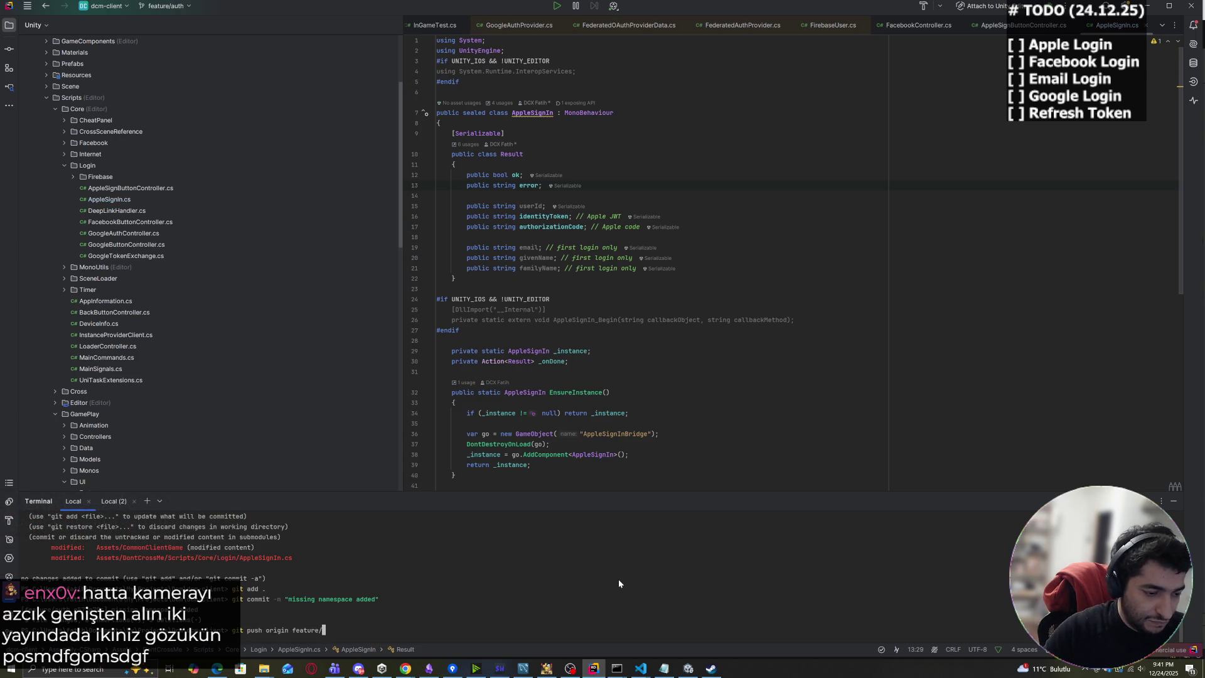
pyautogui.write('auth')
pyautogui.press('Return')
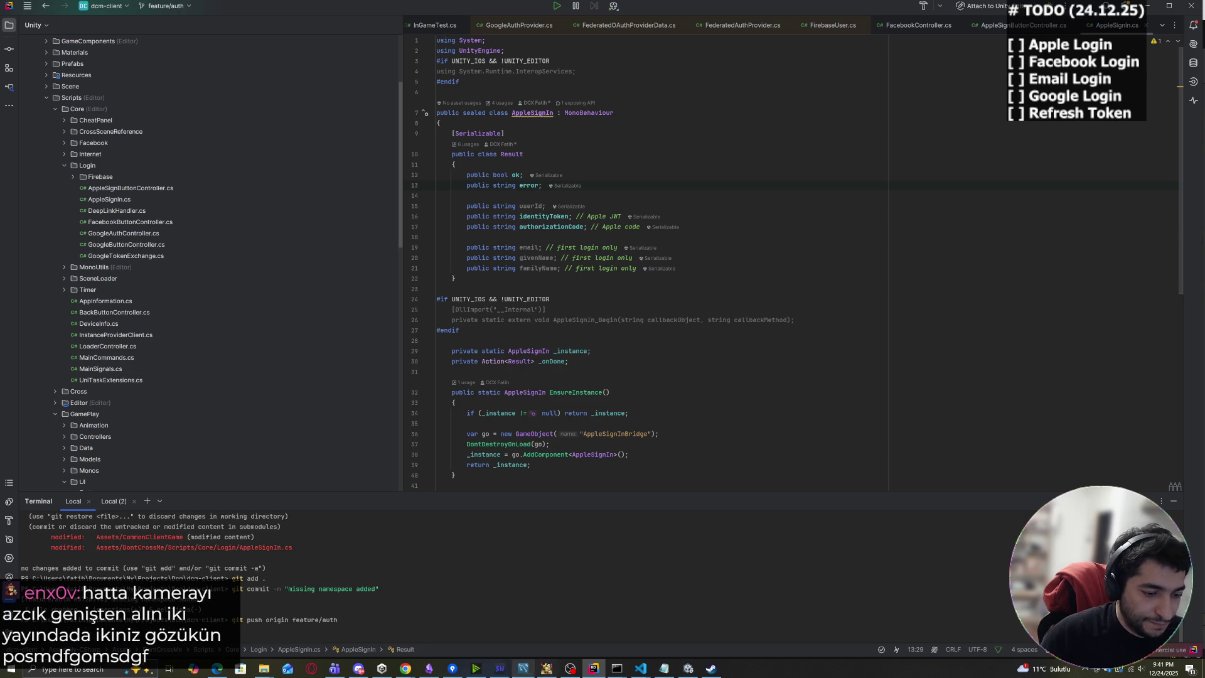
pyautogui.click(500, 669)
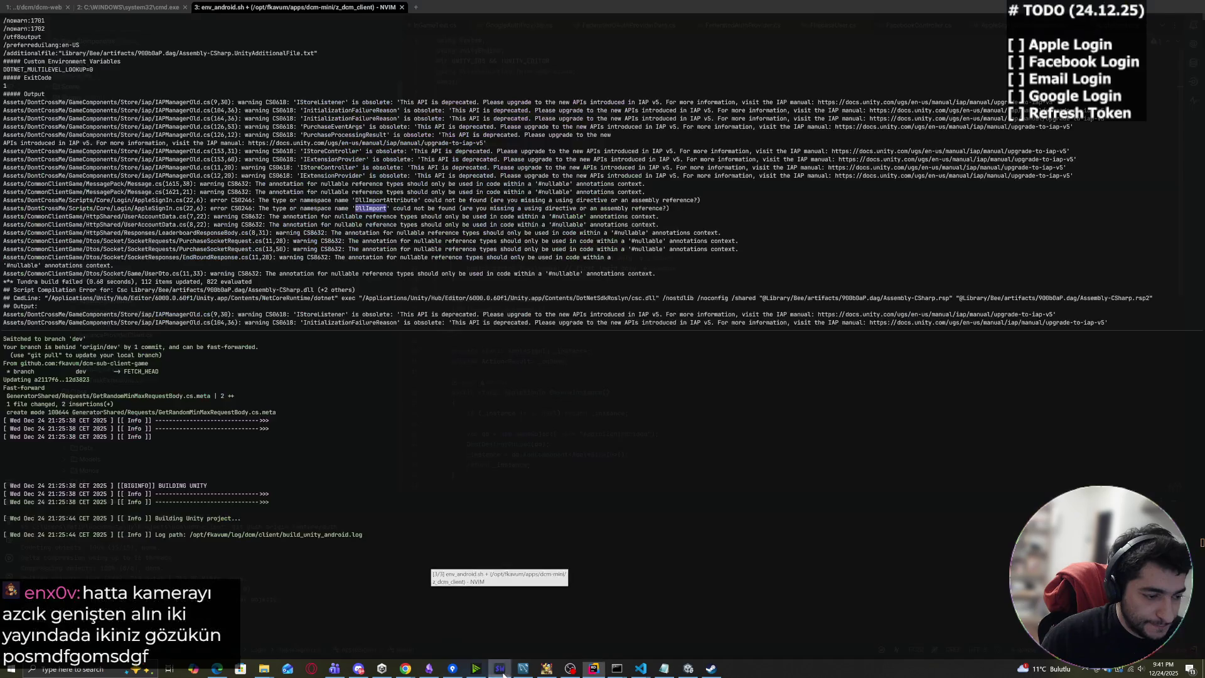
# Step: Snap the terminal to the left half and display the build_unity_ios.log build log
pyautogui.hotkey('ctrl', 'l')
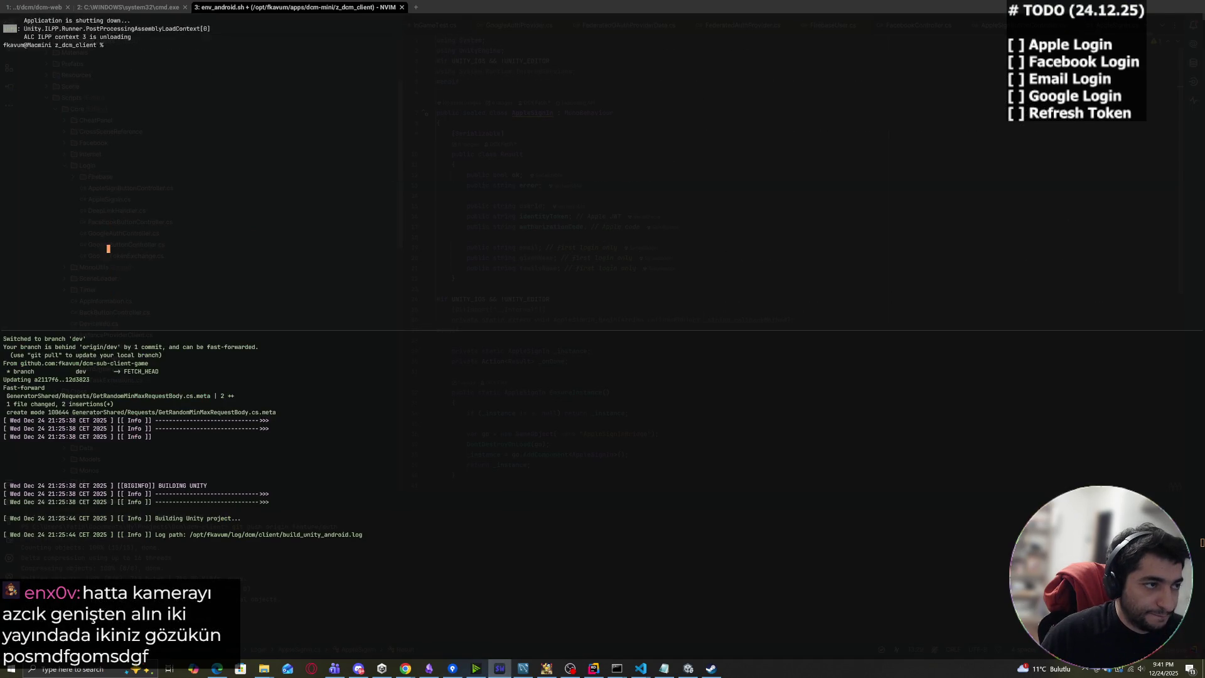
pyautogui.press('super+Left')
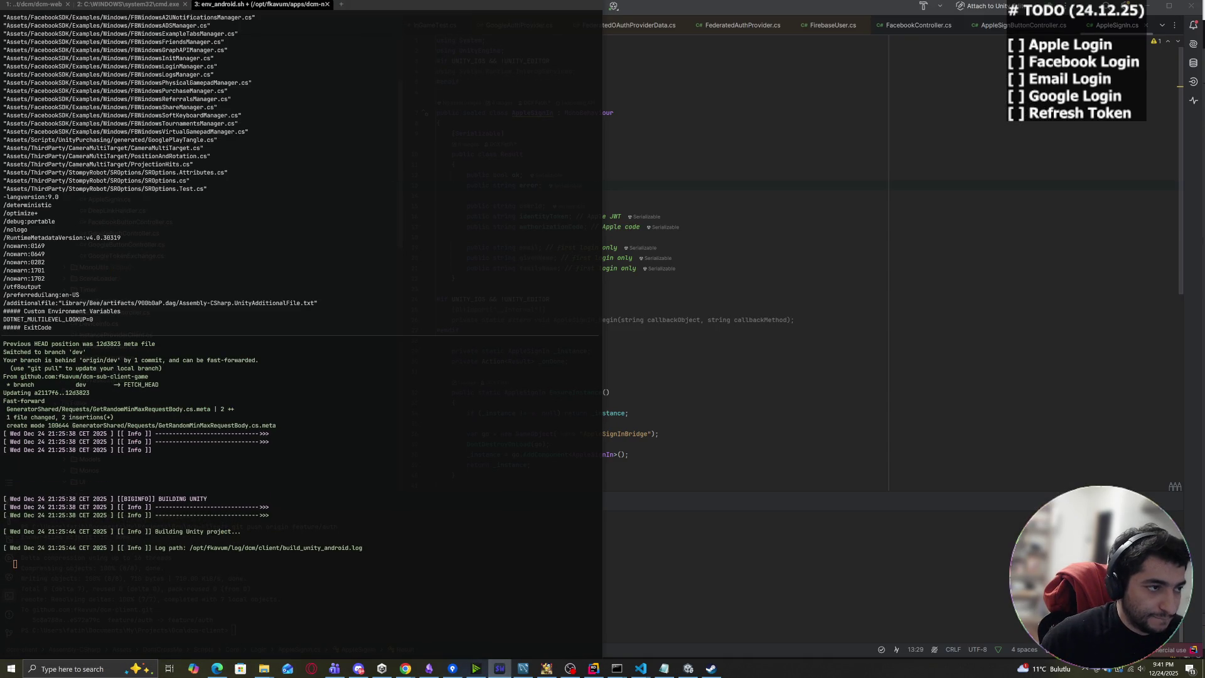
pyautogui.write('cat')
pyautogui.hotkey('ctrl', 'l')
pyautogui.write('/opt/fkavum/log/dcm/client/build_unity_ios.log')
pyautogui.press('Return')
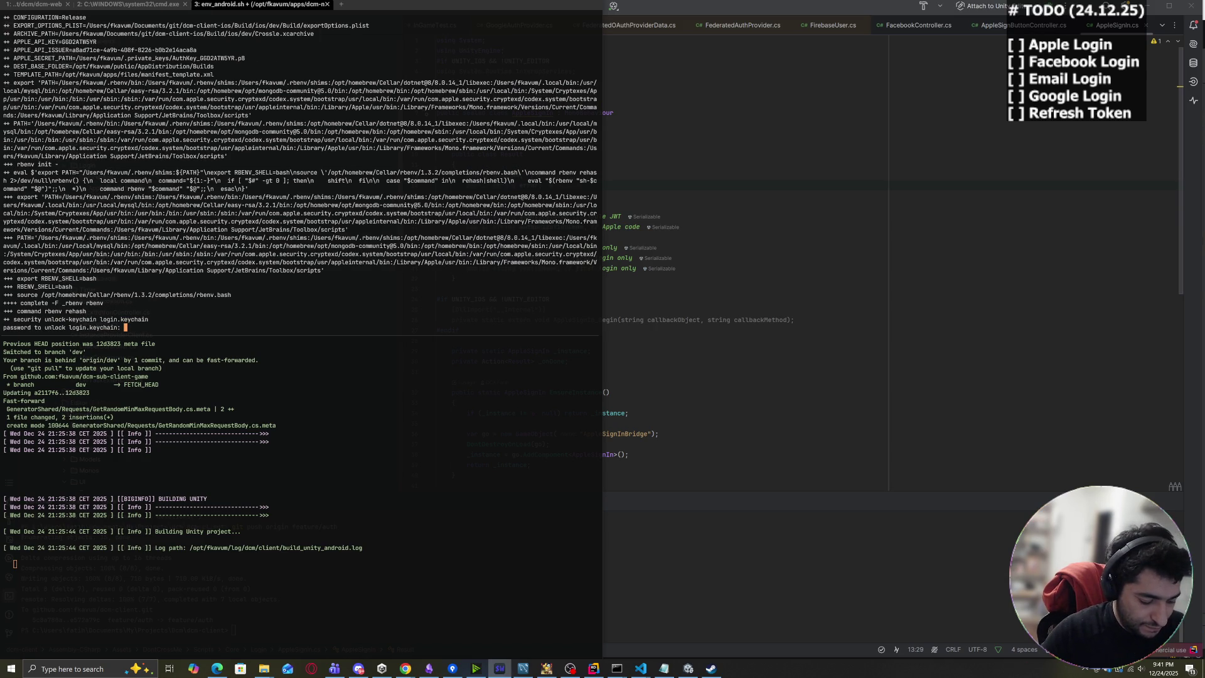
# Step: Submit the keychain password so the iOS build continues, then switch to Chrome
pyautogui.press('Return')
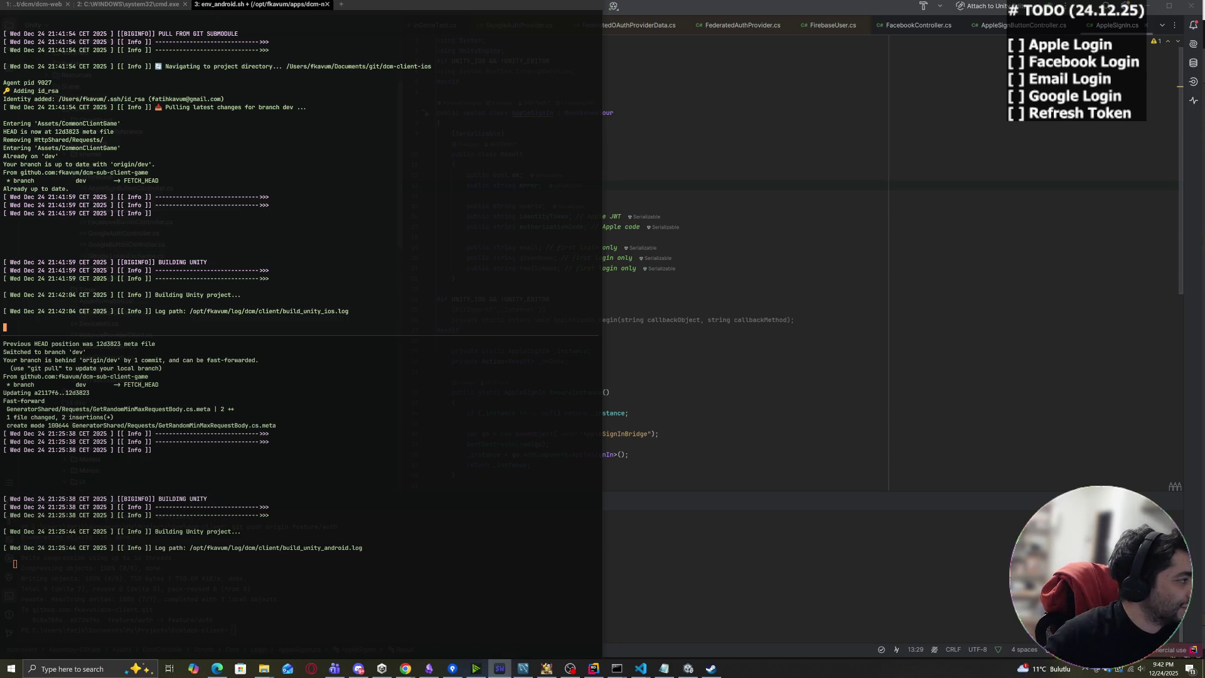
pyautogui.hotkey('alt', 'Tab')
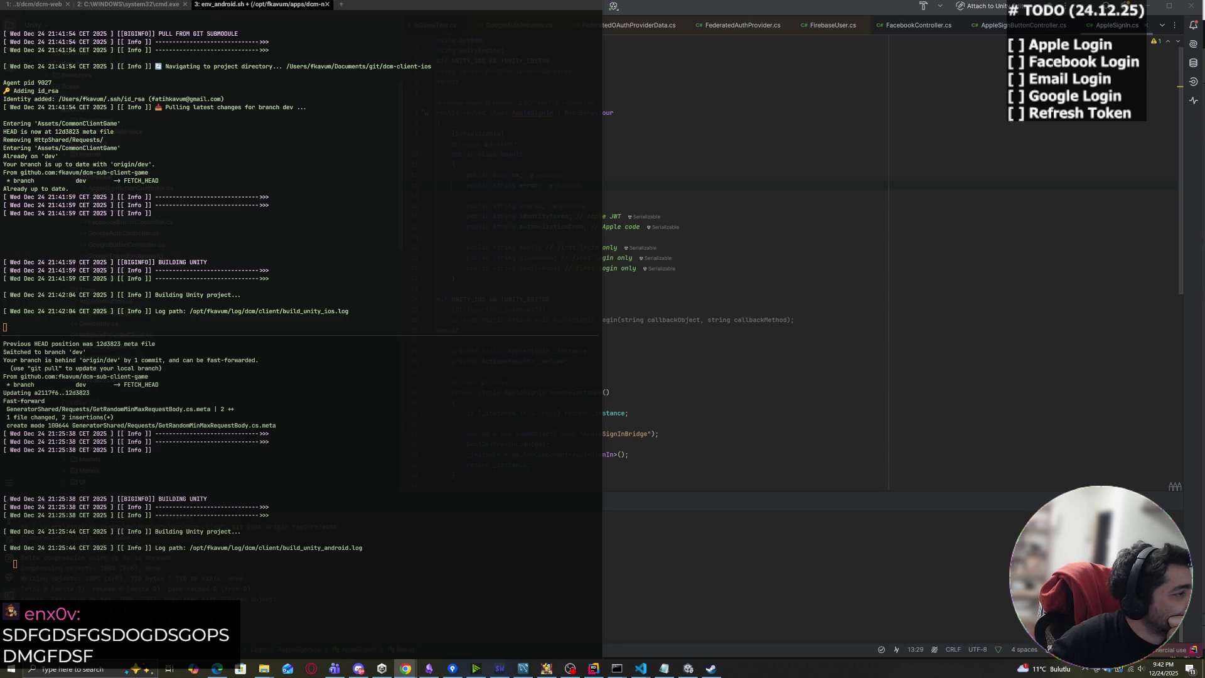
pyautogui.hotkey('alt', 'Tab')
# Step: Maximize Chrome and restore access to the deactivated Stickers Master 3D: Cut Puzzle app
pyautogui.doubleClick(548, 85)
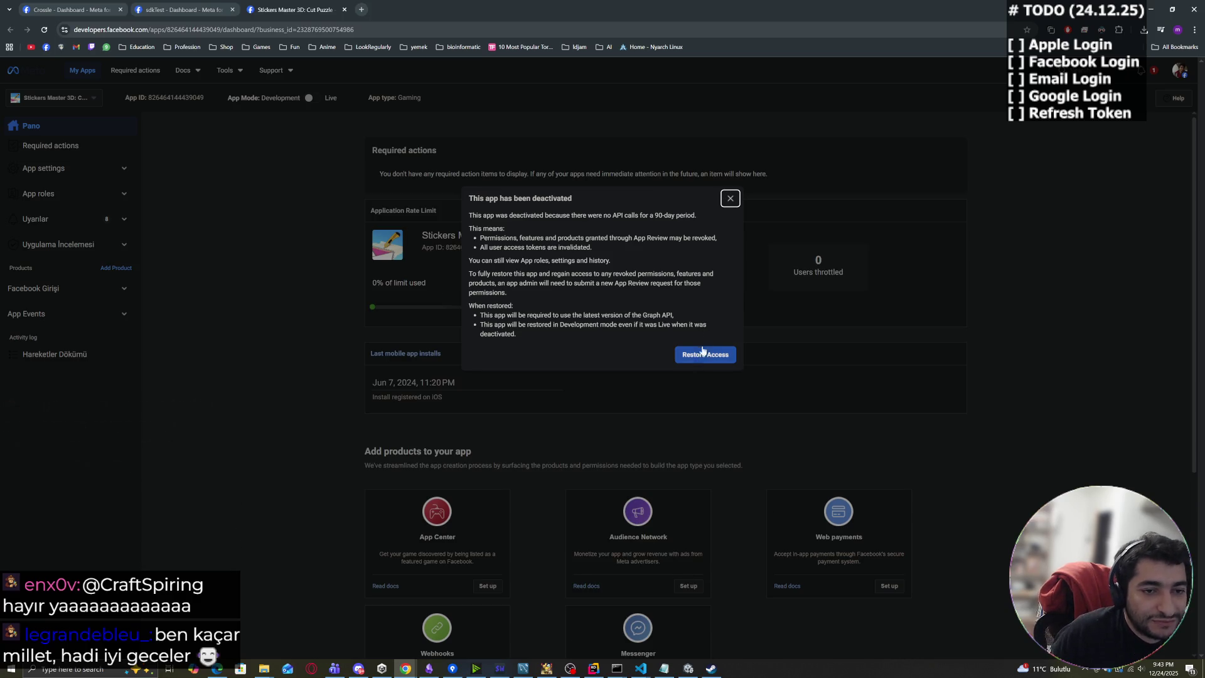
pyautogui.moveTo(494, 315); pyautogui.dragTo(709, 333)
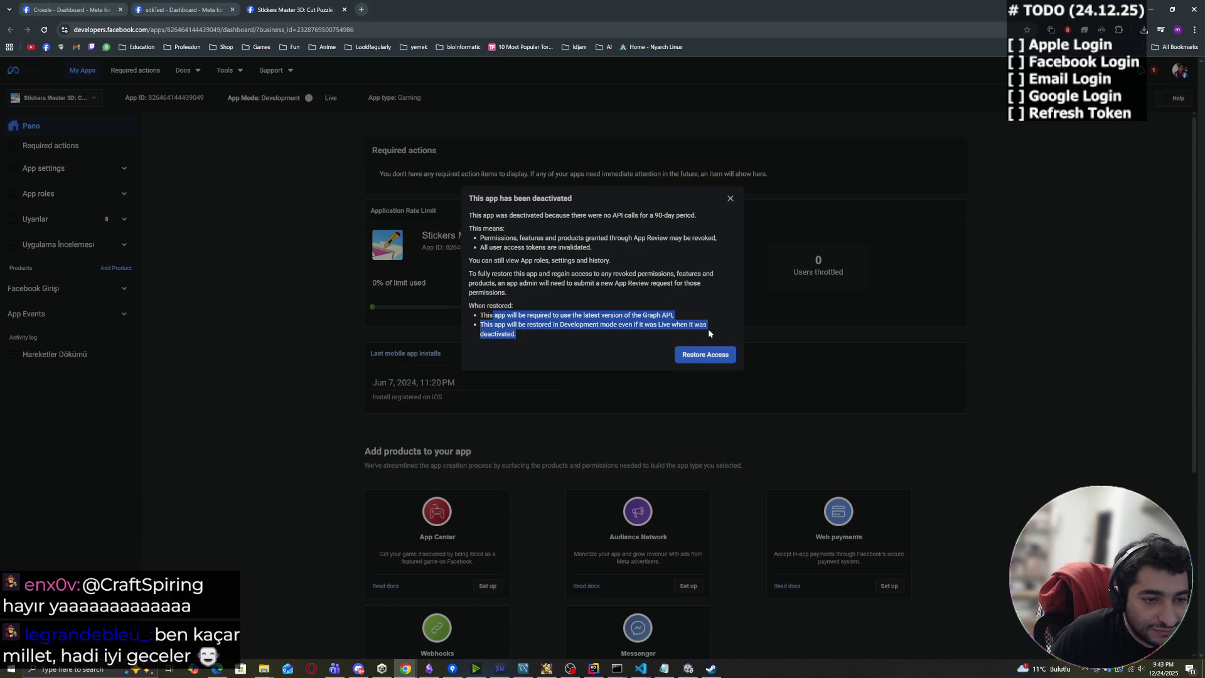
pyautogui.click(580, 339)
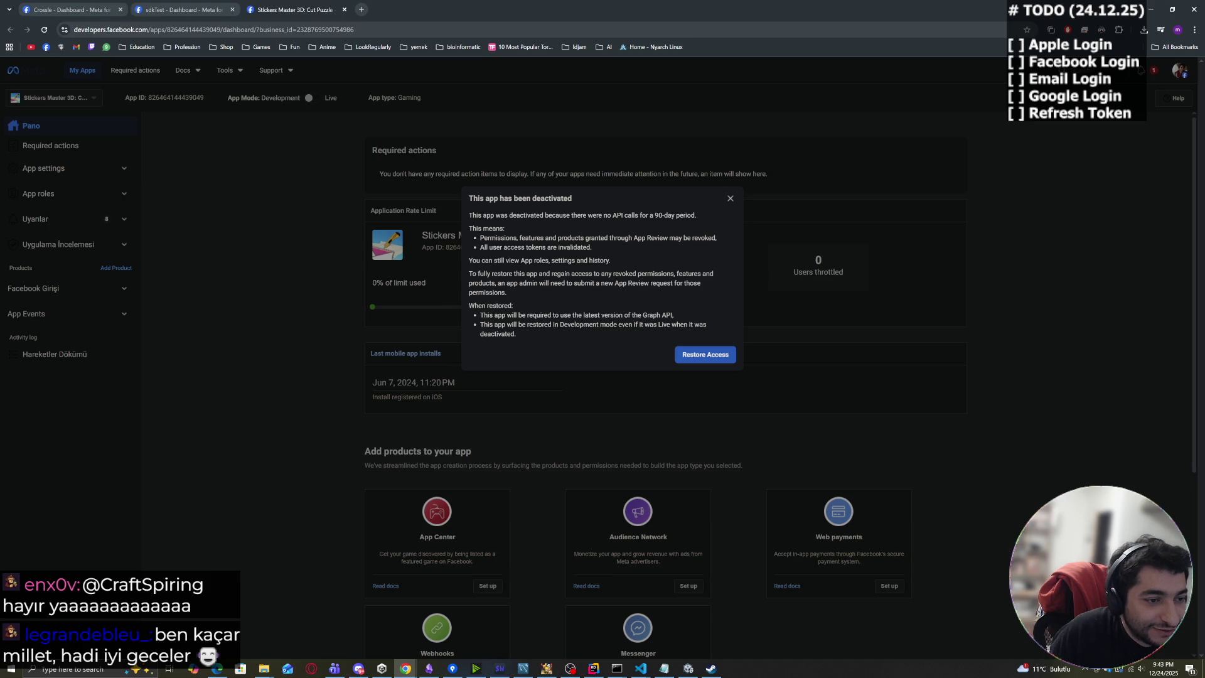
pyautogui.click(709, 355)
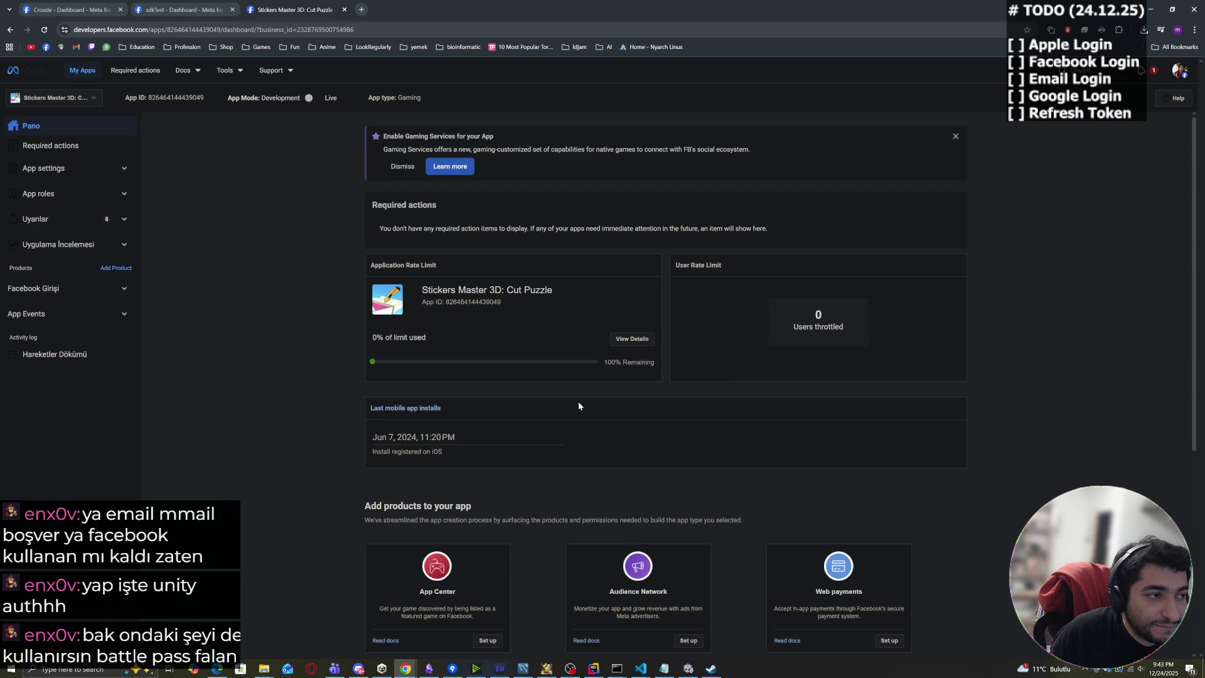
pyautogui.scroll(-5, 695, 311)
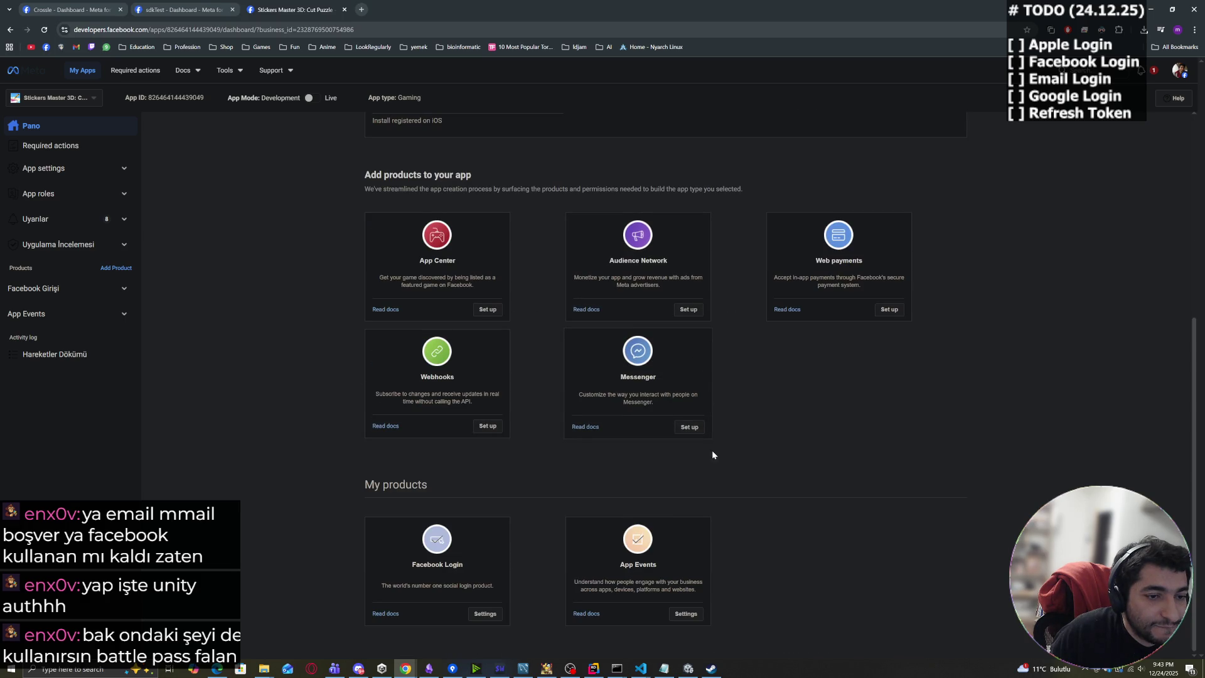
pyautogui.scroll(5, 690, 436)
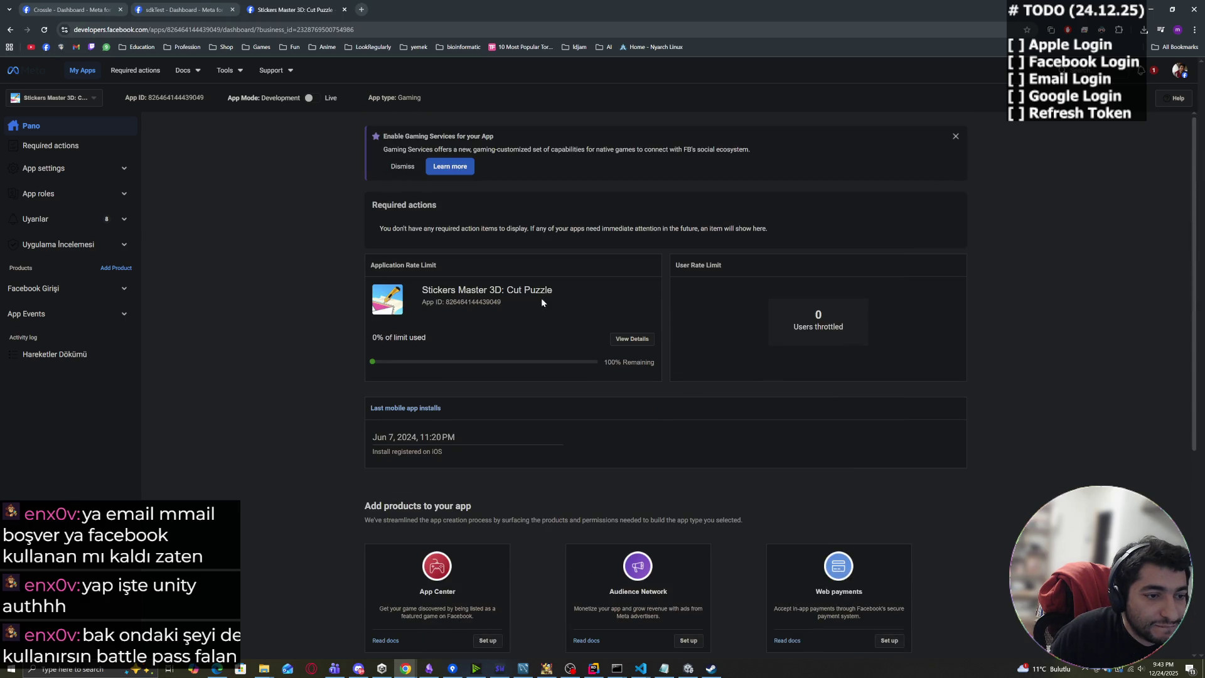
pyautogui.click(124, 169)
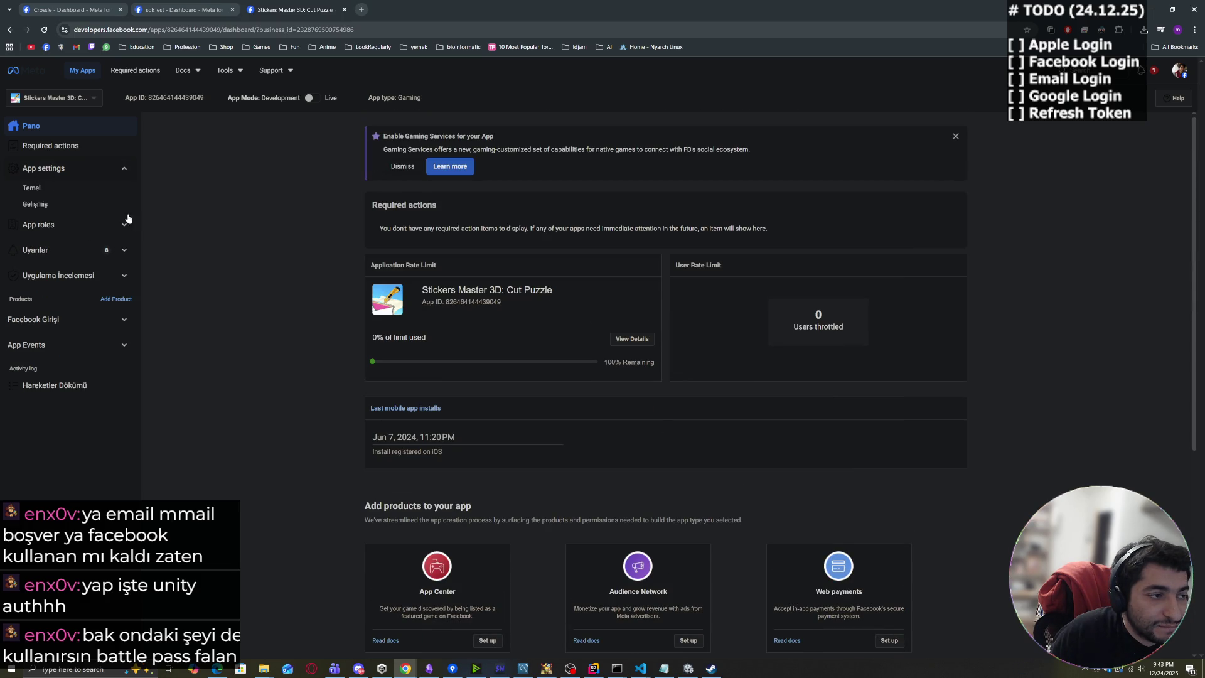
# Step: Open the Stickers Master app's basic settings and reveal its app secret
pyautogui.click(65, 196)
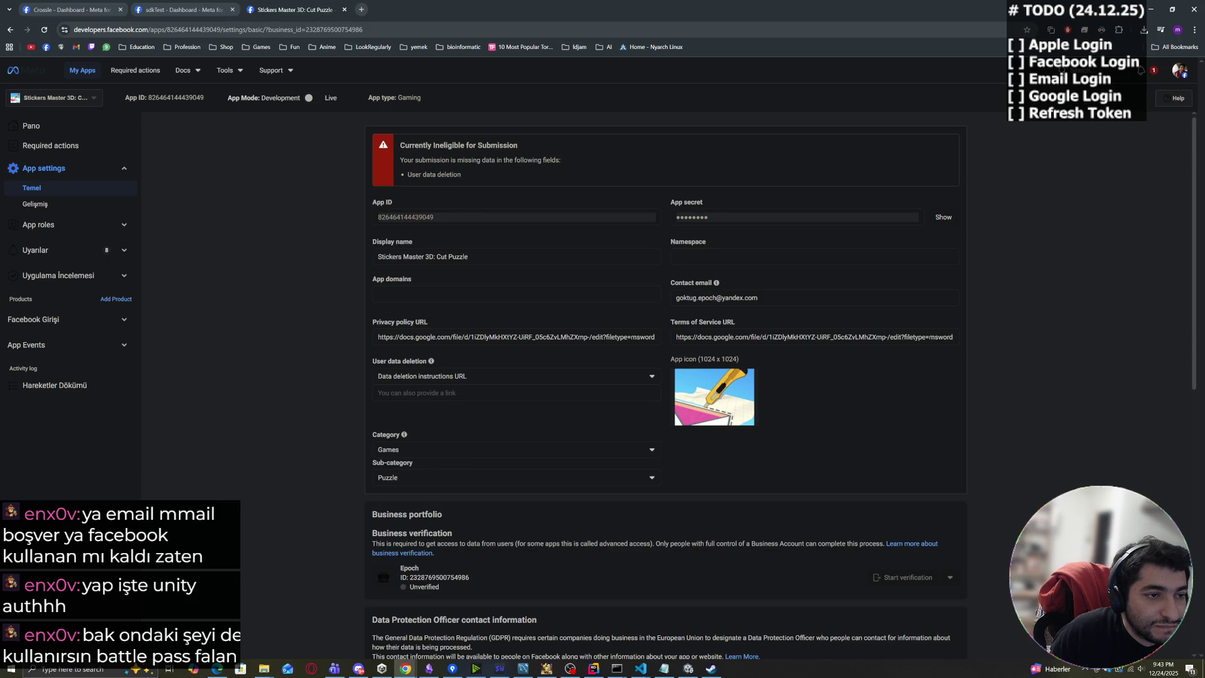
pyautogui.moveTo(418, 160); pyautogui.dragTo(587, 170)
pyautogui.scroll(-2, 571, 358)
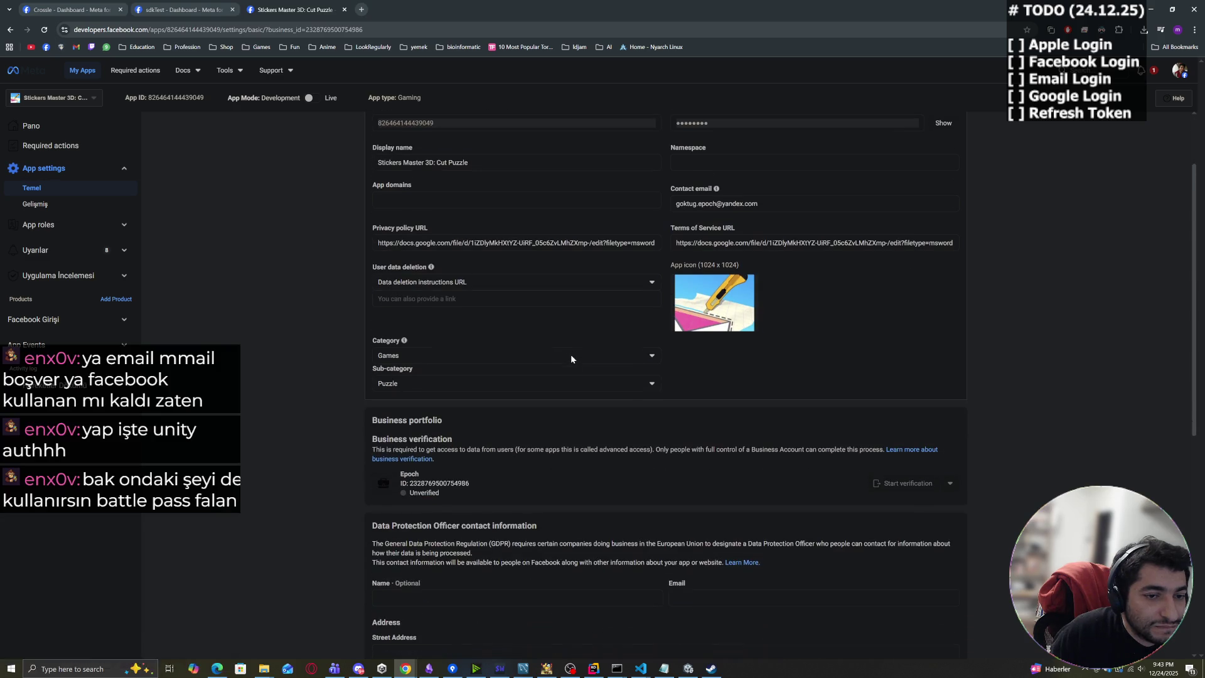
pyautogui.scroll(2, 818, 317)
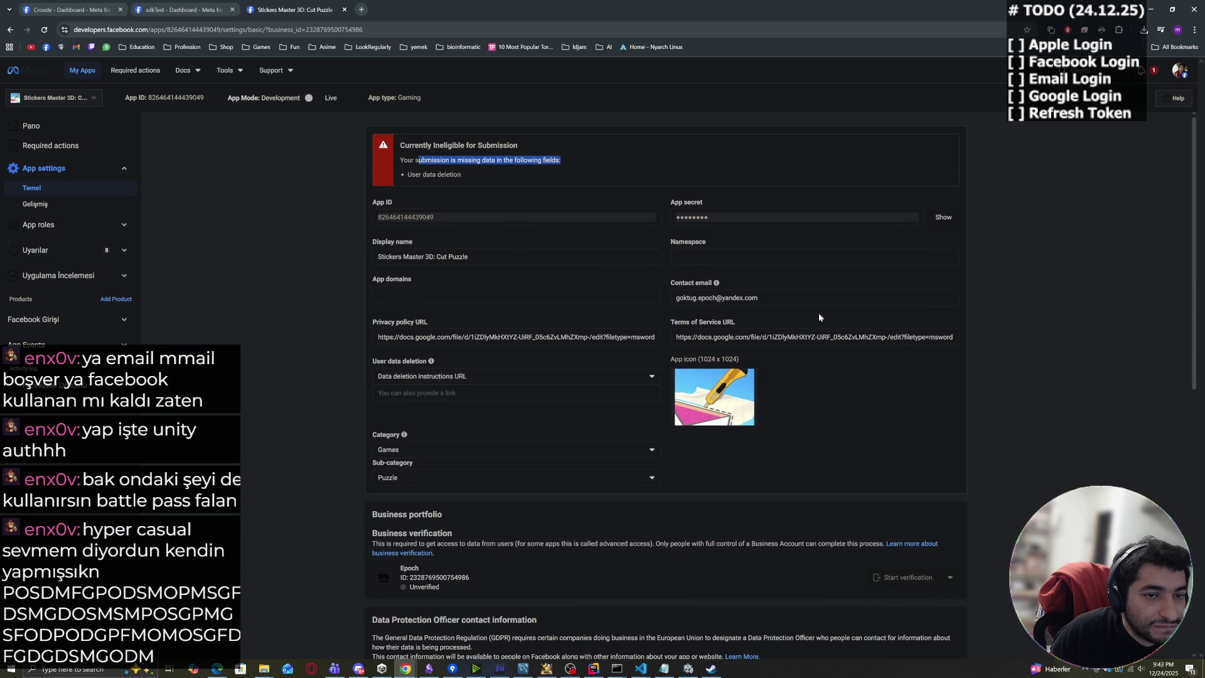
pyautogui.click(943, 218)
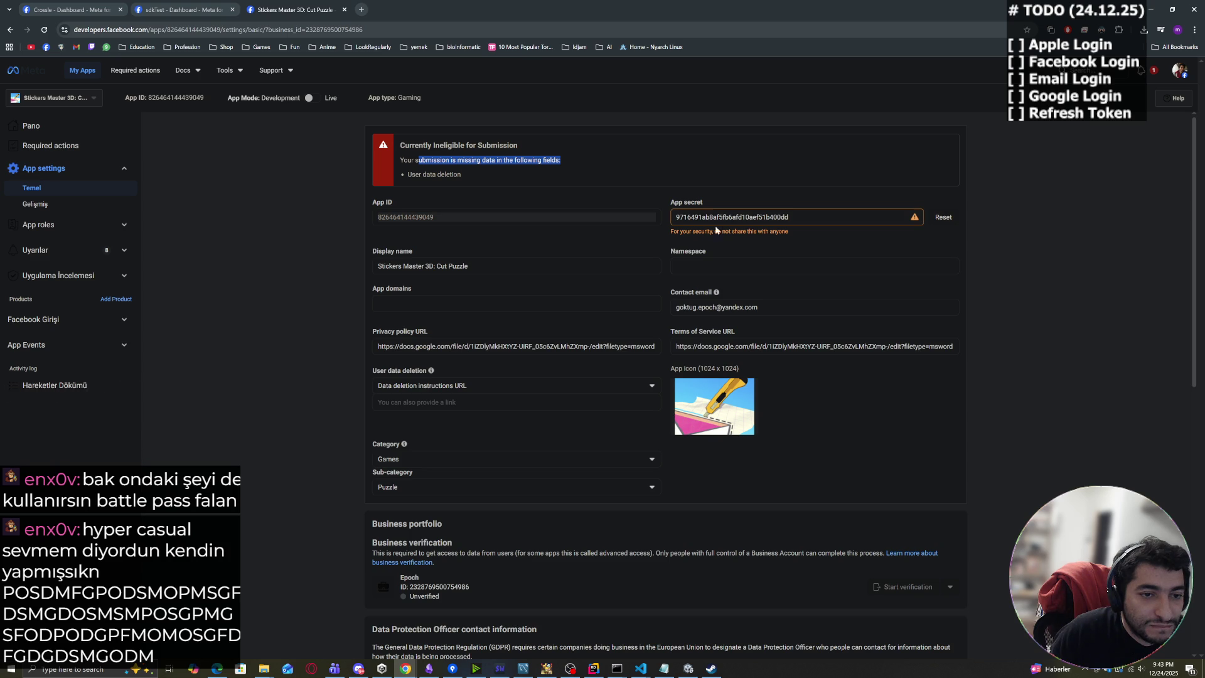
pyautogui.moveTo(682, 231); pyautogui.dragTo(786, 231)
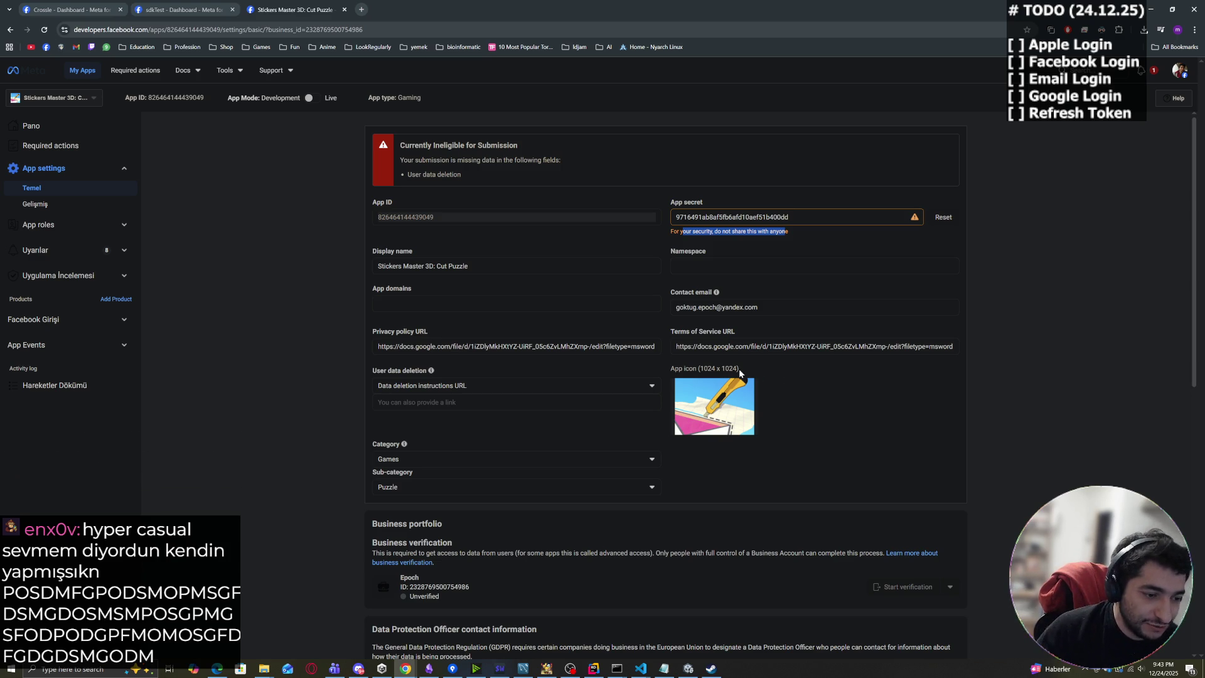
# Step: Remove the iOS bundle ID com.epochgame.stickersmaster from the iOS platform section
pyautogui.scroll(-2, 458, 587)
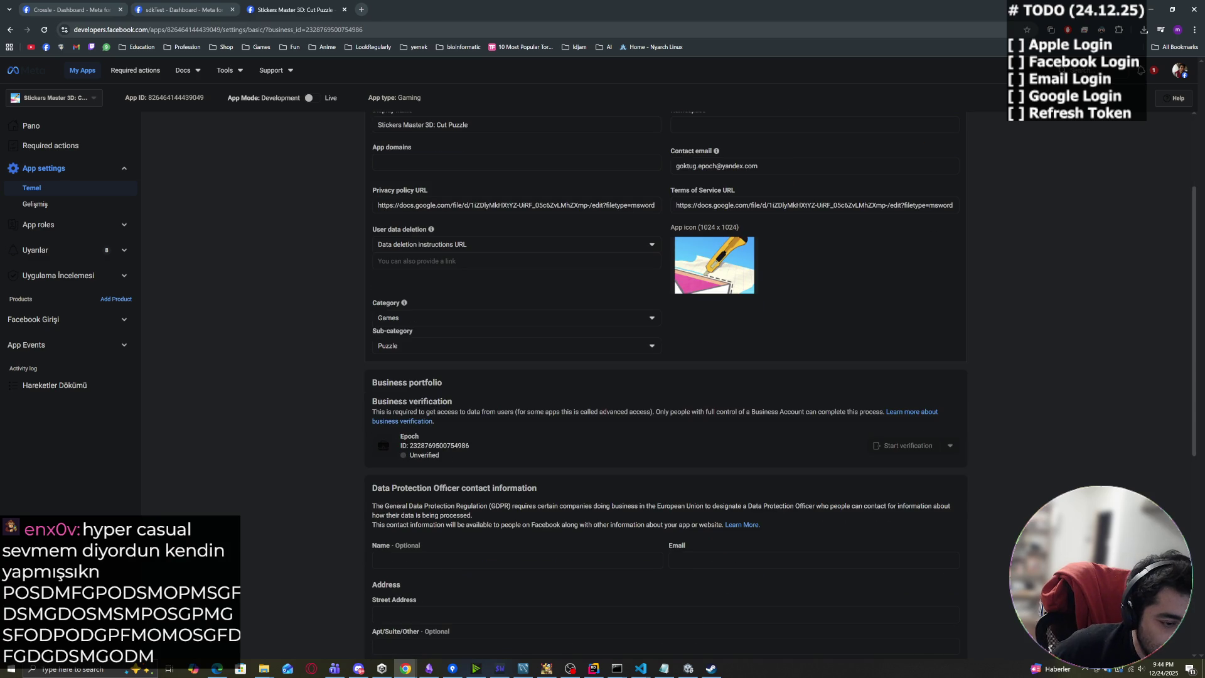
pyautogui.moveTo(388, 411)
pyautogui.mouseDown()
pyautogui.moveTo(531, 412)
pyautogui.moveTo(439, 446)
pyautogui.moveTo(436, 422)
pyautogui.mouseUp()
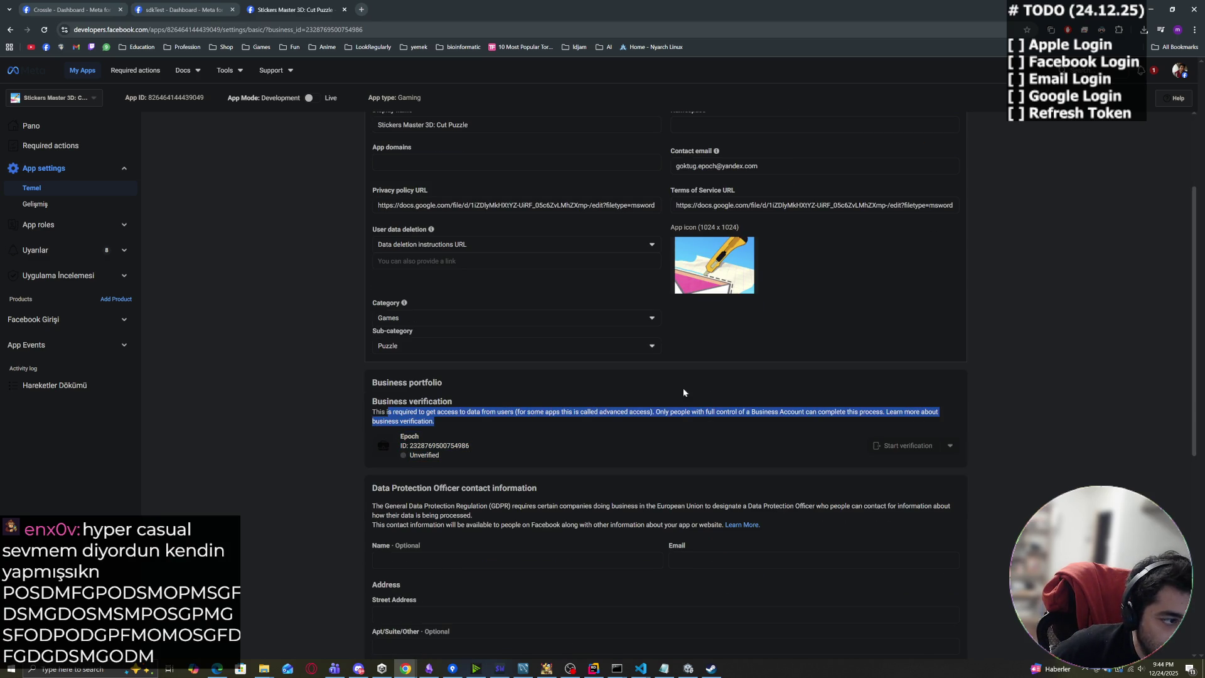
pyautogui.scroll(-6, 612, 511)
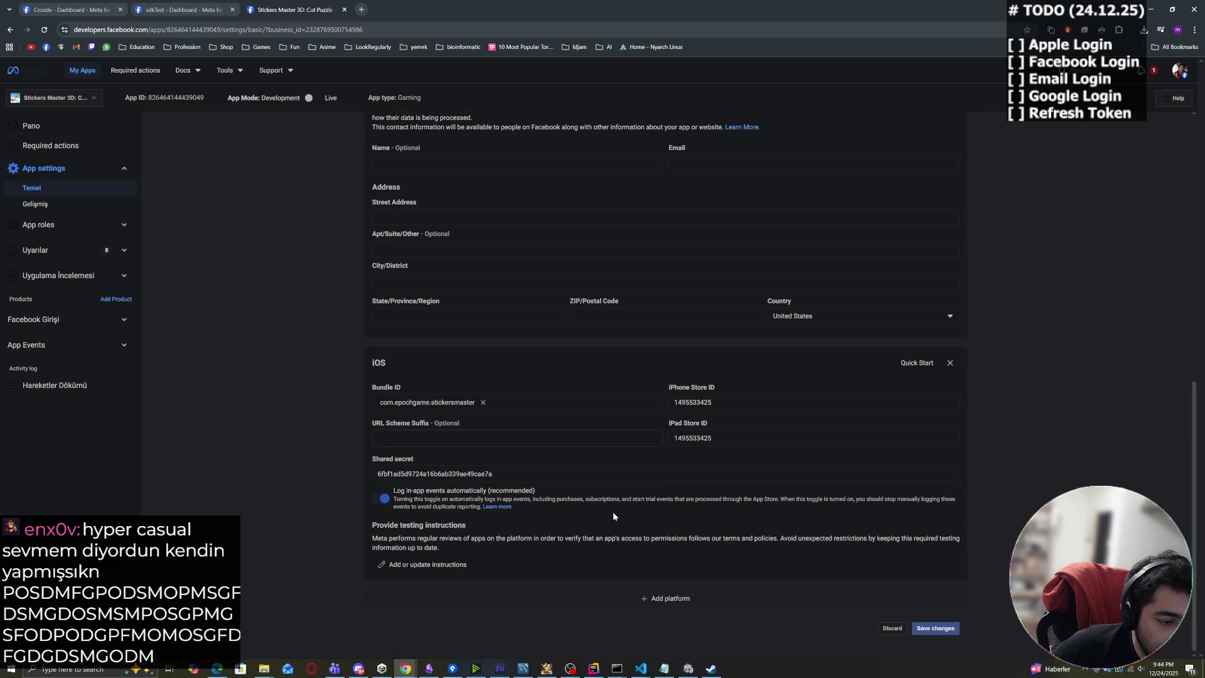
pyautogui.scroll(8, 612, 512)
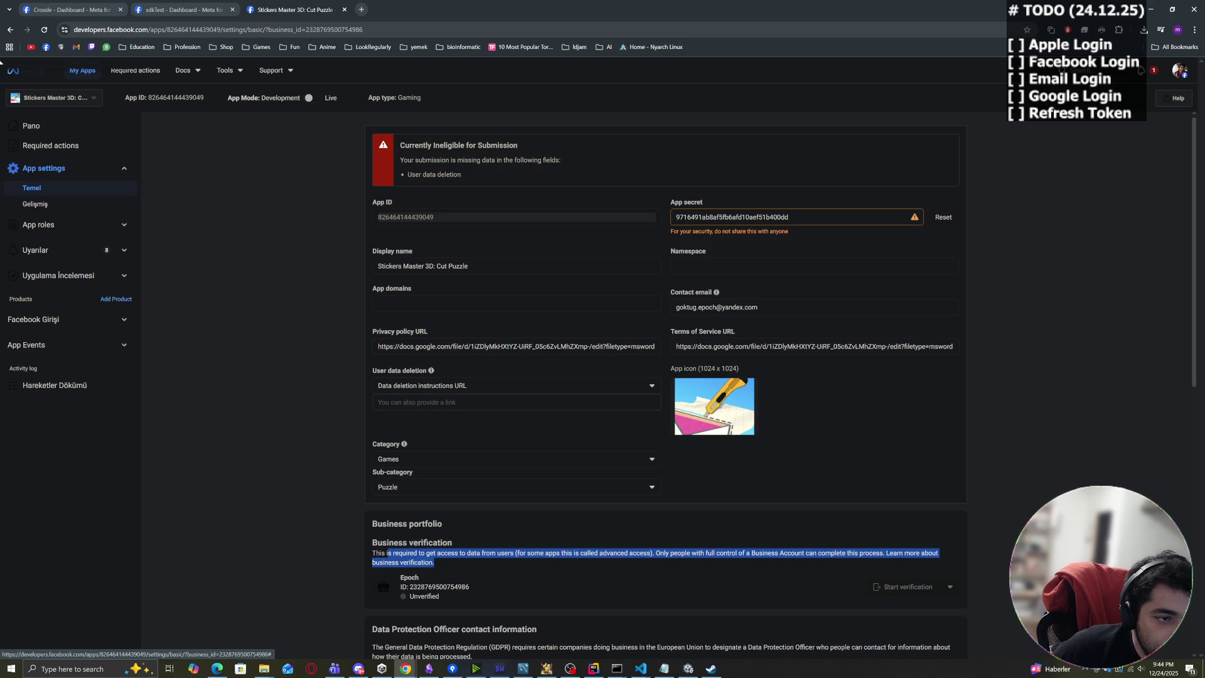
pyautogui.scroll(-3, 2, 61)
pyautogui.scroll(3, 1, 61)
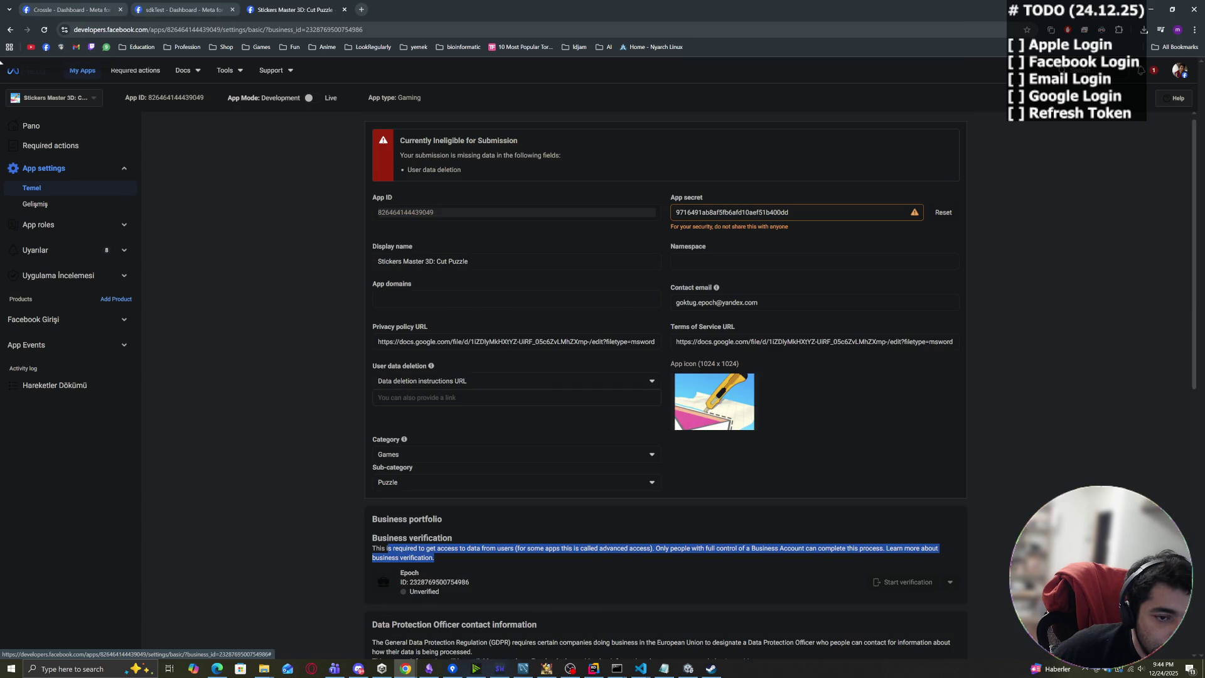
pyautogui.scroll(-6, 2, 61)
pyautogui.scroll(6, 2, 61)
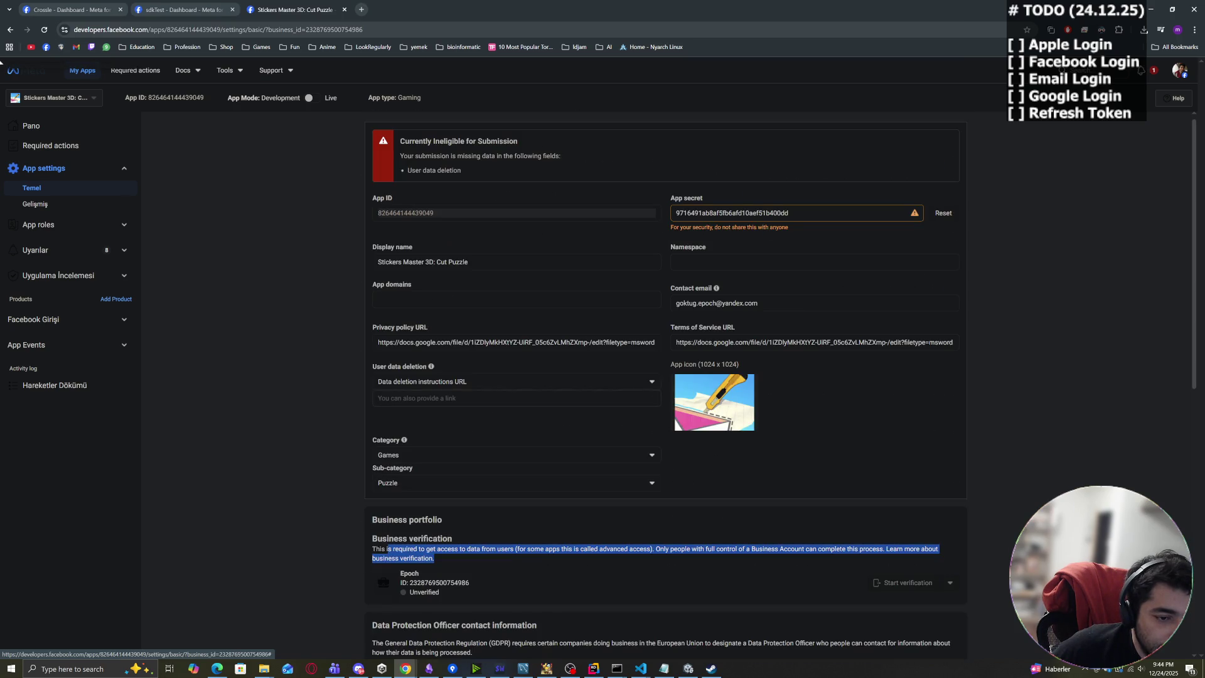
pyautogui.scroll(-2, 649, 419)
pyautogui.scroll(-5, 675, 436)
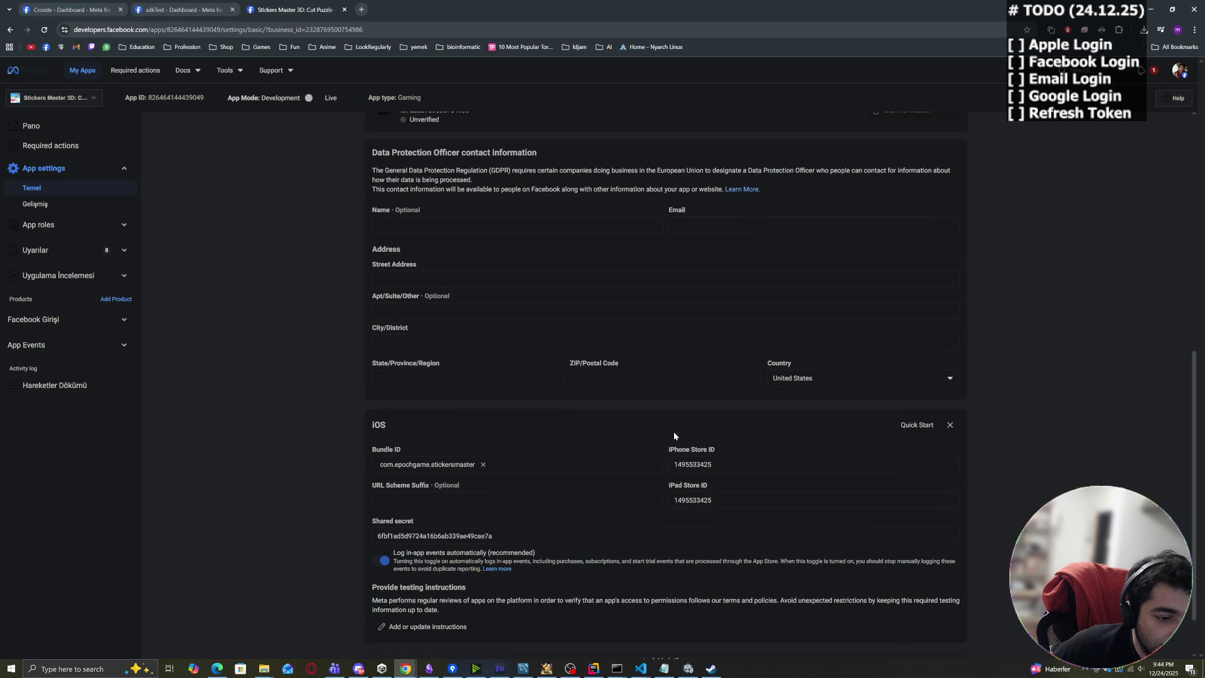
pyautogui.click(483, 465)
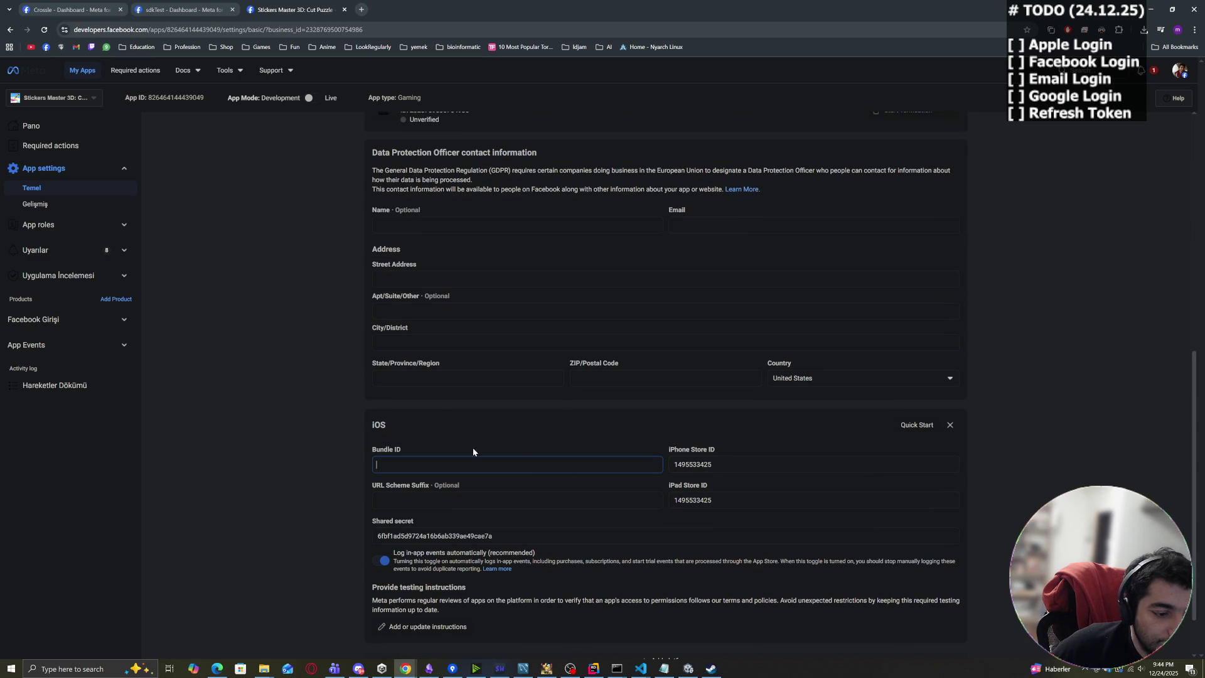
pyautogui.click(299, 362)
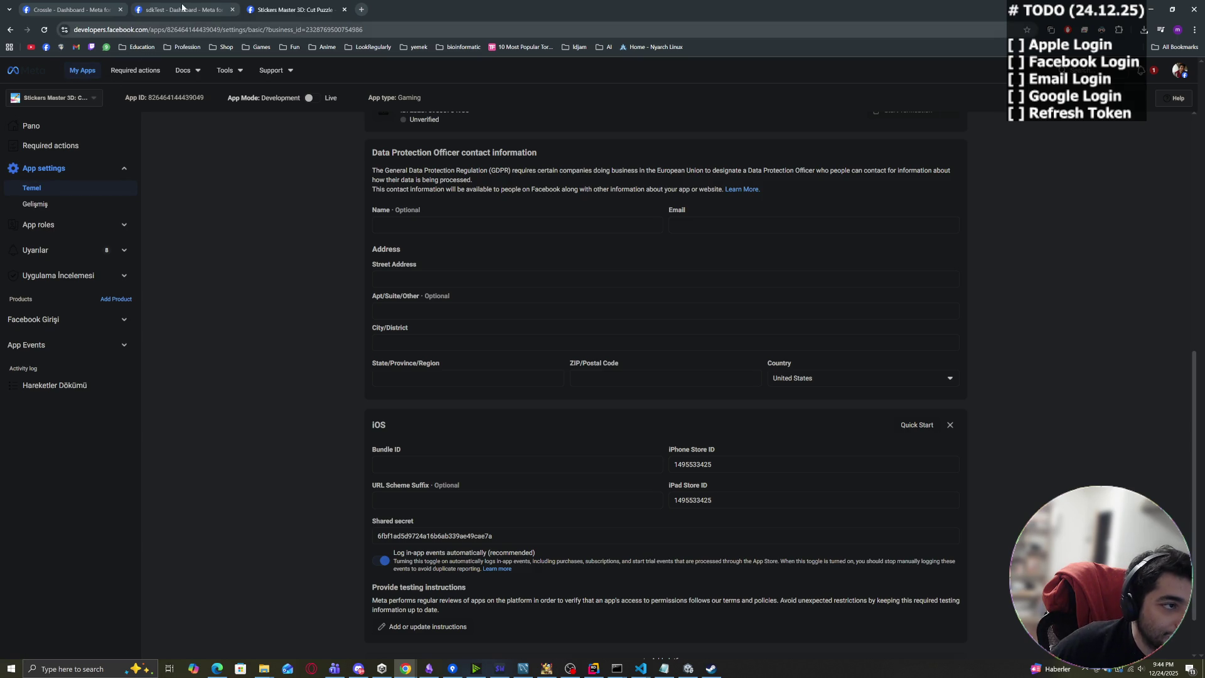
# Step: Reload the Crossle app's dashboard and open its Use cases page
pyautogui.click(70, 9)
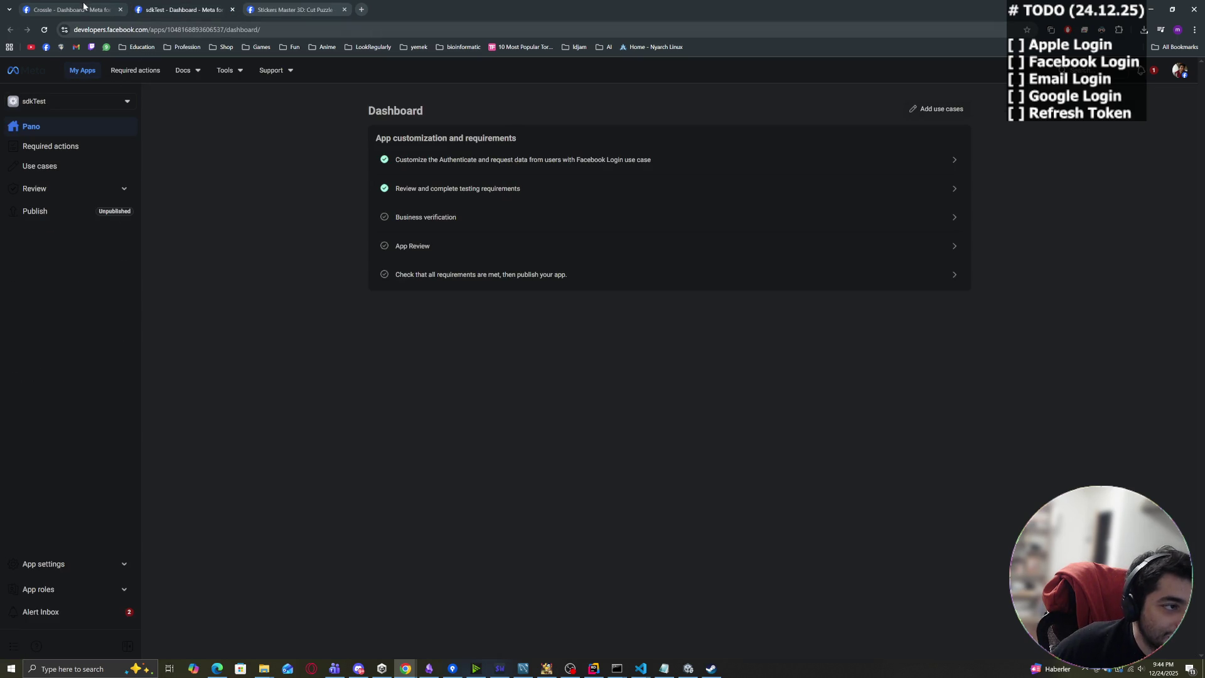
pyautogui.click(44, 29)
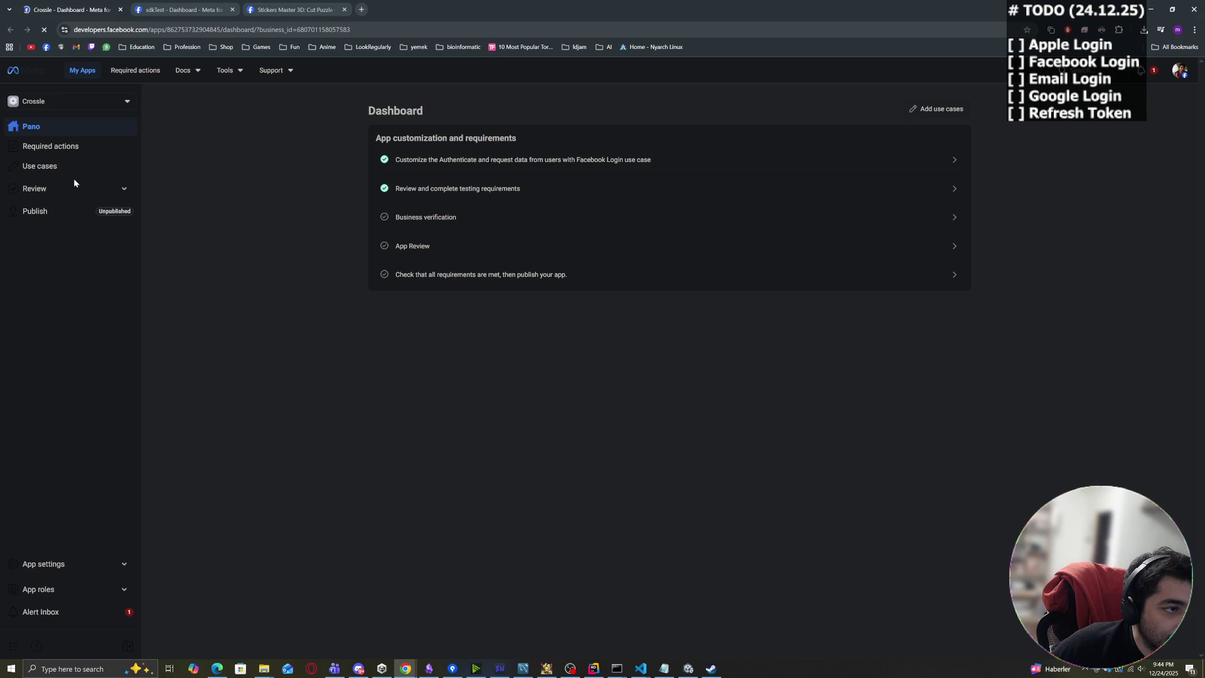
pyautogui.click(85, 148)
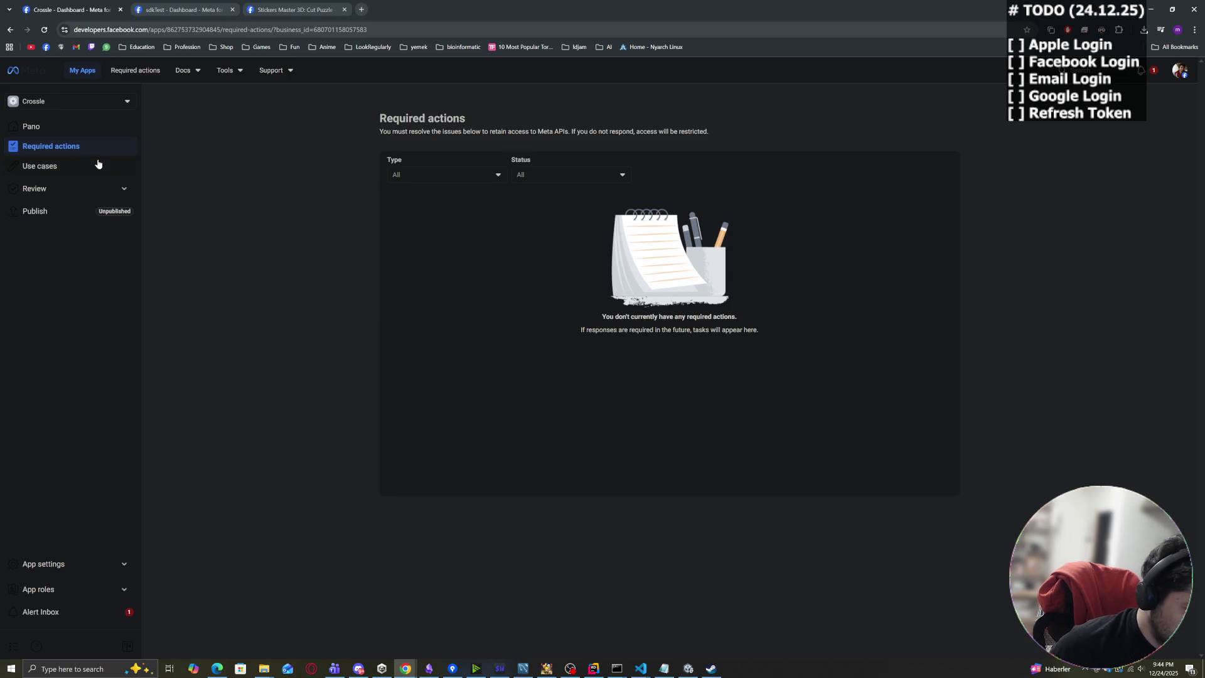
pyautogui.click(97, 165)
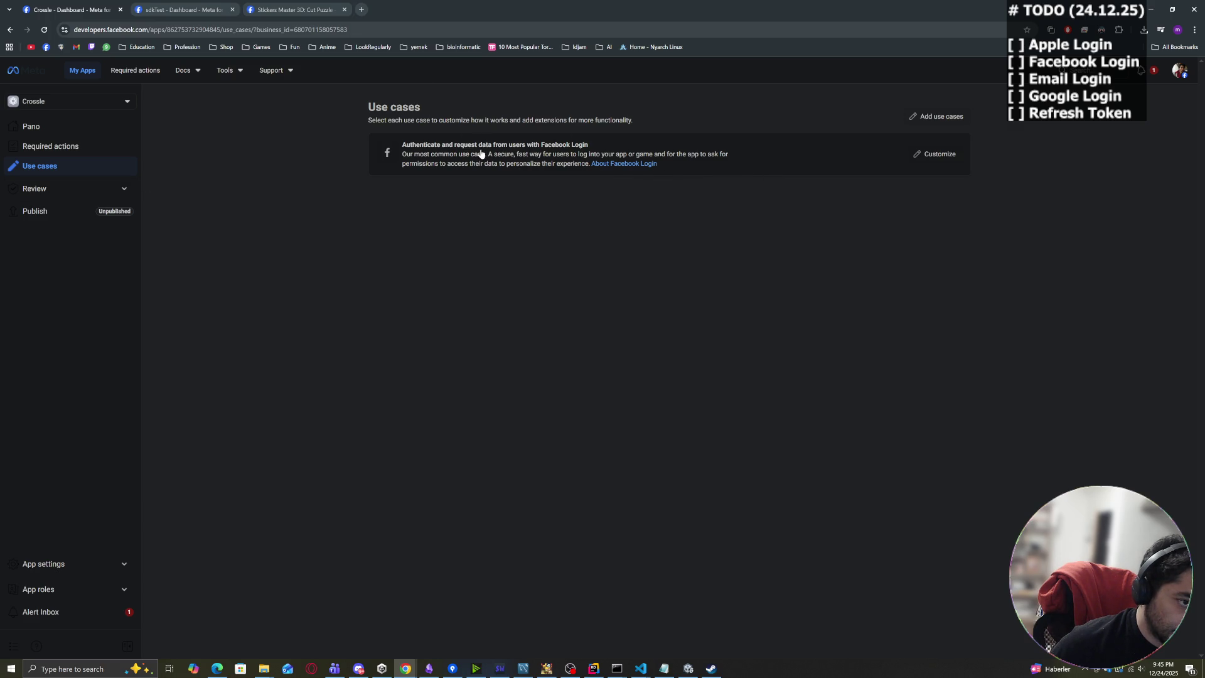
# Step: Customize the Facebook Login use case and open testing for the public_profile permission
pyautogui.click(948, 154)
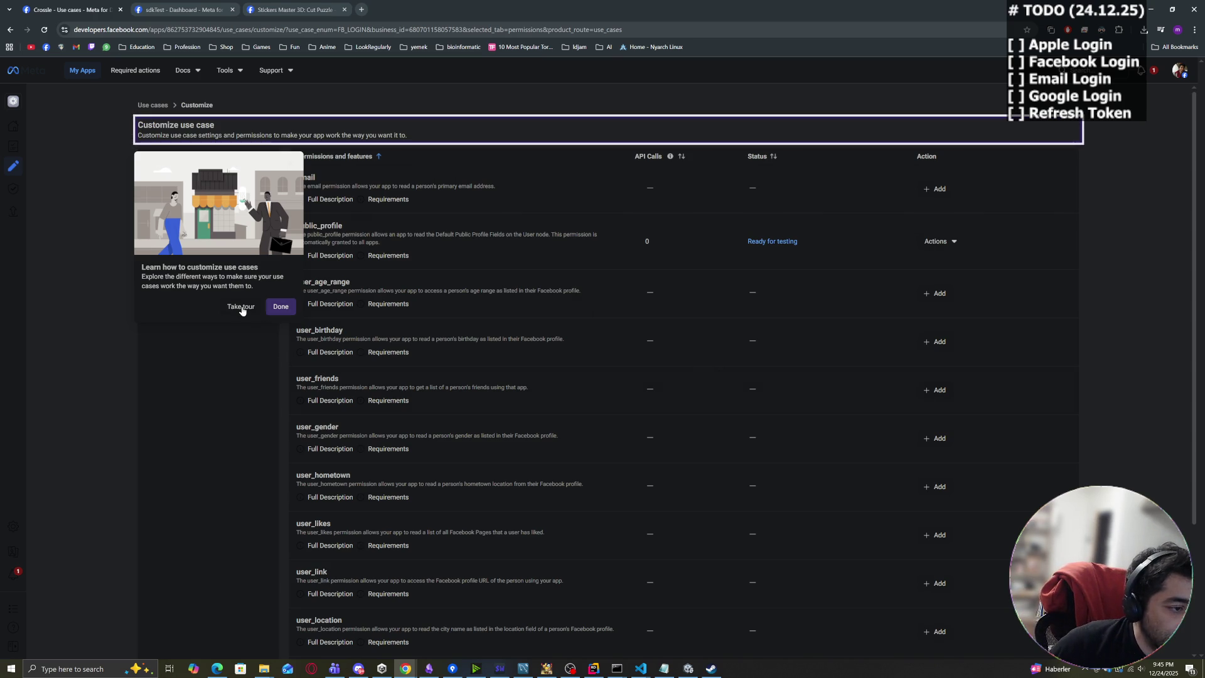
pyautogui.click(281, 307)
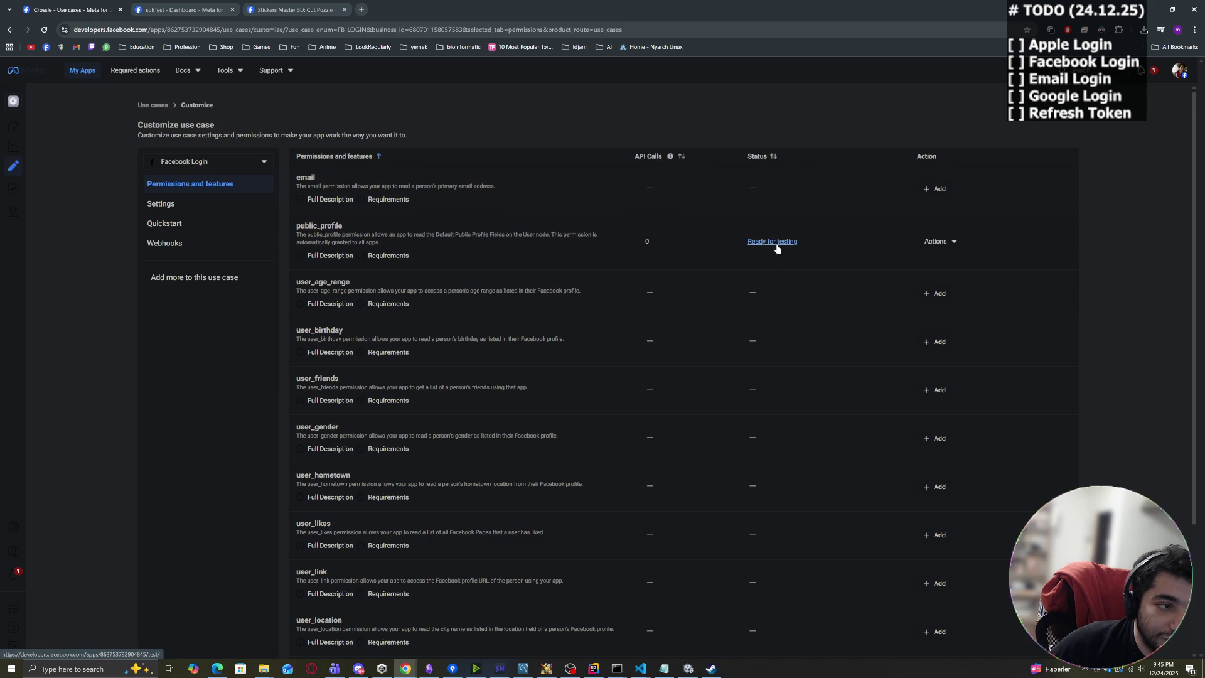
pyautogui.scroll(-3, 777, 245)
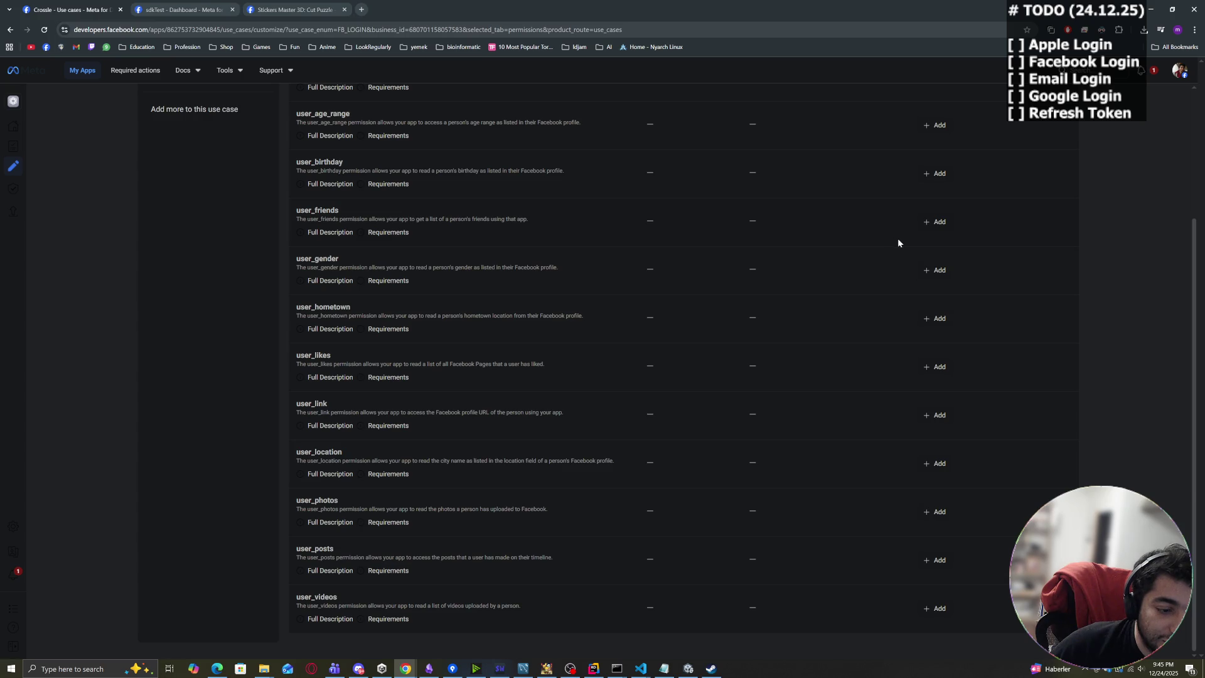
pyautogui.scroll(3, 866, 245)
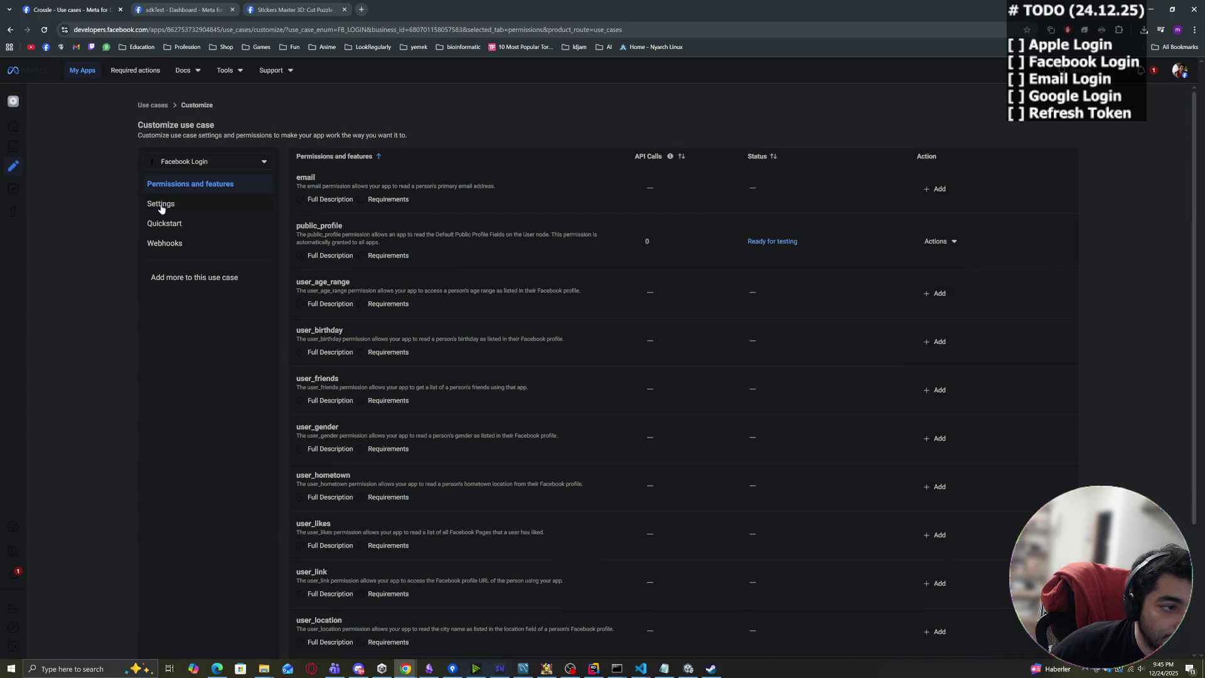
pyautogui.click(768, 244)
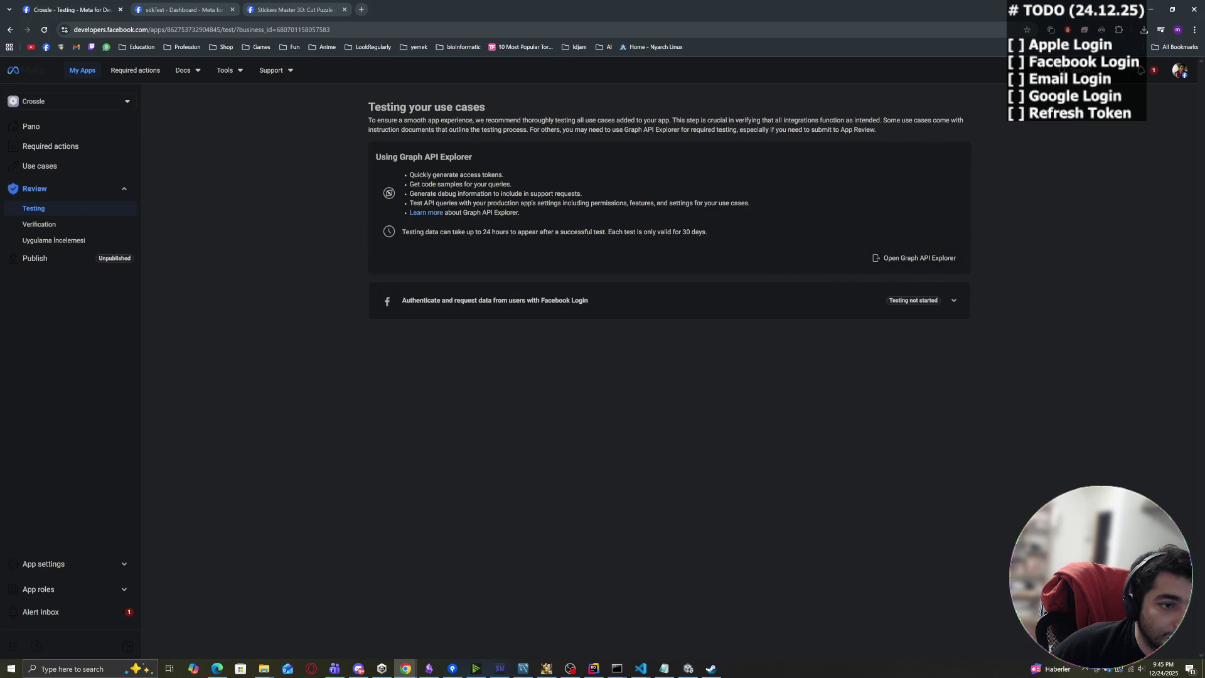
# Step: Look through Crossle's Verification, Testing, App Review and Use cases pages, then open basic settings
pyautogui.click(47, 225)
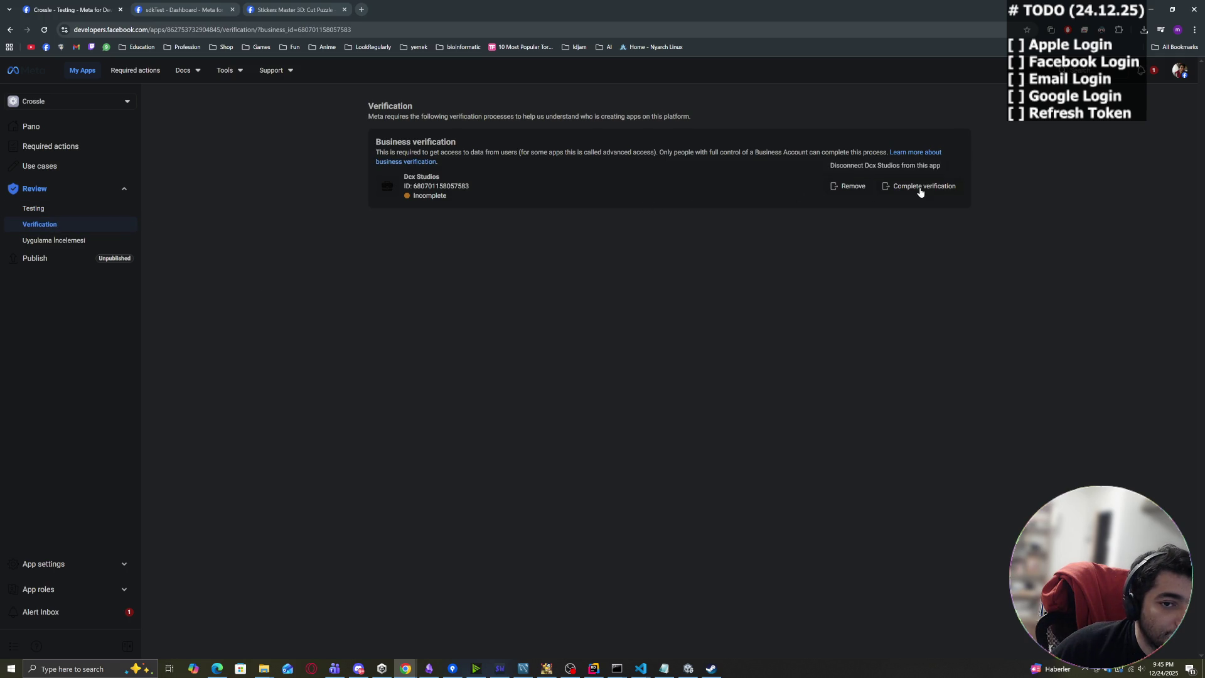
pyautogui.click(45, 210)
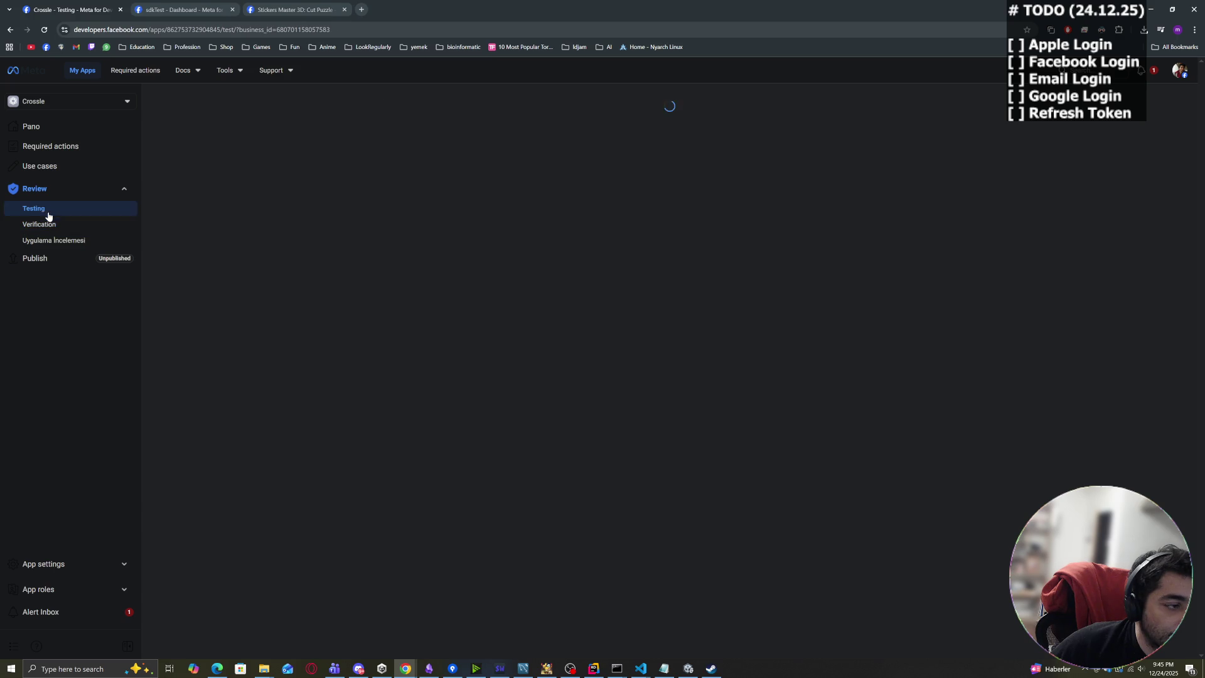
pyautogui.click(58, 248)
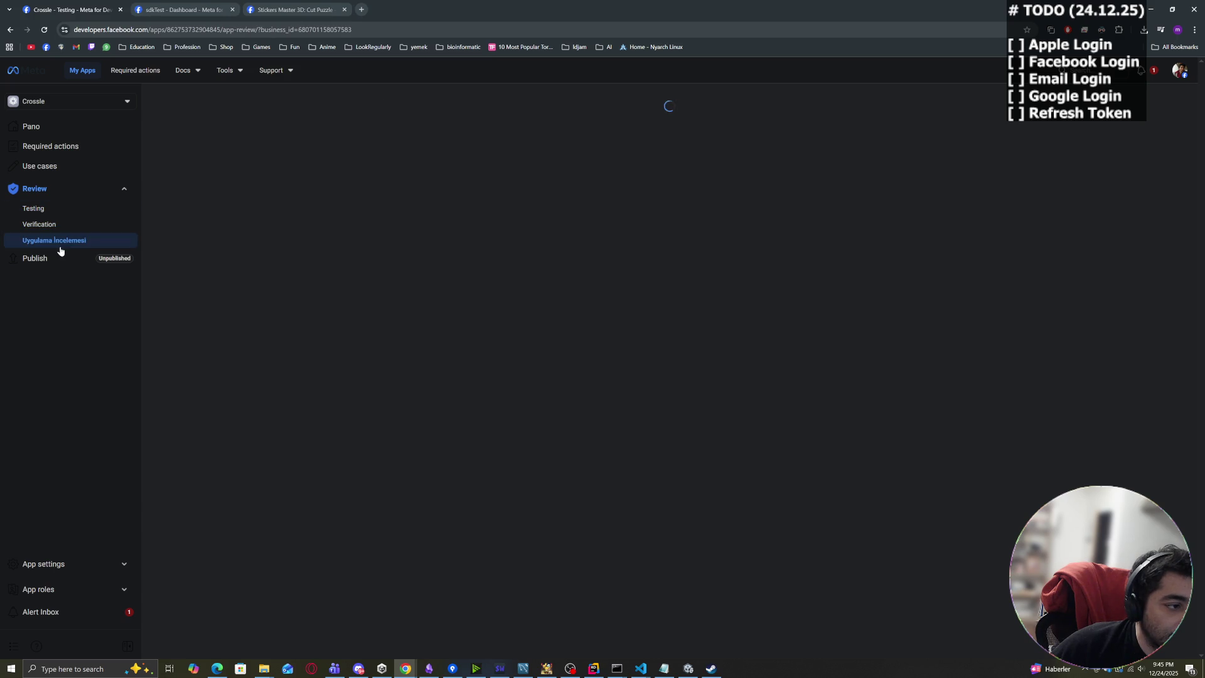
pyautogui.click(66, 167)
pyautogui.click(69, 565)
pyautogui.click(31, 555)
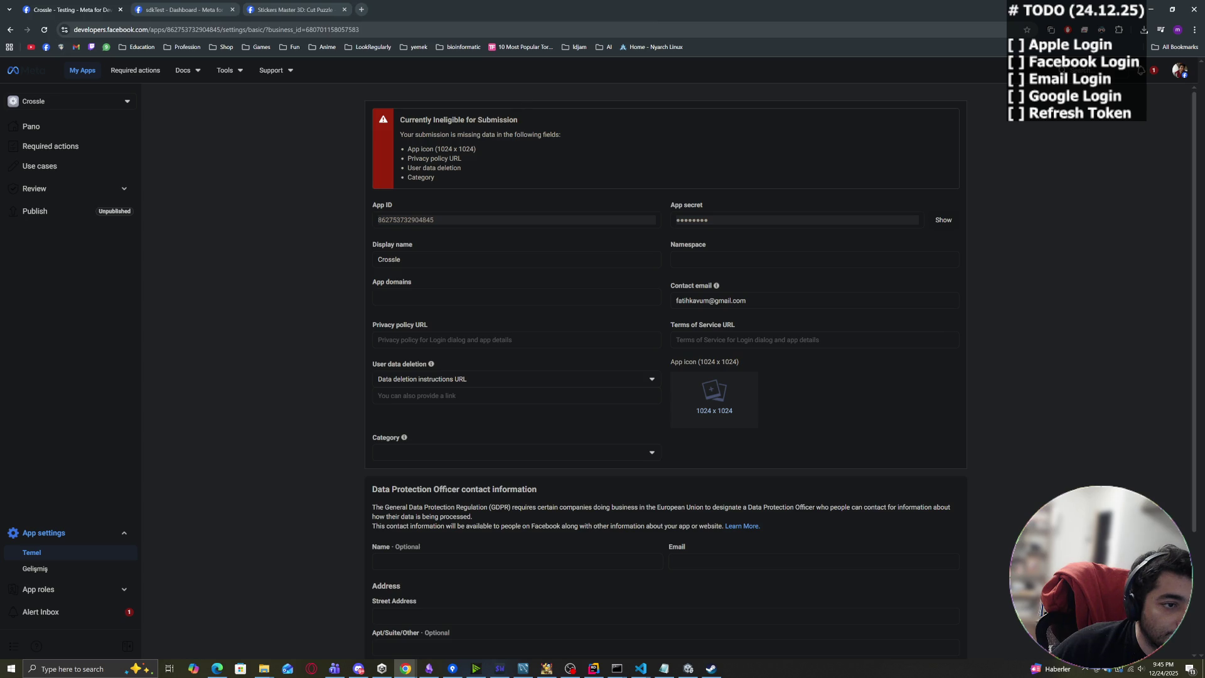
pyautogui.moveTo(415, 120); pyautogui.dragTo(544, 135)
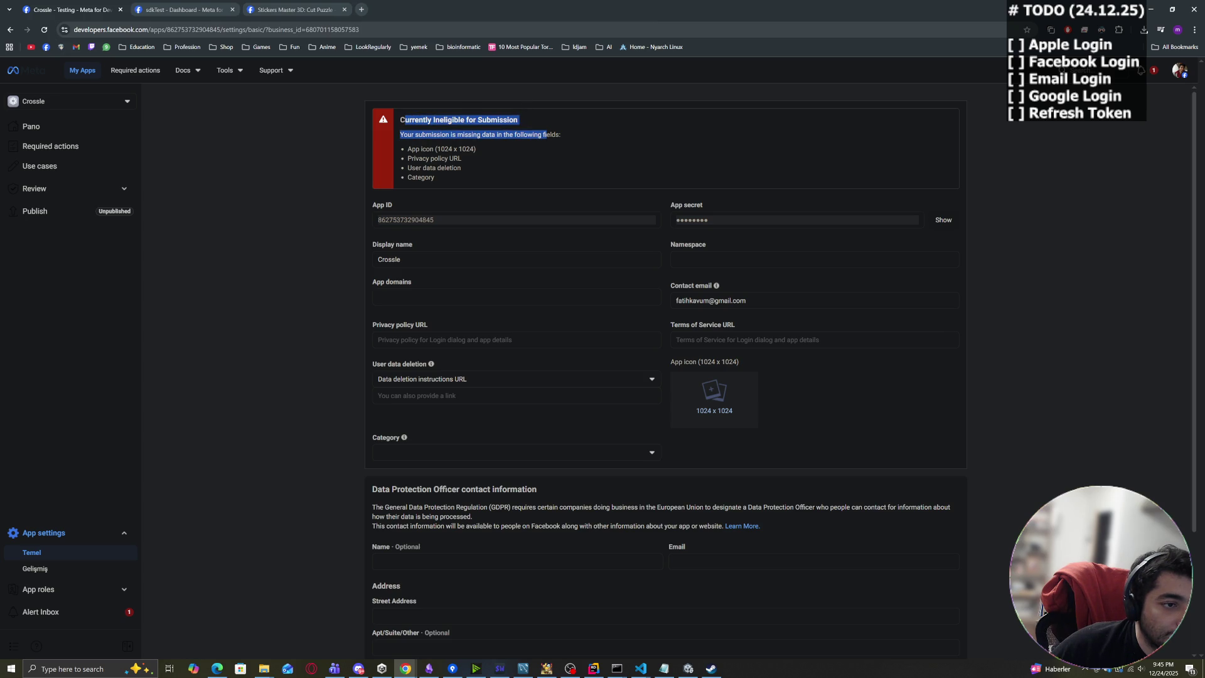
pyautogui.moveTo(411, 168)
pyautogui.mouseDown()
pyautogui.moveTo(465, 171)
pyautogui.moveTo(420, 176)
pyautogui.mouseUp()
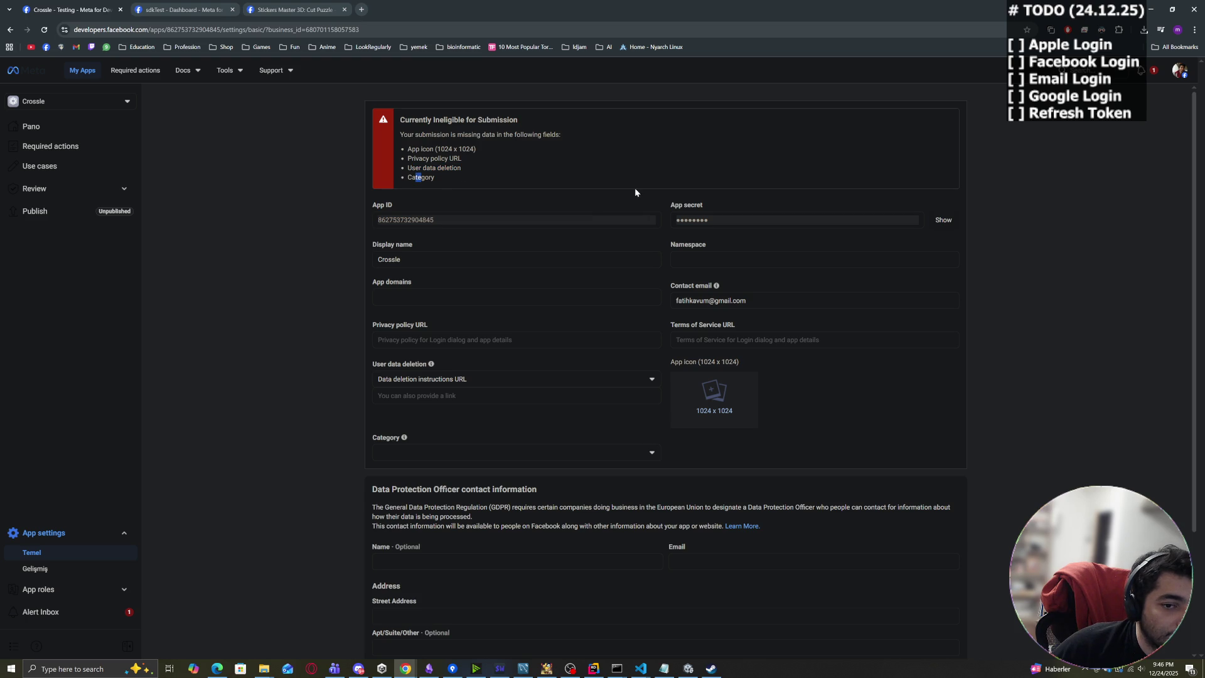
pyautogui.scroll(-2, 620, 190)
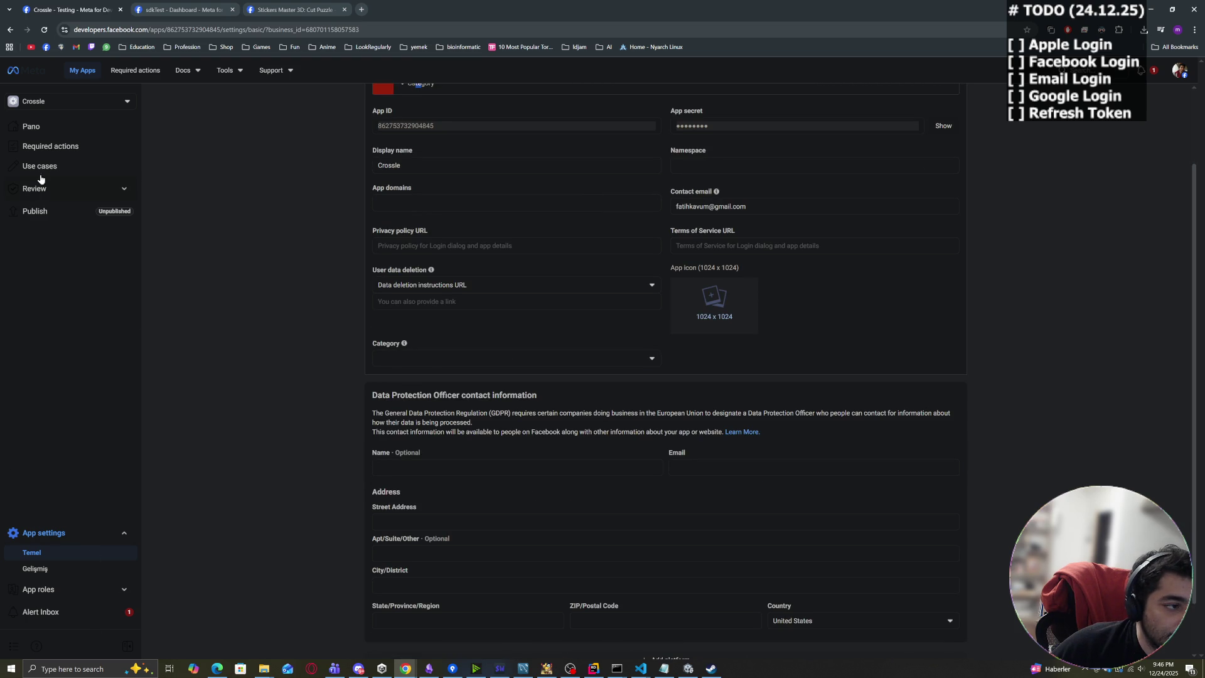
pyautogui.click(59, 188)
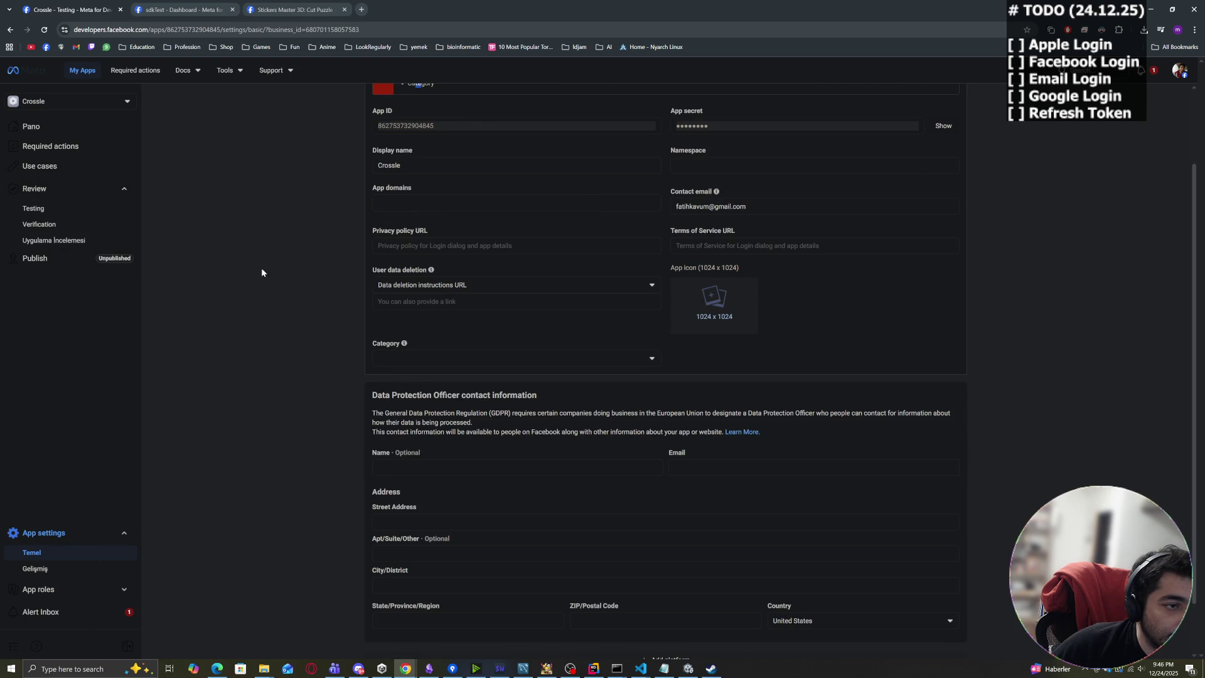
pyautogui.scroll(2, 450, 284)
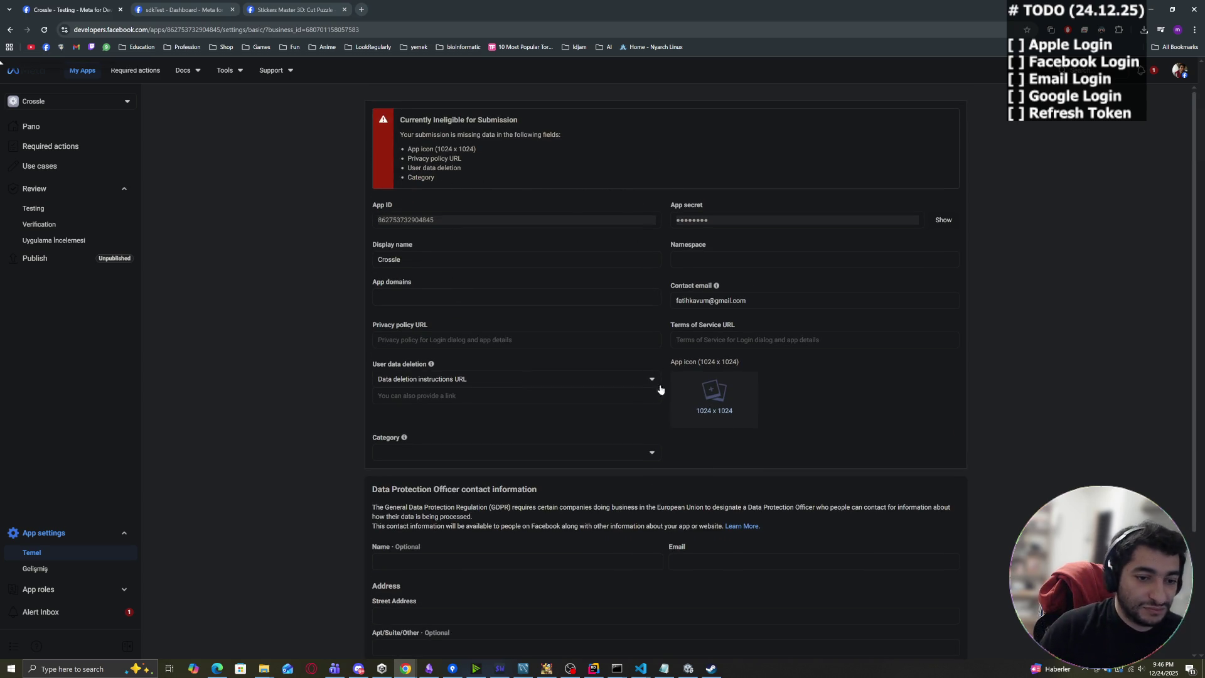
pyautogui.scroll(-2, 589, 244)
pyautogui.click(750, 282)
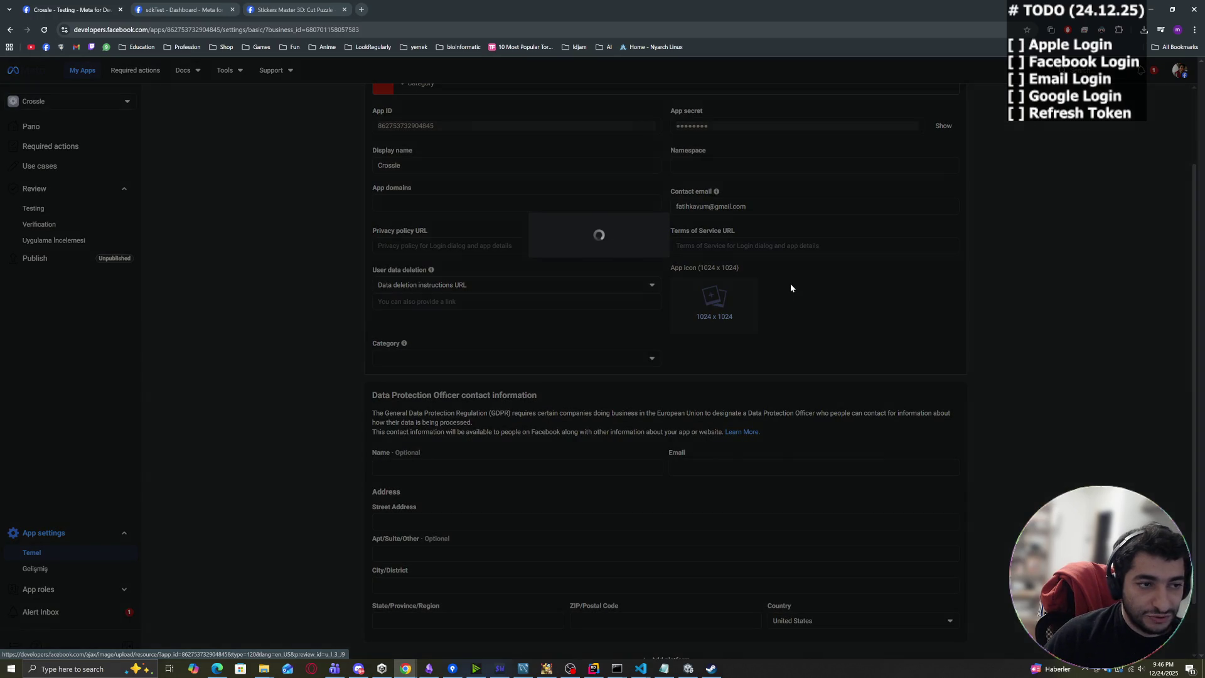
# Step: Open the app icon file picker, then switch to Unity's Project search field
pyautogui.click(523, 254)
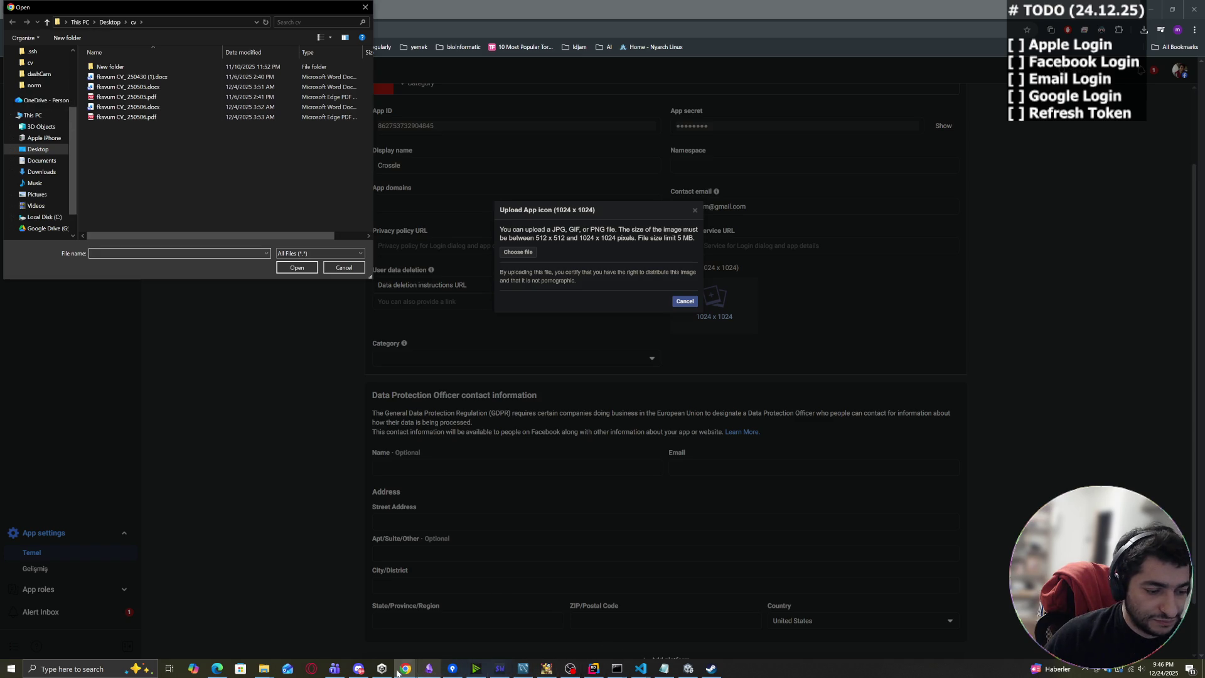
pyautogui.click(31, 62)
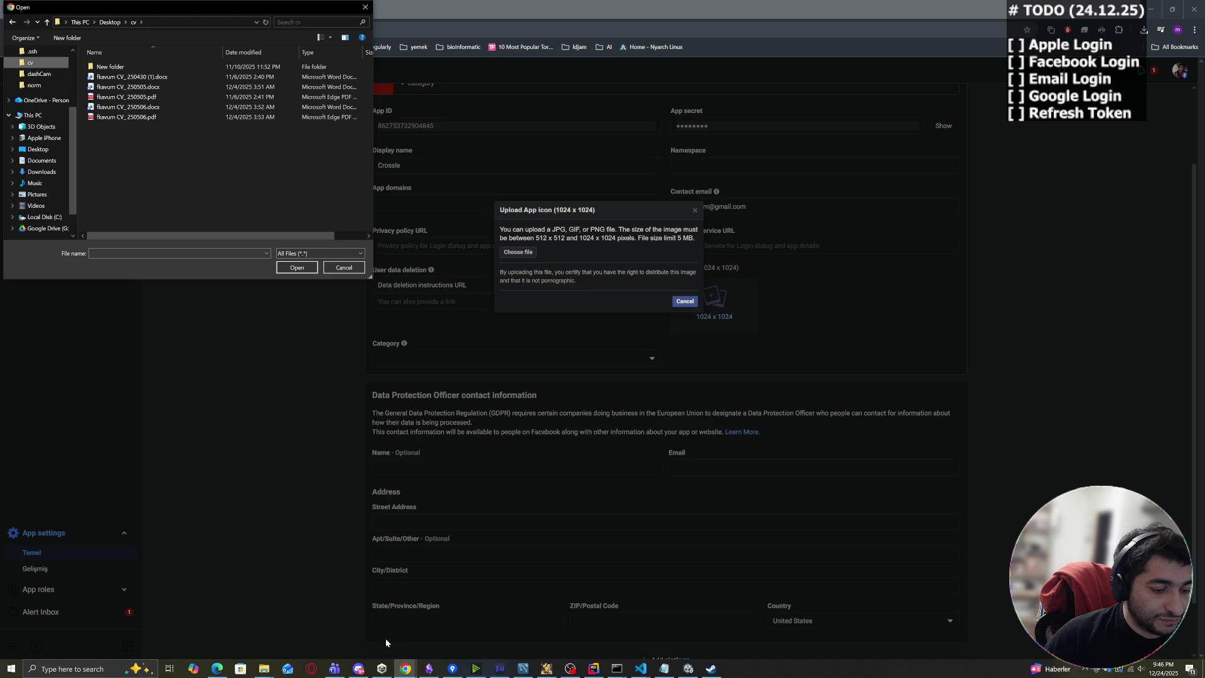
pyautogui.click(263, 668)
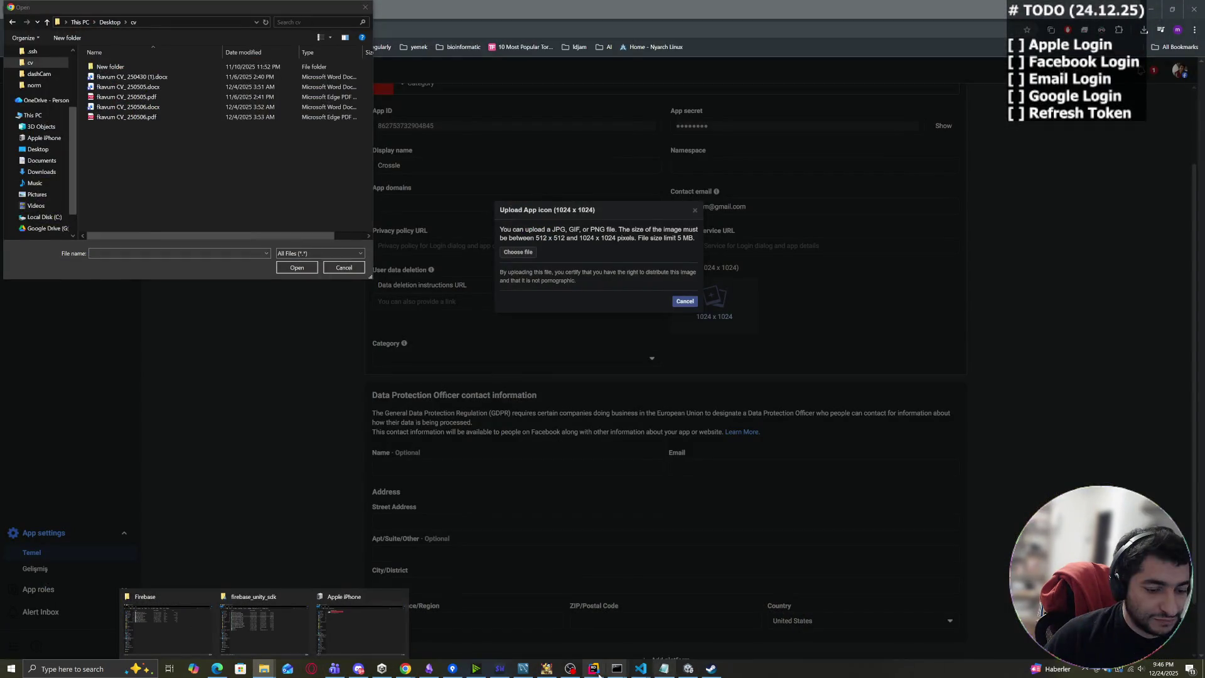
pyautogui.click(688, 668)
pyautogui.click(86, 301)
# Step: Search Unity assets for "icon" and browse to Assets > DontCrossMe > Art > Artistic
pyautogui.write('icon')
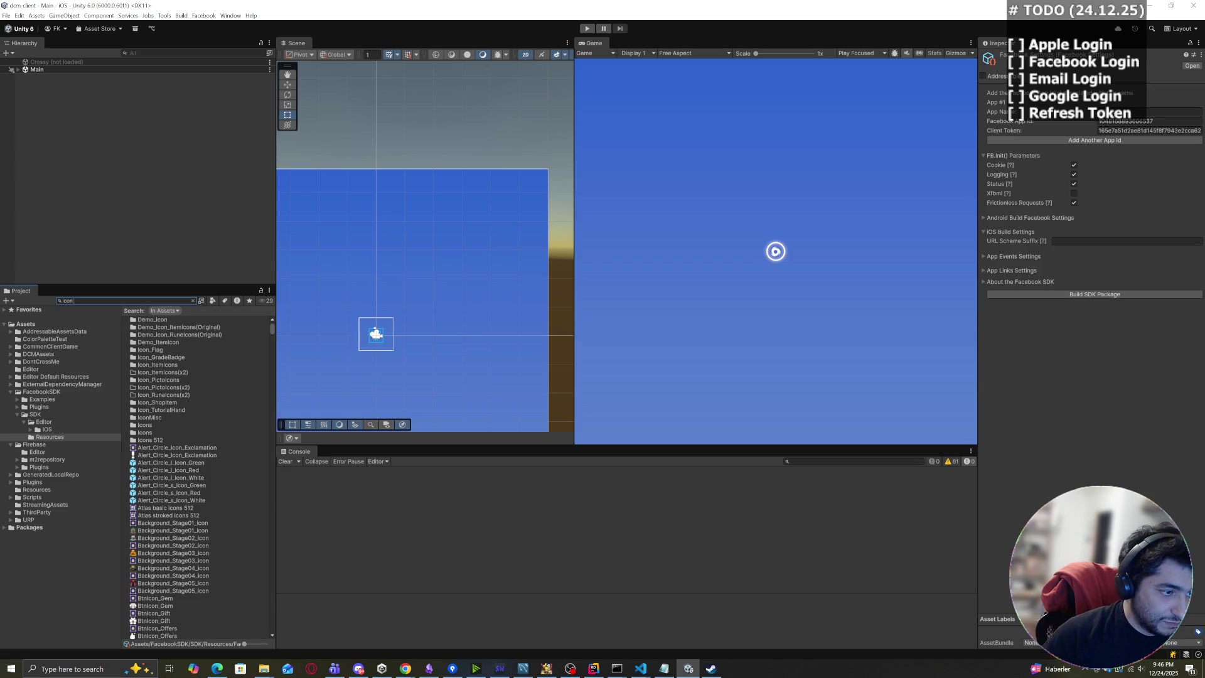
pyautogui.scroll(-2, 200, 470)
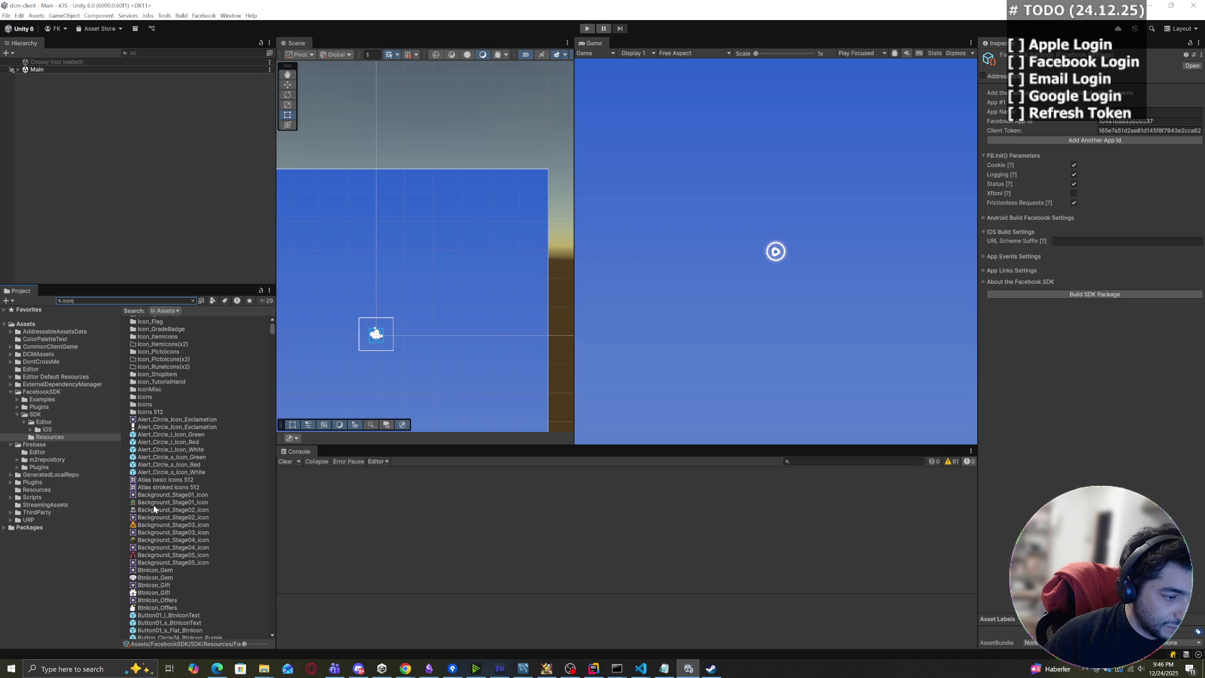
pyautogui.click(10, 346)
pyautogui.click(10, 346)
pyautogui.click(10, 353)
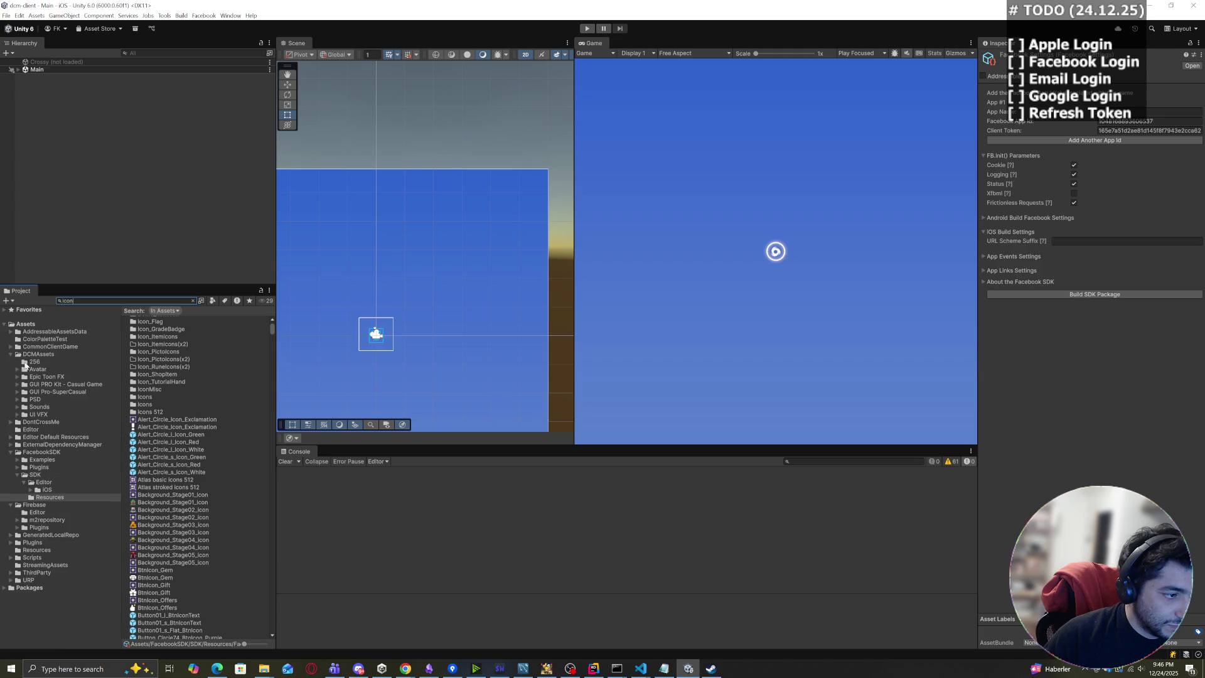
pyautogui.click(36, 369)
pyautogui.click(36, 377)
pyautogui.click(38, 392)
pyautogui.click(35, 399)
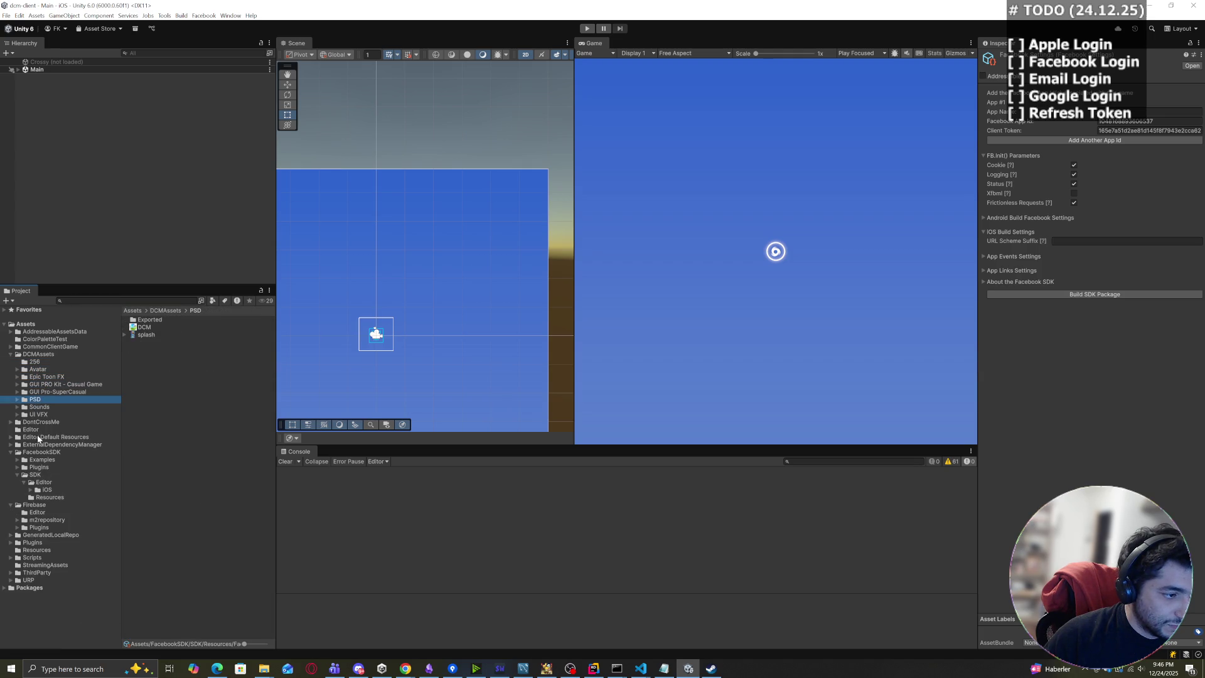
pyautogui.click(10, 421)
pyautogui.click(32, 429)
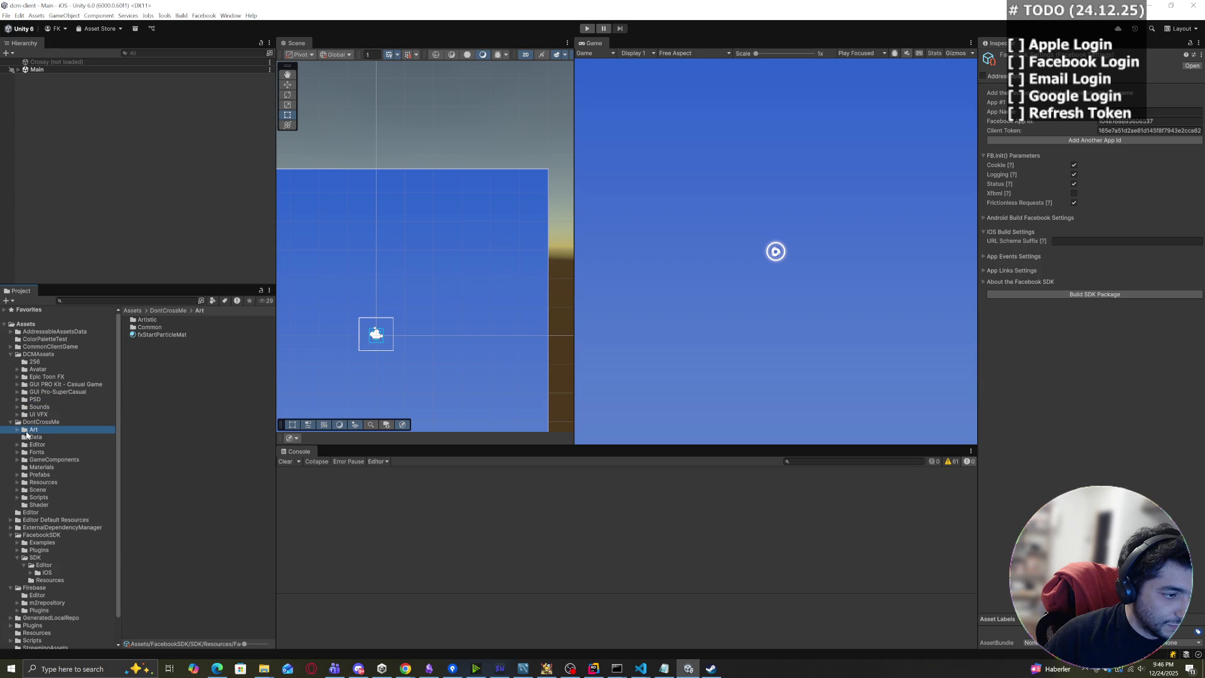
pyautogui.click(16, 429)
pyautogui.click(44, 437)
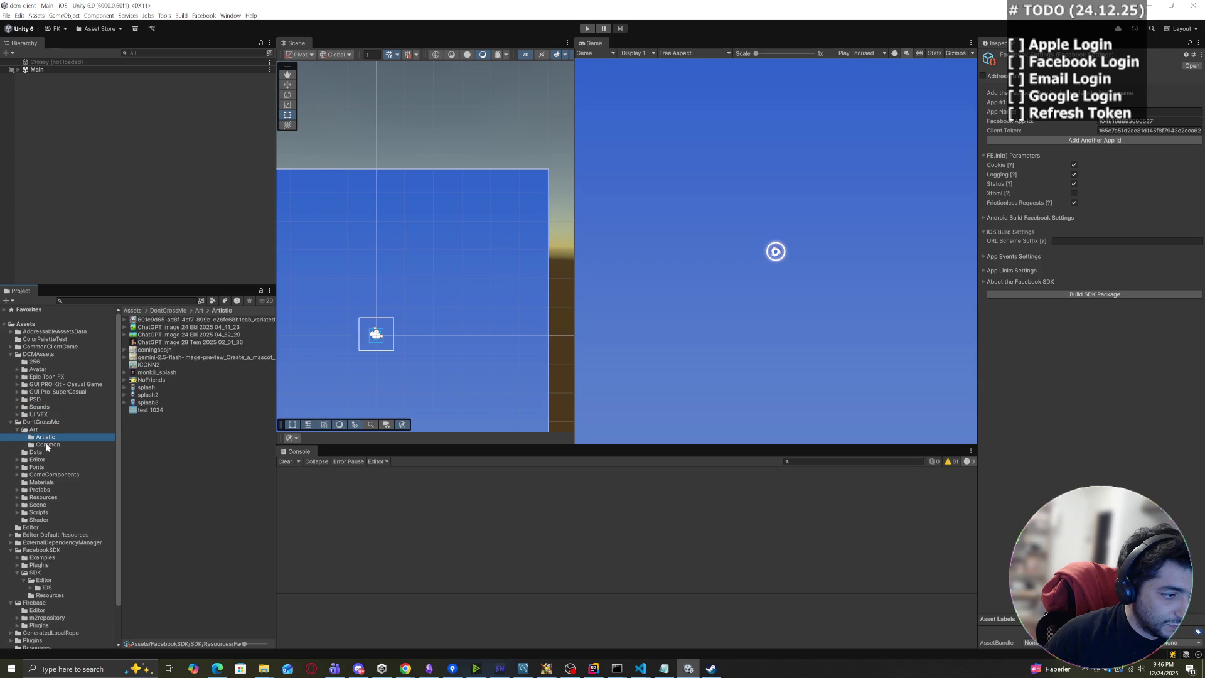
pyautogui.click(47, 446)
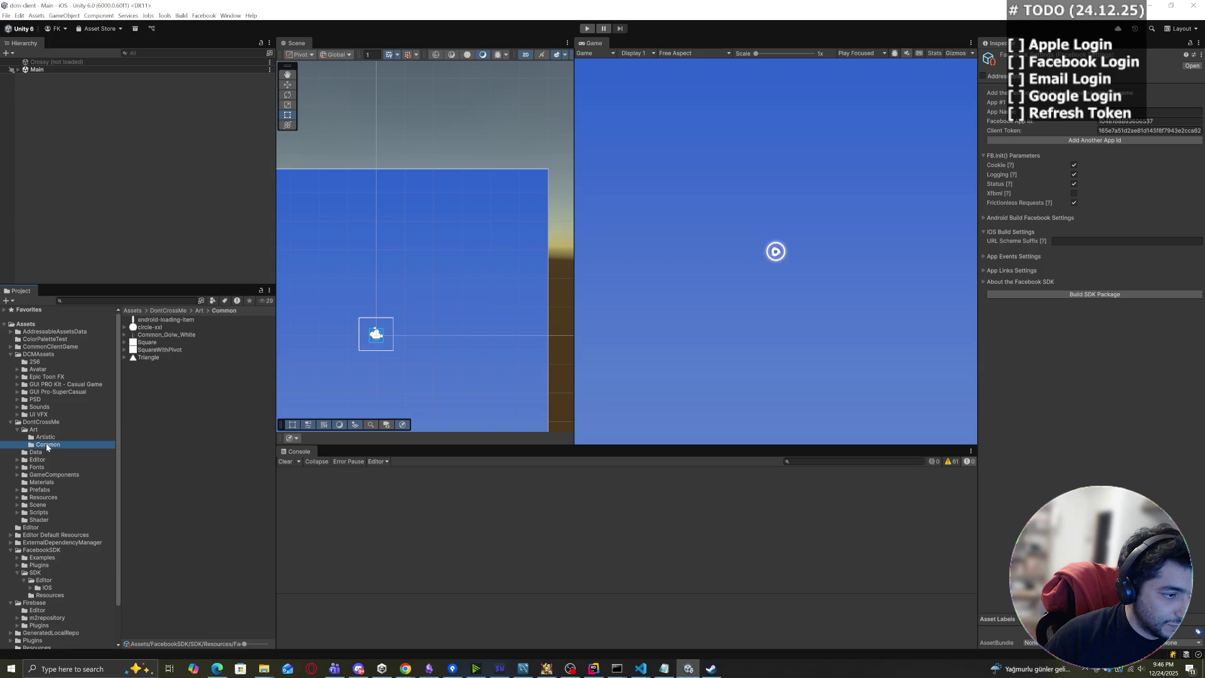
pyautogui.click(46, 438)
# Step: Show ICONN2 in File Explorer and copy its folder path
pyautogui.click(140, 366)
pyautogui.rightClick(140, 367)
pyautogui.click(157, 381)
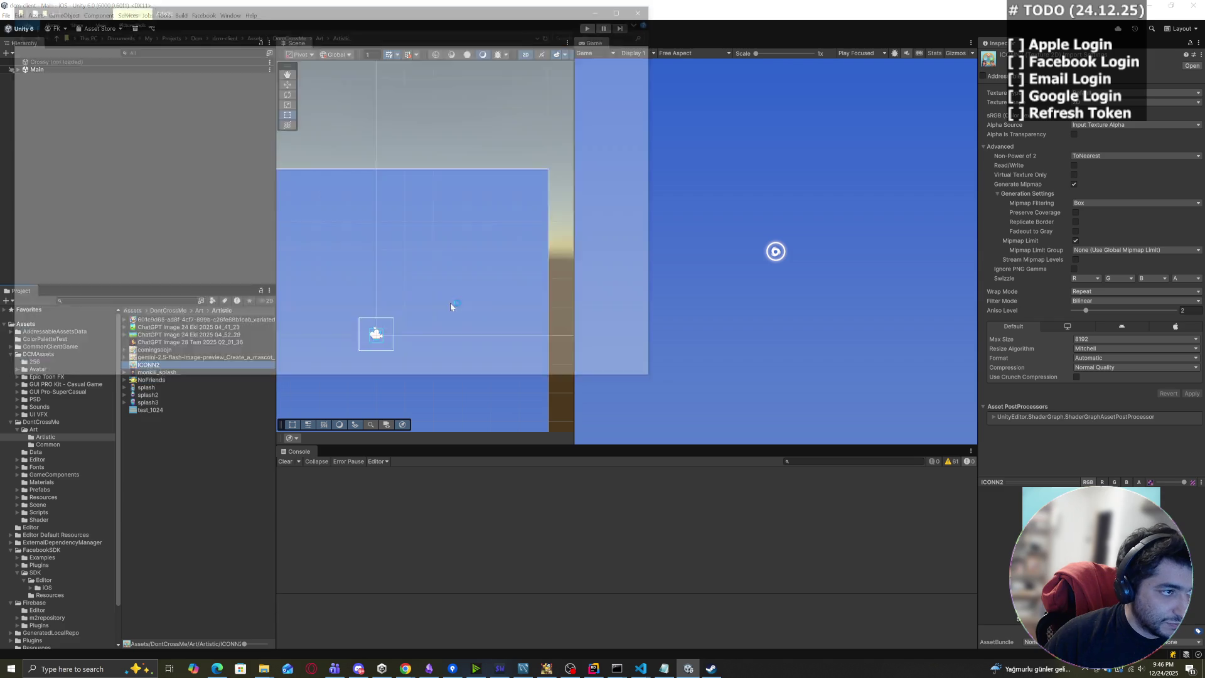
pyautogui.click(395, 31)
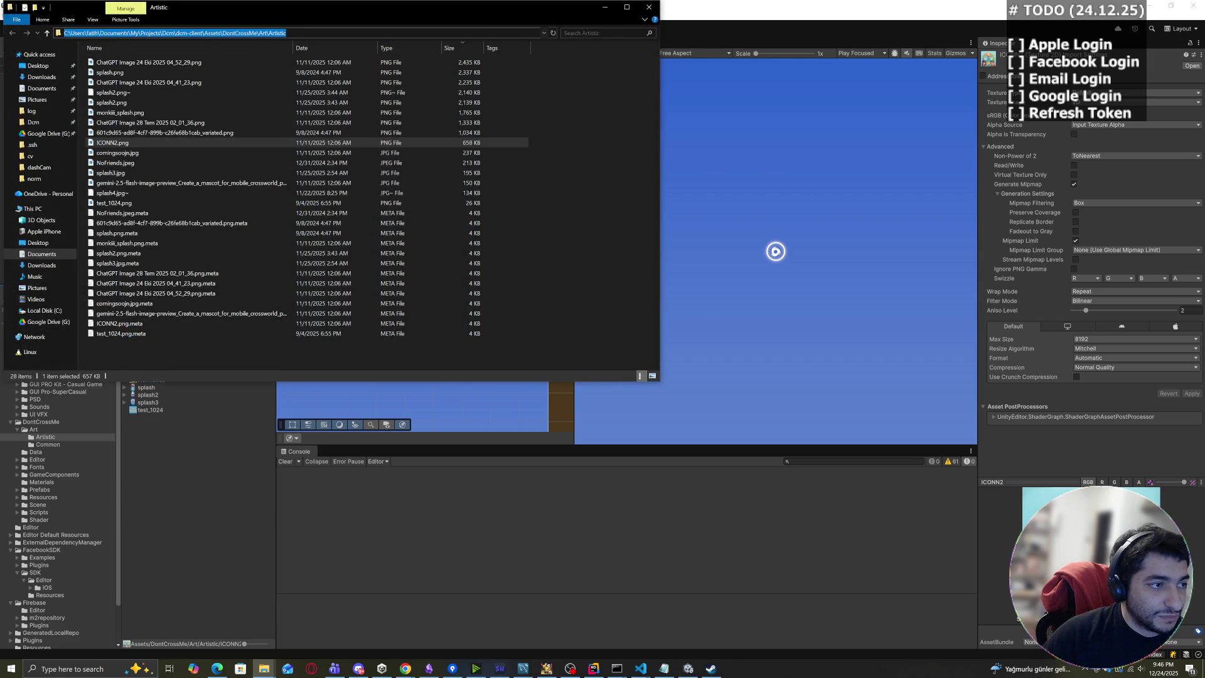
pyautogui.click(604, 7)
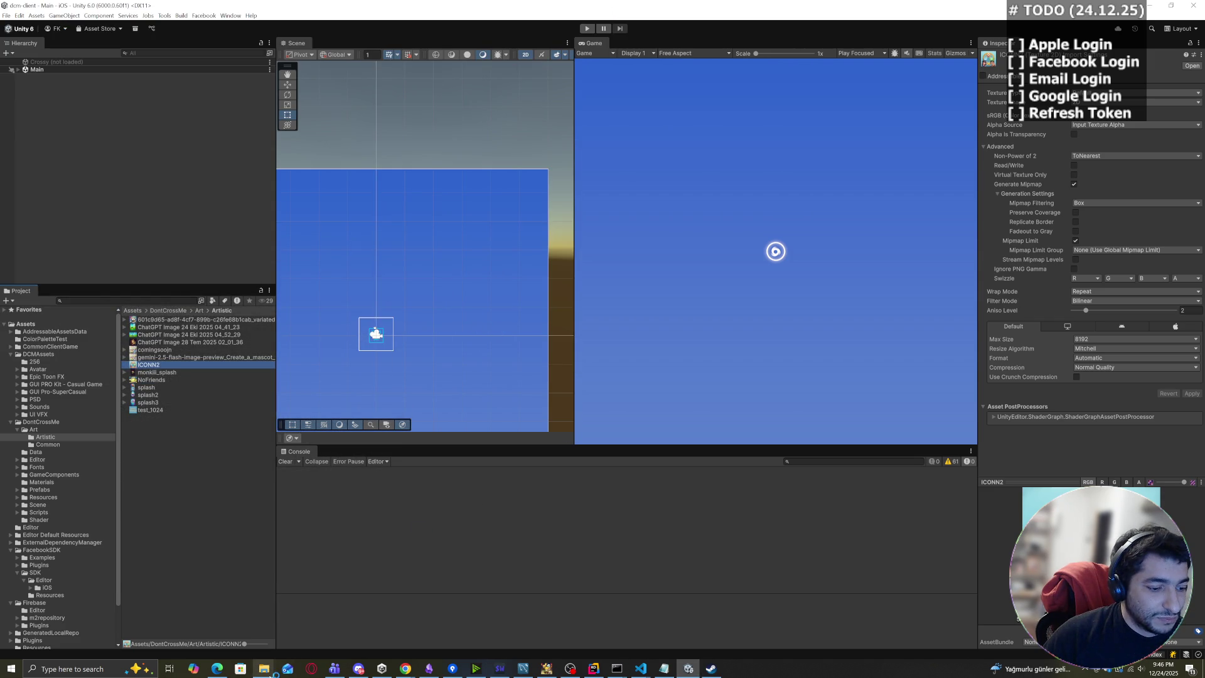
# Step: Point the file picker at the pasted Artistic folder path and upload ICONN2.png as the app icon
pyautogui.moveTo(406, 668)
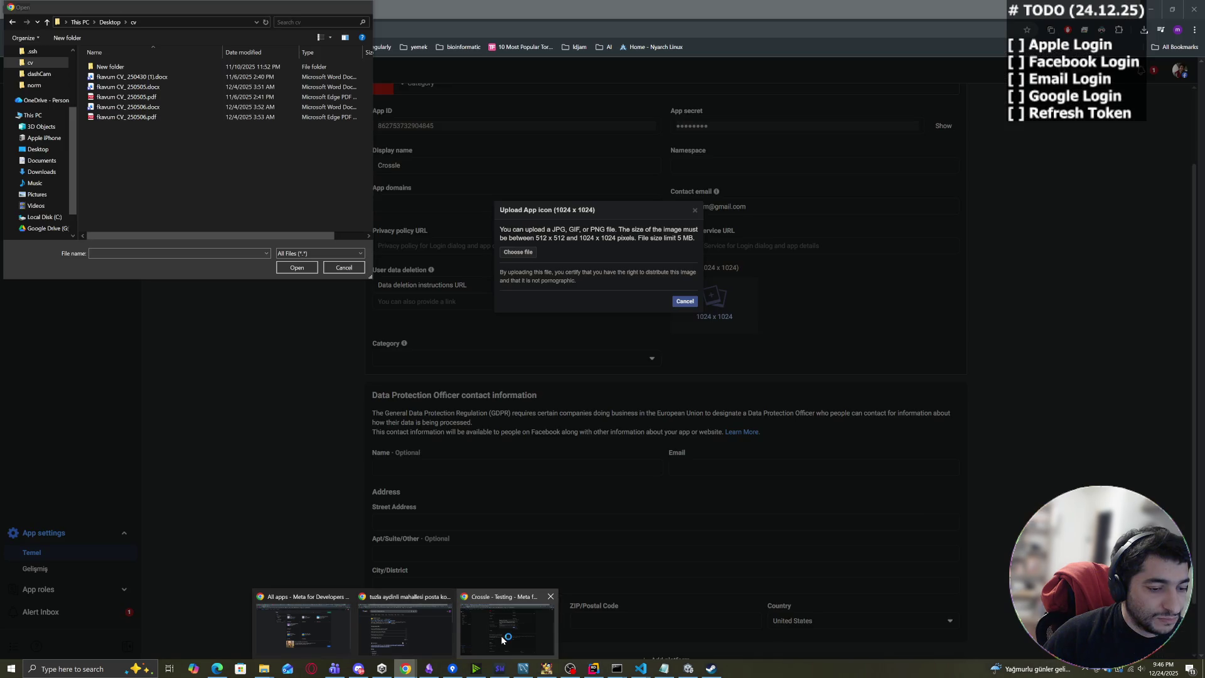
pyautogui.click(502, 638)
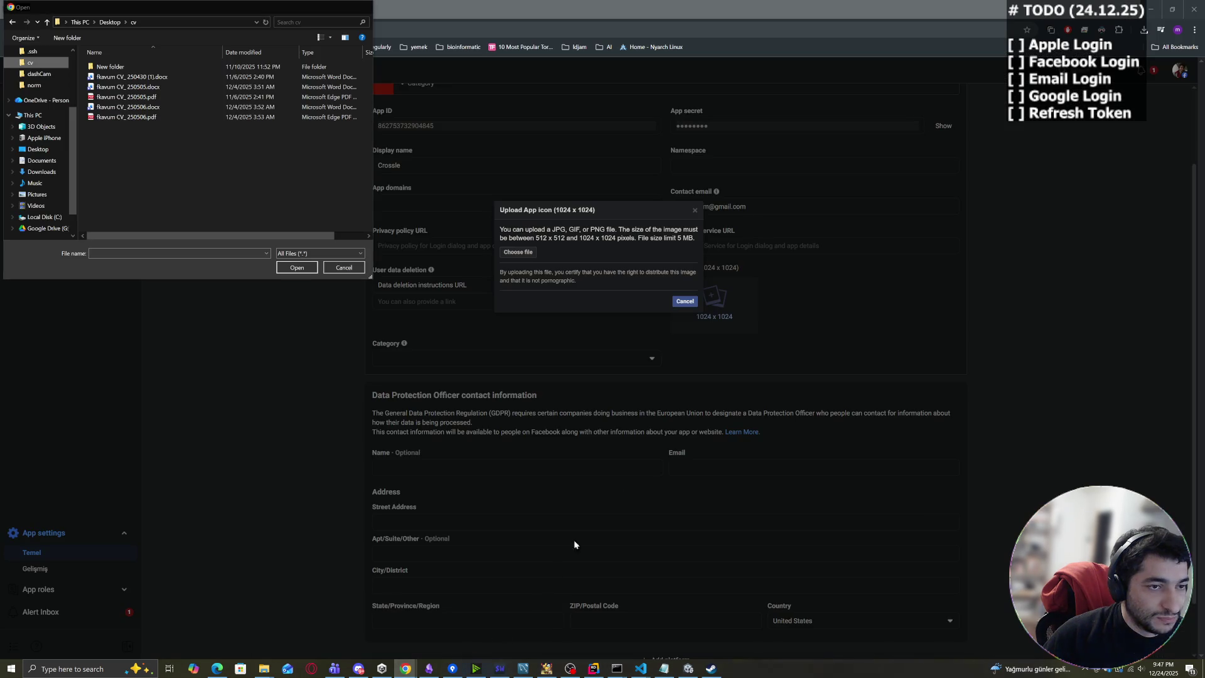
pyautogui.click(169, 25)
pyautogui.hotkey('ctrl', 'v')
pyautogui.press('Return')
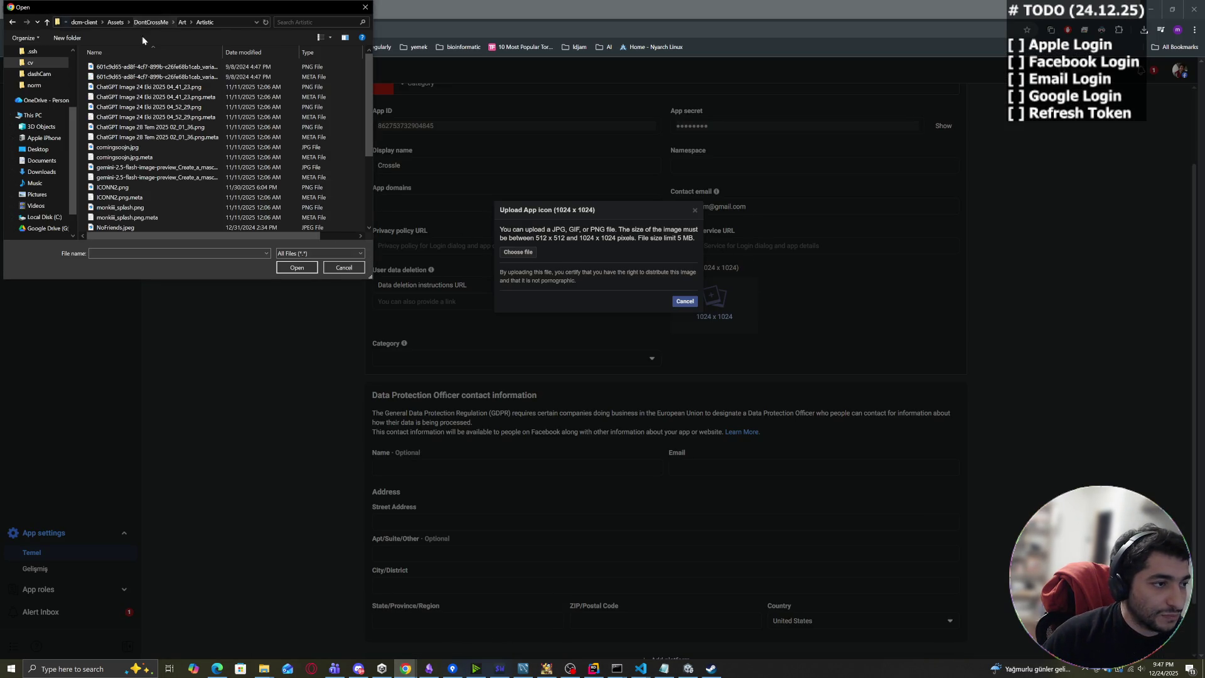
pyautogui.doubleClick(119, 187)
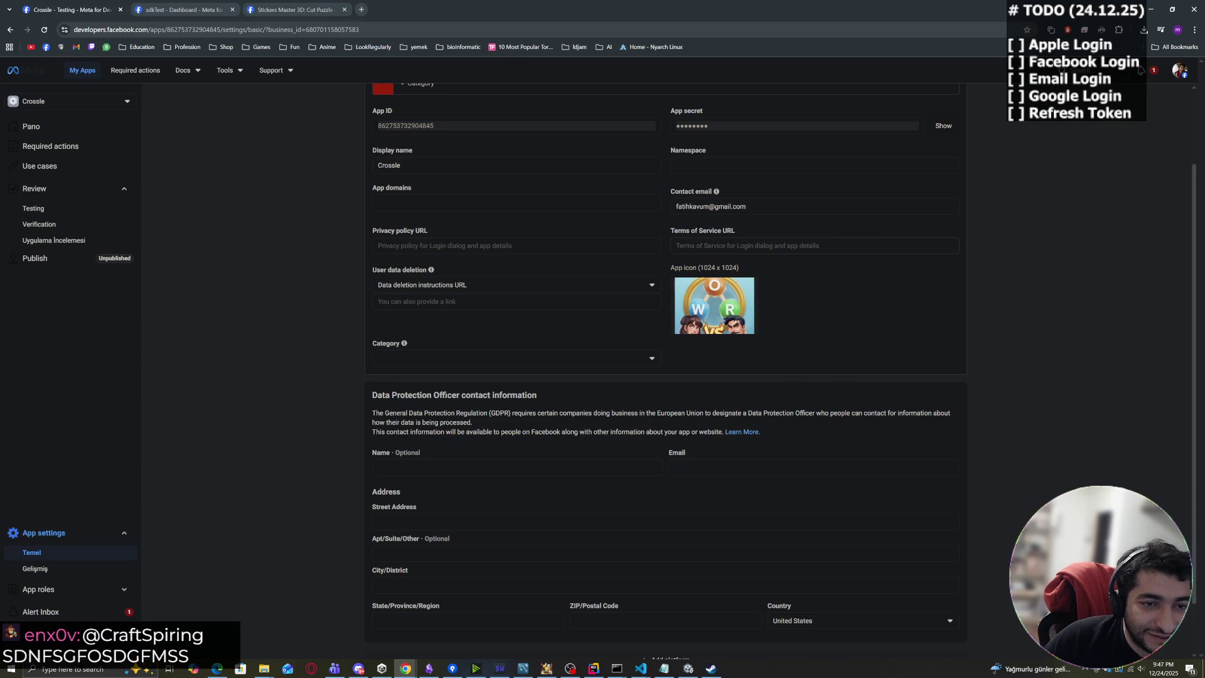
pyautogui.click(361, 10)
# Step: Load Crossle's Terms & Conditions page and paste its address into the Terms of Service URL
pyautogui.write('crossle.')
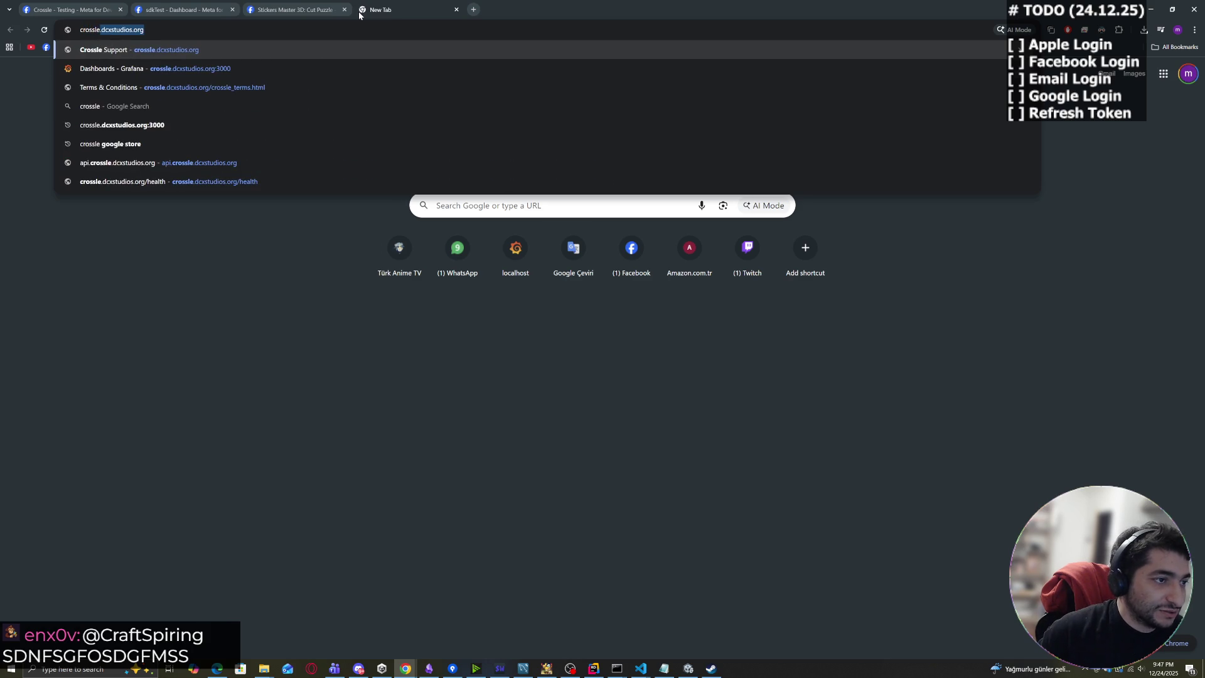
pyautogui.press('Down')
pyautogui.press('Down')
pyautogui.press('Return')
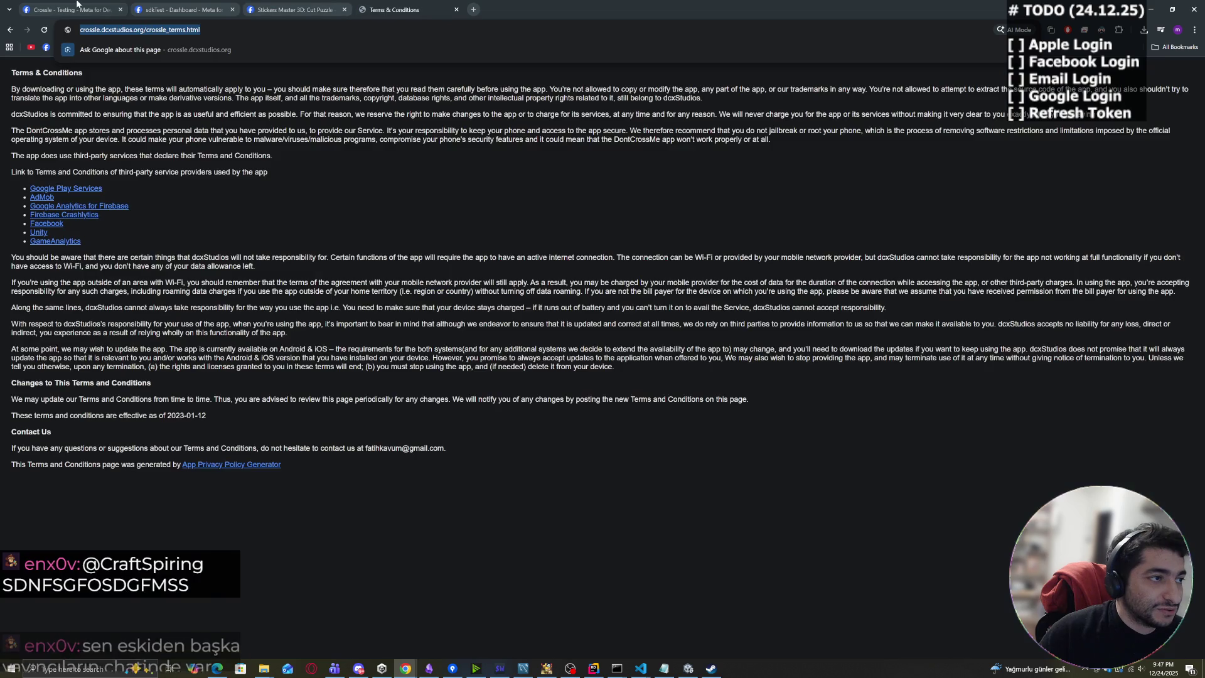
pyautogui.click(288, 10)
pyautogui.scroll(-4, 330, 202)
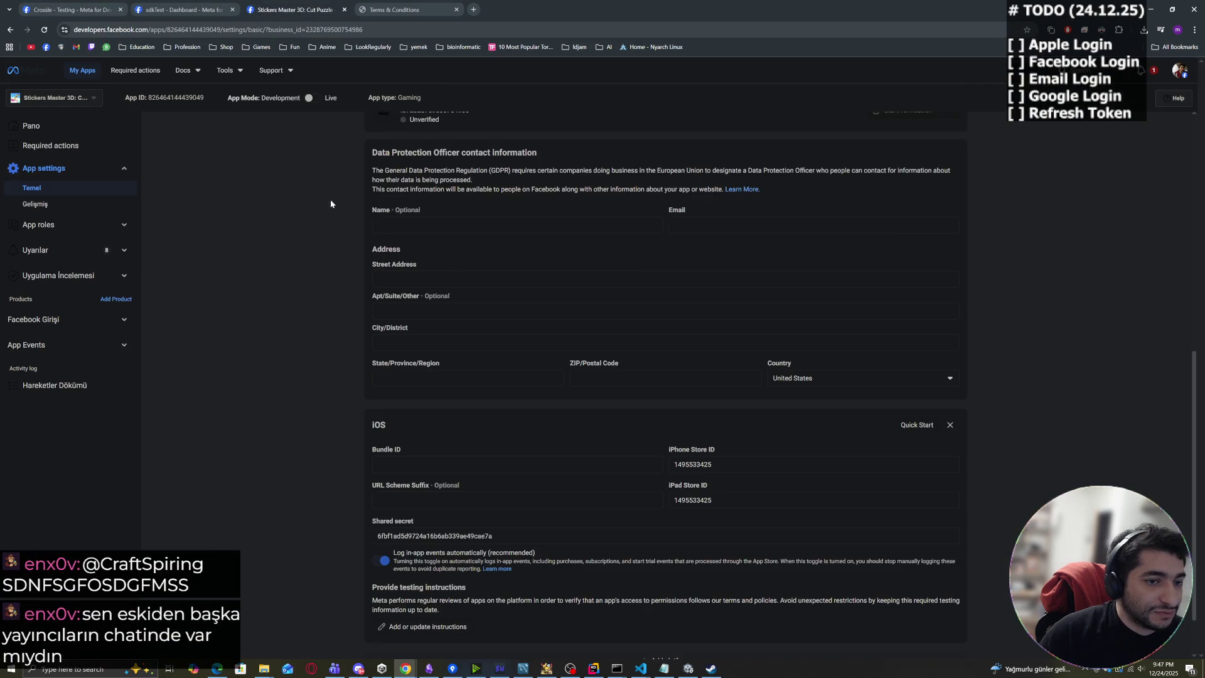
pyautogui.click(69, 10)
pyautogui.click(809, 245)
pyautogui.write('https://crossle.dcxstudios.org/crossle_terms.html')
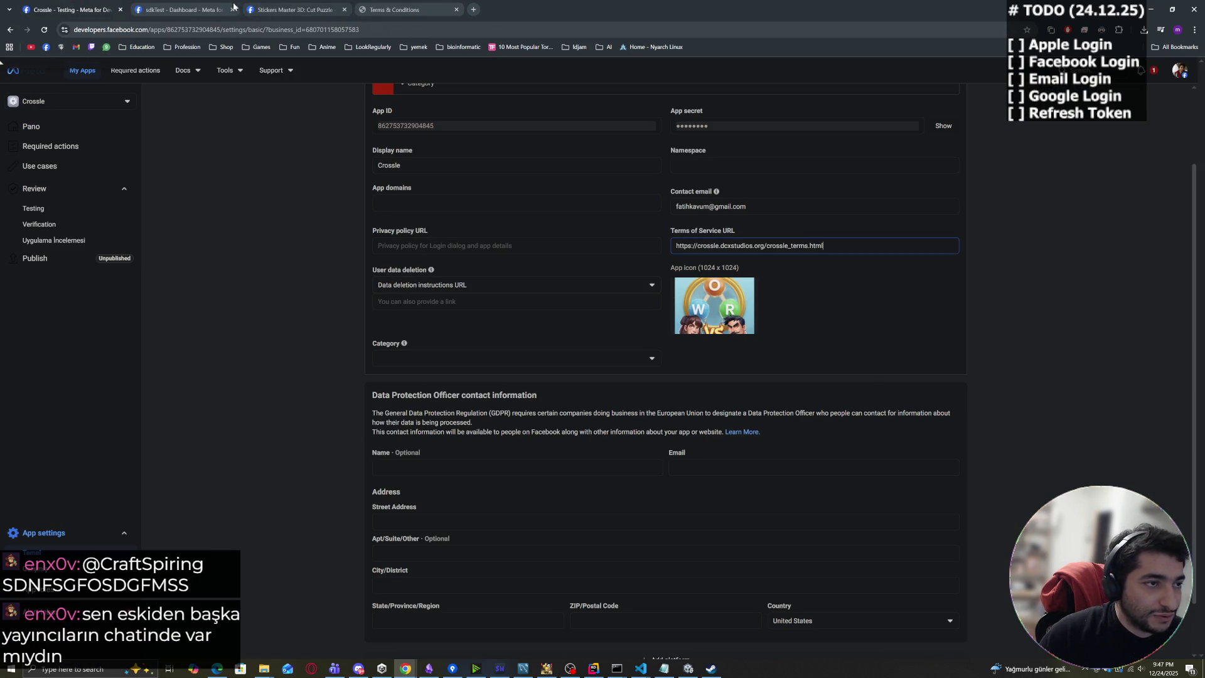
# Step: Copy Crossle's privacy policy page address into the Privacy policy URL field
pyautogui.hotkey('ctrl', '4')
pyautogui.click(161, 30)
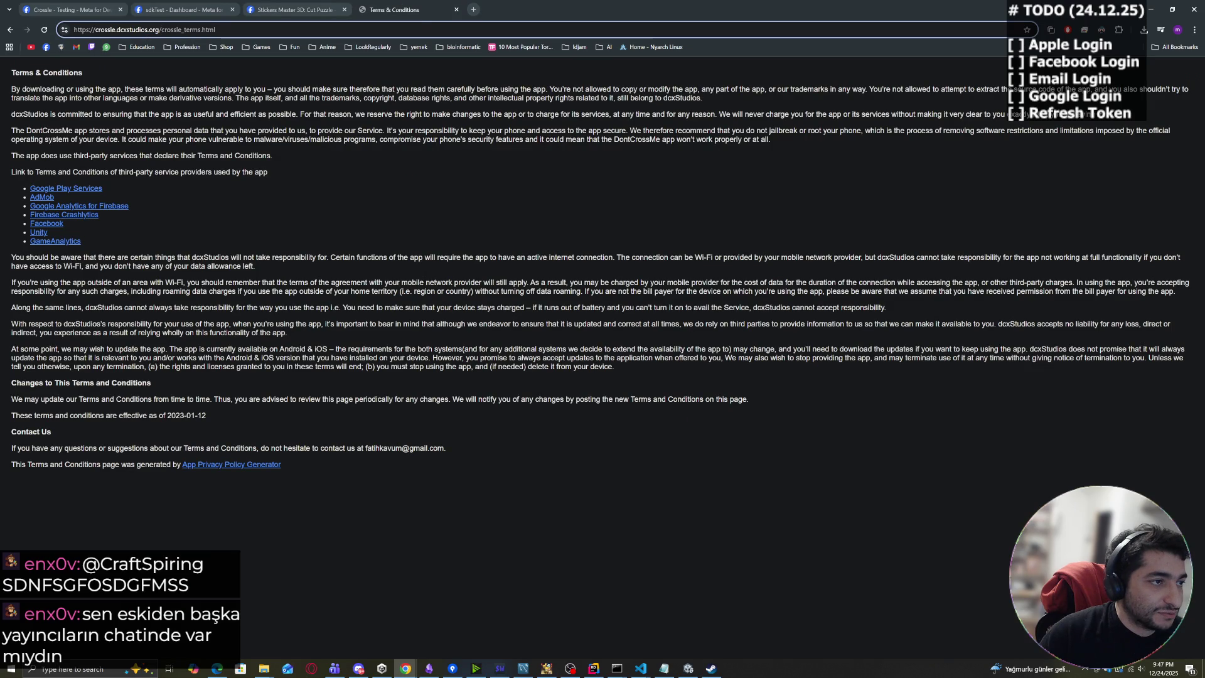
pyautogui.hotkey('shift', 'End')
pyautogui.press('BackSpace')
pyautogui.press('Return')
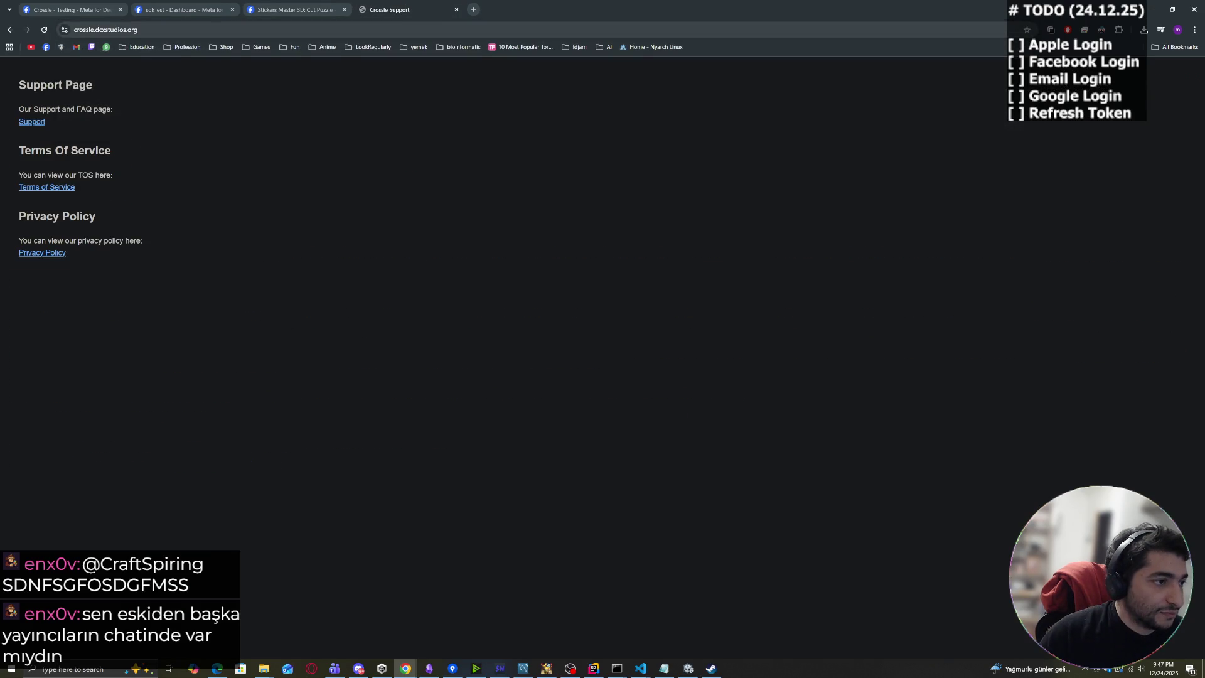
pyautogui.click(43, 253)
pyautogui.hotkey('ctrl', 'l')
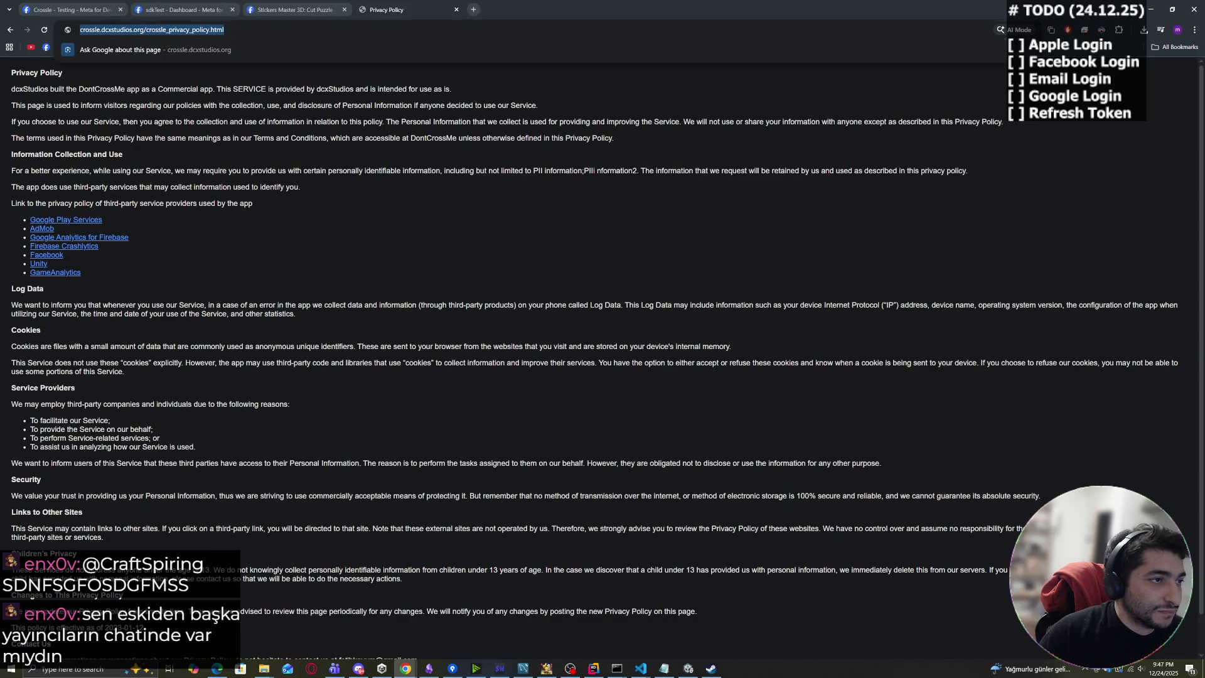
pyautogui.hotkey('ctrl', '1')
pyautogui.click(505, 245)
pyautogui.write('https://crossle.dcxstudios.org/crossle_privacy_policy.html')
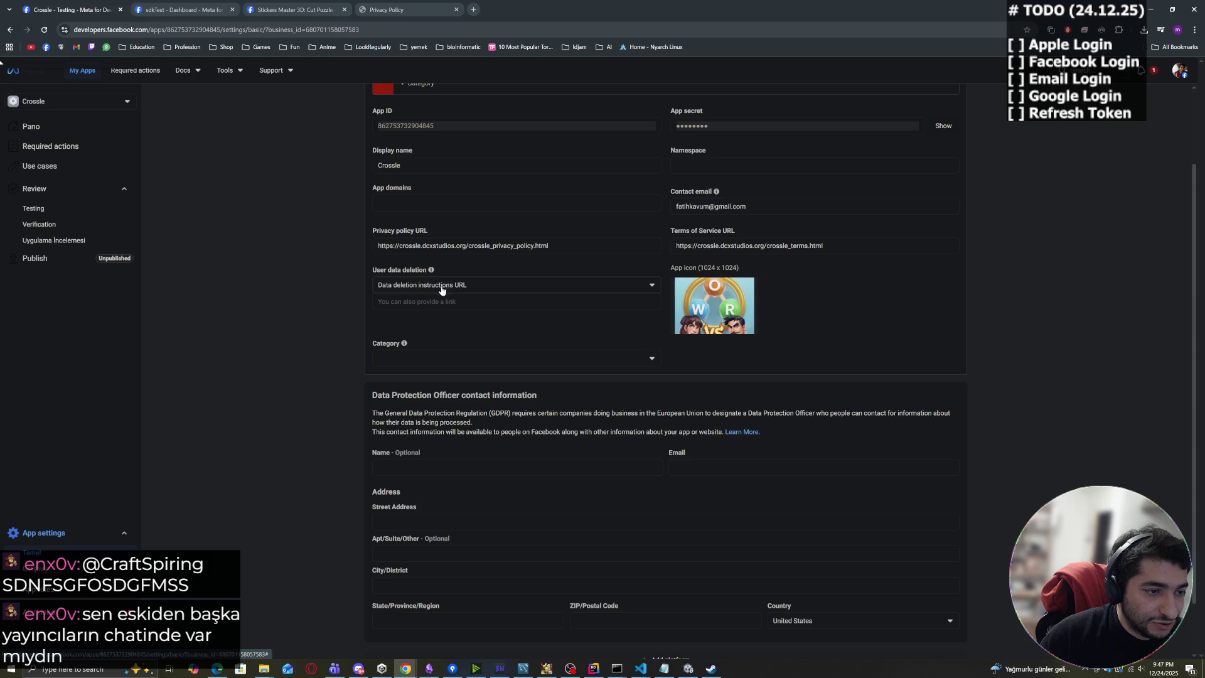
# Step: Paste the crossle_support.html support page as the user data deletion instructions URL
pyautogui.click(401, 10)
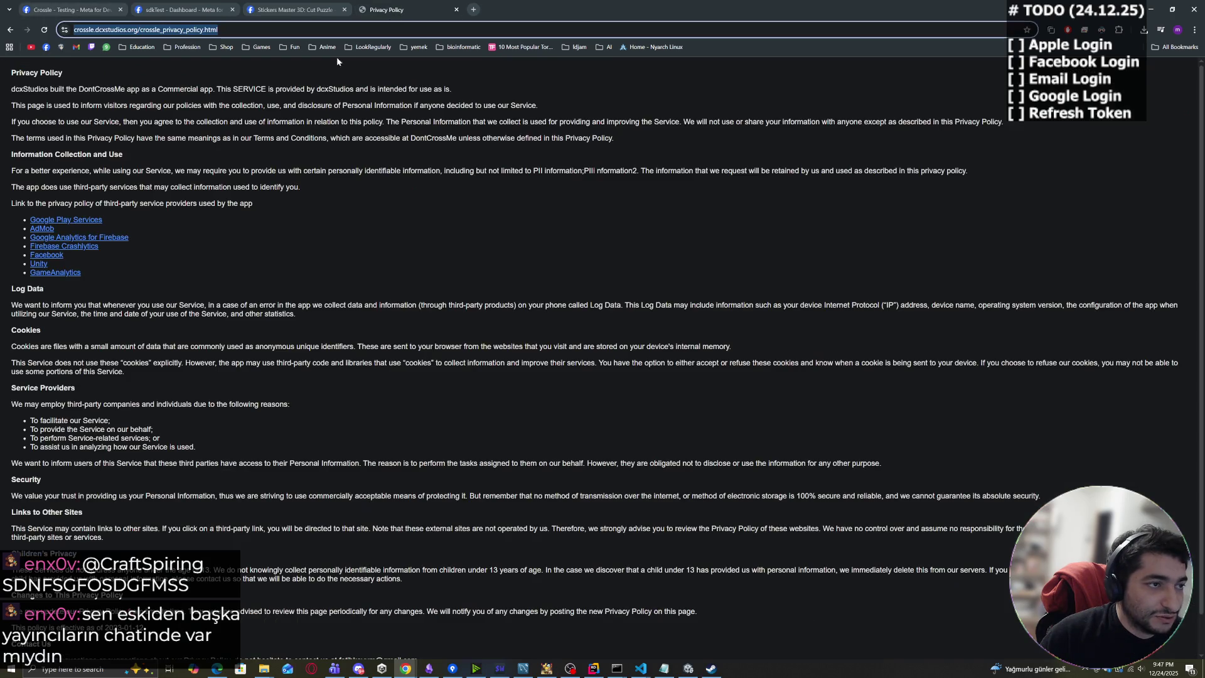
pyautogui.click(185, 29)
pyautogui.moveTo(161, 30); pyautogui.dragTo(239, 29)
pyautogui.press('BackSpace')
pyautogui.press('Return')
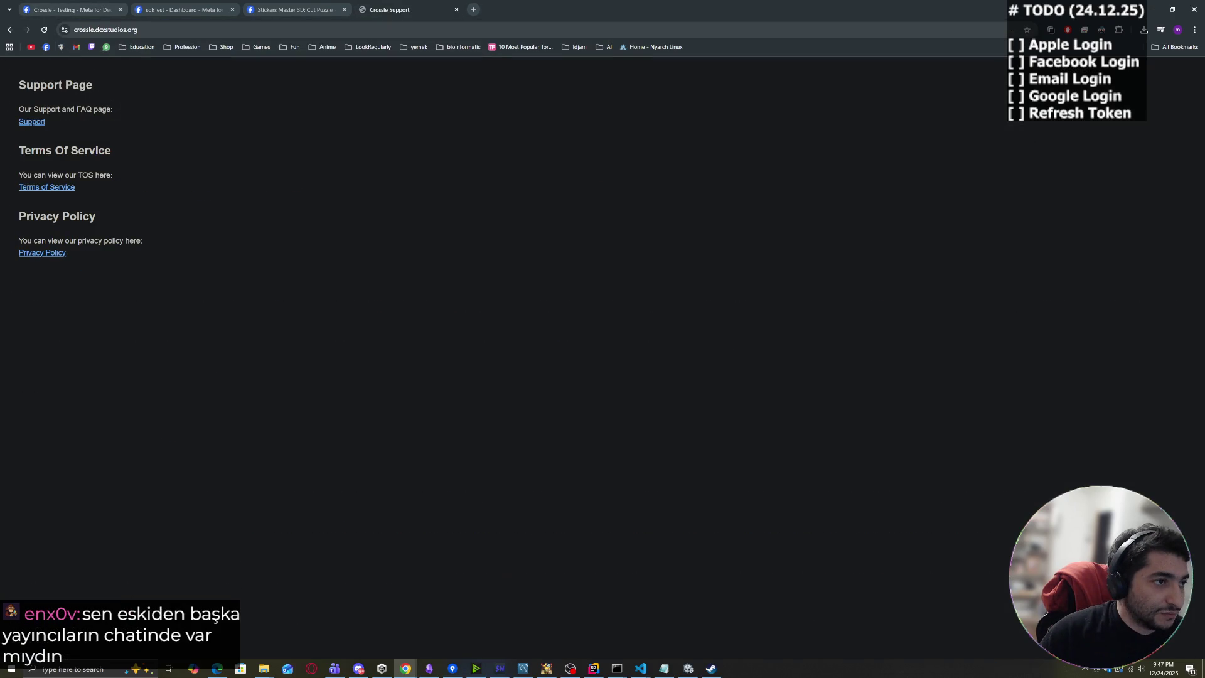
pyautogui.click(29, 122)
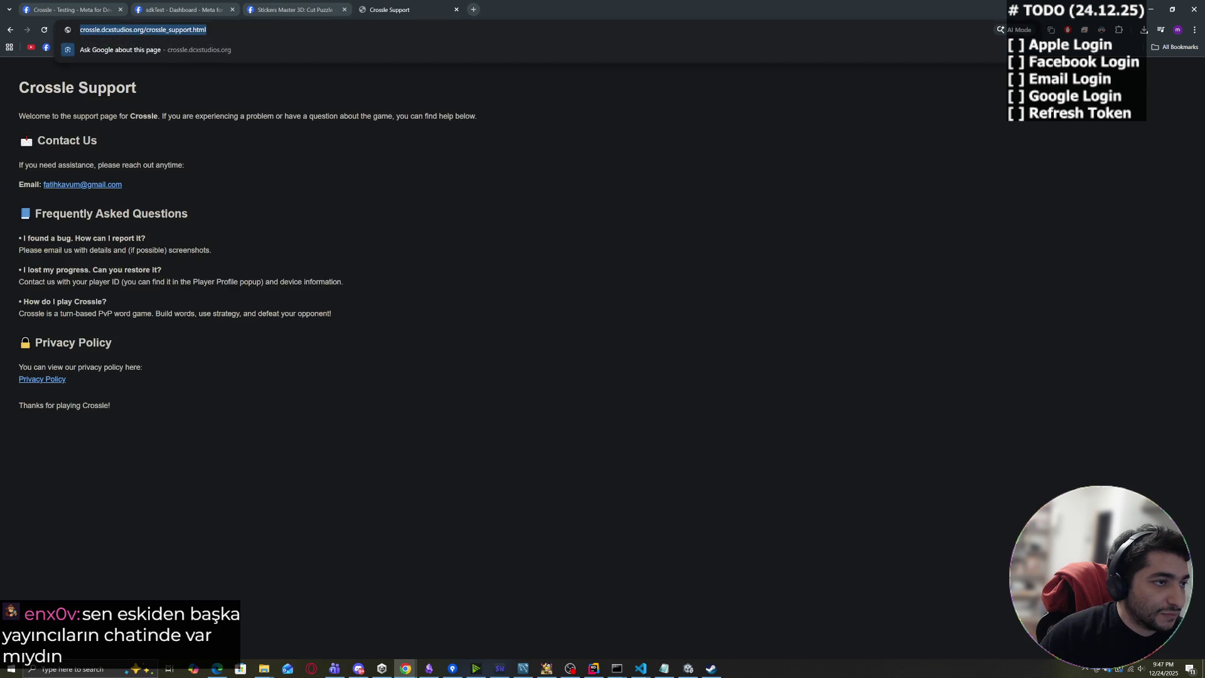
pyautogui.click(267, 8)
pyautogui.click(71, 9)
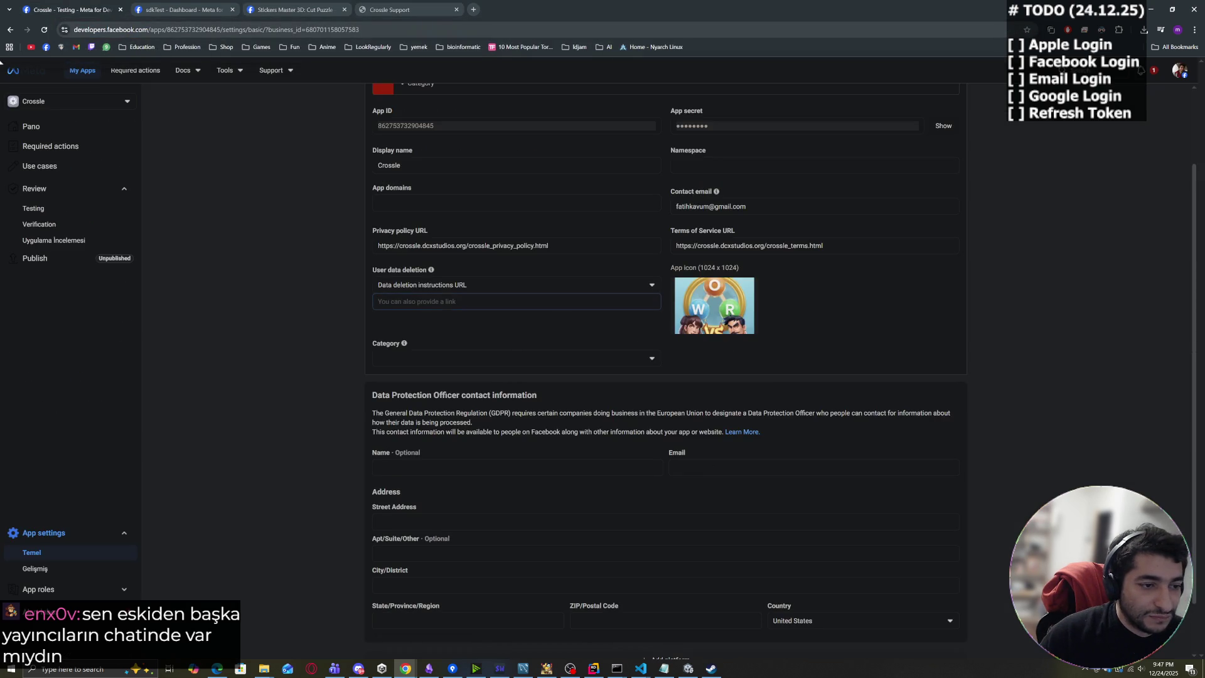
pyautogui.write('https://crossle.dcxstudios.org/crossle_support.html')
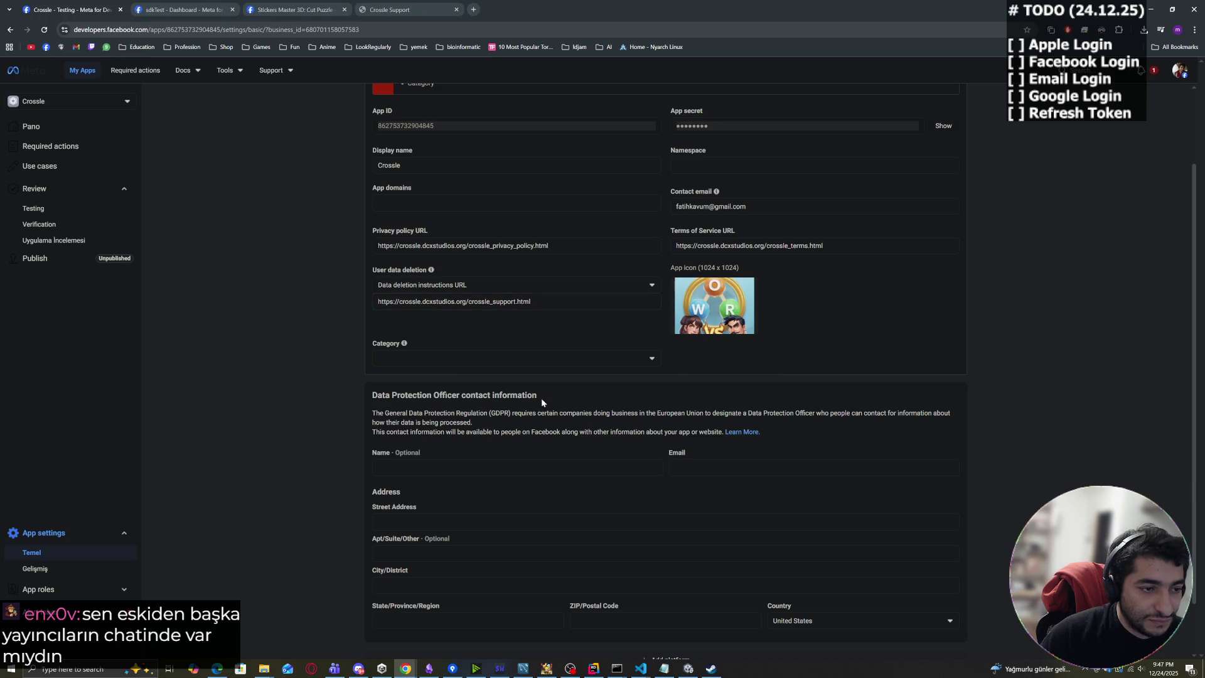
# Step: Set the Crossle app's category to Games
pyautogui.moveTo(431, 272)
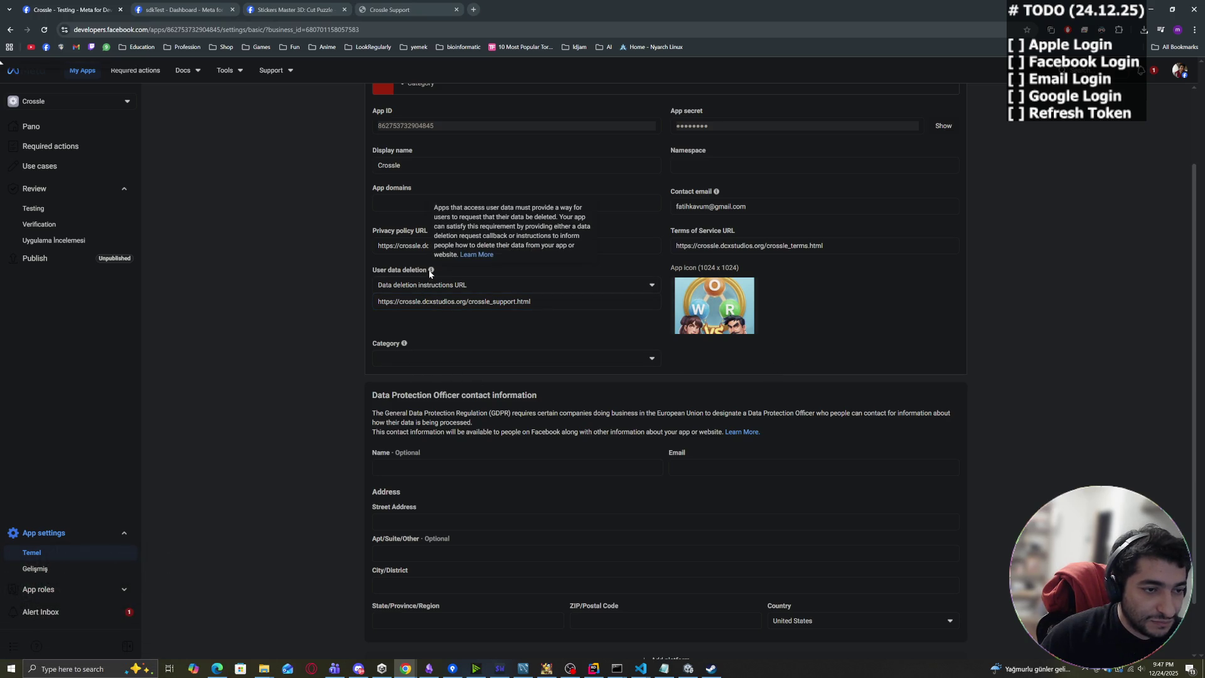
pyautogui.click(643, 360)
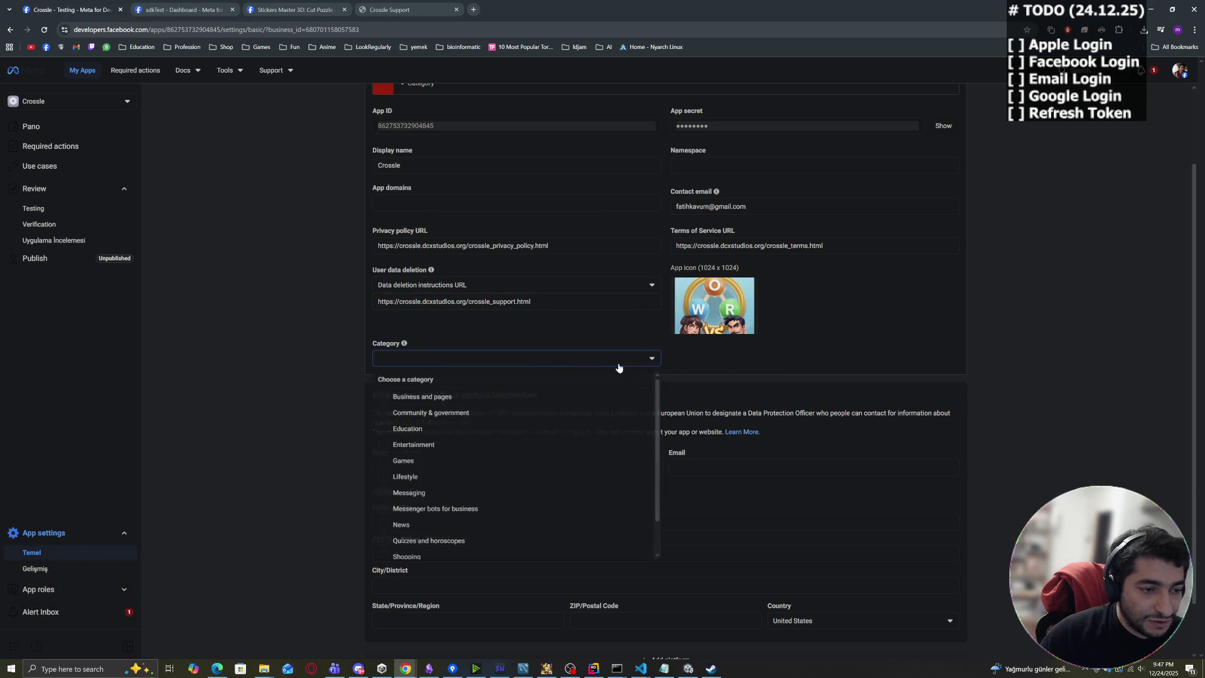
pyautogui.click(401, 461)
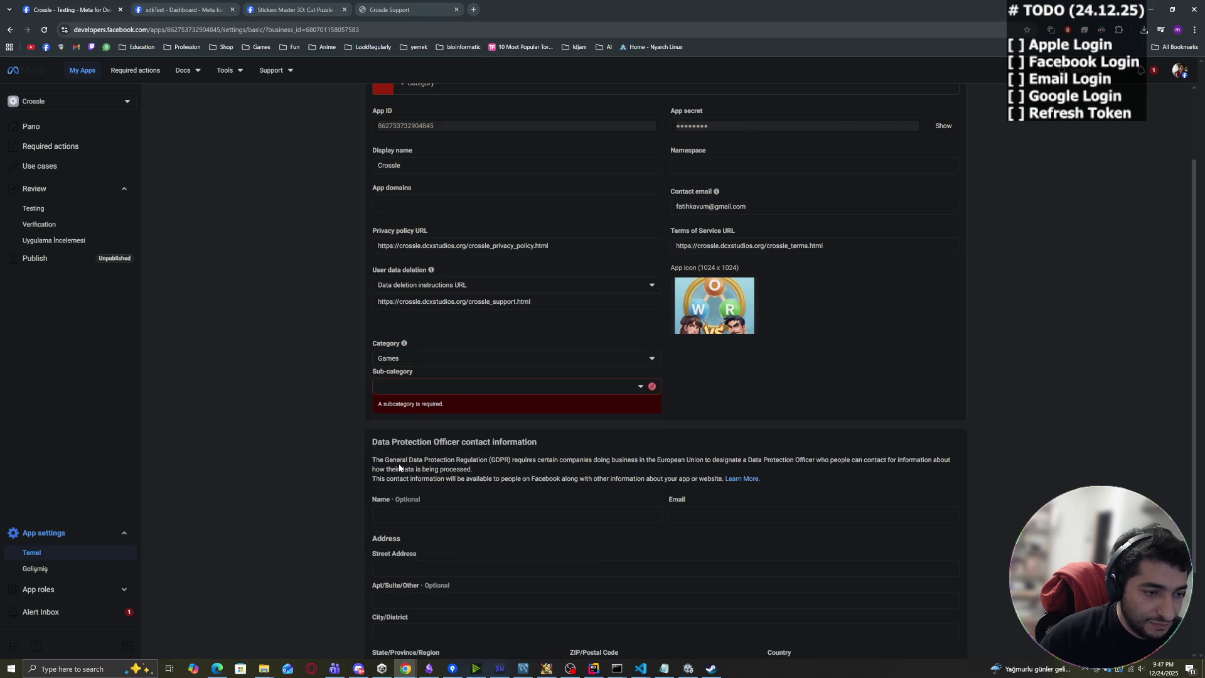
# Step: Choose Trivia & Word as the app's sub-category
pyautogui.click(442, 388)
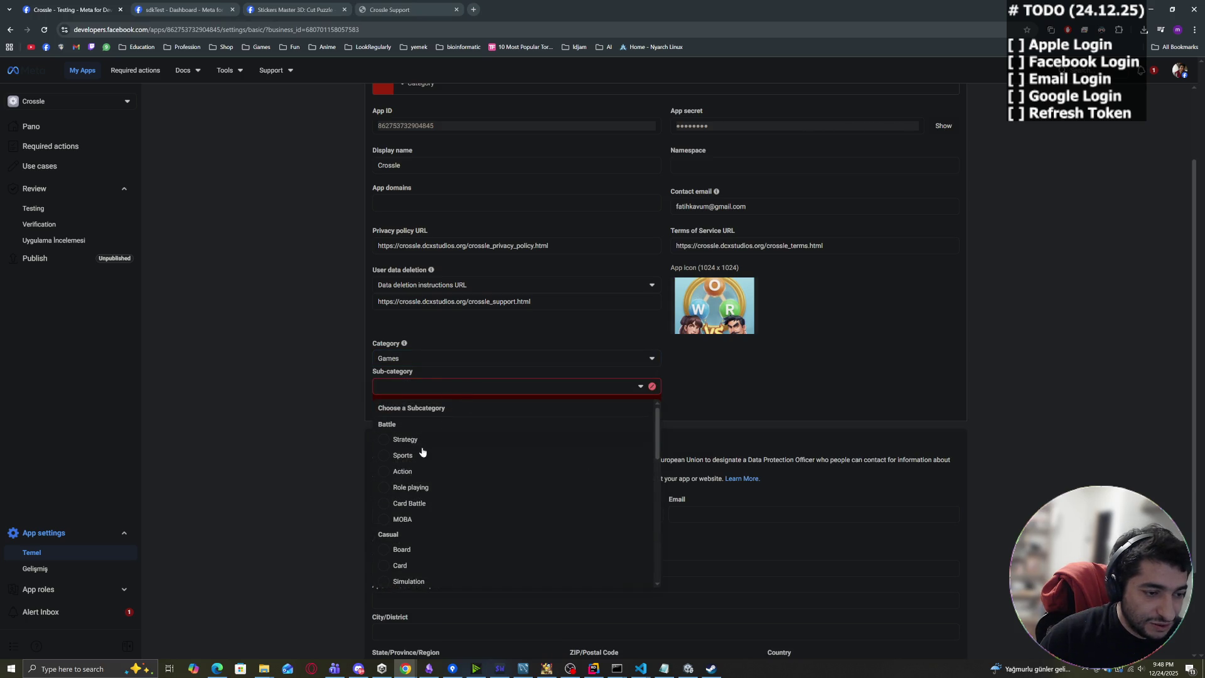
pyautogui.scroll(-10, 394, 522)
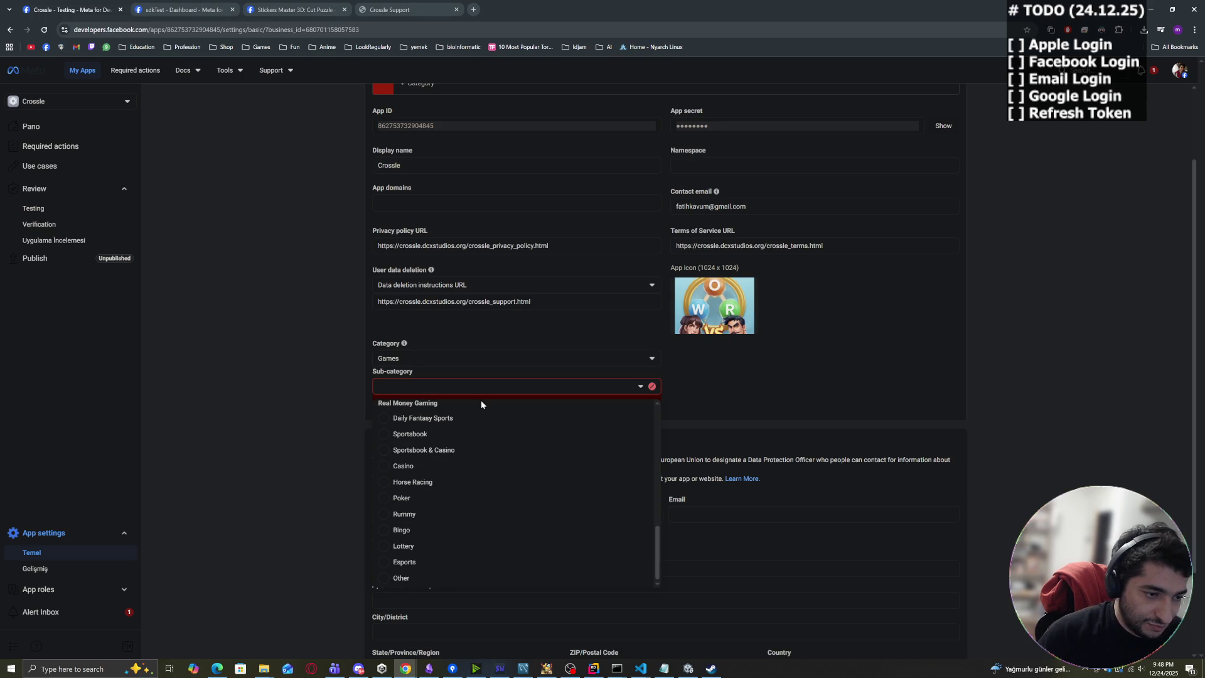
pyautogui.click(485, 388)
pyautogui.click(485, 390)
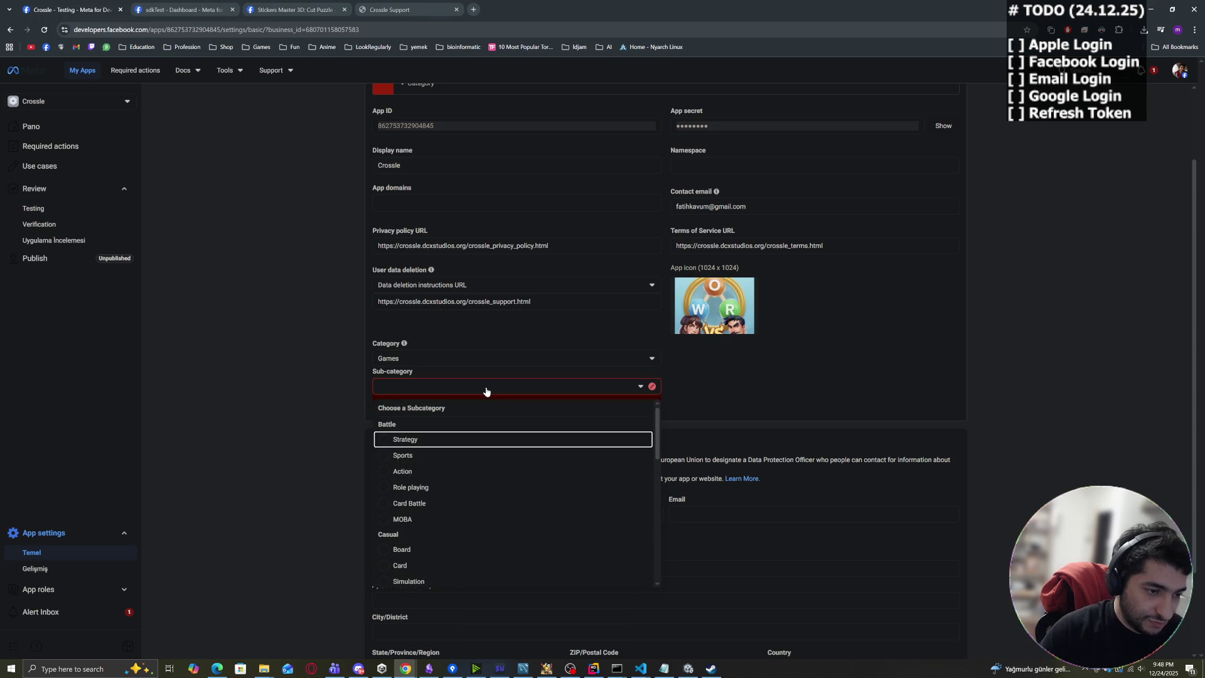
pyautogui.scroll(-5, 421, 532)
pyautogui.scroll(-3, 421, 530)
pyautogui.scroll(3, 399, 555)
pyautogui.scroll(2, 406, 515)
pyautogui.scroll(2, 396, 472)
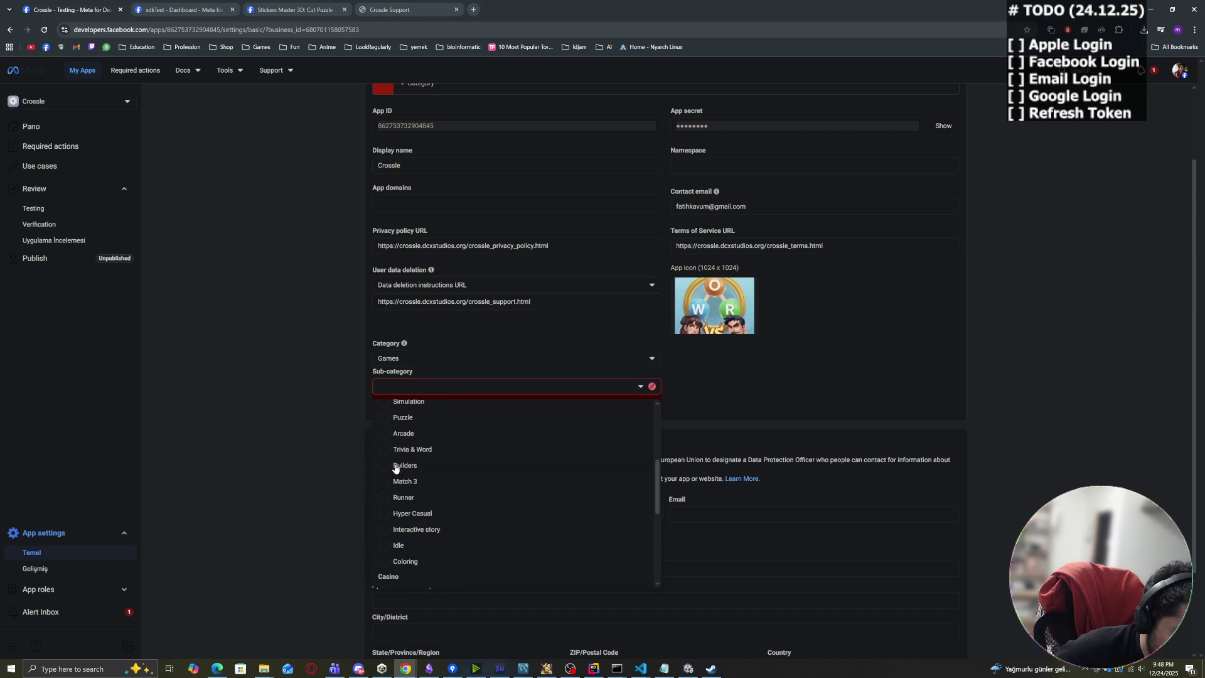
pyautogui.scroll(2, 397, 455)
pyautogui.scroll(3, 396, 479)
pyautogui.scroll(-3, 393, 487)
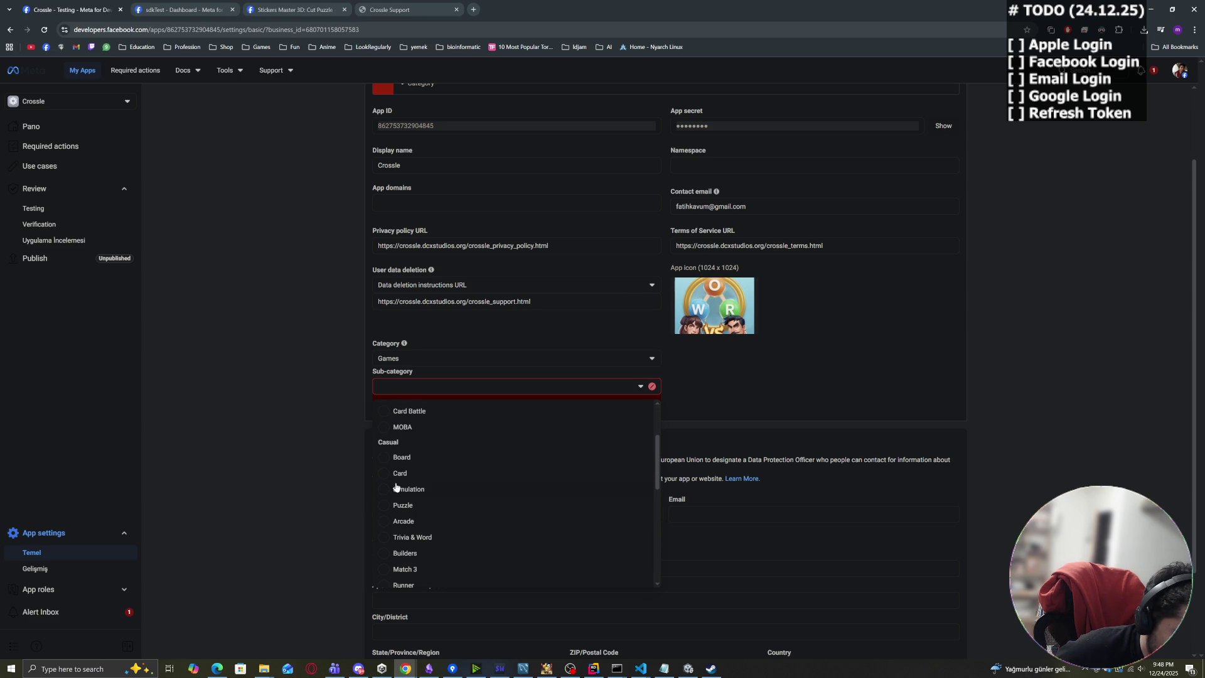
pyautogui.scroll(-1, 394, 468)
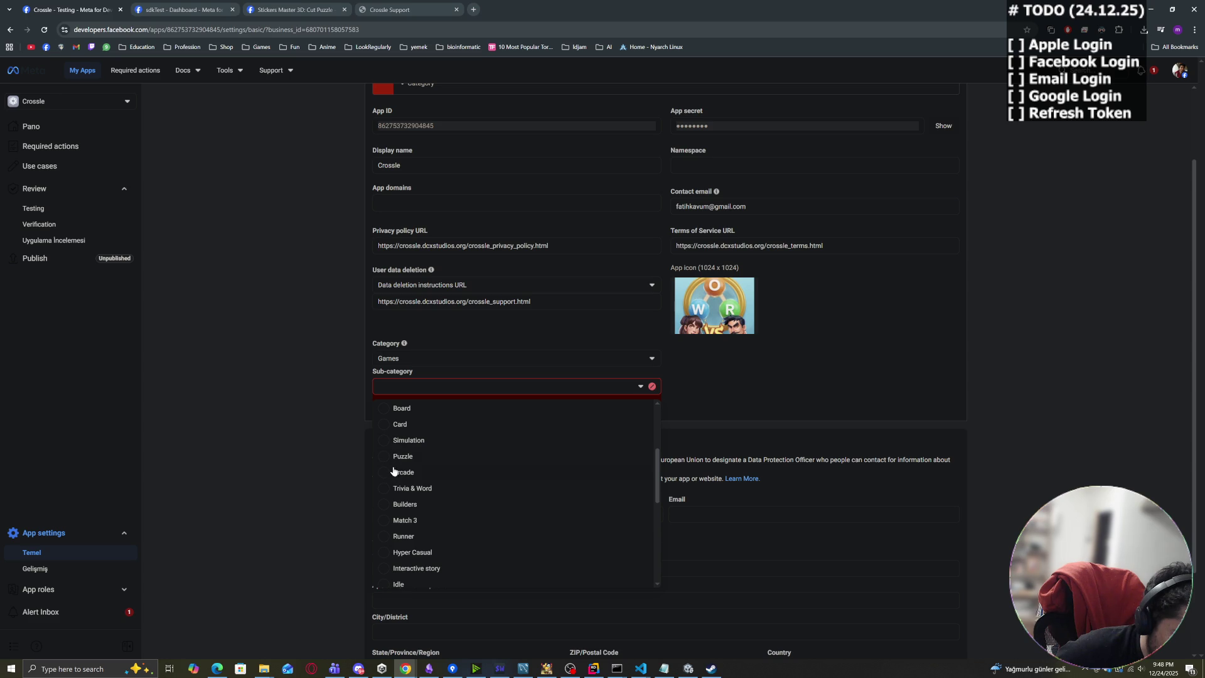
pyautogui.click(391, 489)
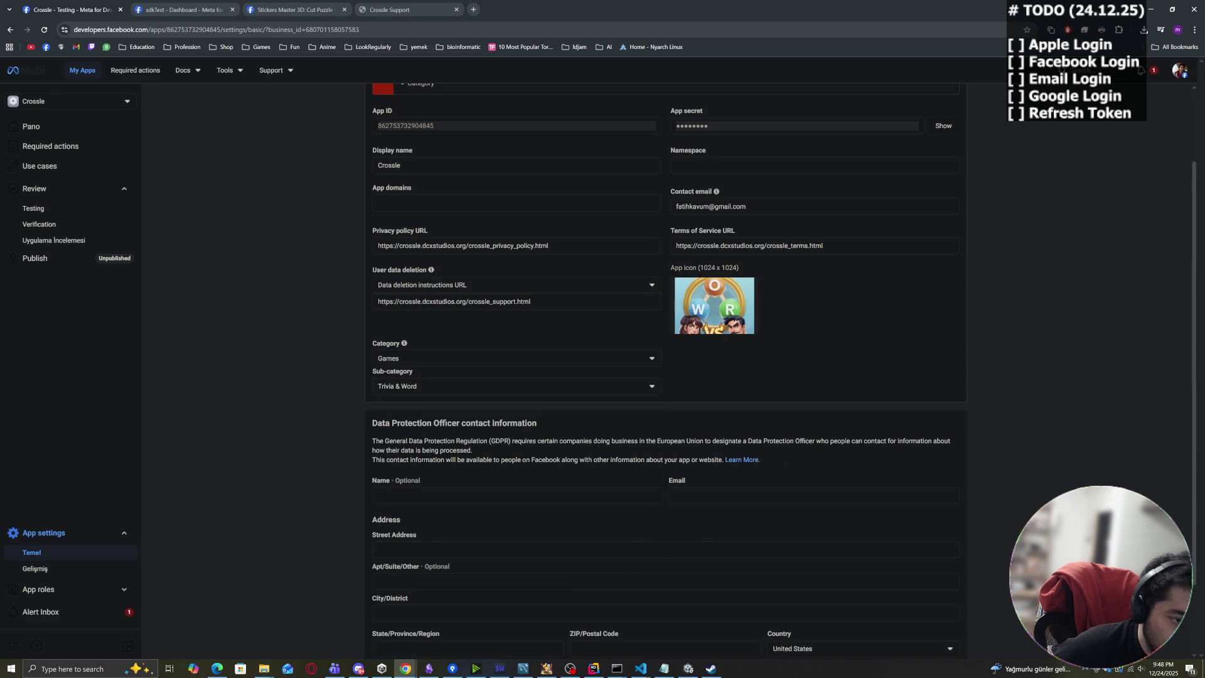
pyautogui.scroll(-2, 527, 446)
# Step: Enter the studio's e-mail as the Data Protection Officer contact, correcting a mistyped address
pyautogui.click(418, 412)
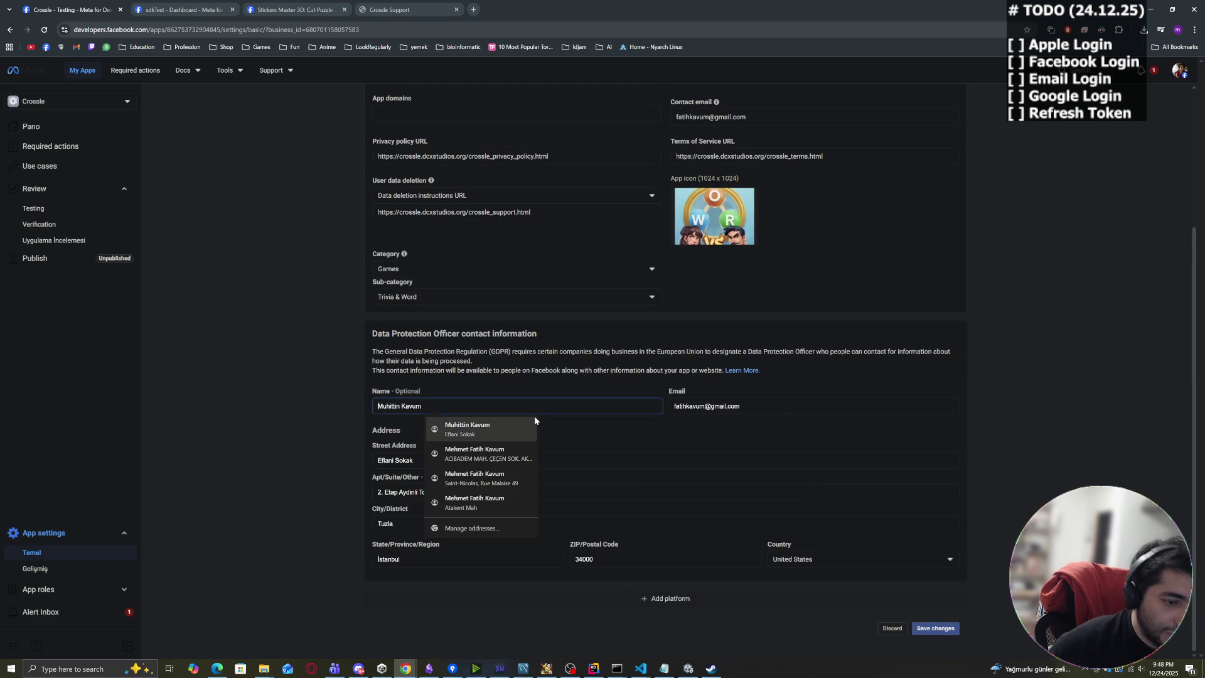
pyautogui.click(563, 329)
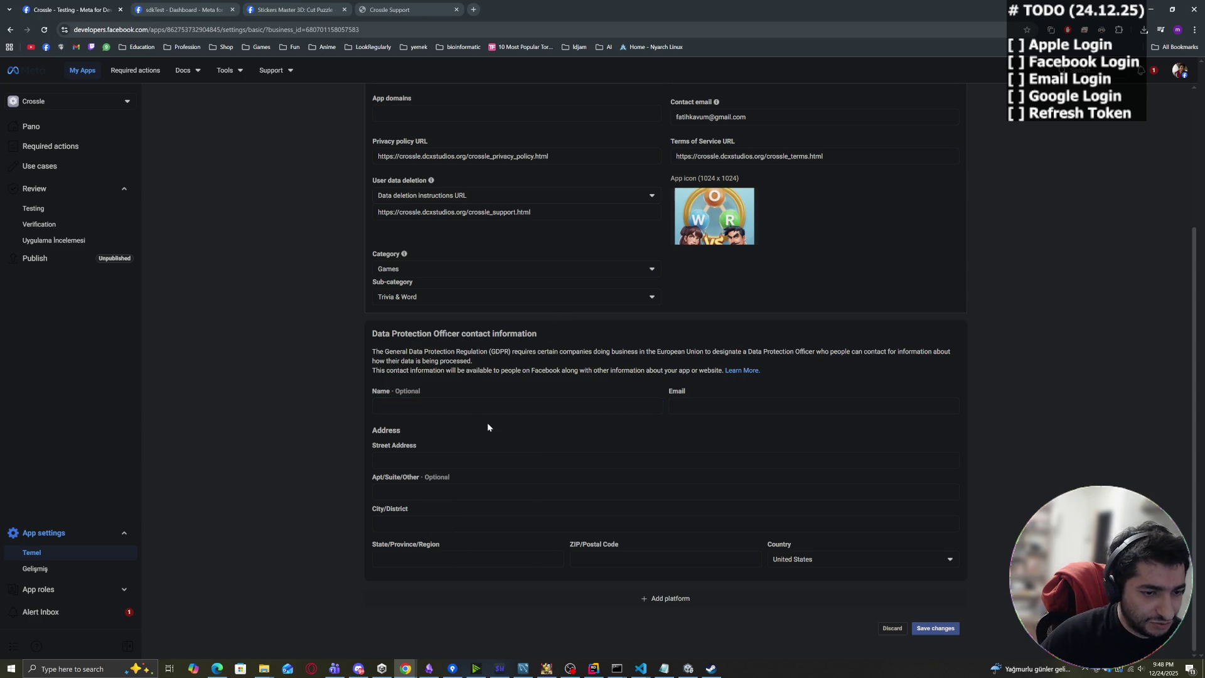
pyautogui.click(717, 400)
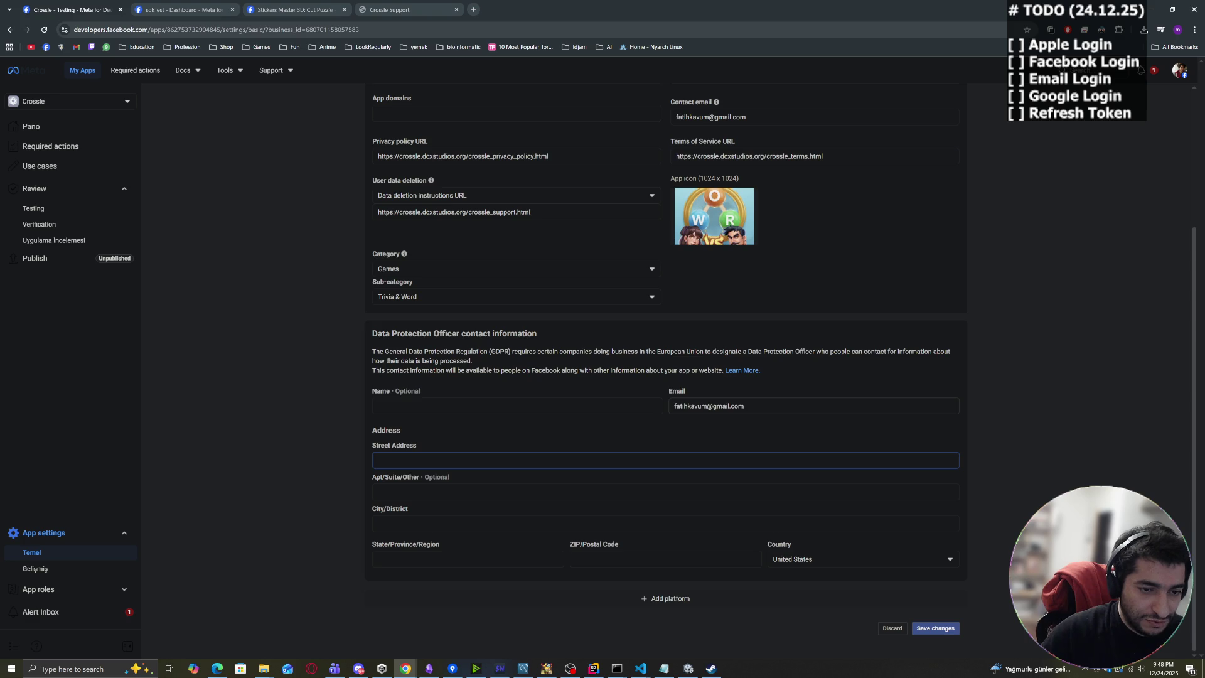
pyautogui.hotkey('ctrl', 'a')
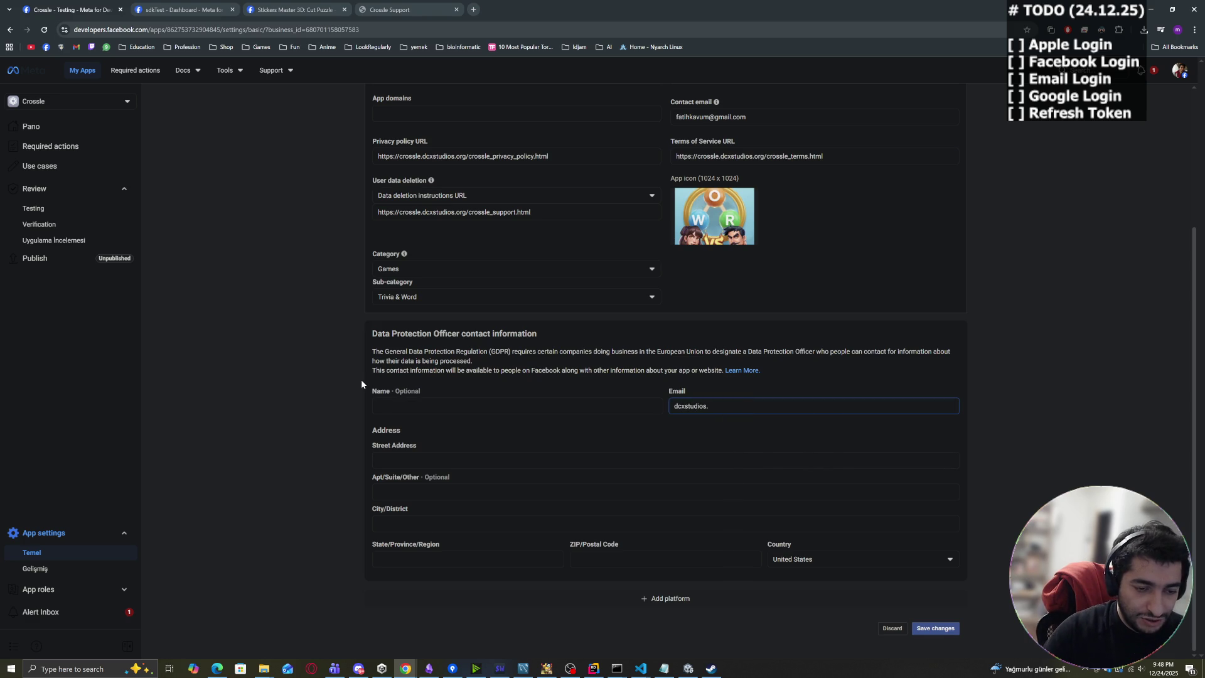
pyautogui.press('Tab')
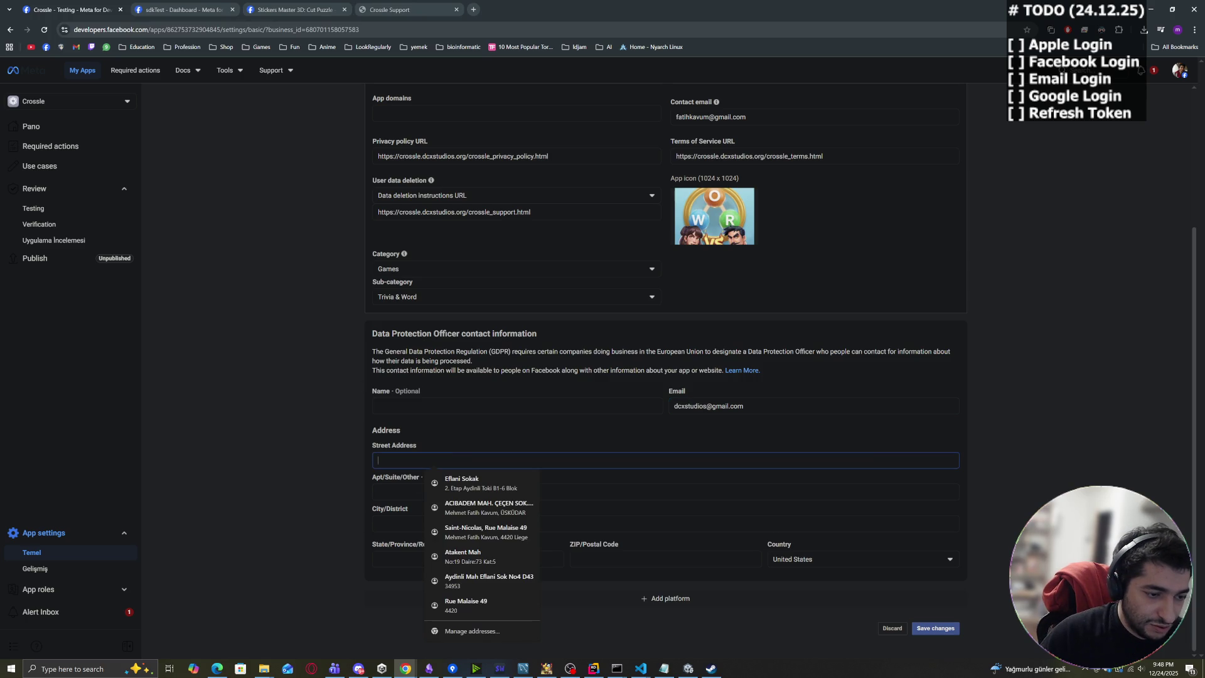
# Step: Dismiss the autofill suggestions and bring the Unity editor forward
pyautogui.click(563, 411)
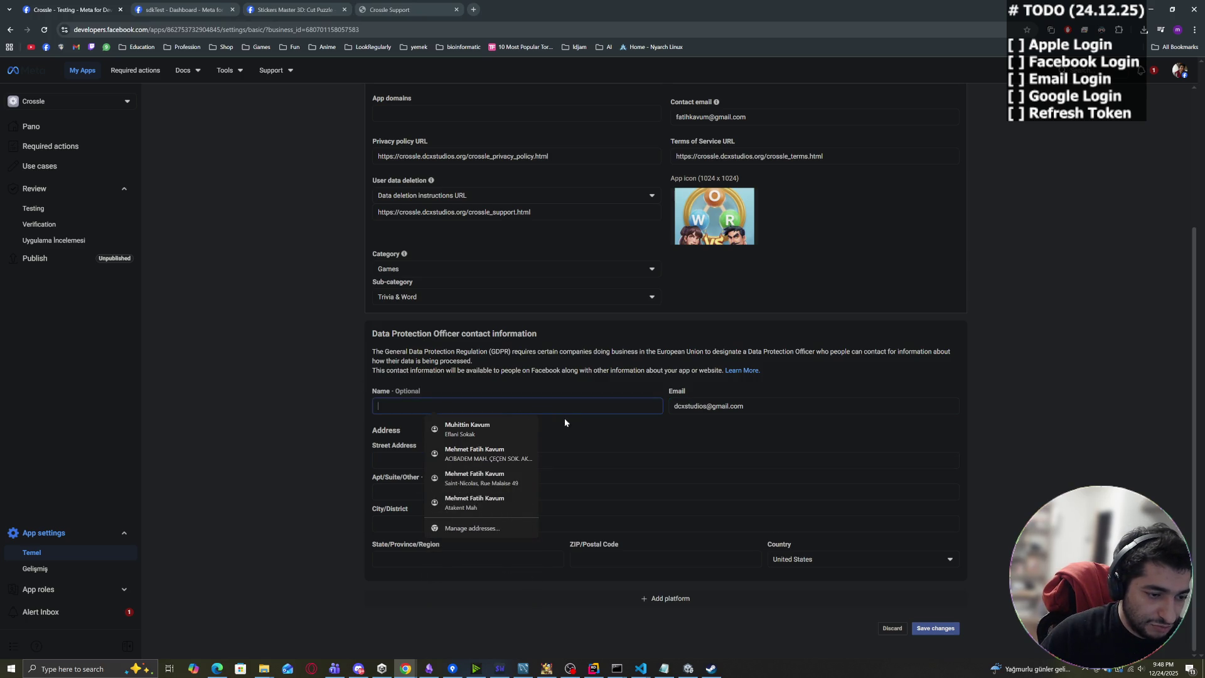
pyautogui.click(817, 108)
pyautogui.hotkey('alt', 'Tab')
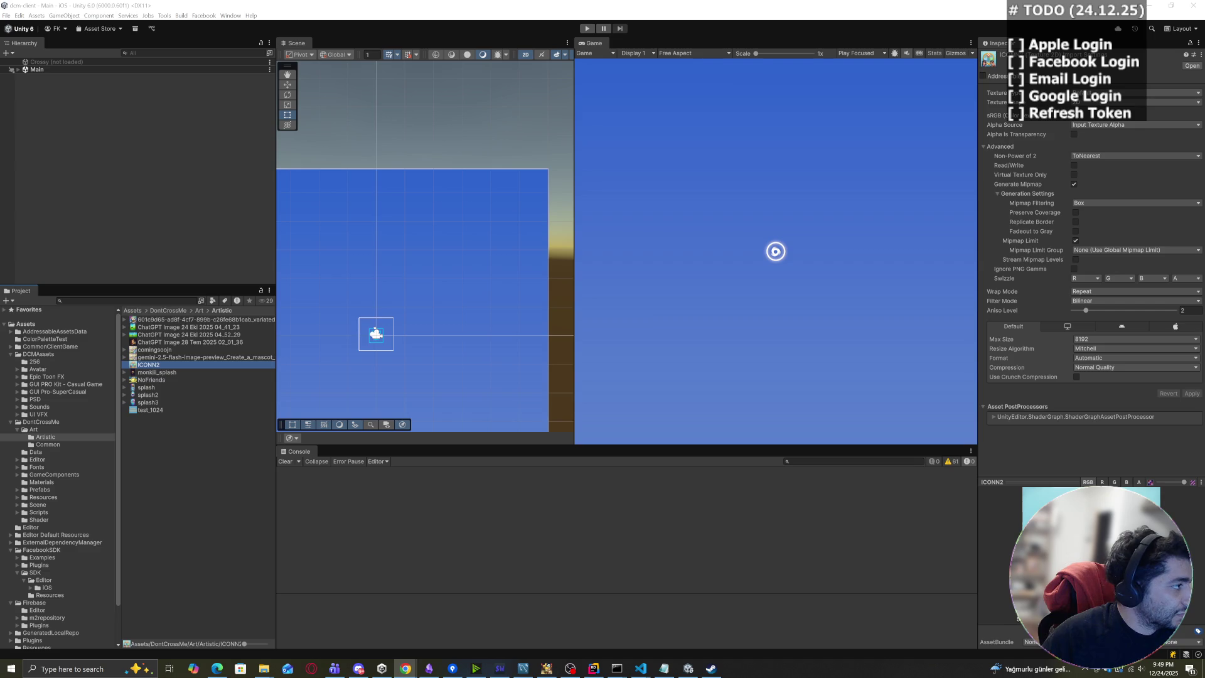
# Step: Go from the Meta developer dashboard to the Crossle app's Publish page
pyautogui.click(405, 668)
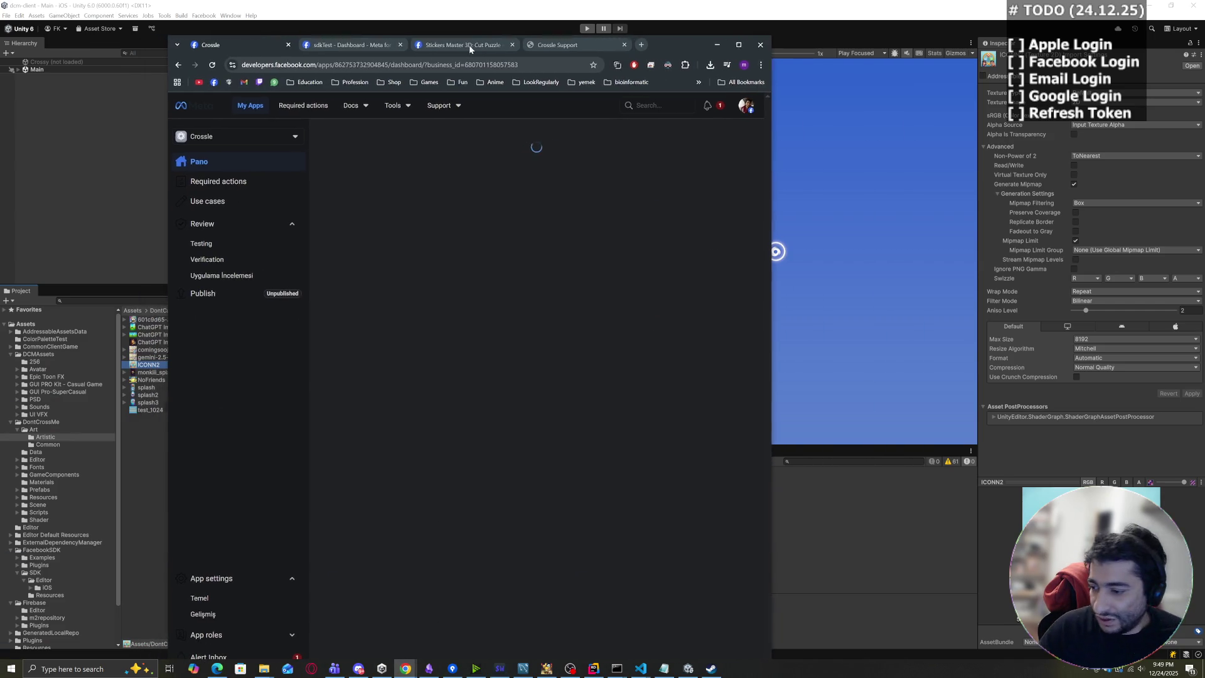
pyautogui.click(206, 246)
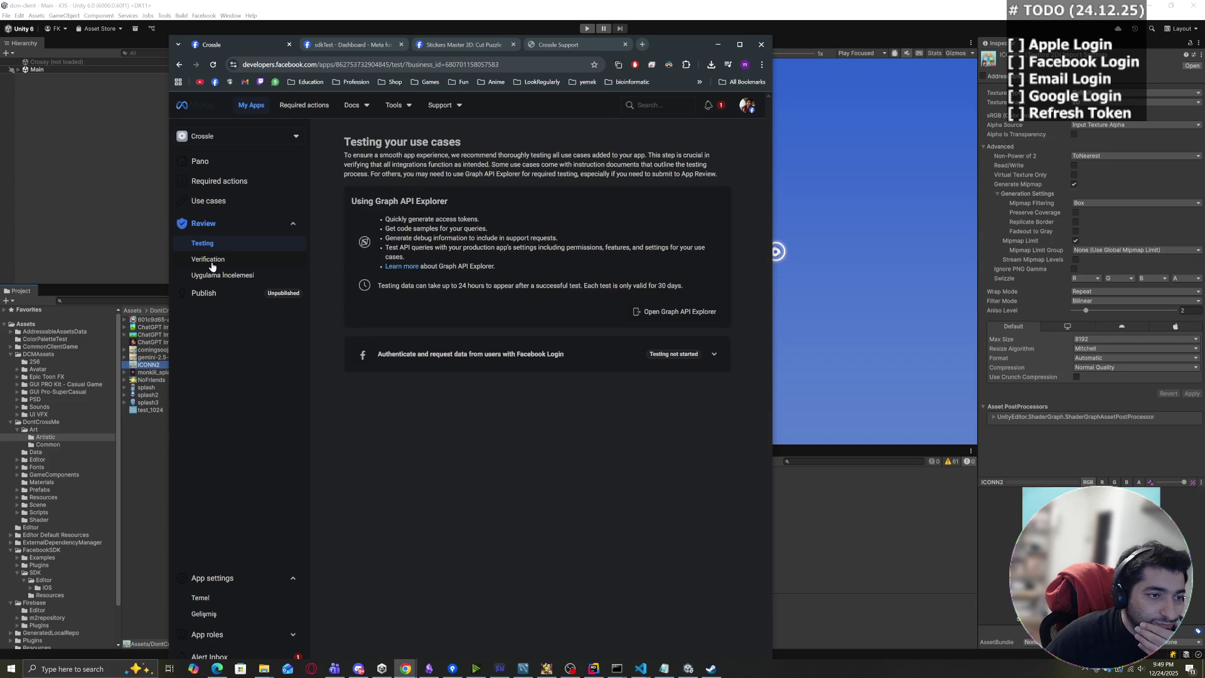
pyautogui.click(200, 181)
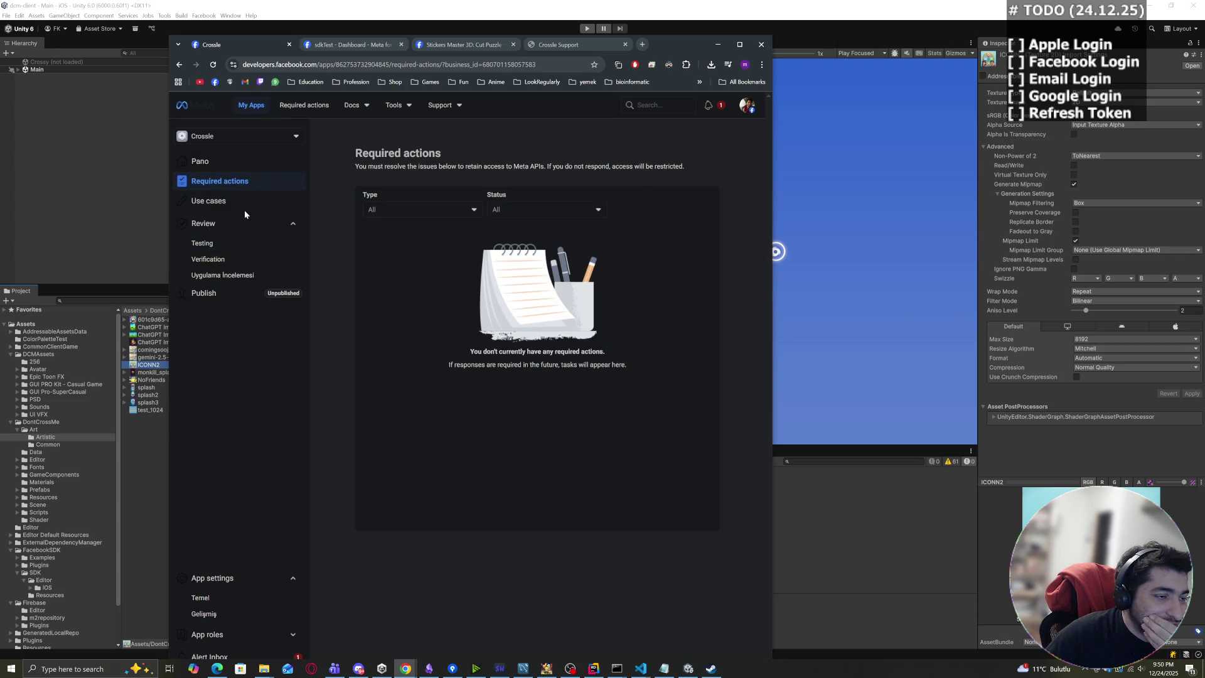
pyautogui.click(243, 229)
pyautogui.click(243, 228)
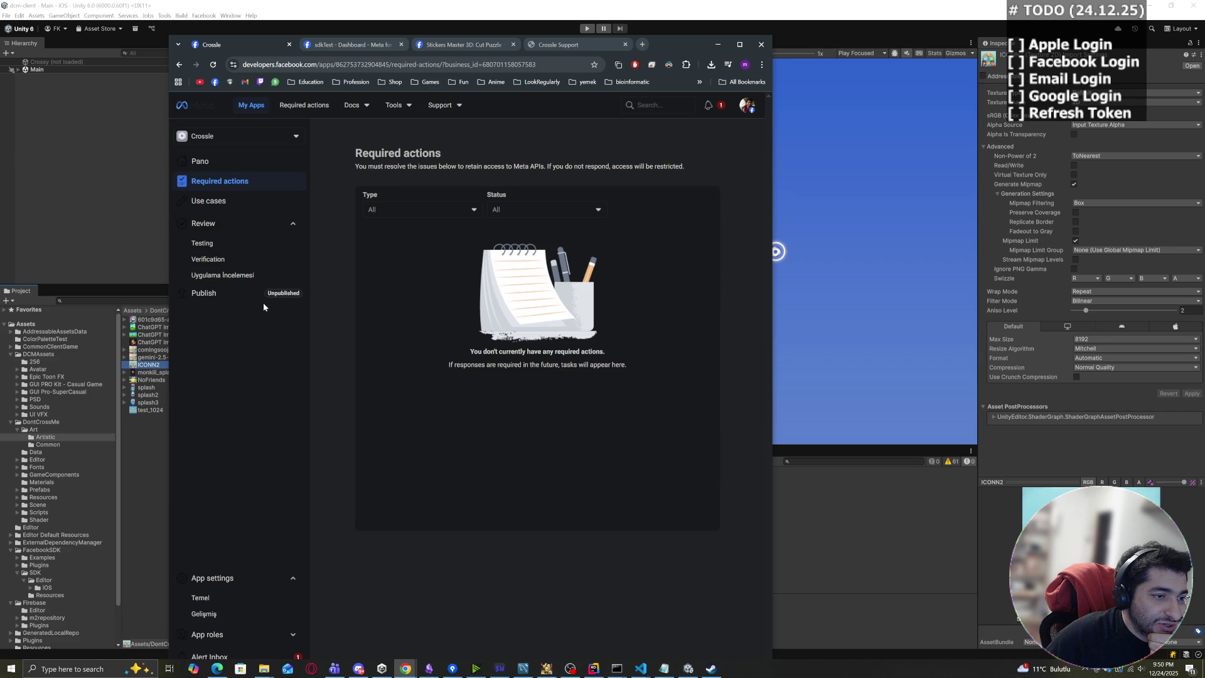
pyautogui.click(263, 300)
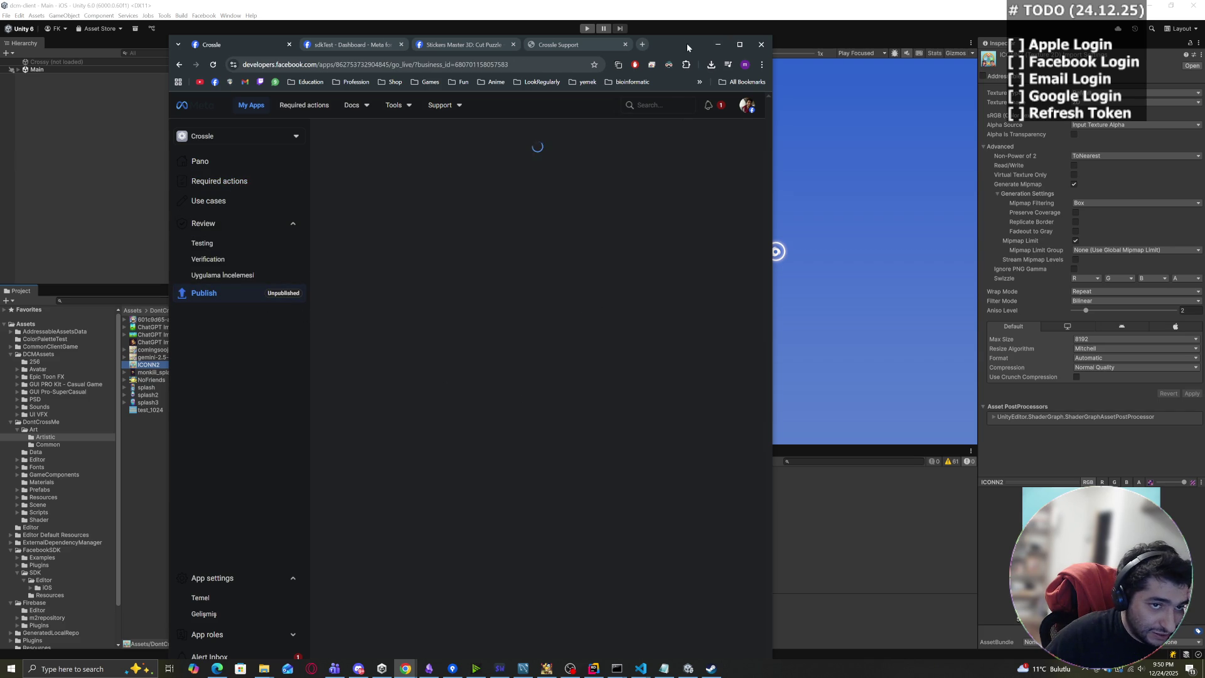
# Step: Resize the browser, review the Business verification card, and start completing verification
pyautogui.moveTo(683, 37)
pyautogui.mouseDown()
pyautogui.moveTo(683, 126)
pyautogui.moveTo(683, 85)
pyautogui.moveTo(623, 32)
pyautogui.mouseUp()
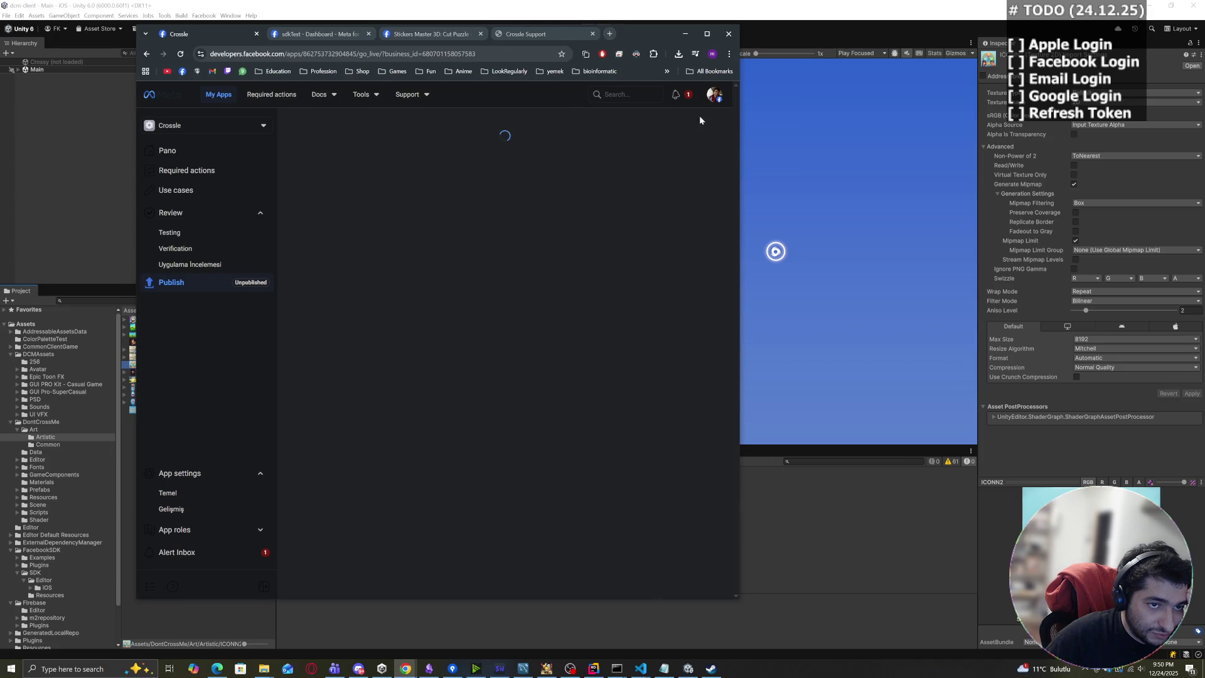
pyautogui.moveTo(741, 200); pyautogui.dragTo(933, 200)
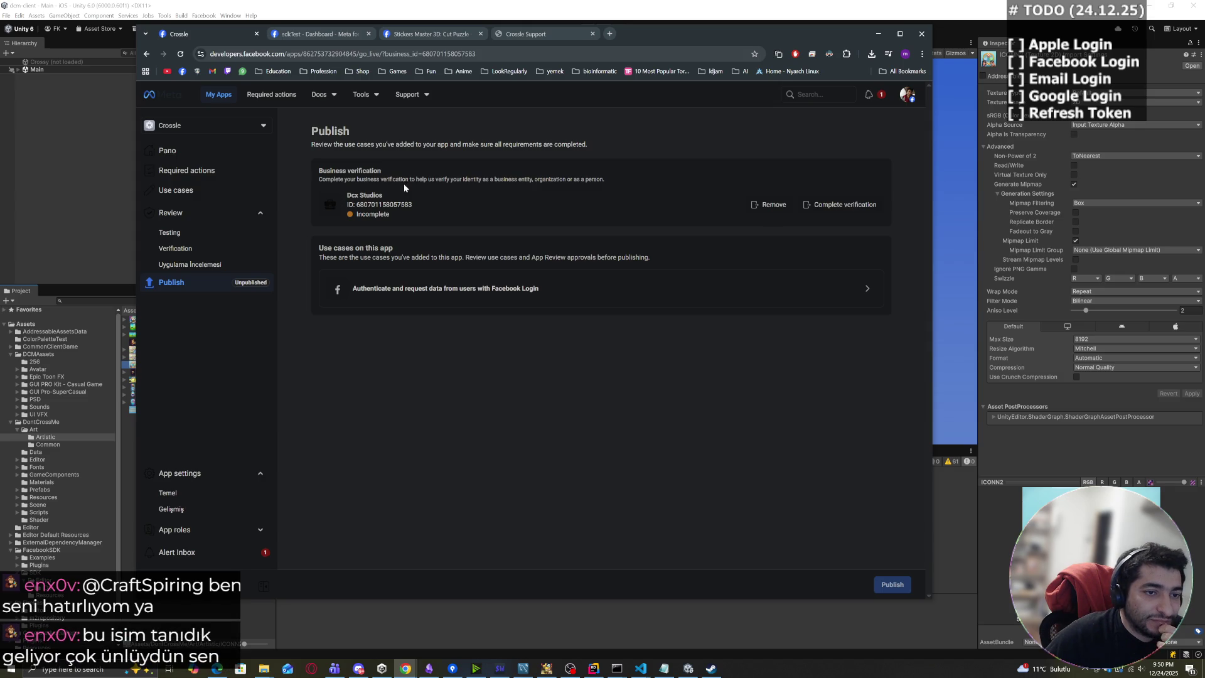
pyautogui.moveTo(604, 179); pyautogui.dragTo(530, 180)
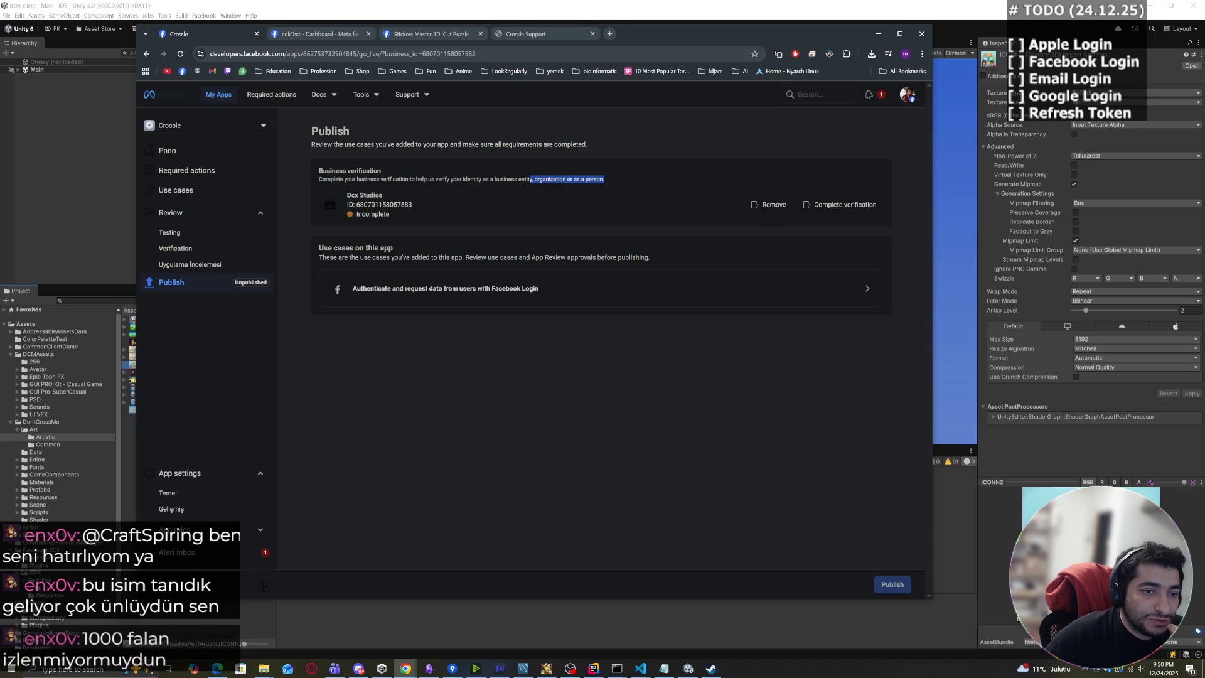
pyautogui.click(851, 208)
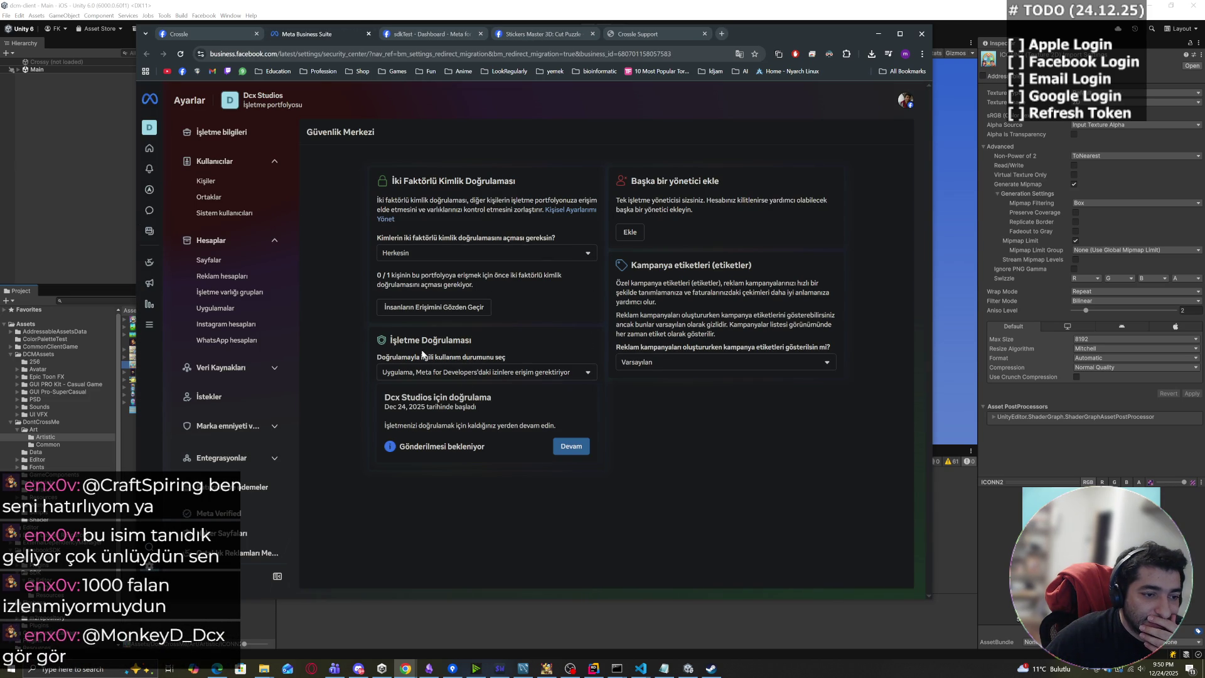
# Step: Continue the Dcx Studios verification up to country selection, then abandon it
pyautogui.click(465, 376)
pyautogui.click(464, 404)
pyautogui.click(571, 446)
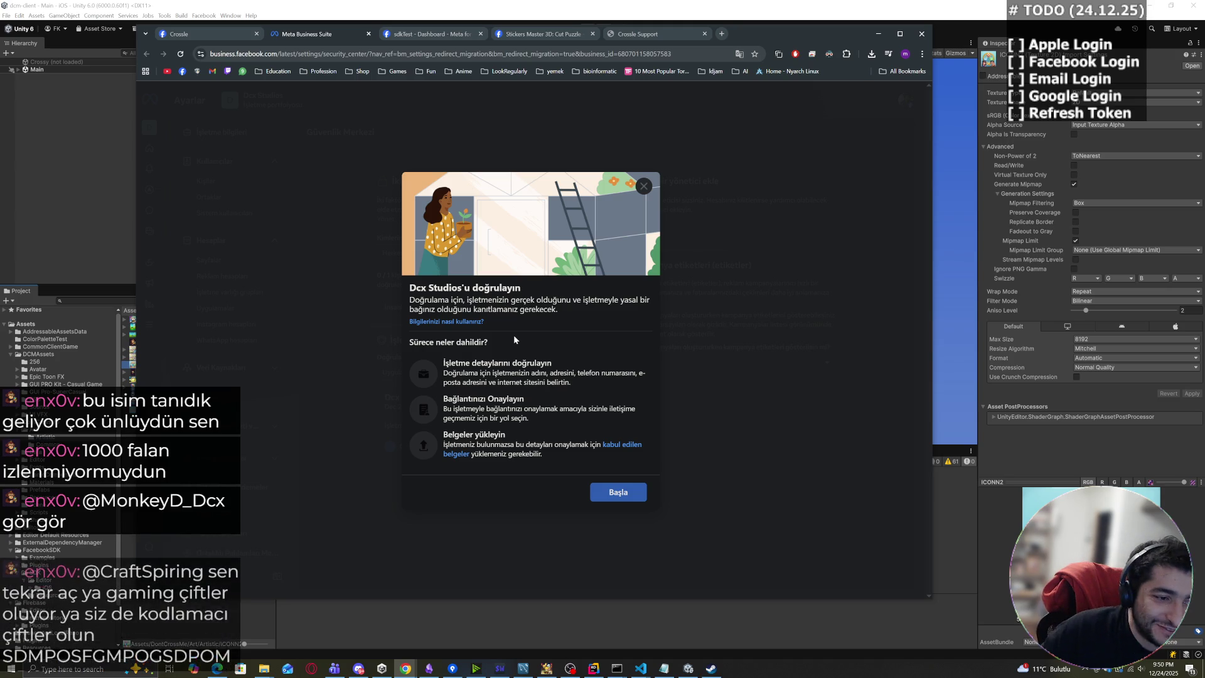
pyautogui.click(619, 492)
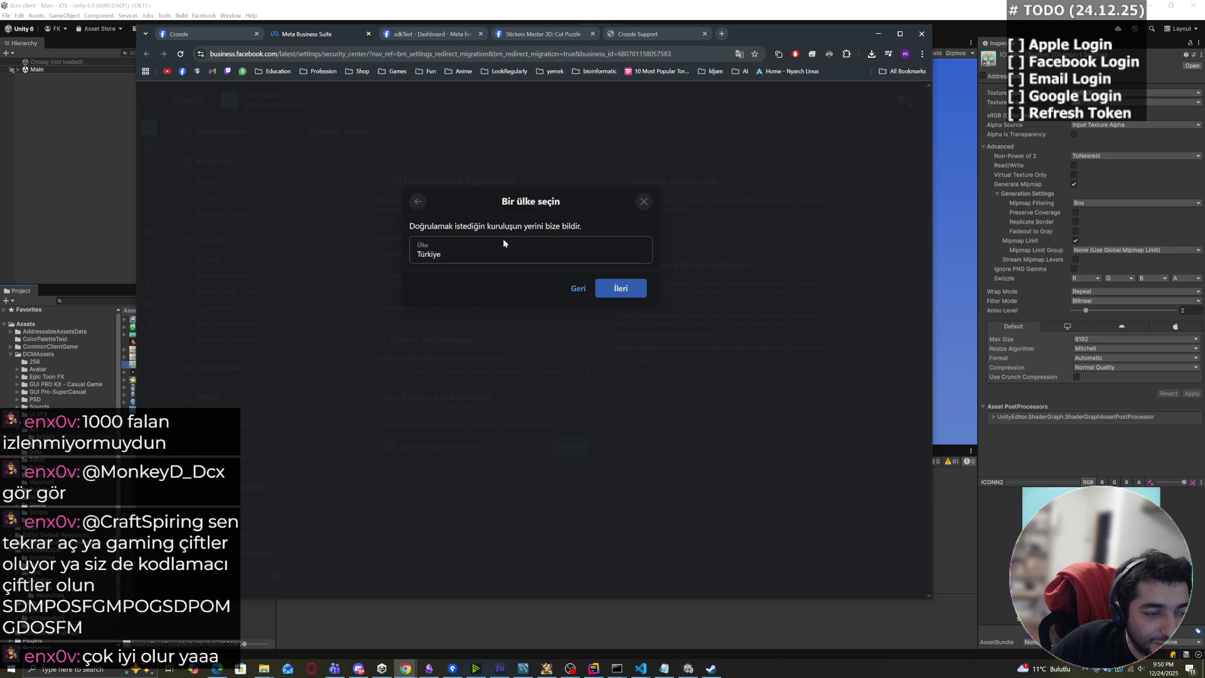
pyautogui.click(643, 202)
pyautogui.click(614, 367)
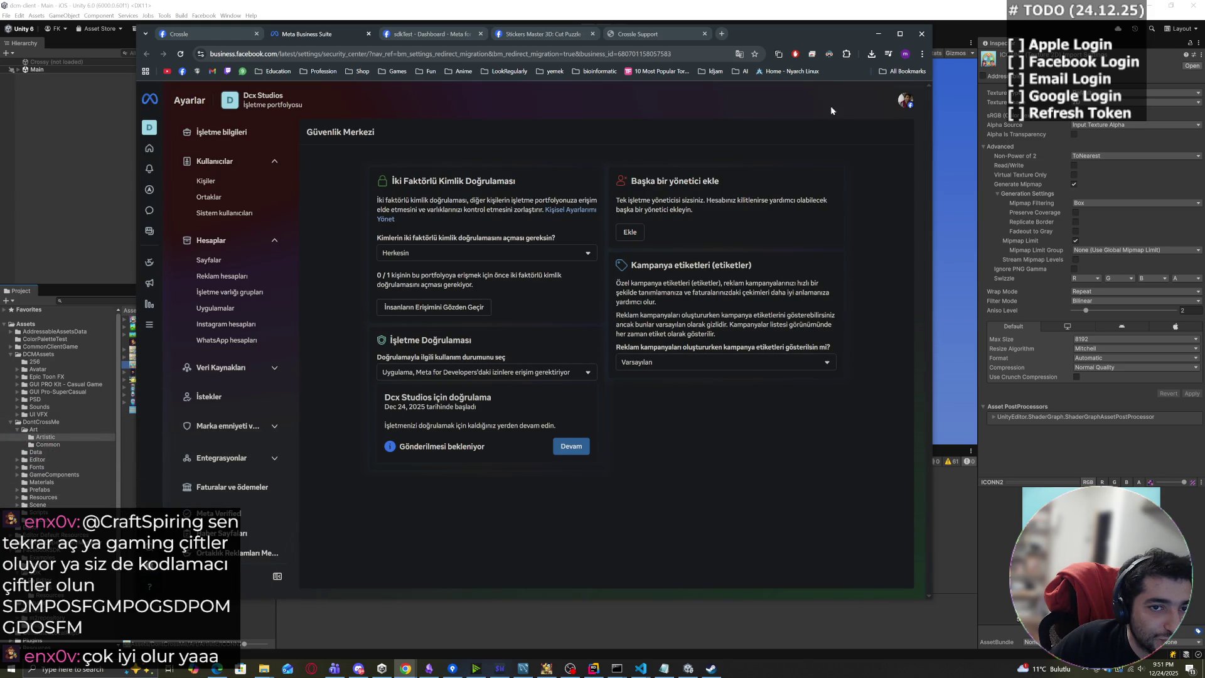
# Step: Return to the sdkTest dashboard's app list and minimize the browser to show Unity
pyautogui.click(914, 101)
pyautogui.click(555, 165)
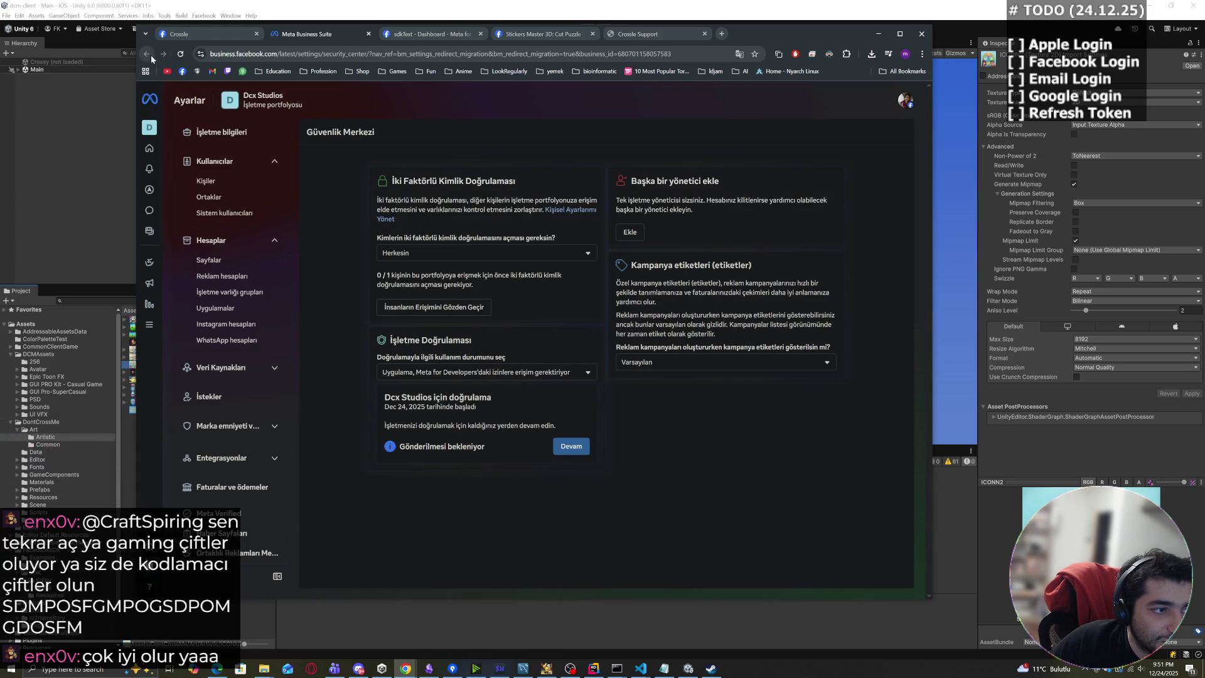
pyautogui.moveTo(148, 116)
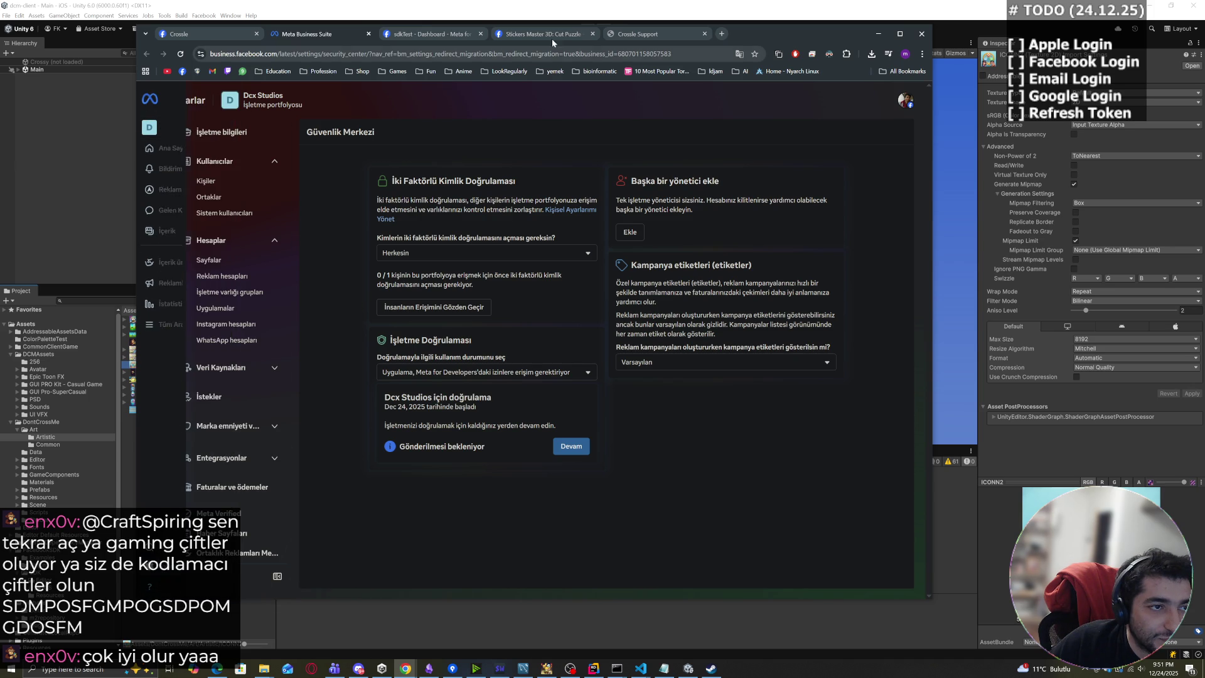
pyautogui.click(441, 36)
pyautogui.click(221, 97)
pyautogui.click(878, 34)
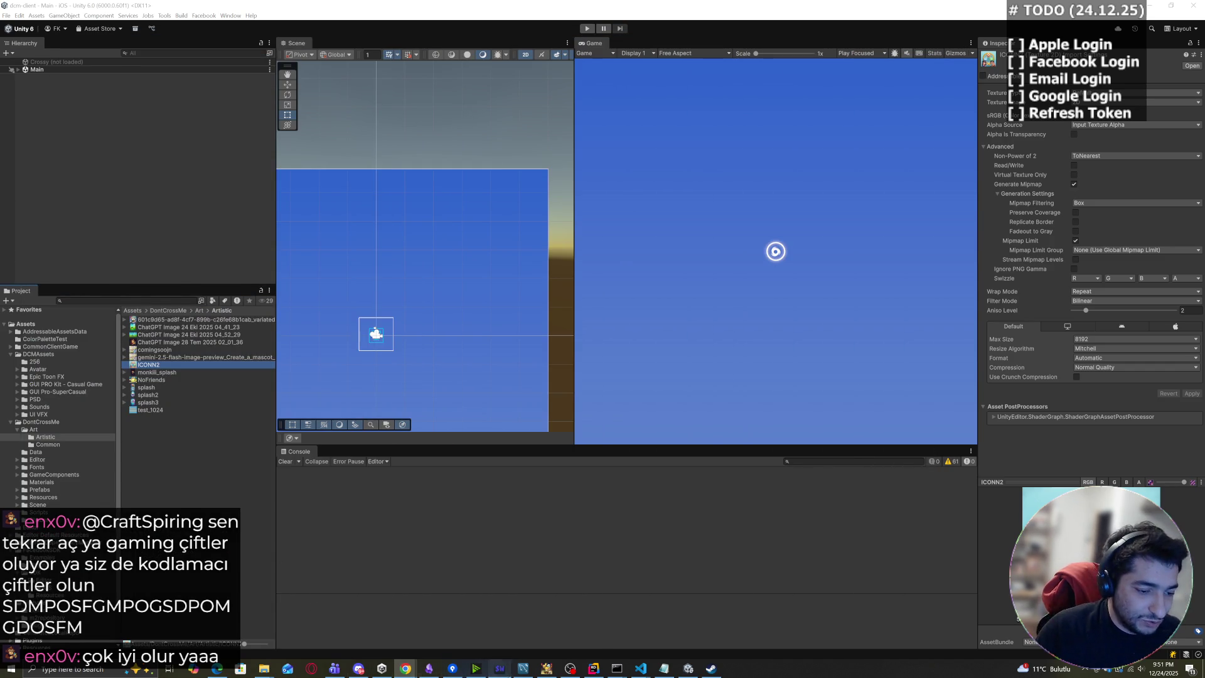
# Step: Select the Crossle.apk path in the terminal's build log, then return to the Create an app page
pyautogui.click(499, 668)
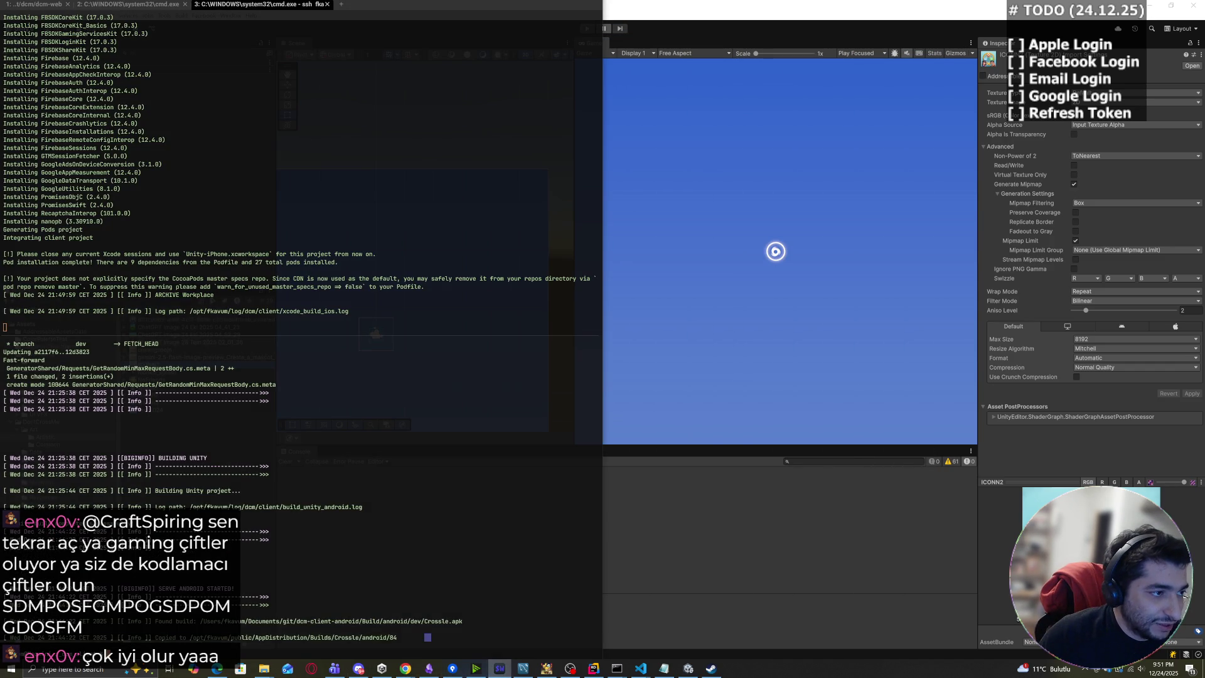
pyautogui.moveTo(383, 621); pyautogui.dragTo(431, 636)
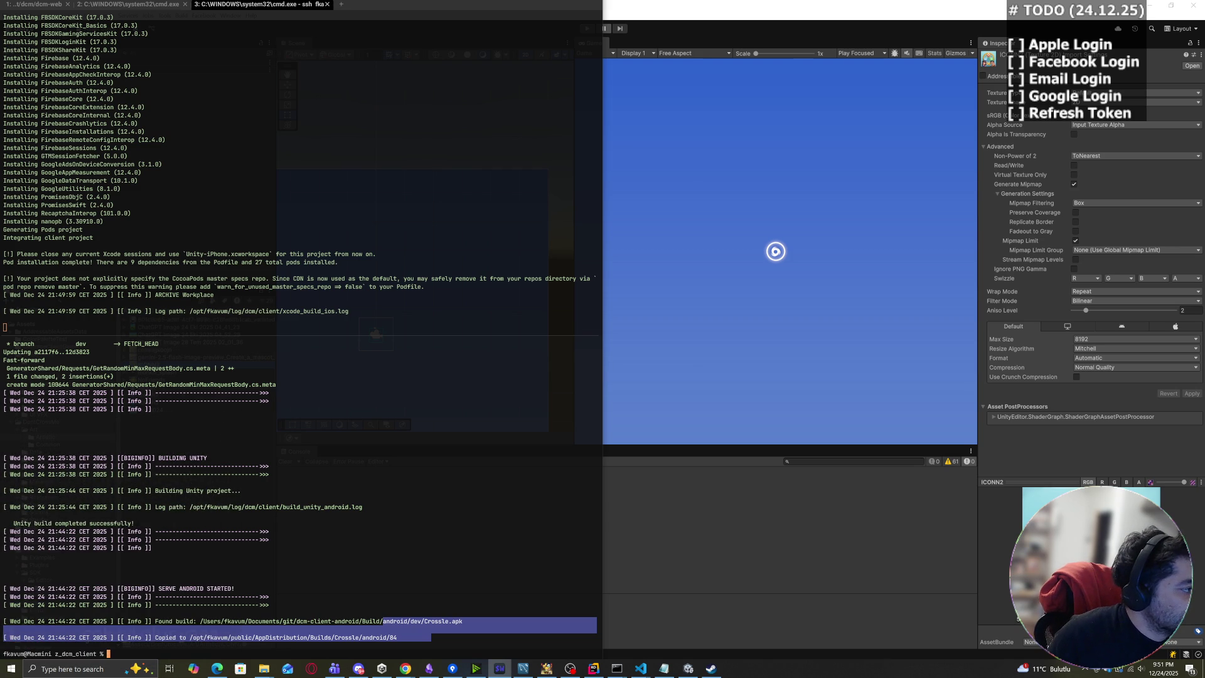
pyautogui.hotkey('alt', 'Tab')
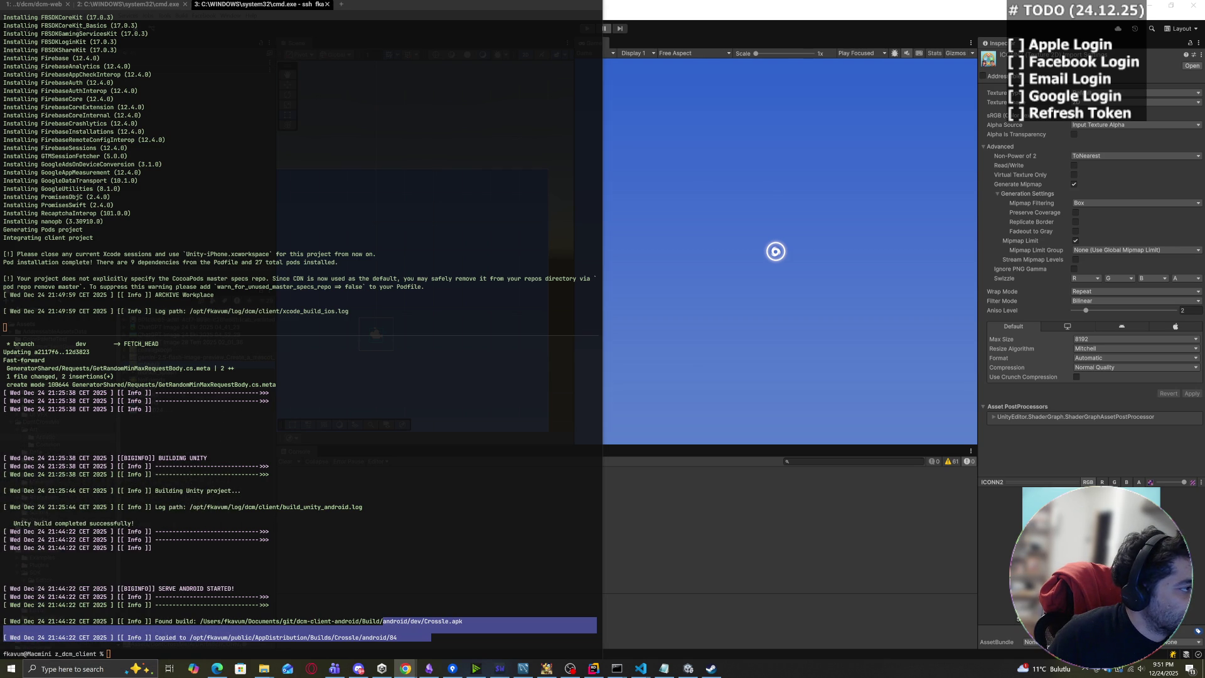
pyautogui.hotkey('alt', 'Tab')
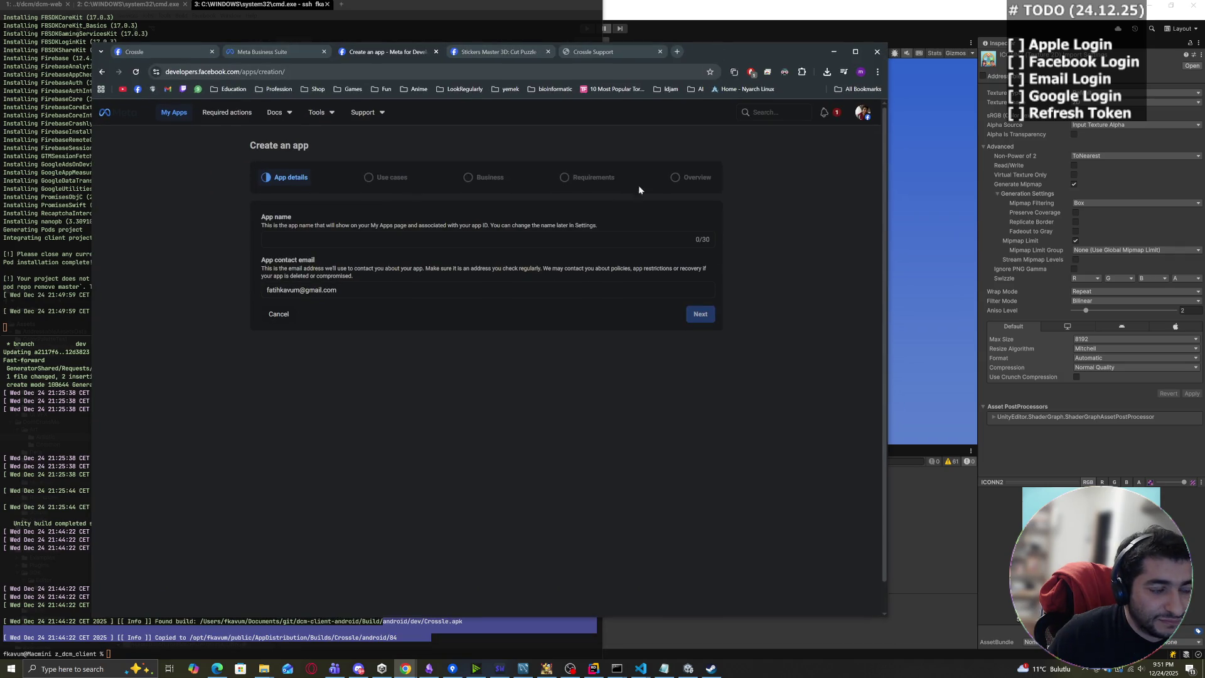
# Step: Name the new app Crossle and proceed to use cases
pyautogui.click(487, 239)
pyautogui.write('Cro')
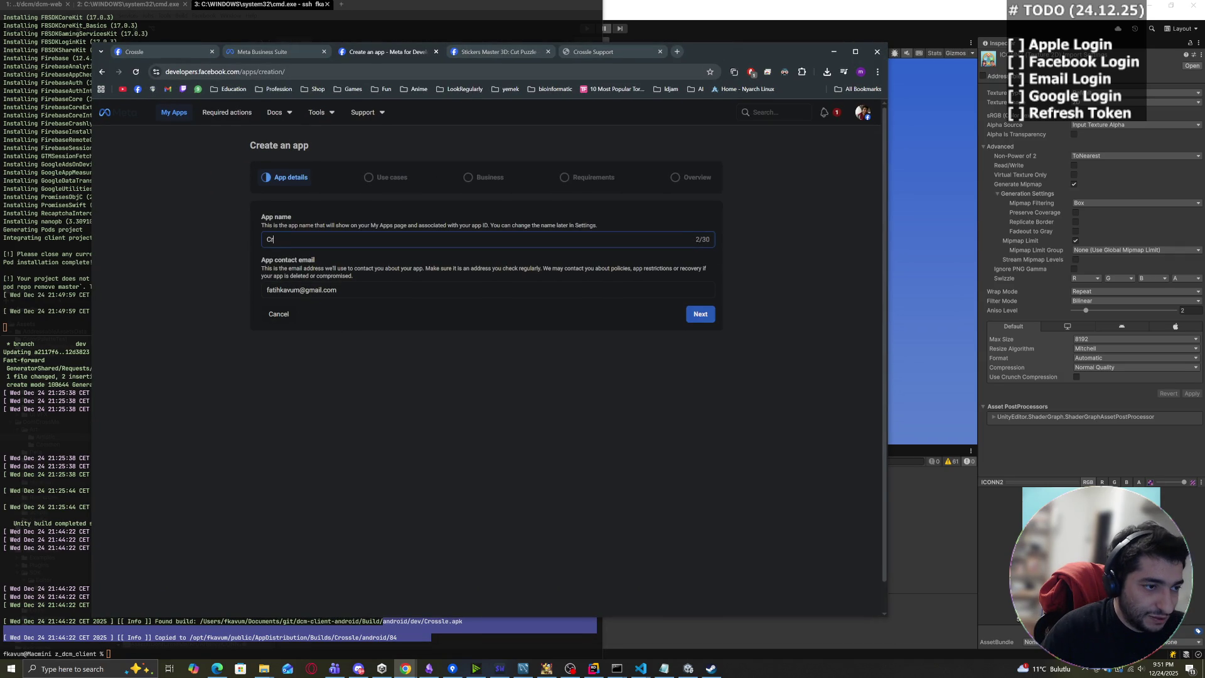
pyautogui.write('ssle')
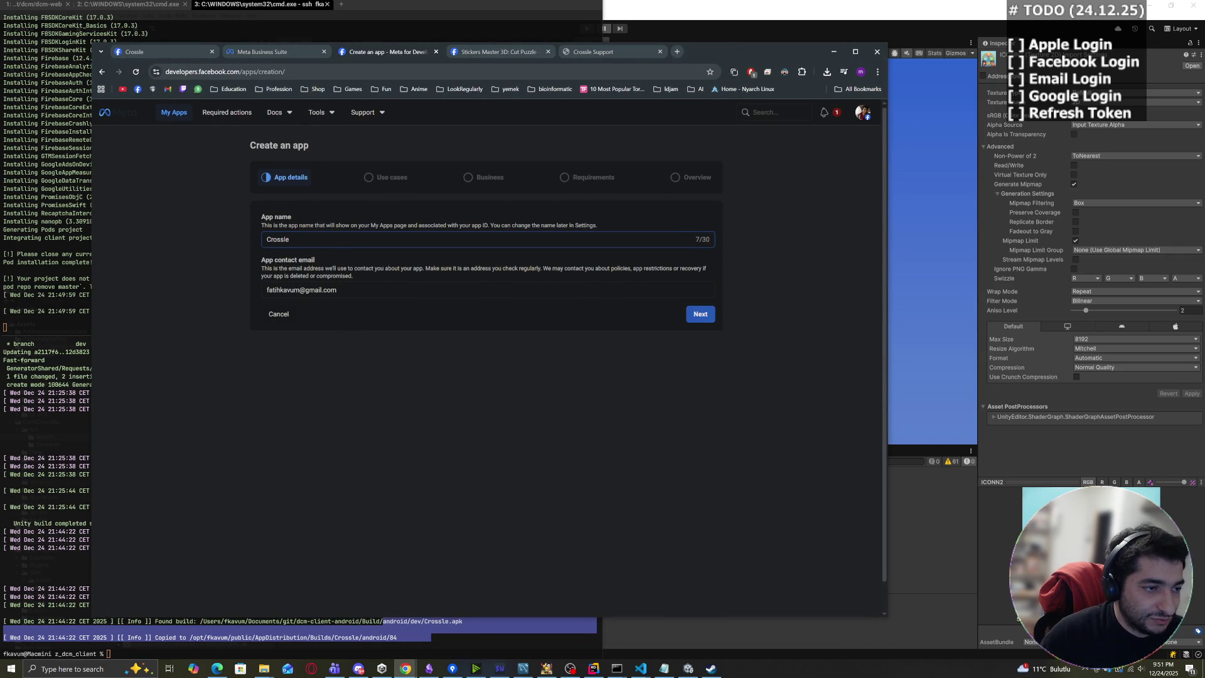
pyautogui.click(337, 290)
pyautogui.click(700, 314)
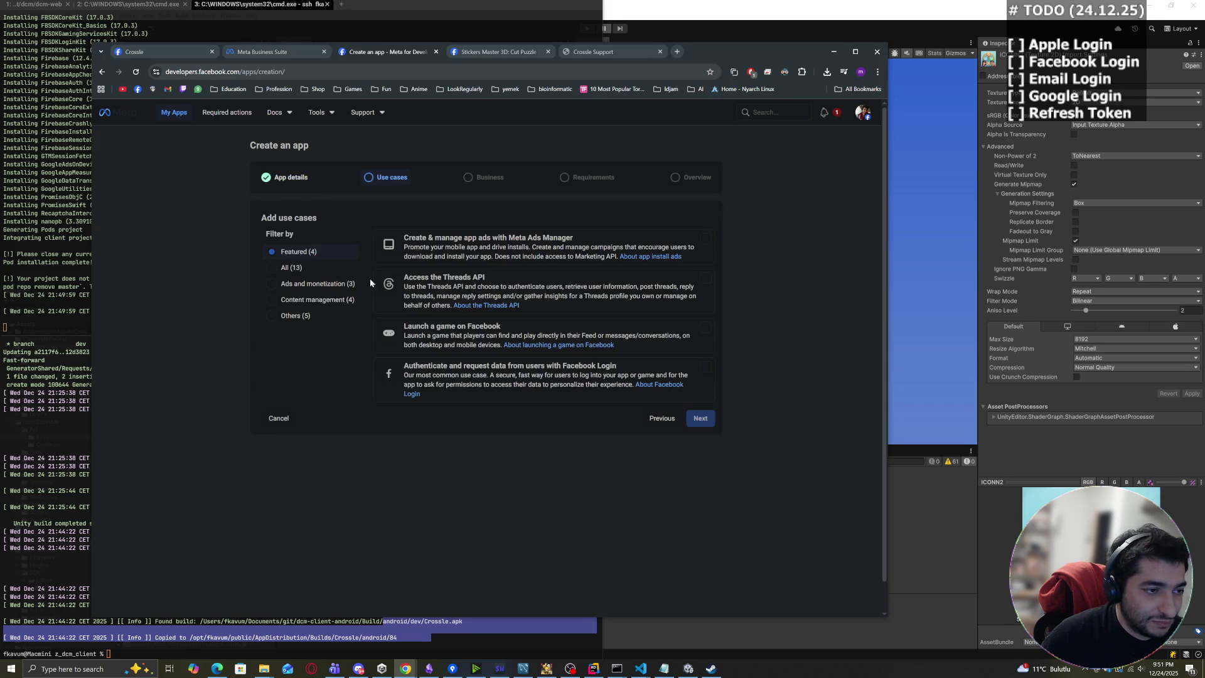
# Step: Choose the Other use case from the full list of 13
pyautogui.click(273, 268)
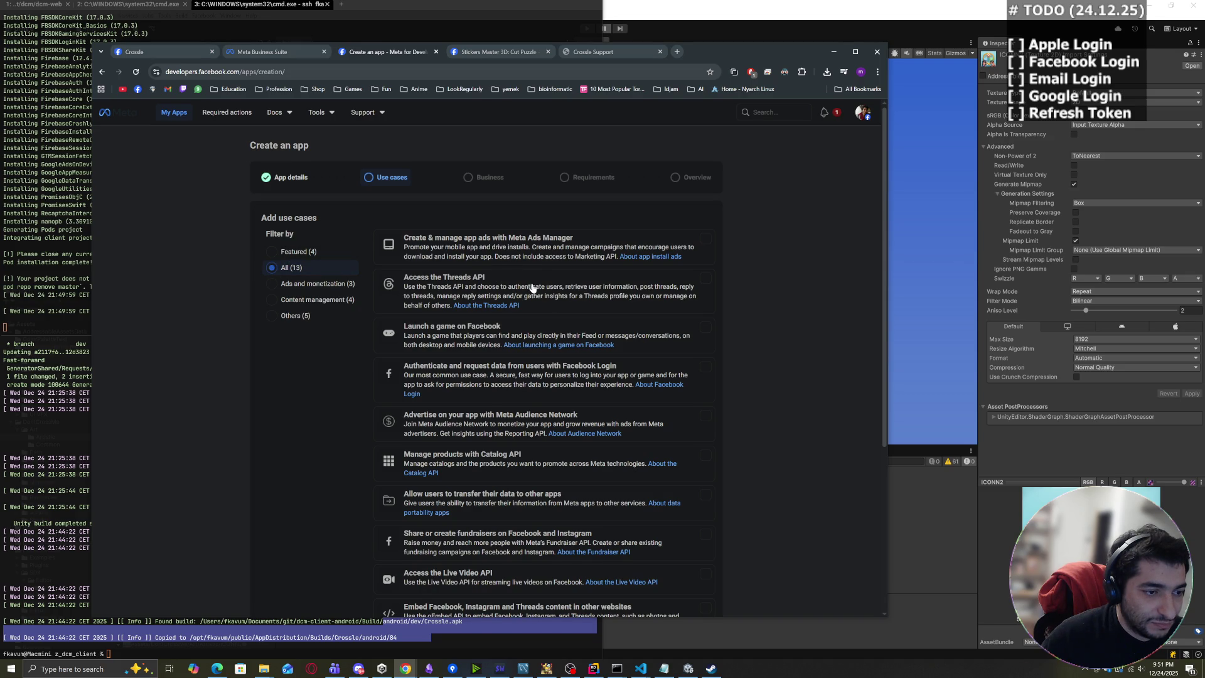
pyautogui.click(280, 256)
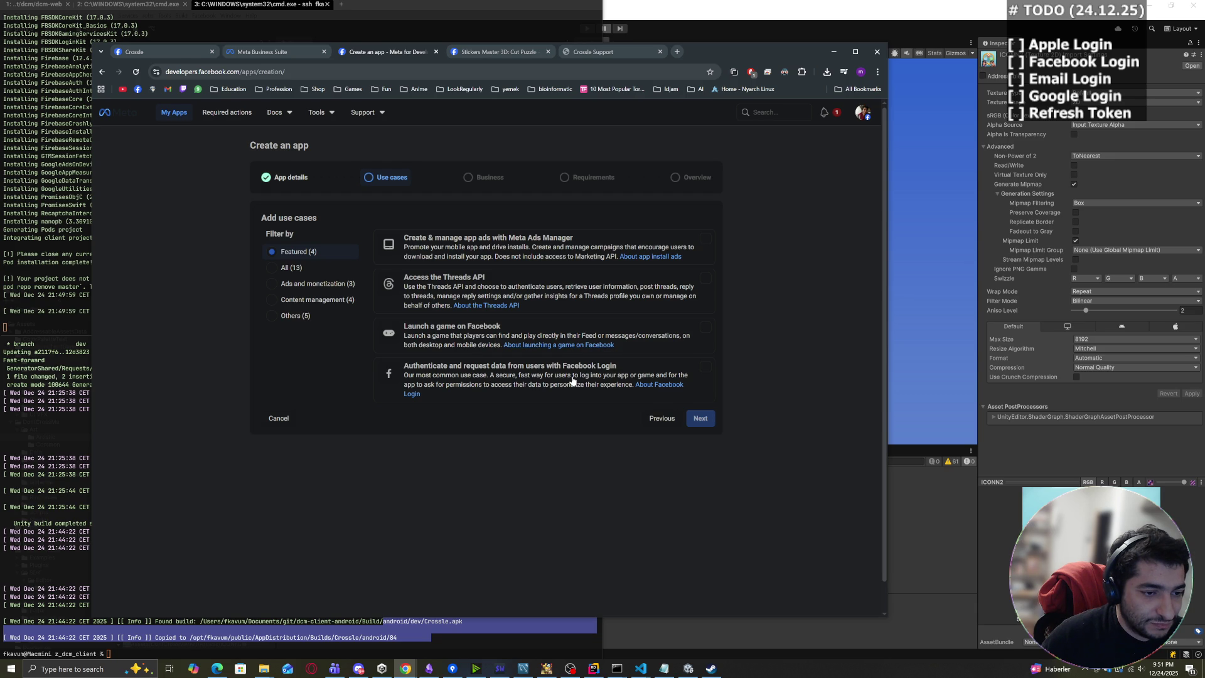
pyautogui.click(296, 268)
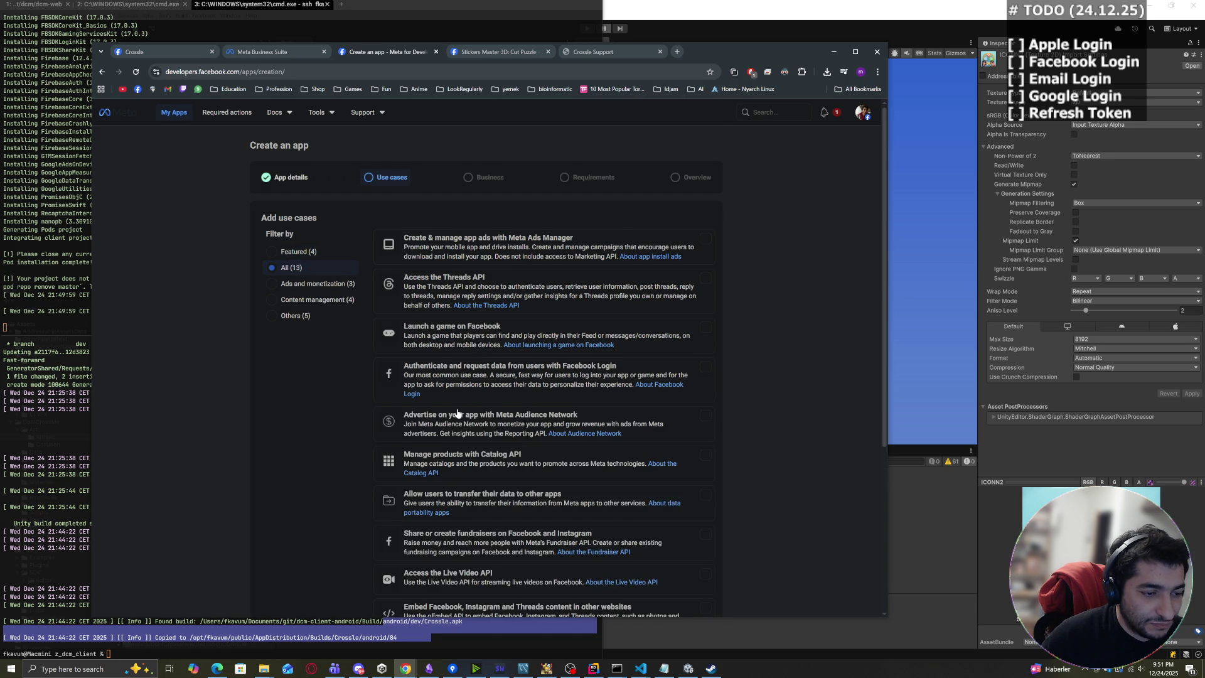
pyautogui.scroll(-3, 456, 413)
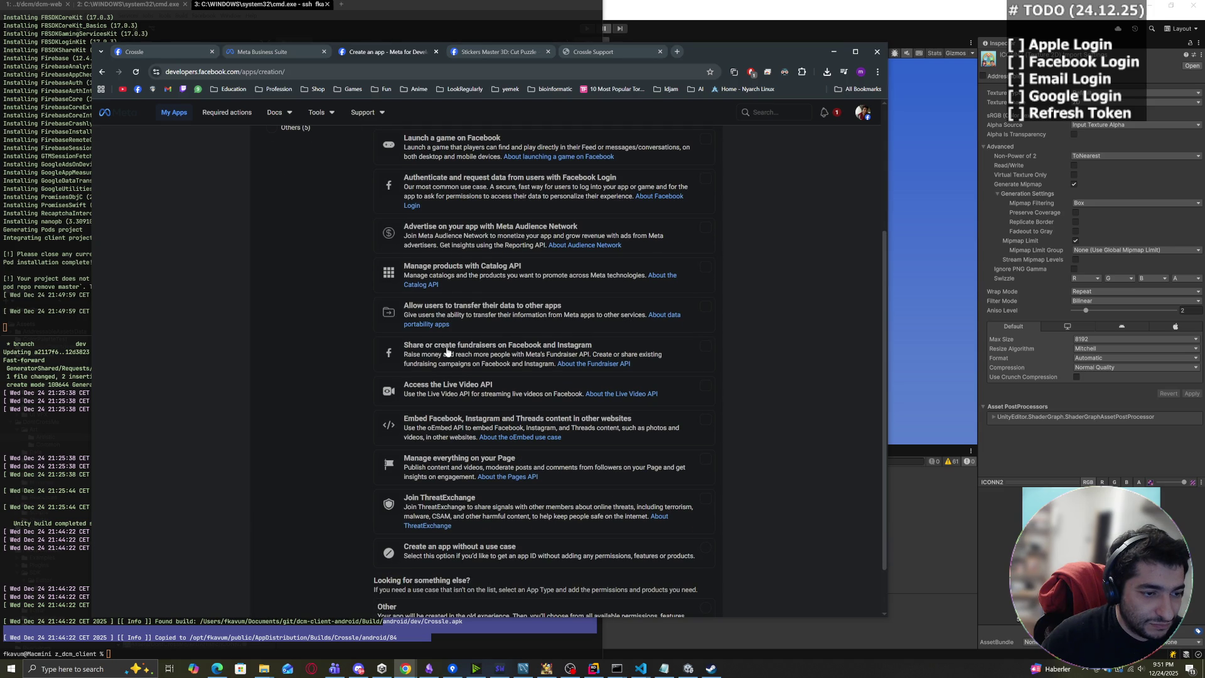
pyautogui.scroll(-1, 447, 352)
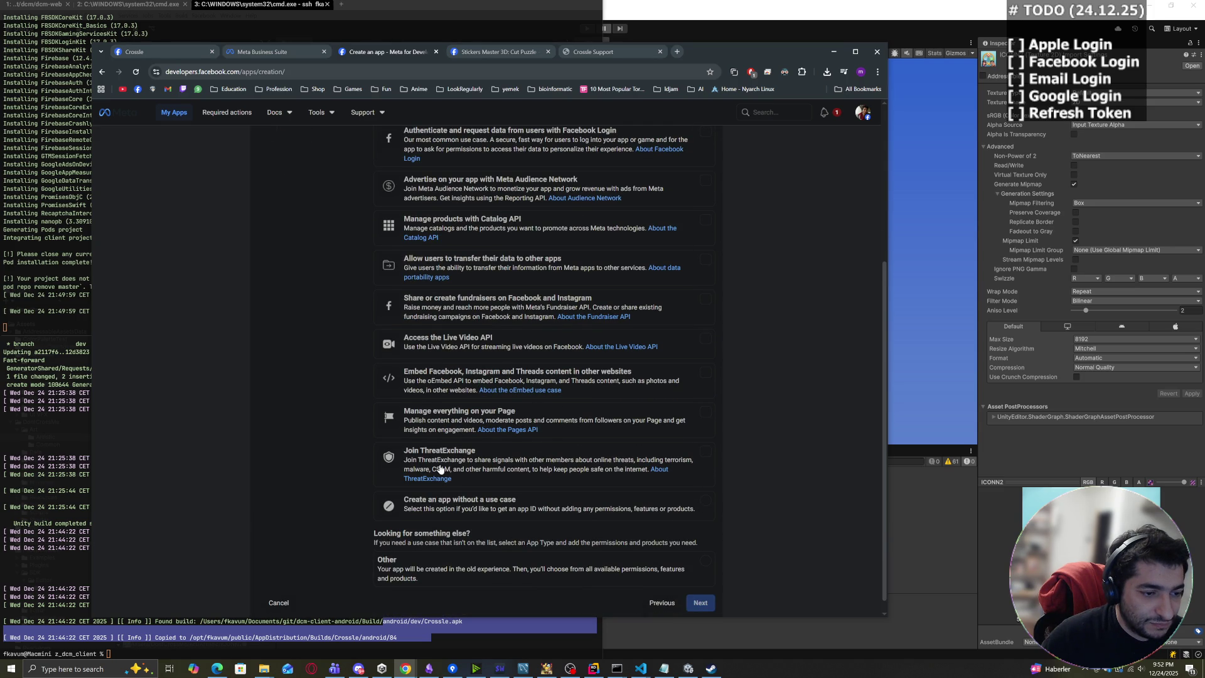
pyautogui.scroll(-1, 464, 458)
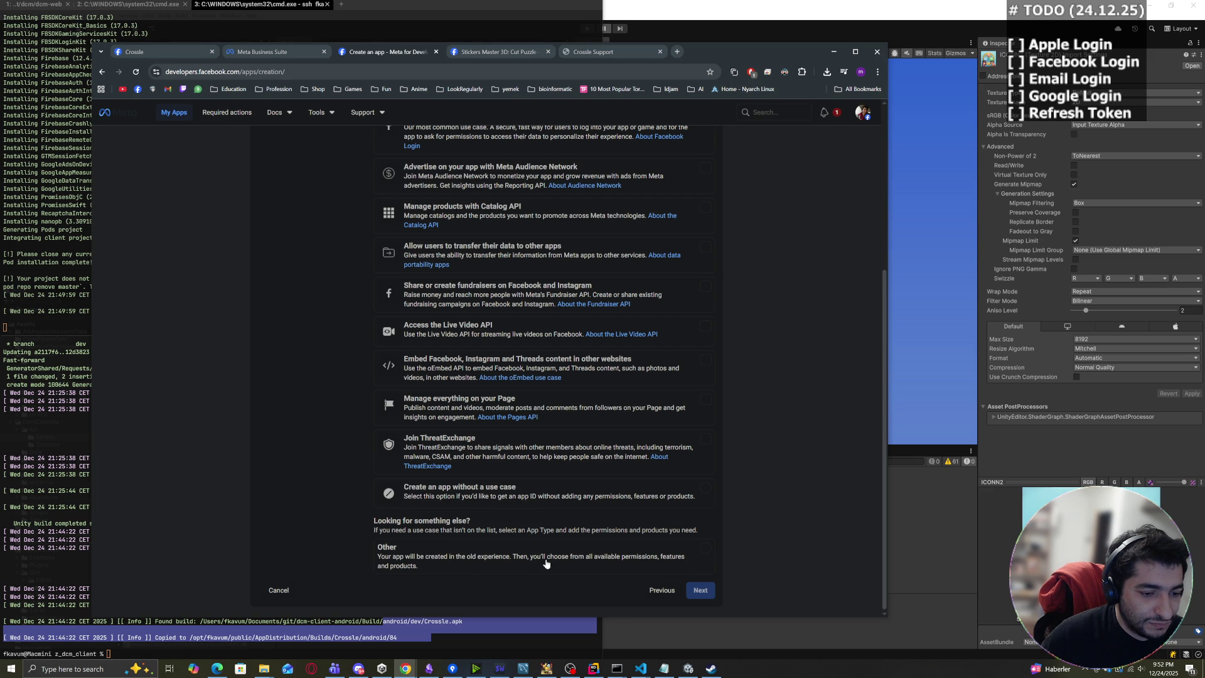
pyautogui.click(704, 560)
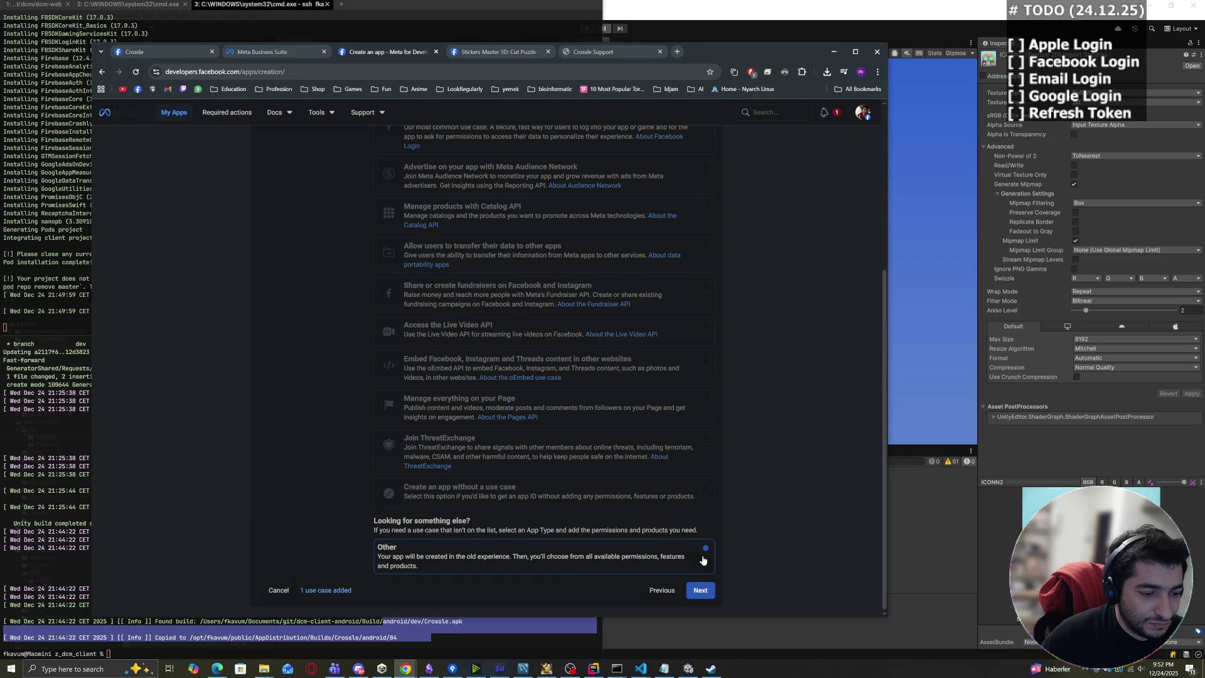
pyautogui.click(698, 592)
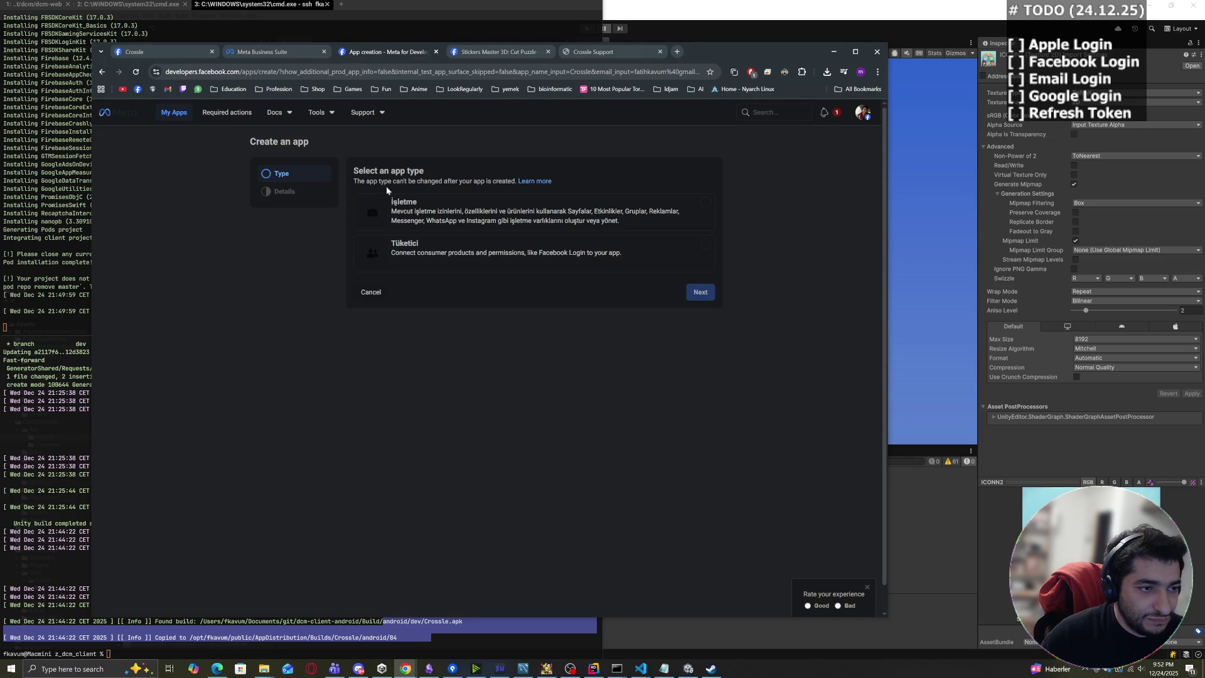
# Step: Pick the consumer (Tüketici) app type, leave no business portfolio, and create the app
pyautogui.click(458, 253)
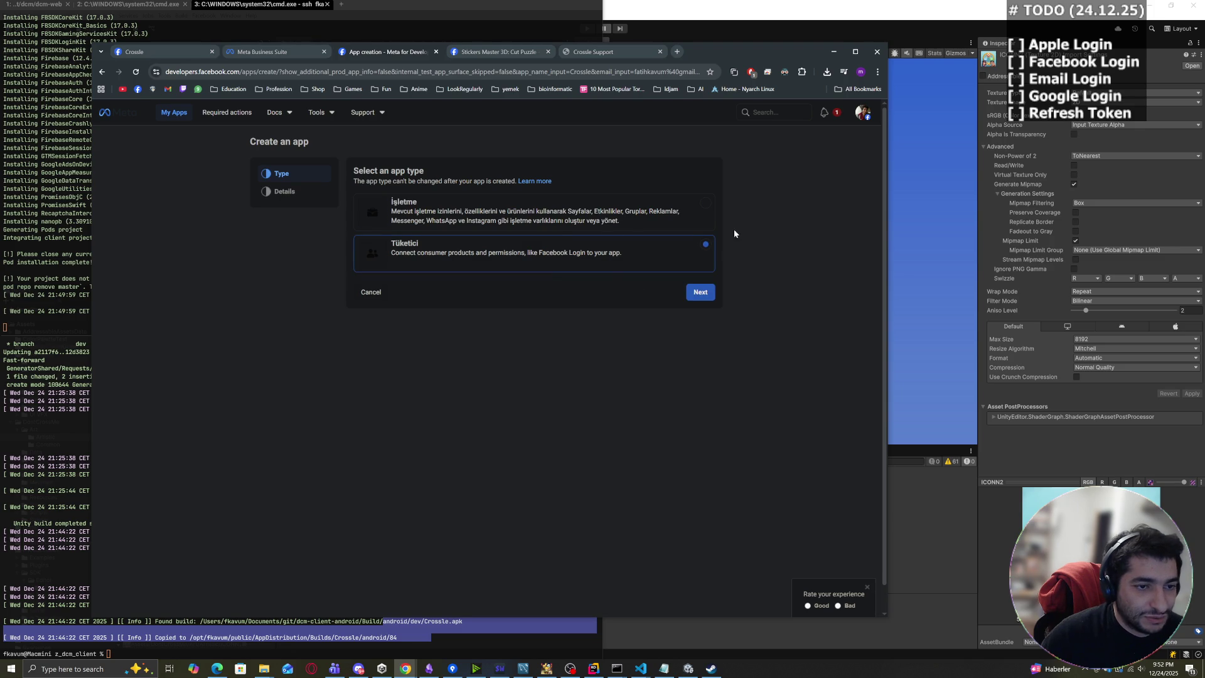
pyautogui.click(691, 291)
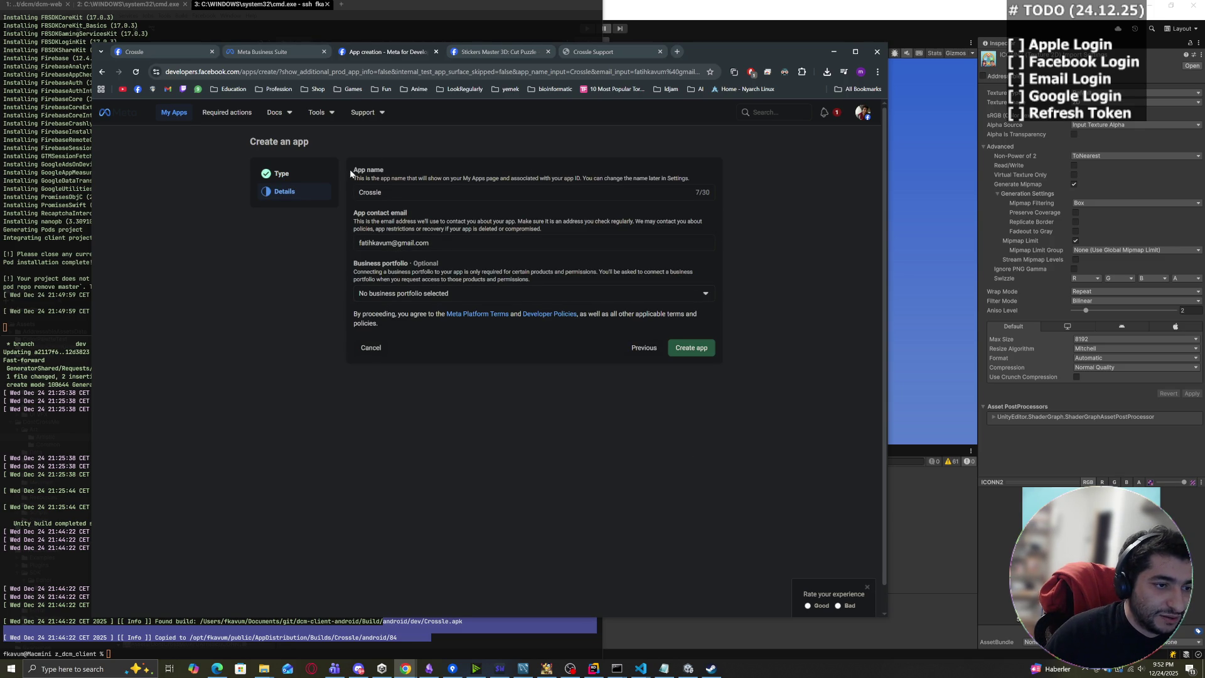
pyautogui.click(415, 296)
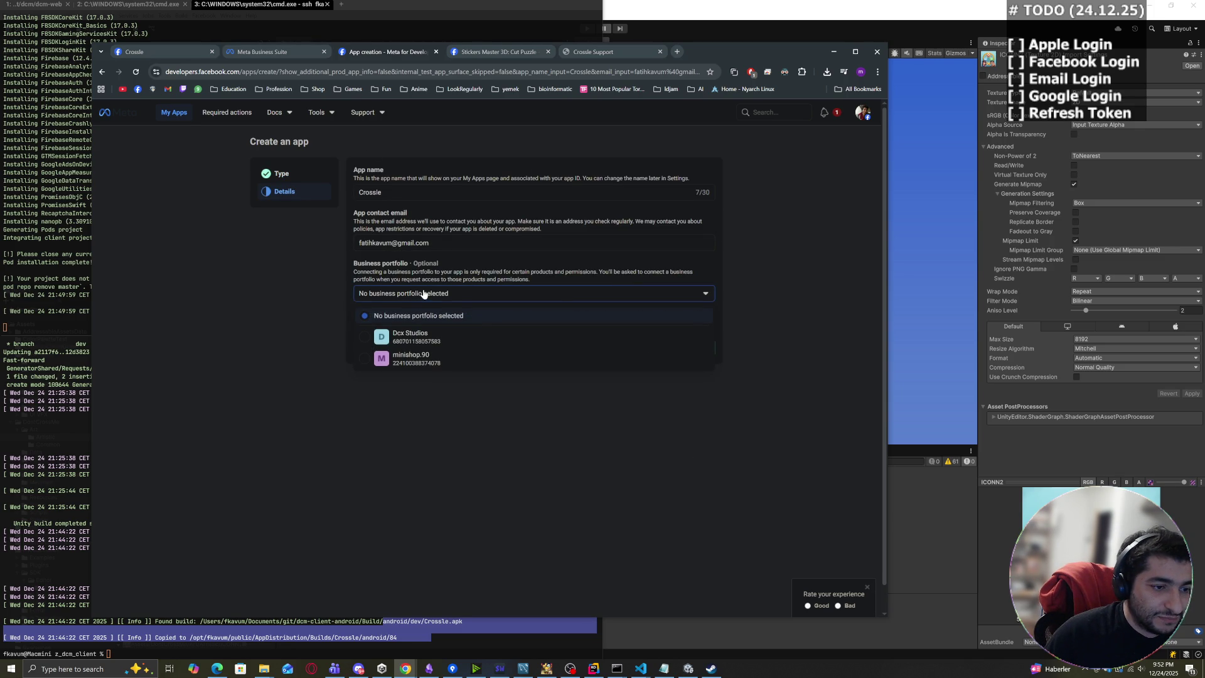
pyautogui.click(727, 472)
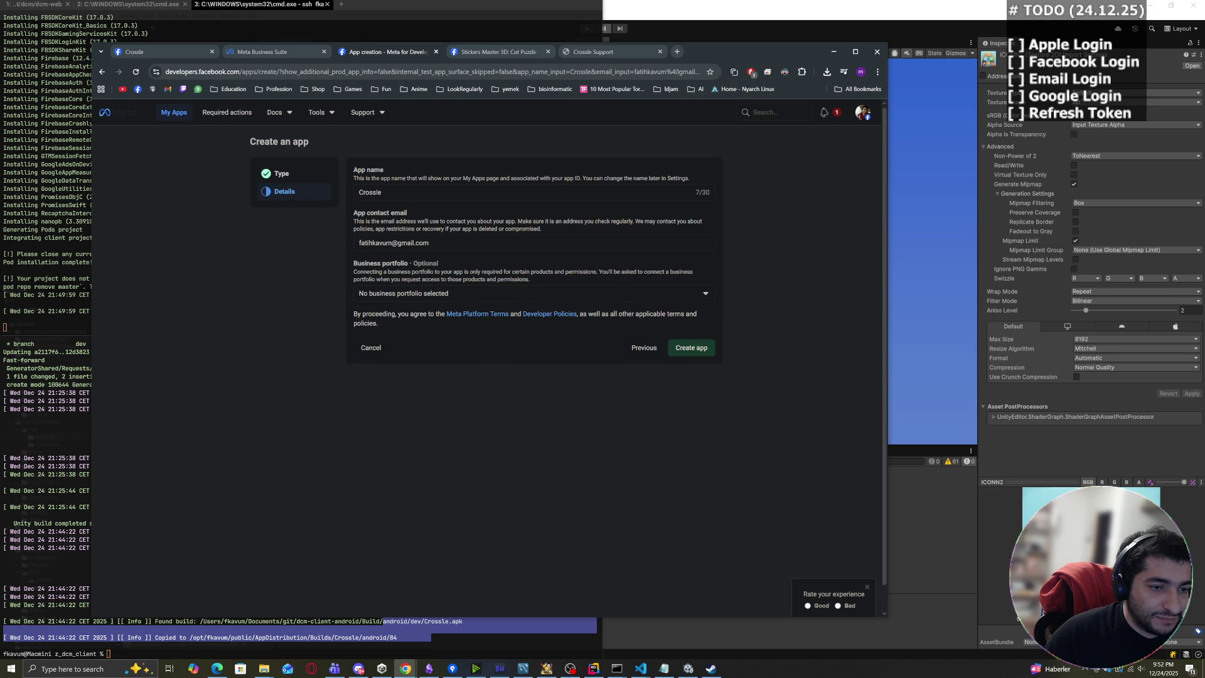
pyautogui.click(693, 347)
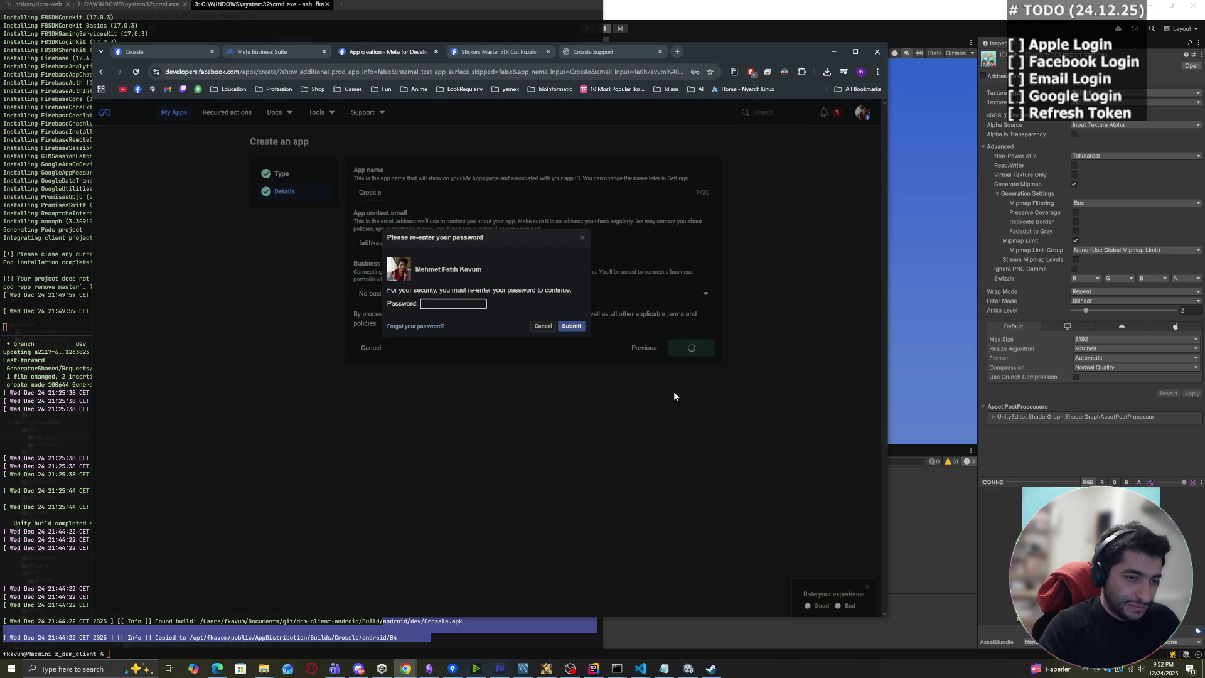
pyautogui.click(833, 51)
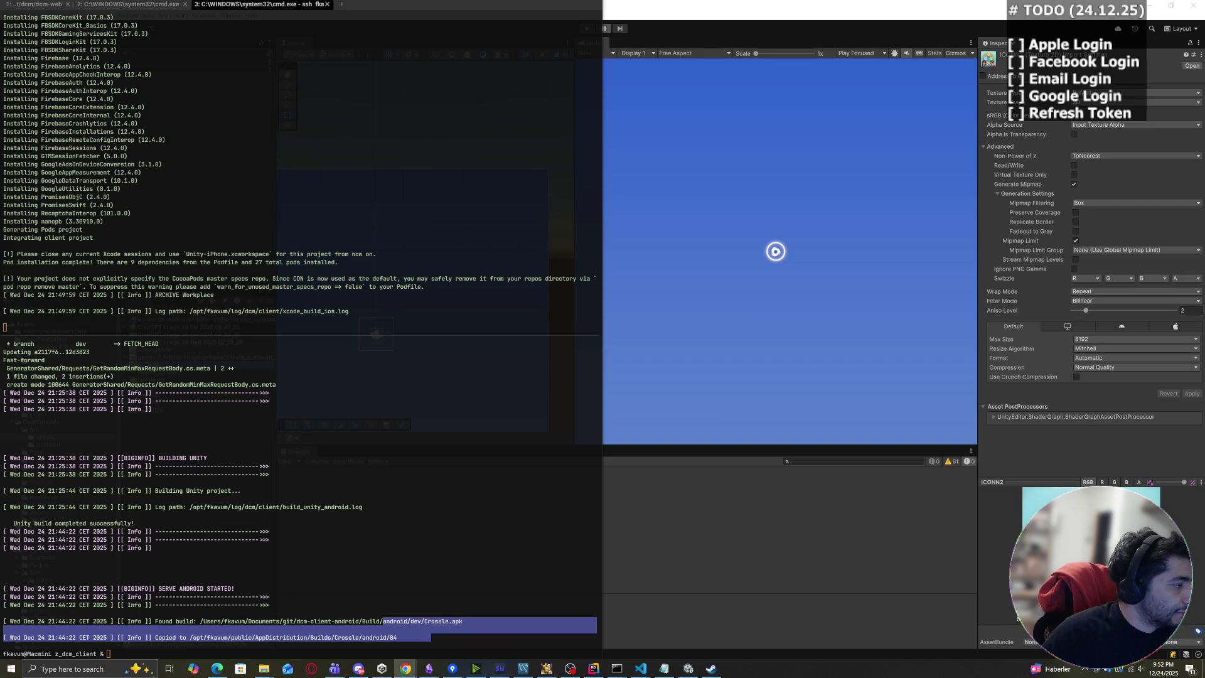
# Step: Maximize the browser and open Crossle's Basic (Temel) settings under App settings
pyautogui.hotkey('alt', 'Tab')
pyautogui.doubleClick(774, 44)
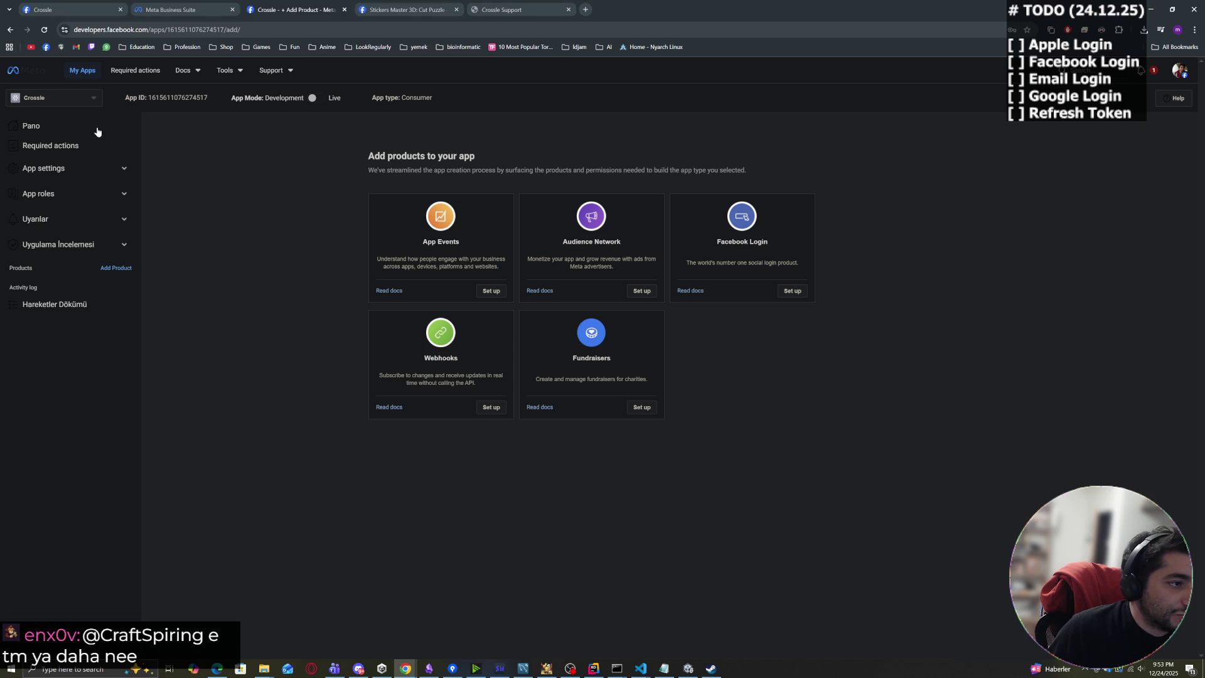
pyautogui.click(69, 175)
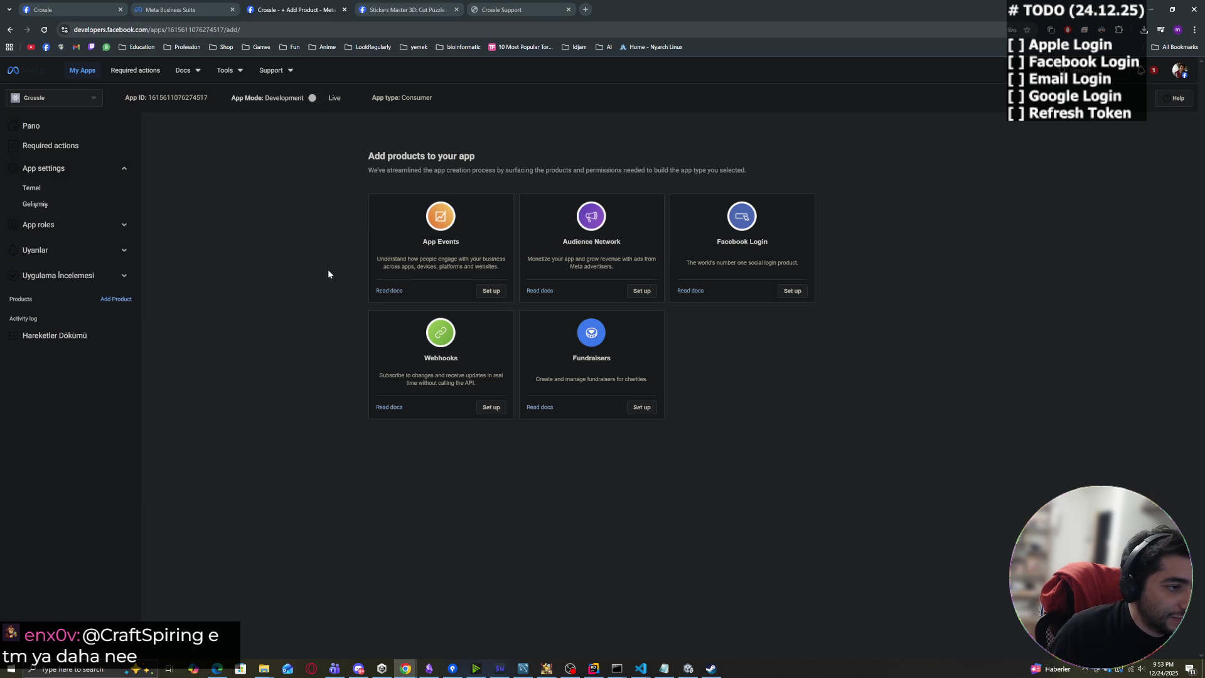
pyautogui.click(39, 190)
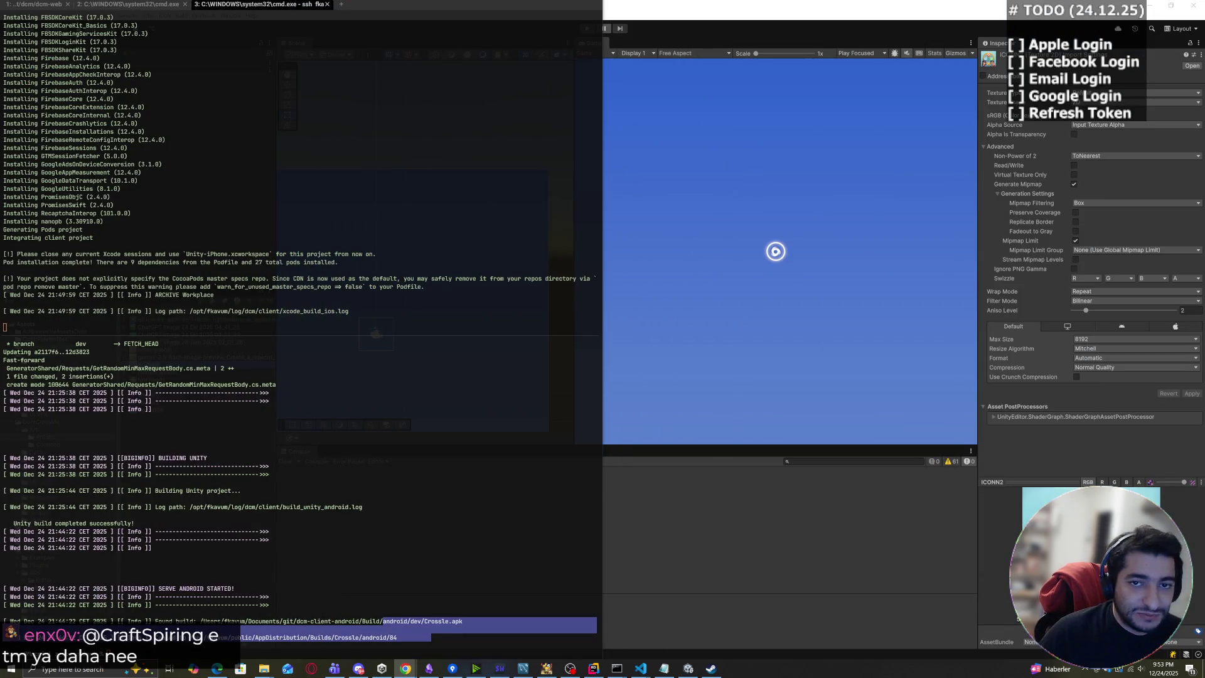
# Step: Open Facebook > Edit Settings in the Unity editor
pyautogui.click(751, 10)
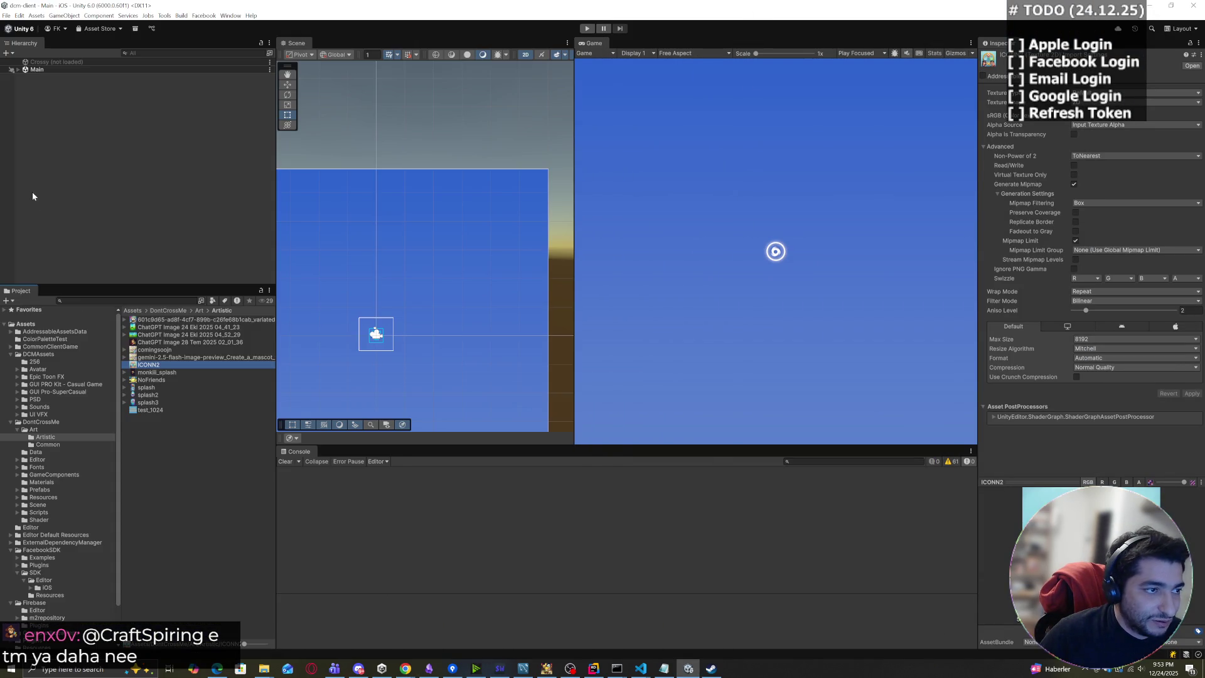
pyautogui.click(17, 72)
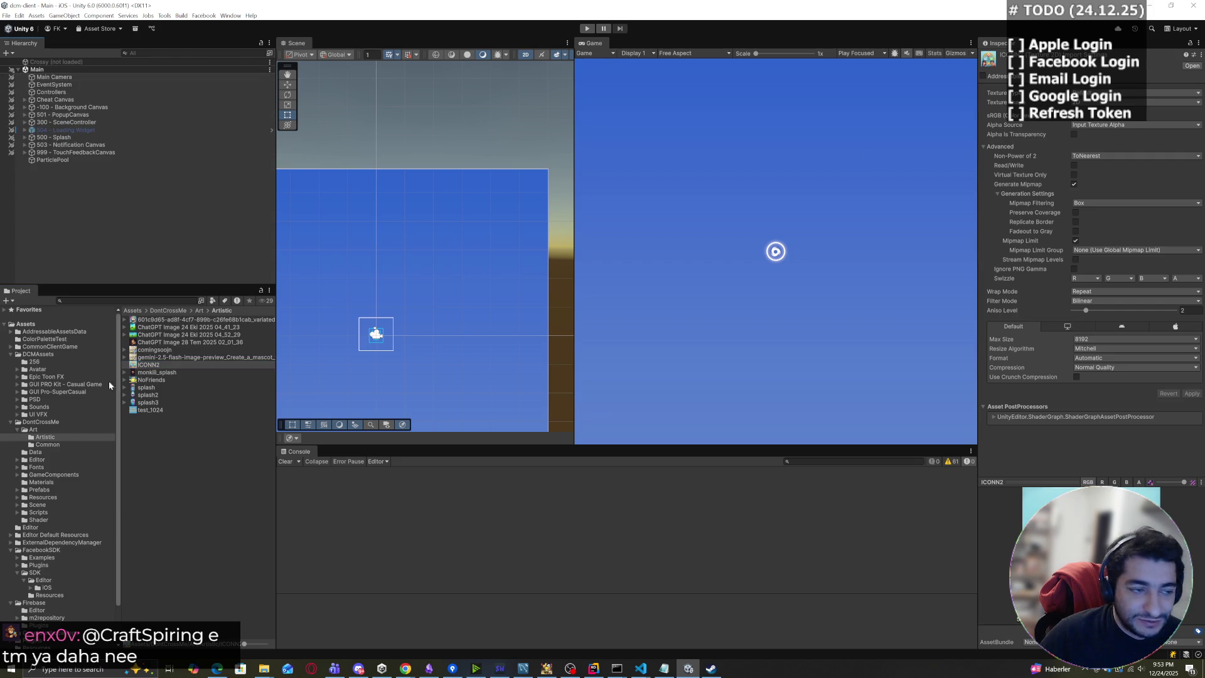
pyautogui.click(202, 16)
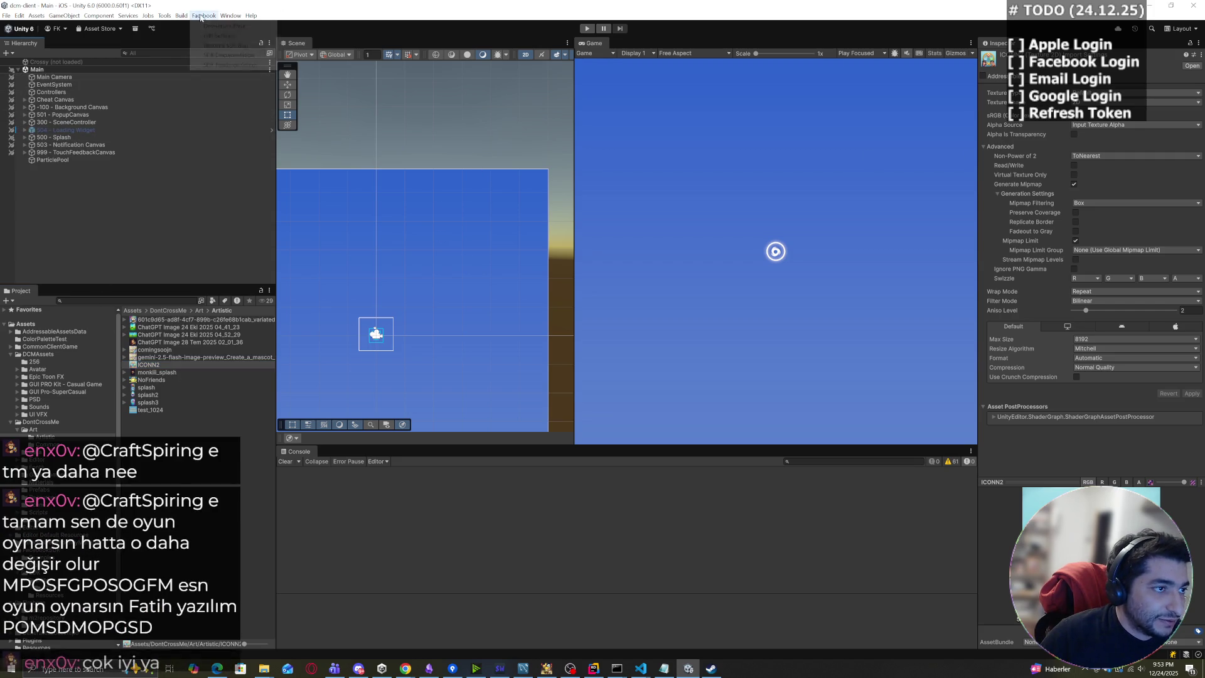
pyautogui.click(219, 36)
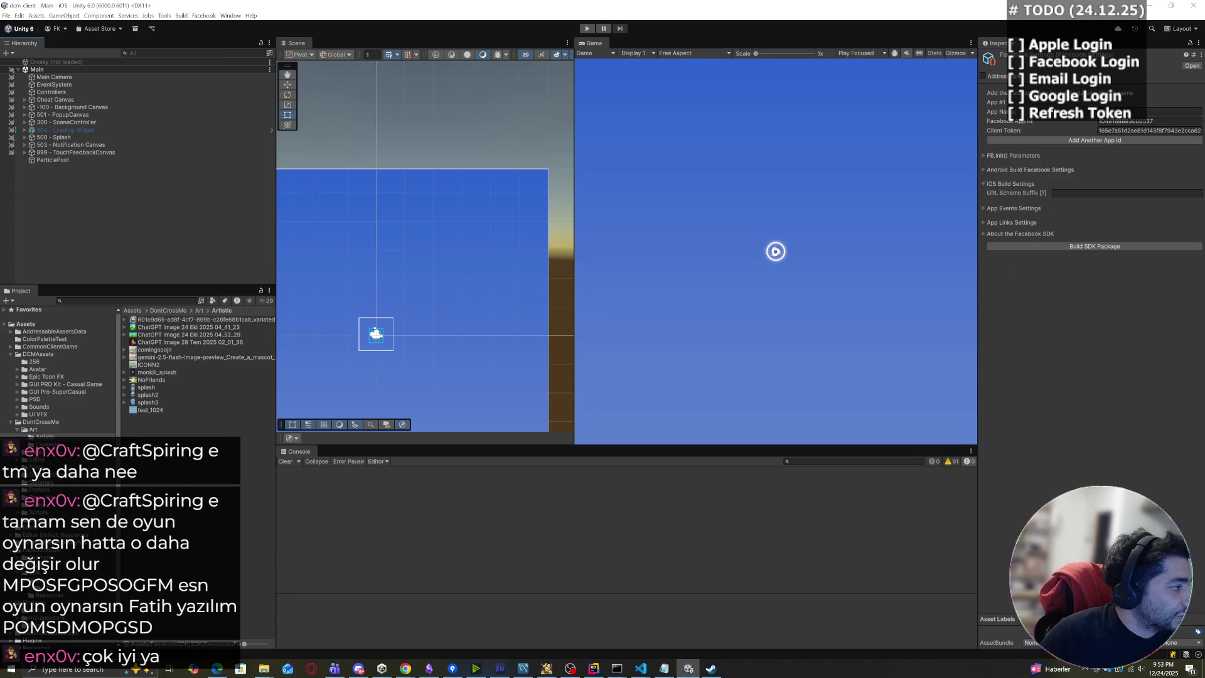
# Step: Paste the new Crossle App Id into Unity's Facebook settings
pyautogui.hotkey('alt', 'Tab')
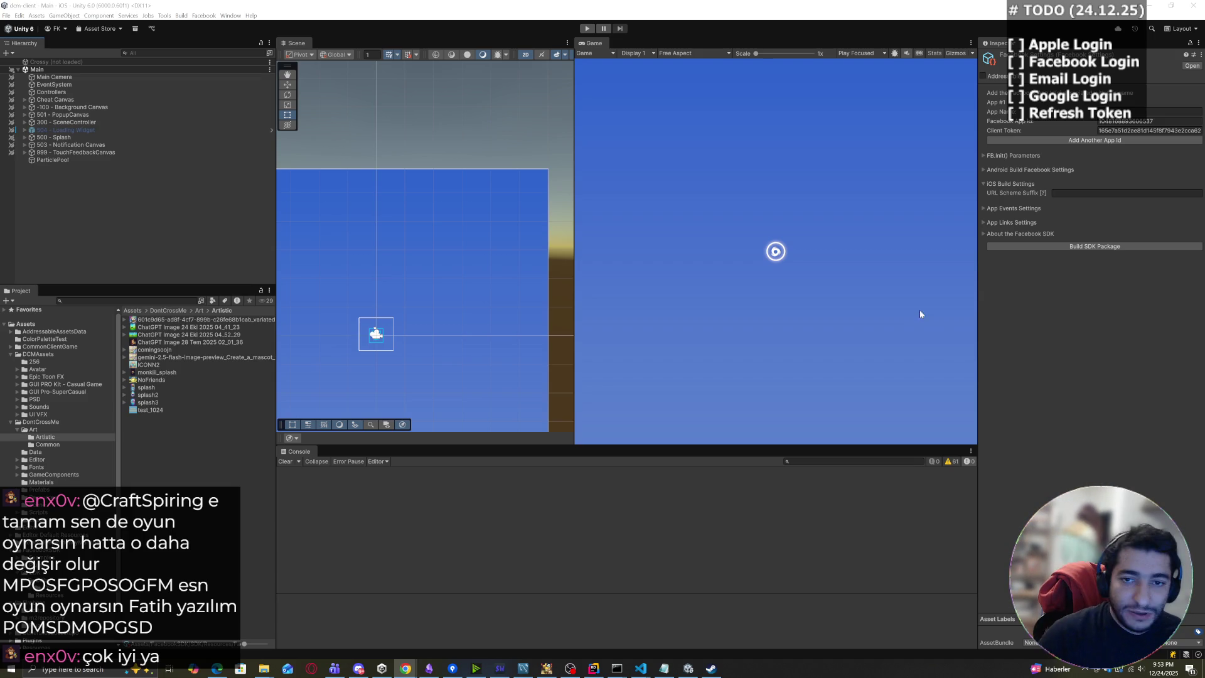
pyautogui.click(1126, 121)
pyautogui.hotkey('ctrl', 'v')
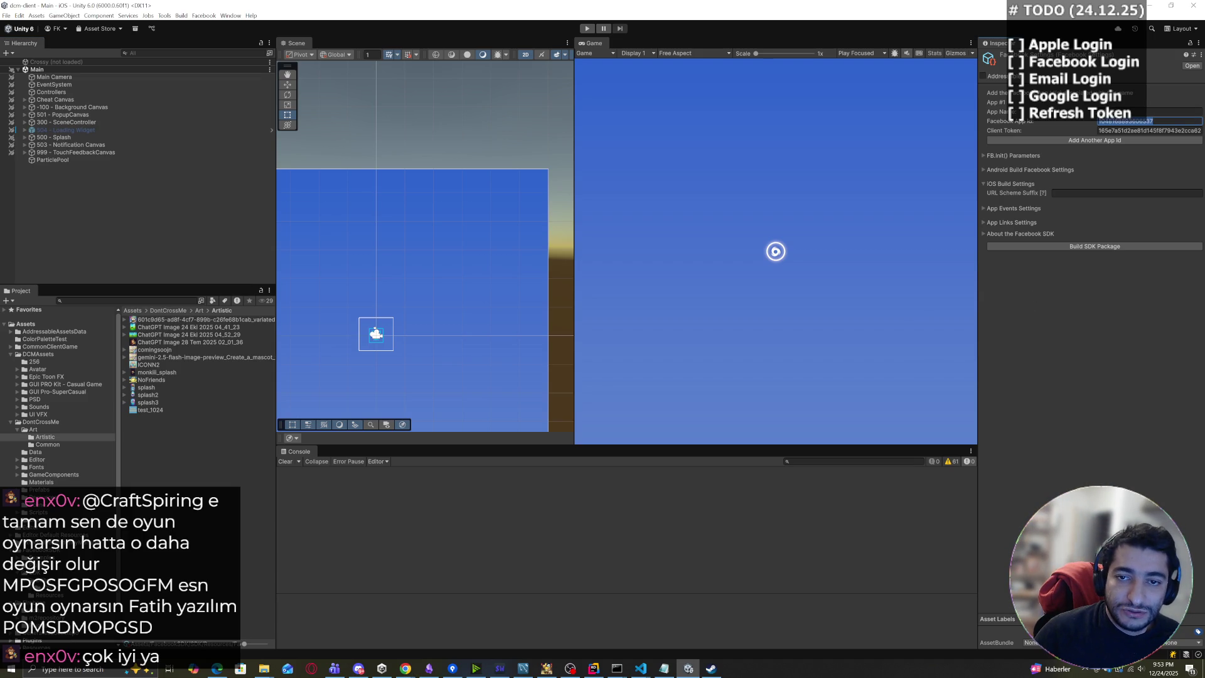
pyautogui.click(1123, 112)
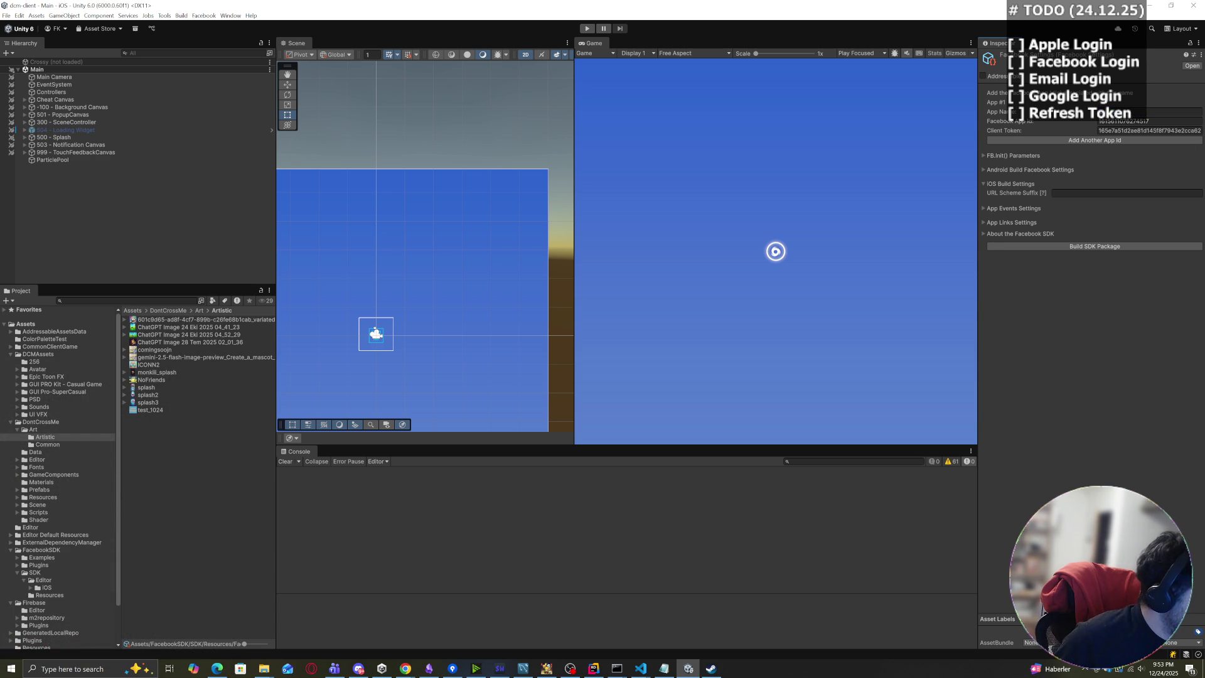
# Step: Replace the Client Token with Crossle's, removing an accidentally added second app entry
pyautogui.hotkey('alt', 'Tab')
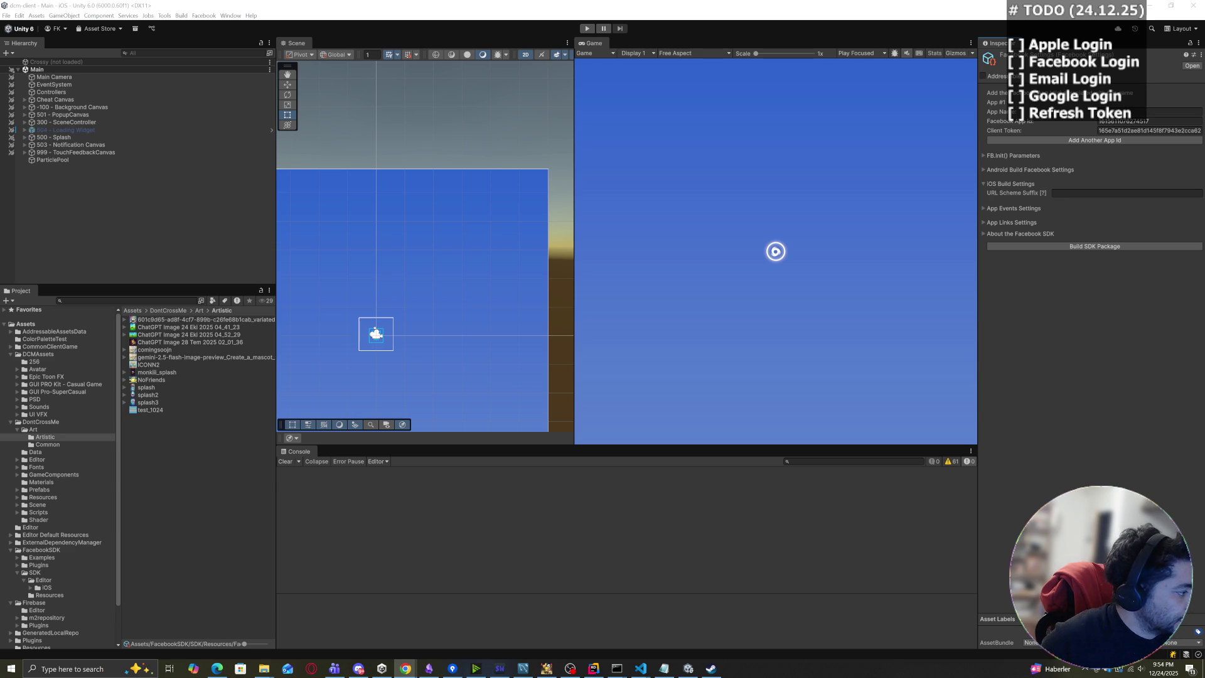
pyautogui.click(1136, 131)
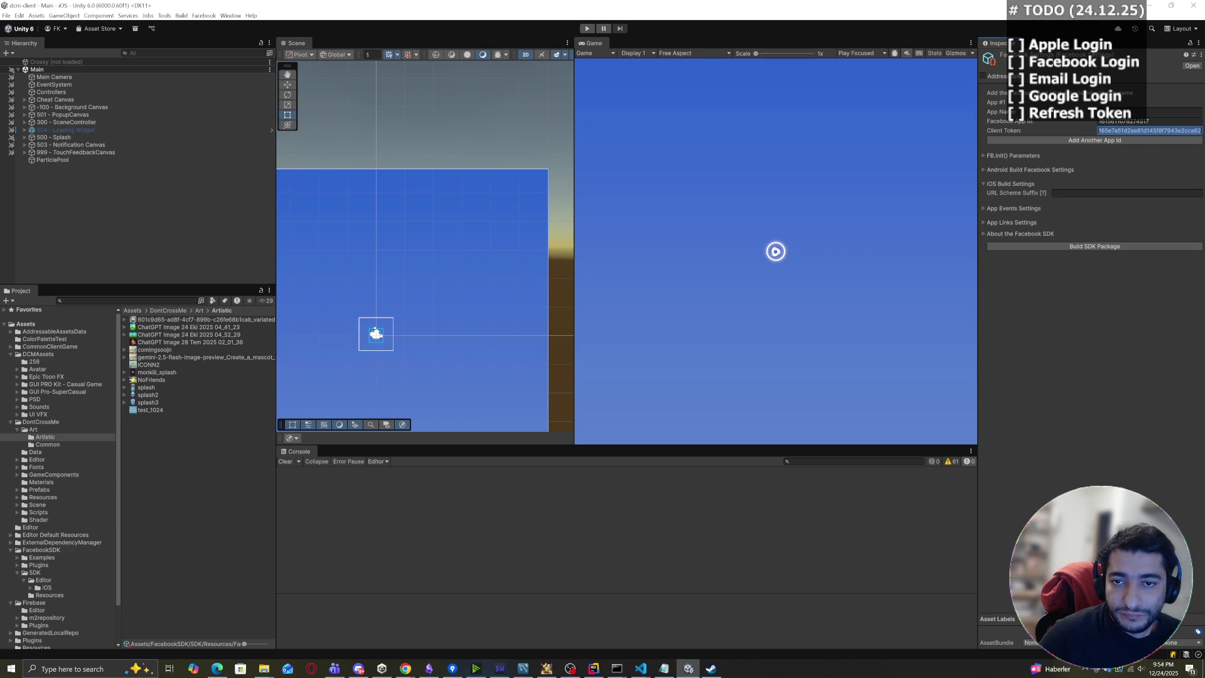
pyautogui.click(1133, 139)
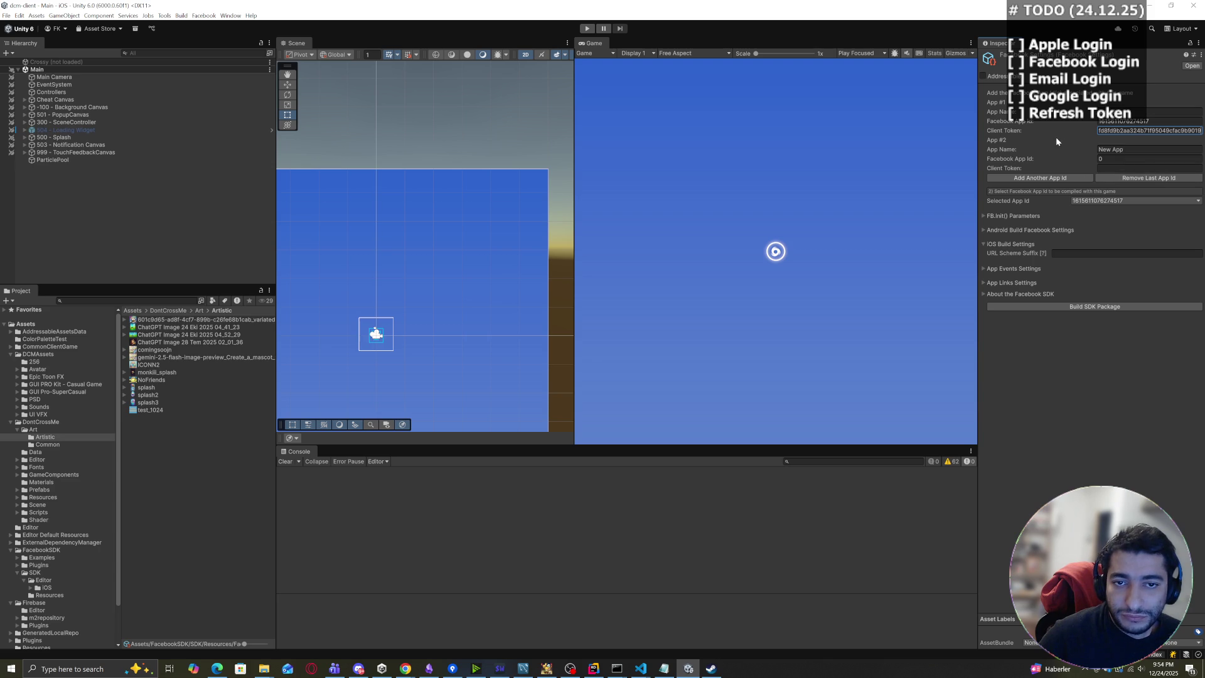
pyautogui.click(1124, 178)
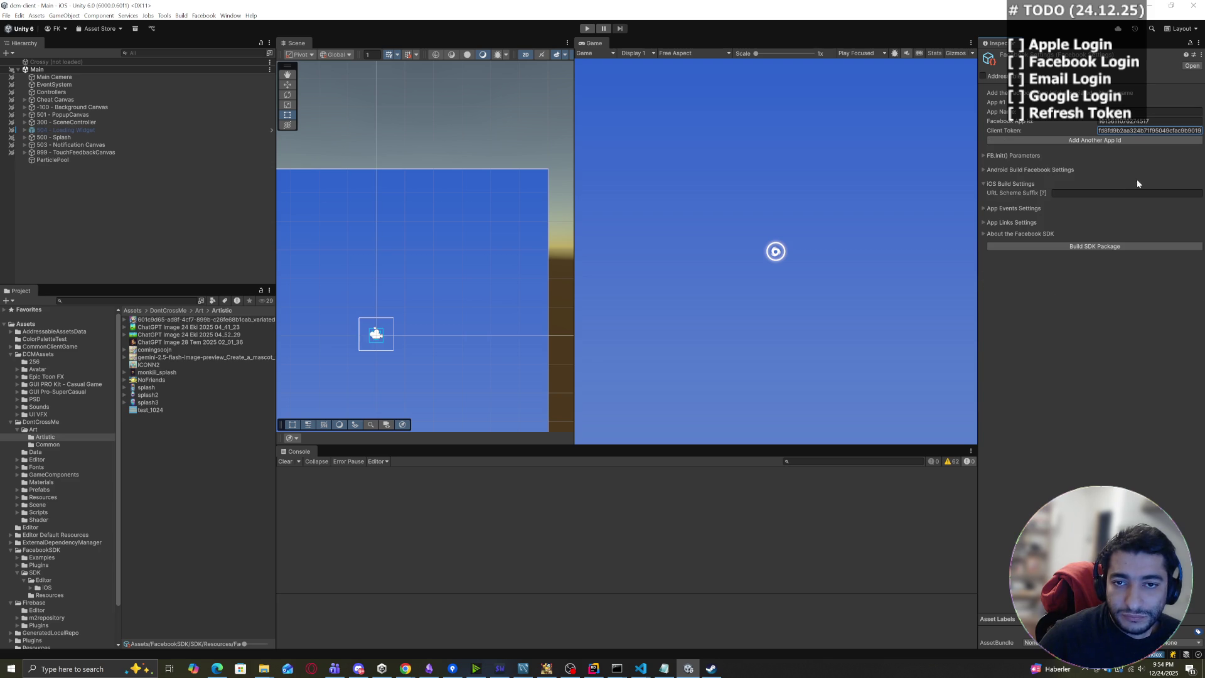
pyautogui.click(6, 15)
pyautogui.moveTo(20, 15)
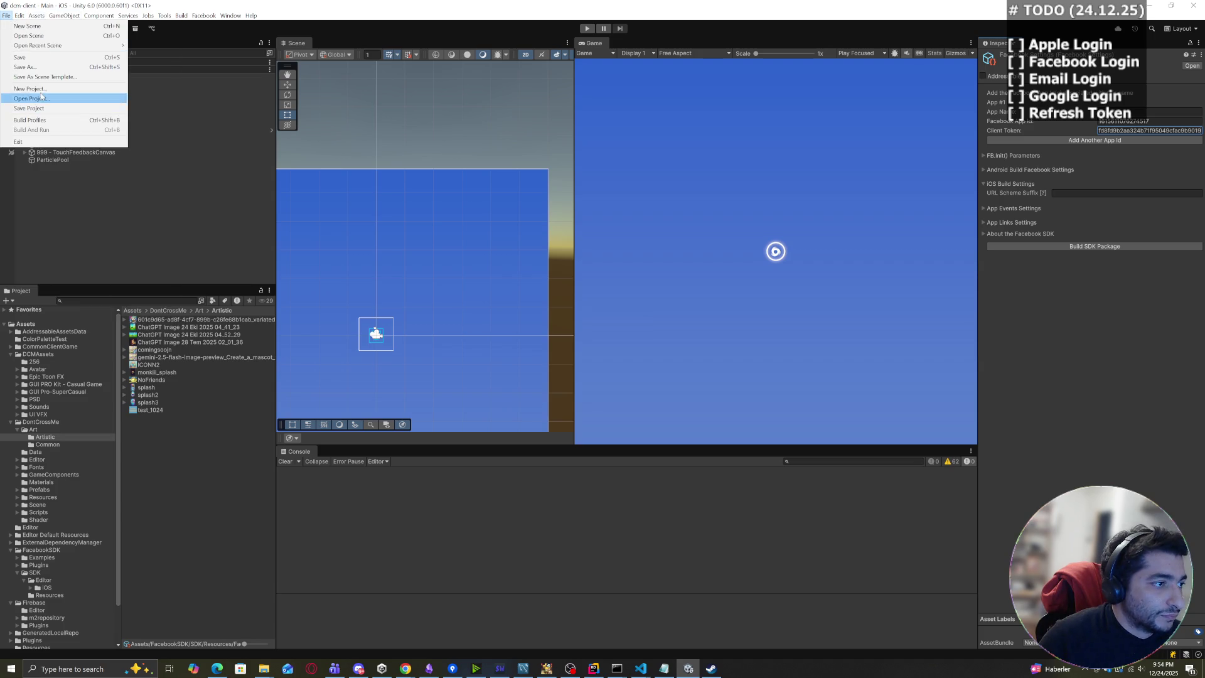
# Step: Save the Unity project via File > Save Project, then start the game in Play mode
pyautogui.click(45, 109)
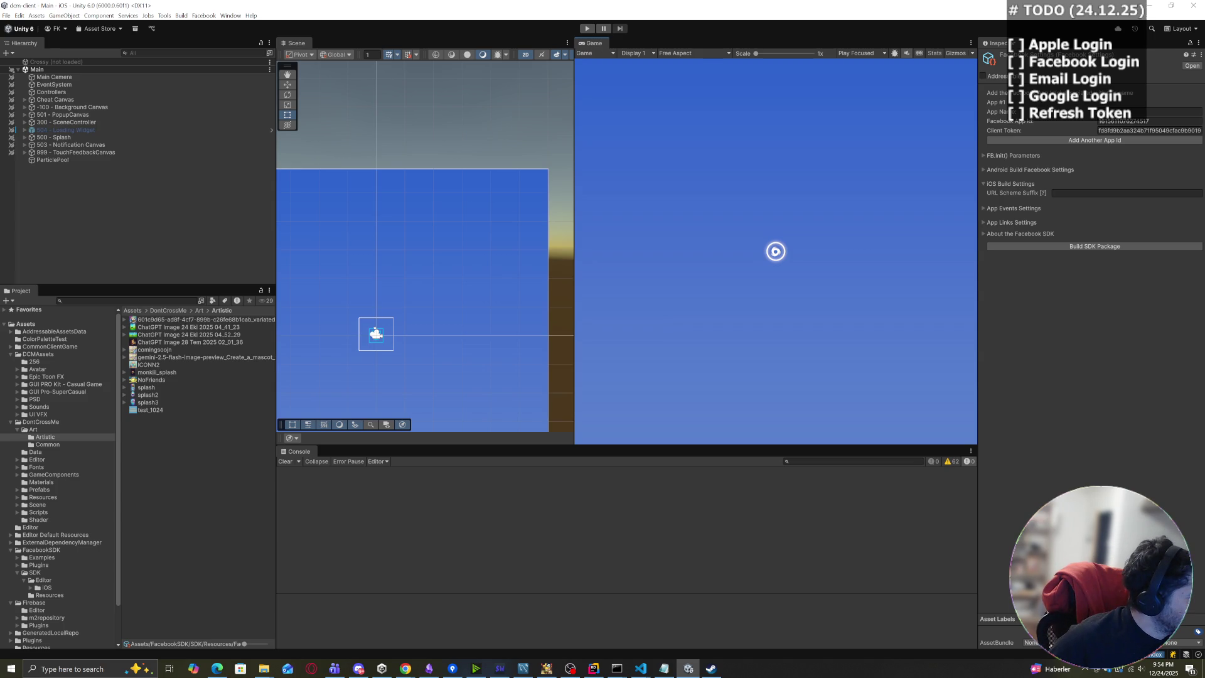
pyautogui.hotkey('alt', 'Tab')
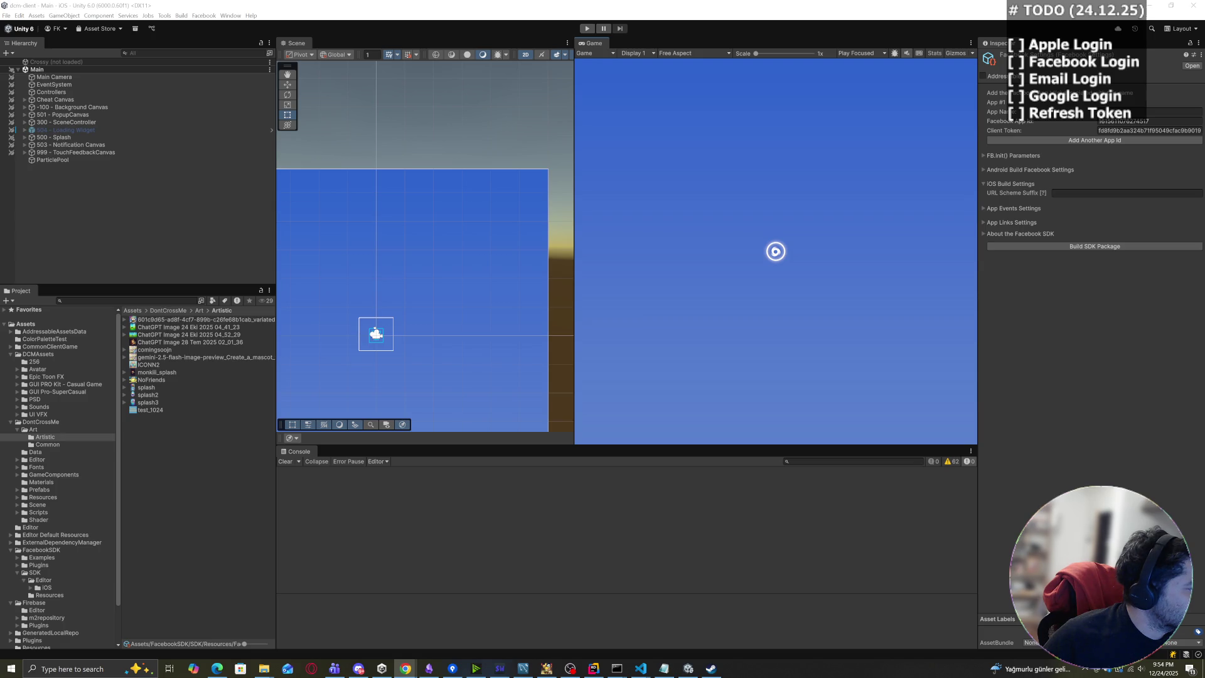
pyautogui.click(892, 212)
# Step: Run the game and choose Sign in with Facebook under Settings > Connect your Account
pyautogui.click(587, 28)
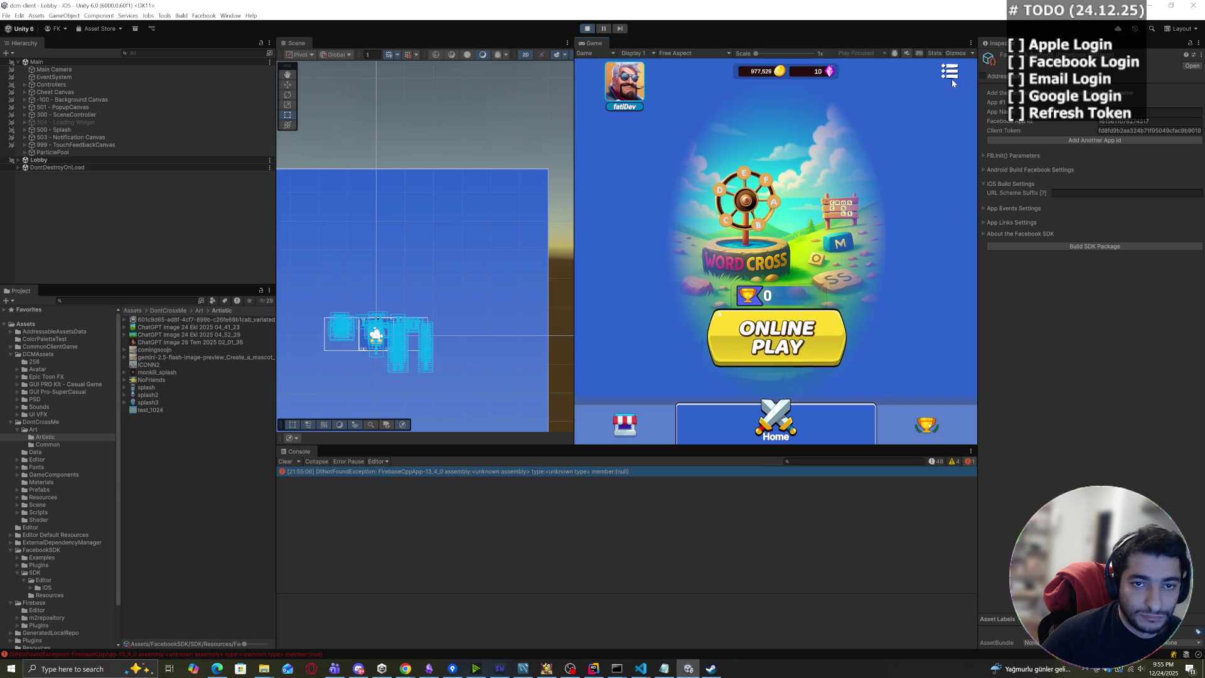
pyautogui.click(951, 78)
pyautogui.click(896, 160)
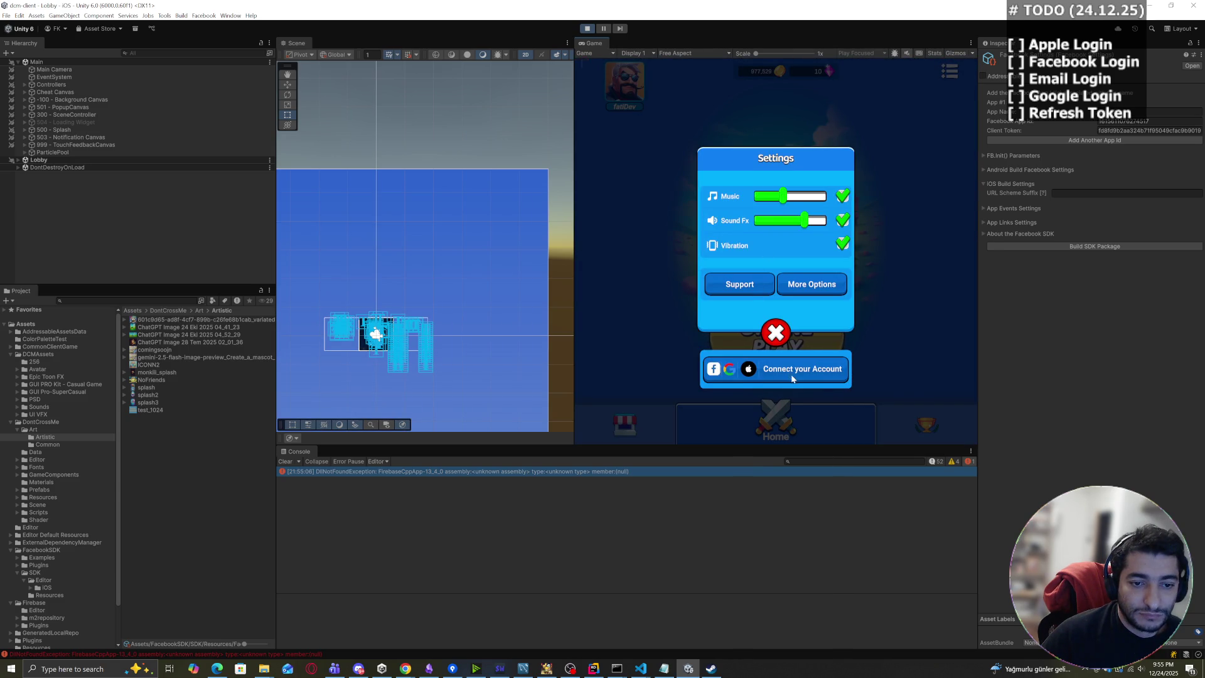
pyautogui.click(787, 377)
pyautogui.click(783, 293)
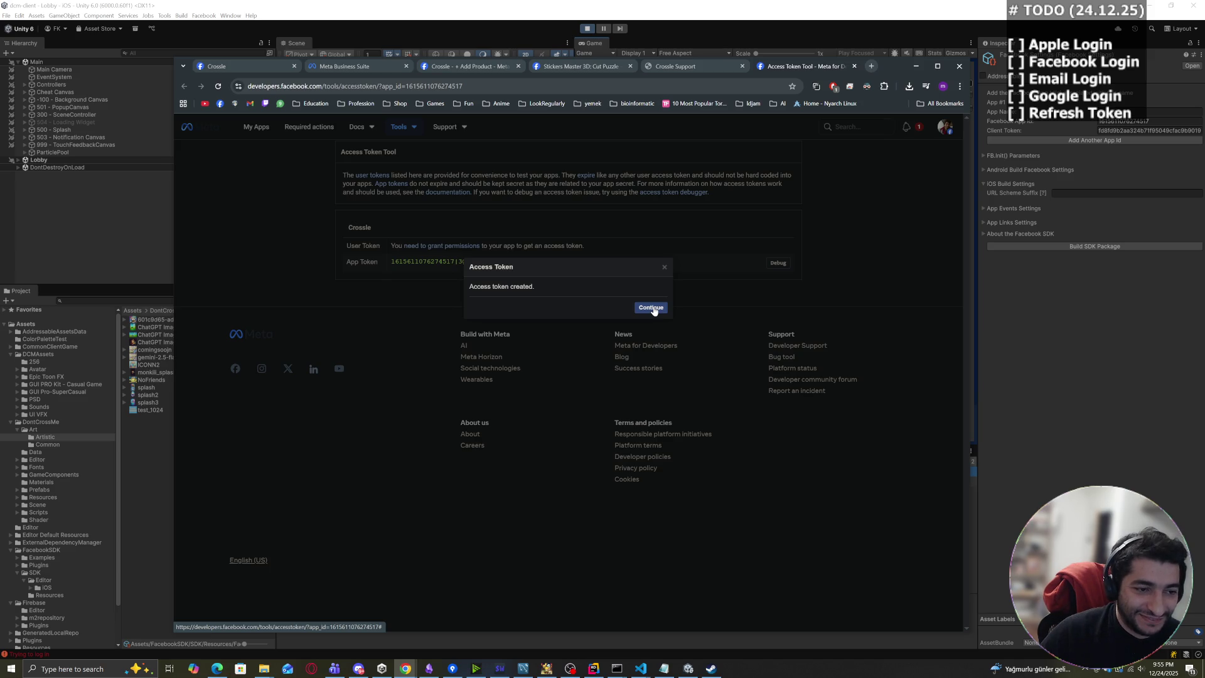
# Step: Dismiss the token confirmation and select the Crossle User Token in the access token tool
pyautogui.click(651, 308)
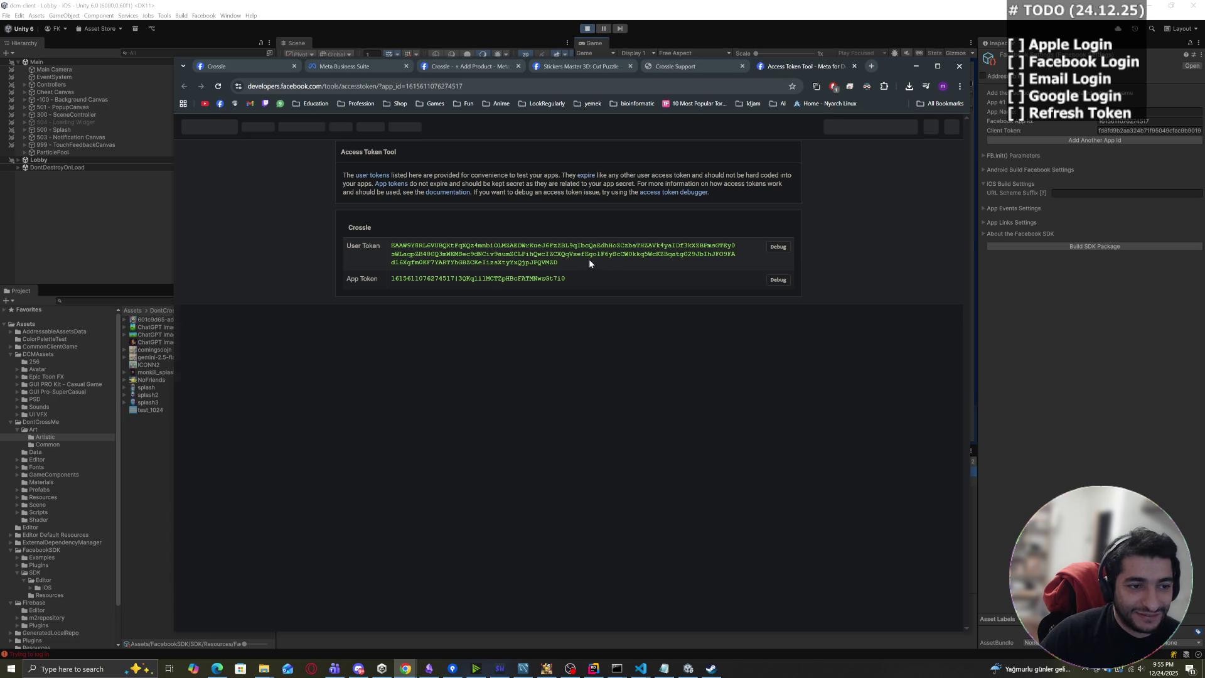
pyautogui.click(778, 247)
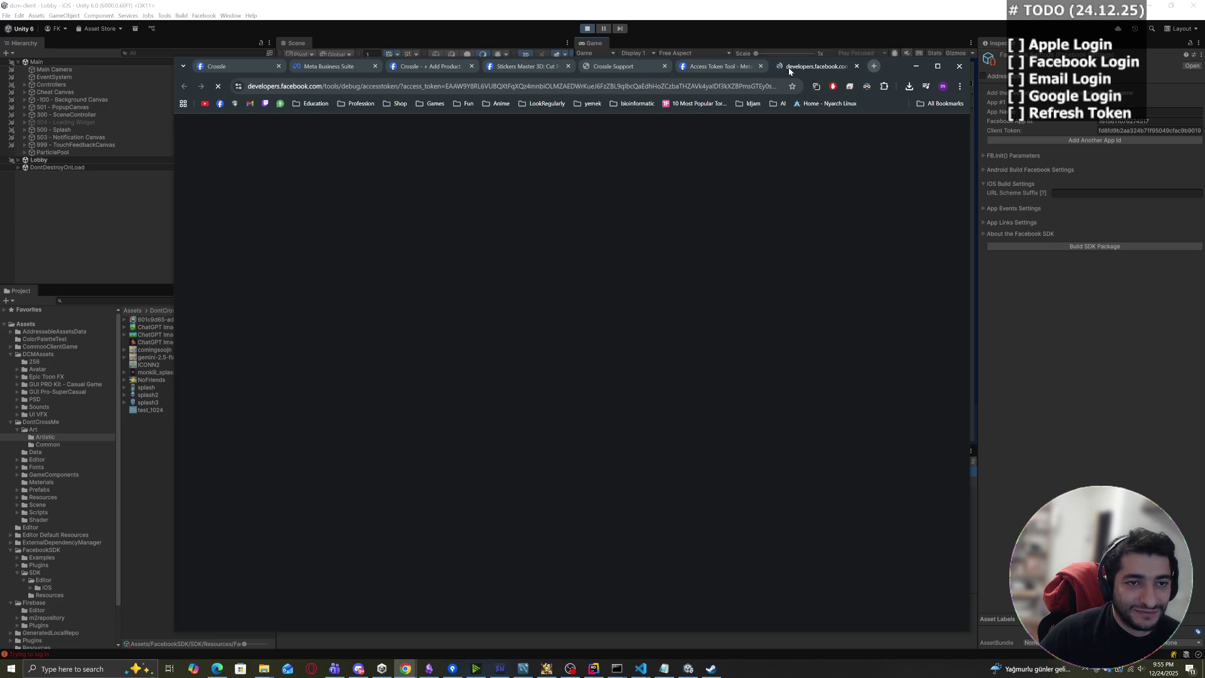
pyautogui.tripleClick(577, 269)
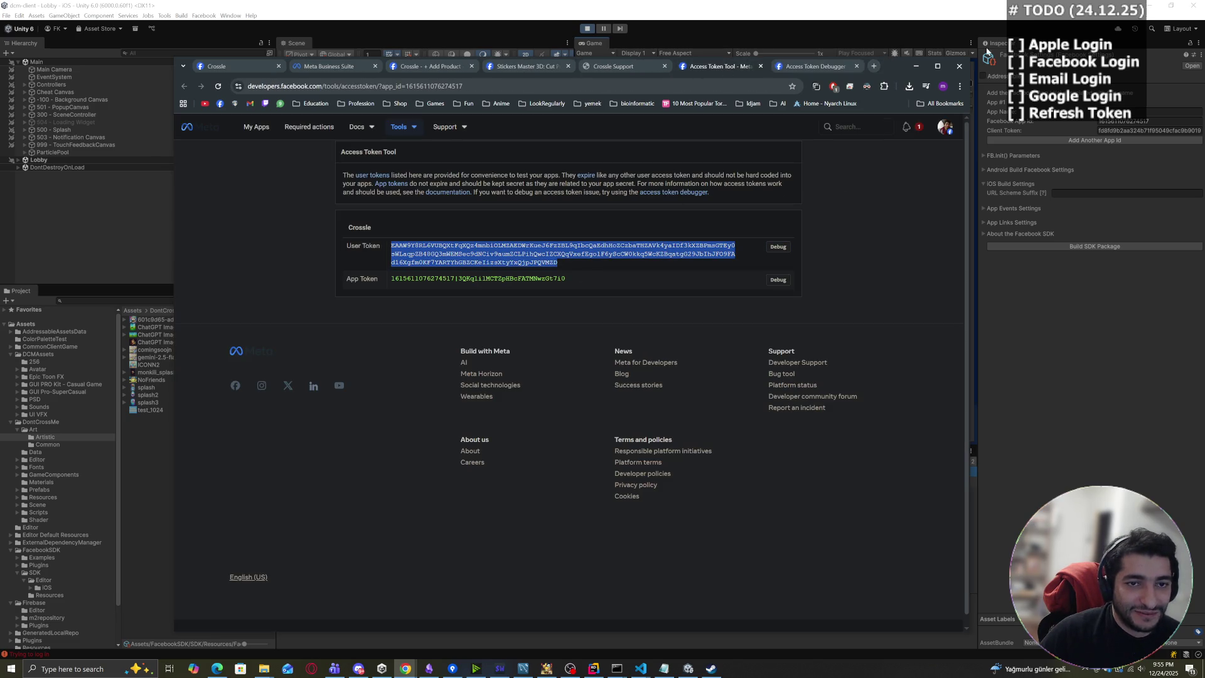
# Step: Paste the user token into Unity's mock login, submit it, and inspect the logged access token
pyautogui.click(917, 65)
pyautogui.click(765, 85)
pyautogui.hotkey('ctrl', 'v')
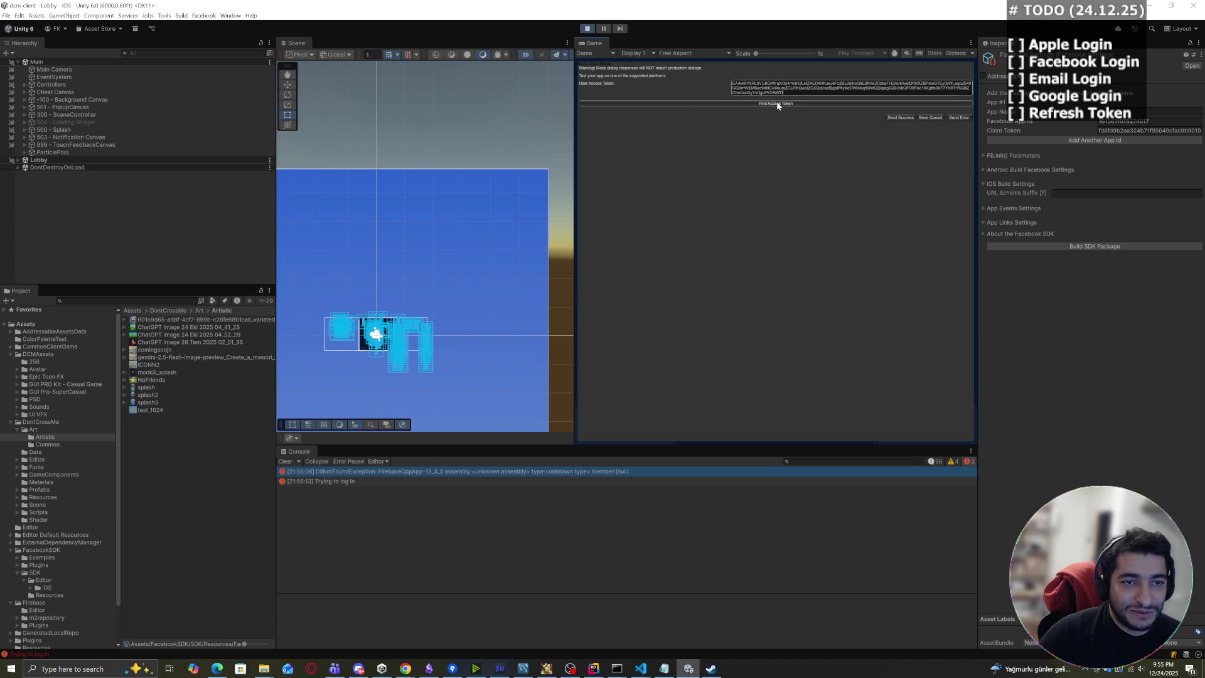
pyautogui.click(902, 119)
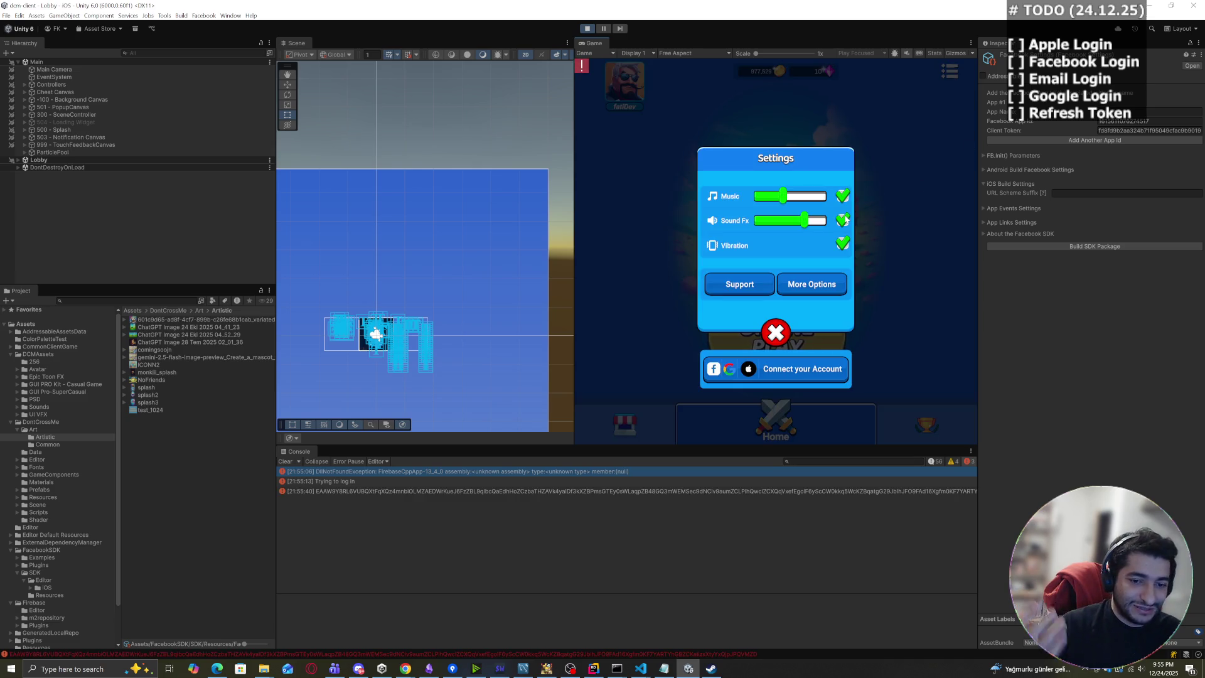
pyautogui.click(665, 492)
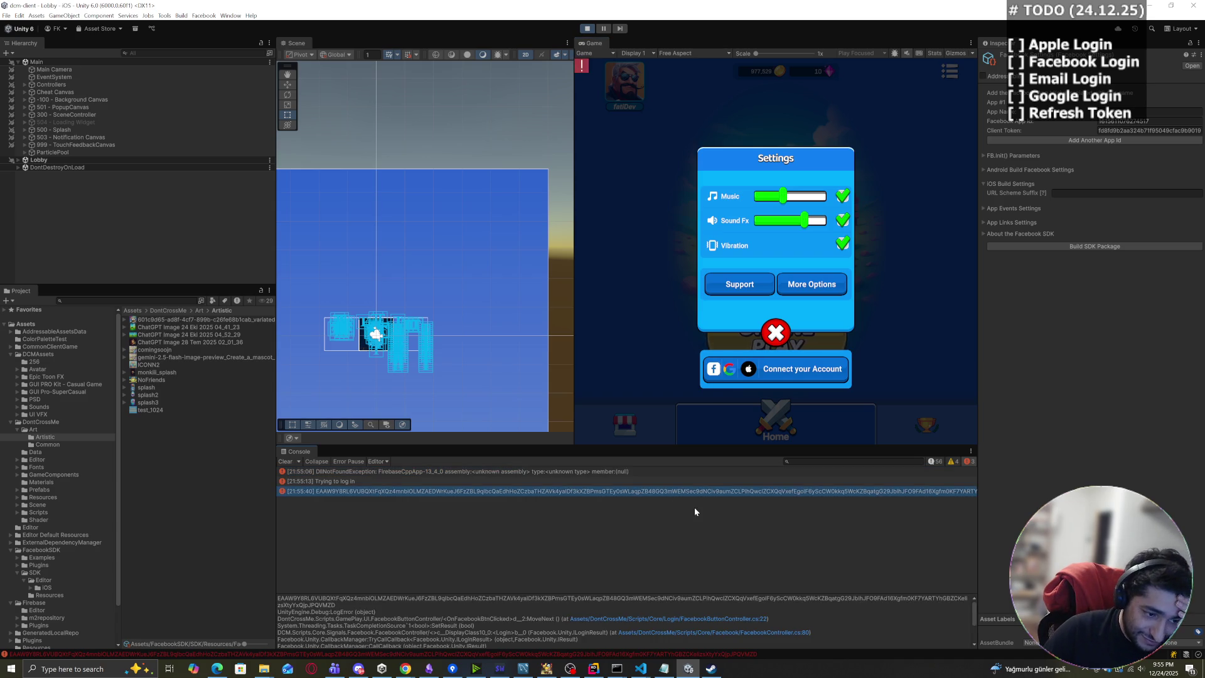
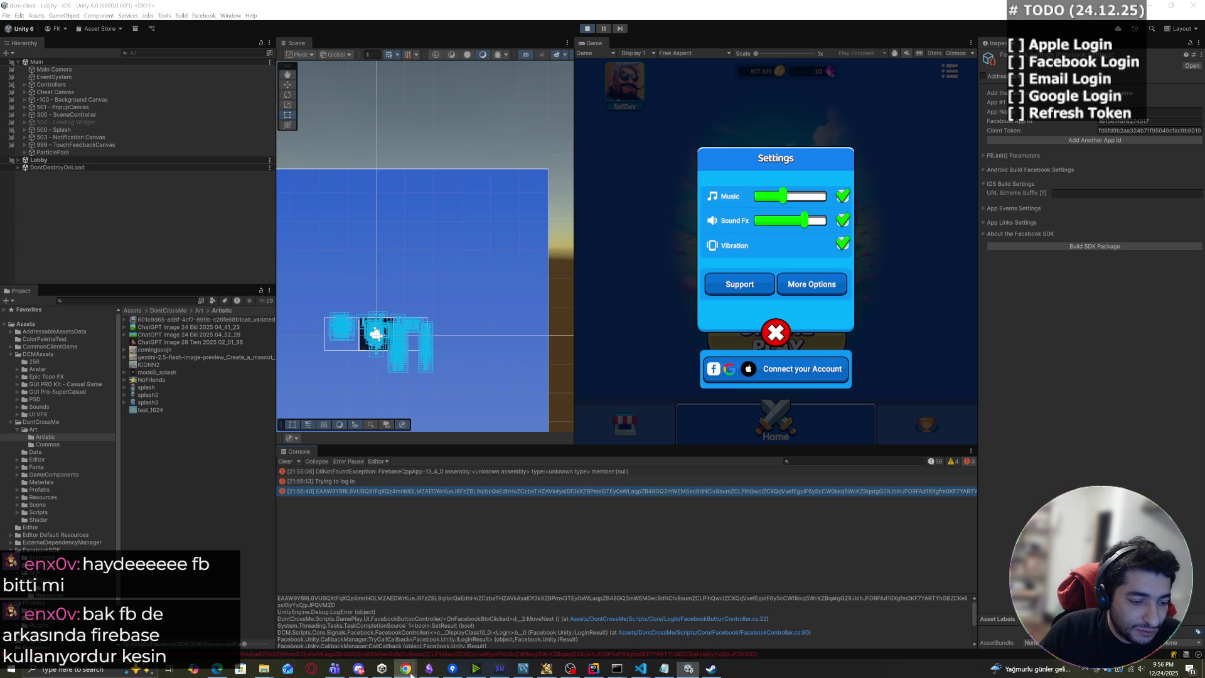
# Step: Review the terminal build log, highlighting the Firebase CocoaPods install lines
pyautogui.moveTo(405, 668)
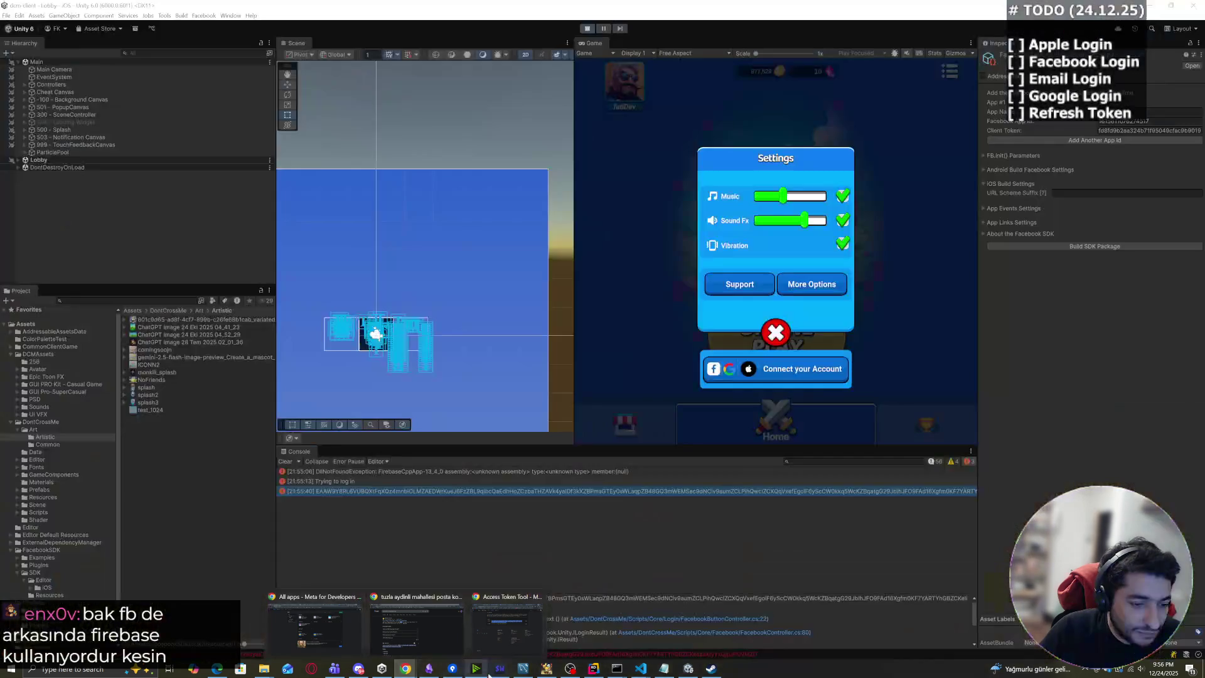
pyautogui.click(499, 669)
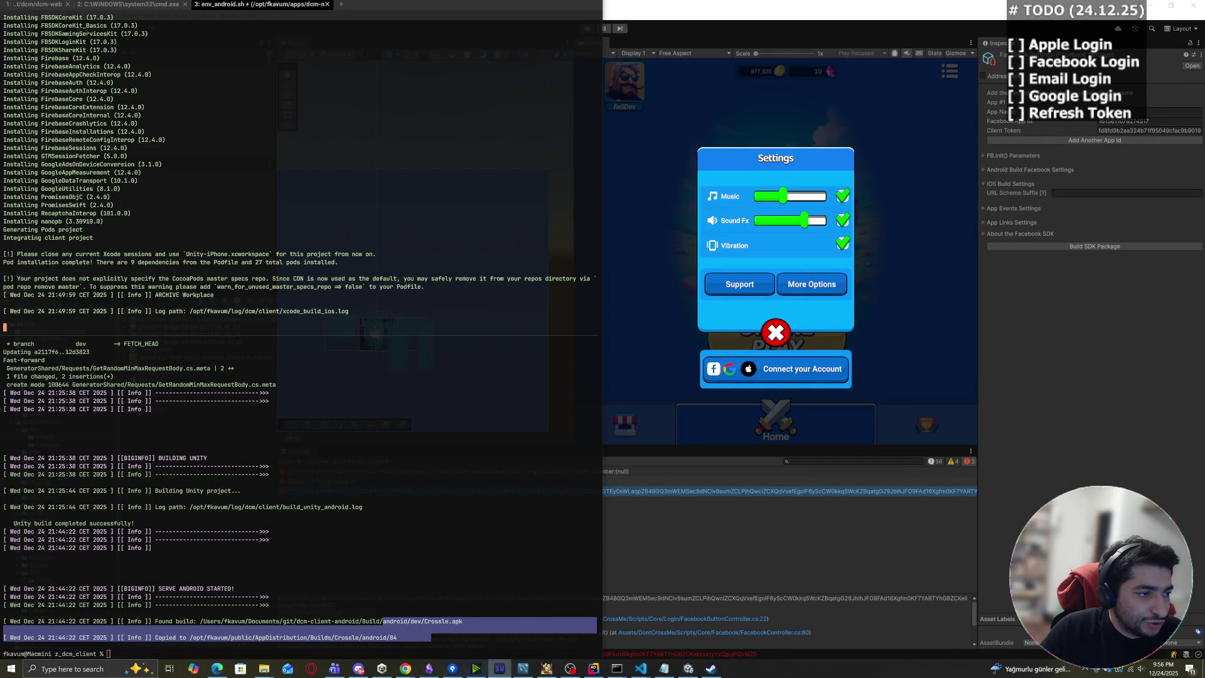
pyautogui.scroll(2, 301, 170)
pyautogui.moveTo(39, 115)
pyautogui.mouseDown()
pyautogui.moveTo(144, 180)
pyautogui.moveTo(134, 188)
pyautogui.mouseUp()
pyautogui.click(108, 653)
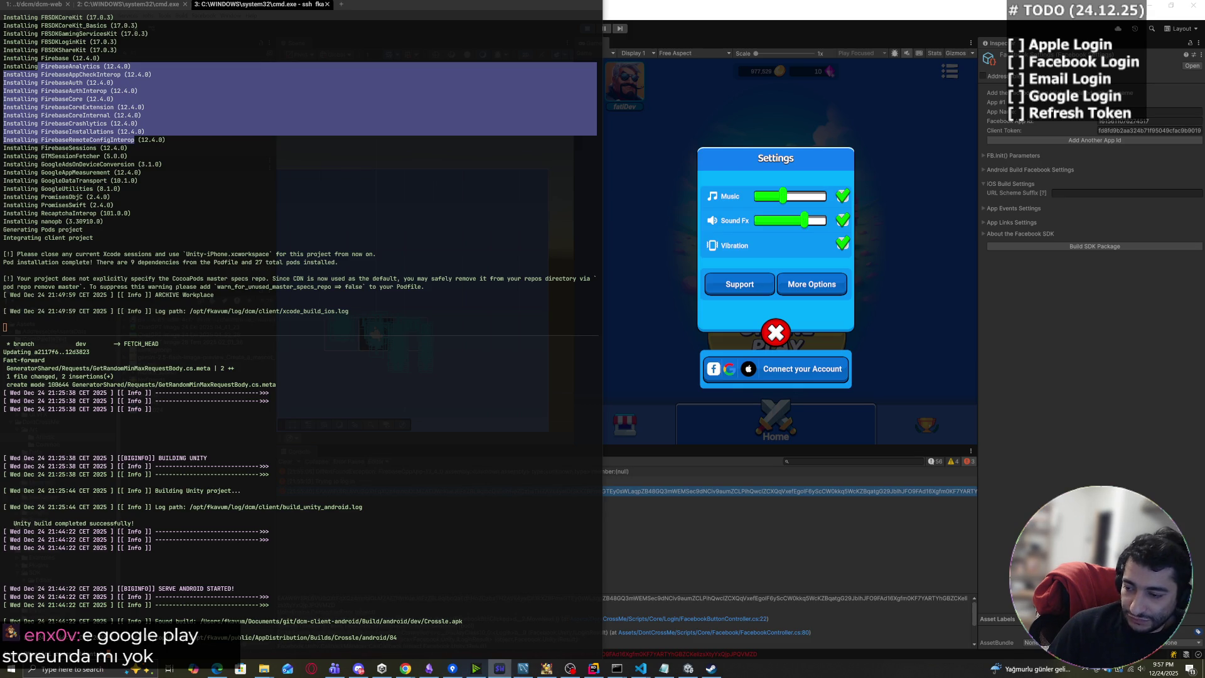
pyautogui.moveTo(405, 668)
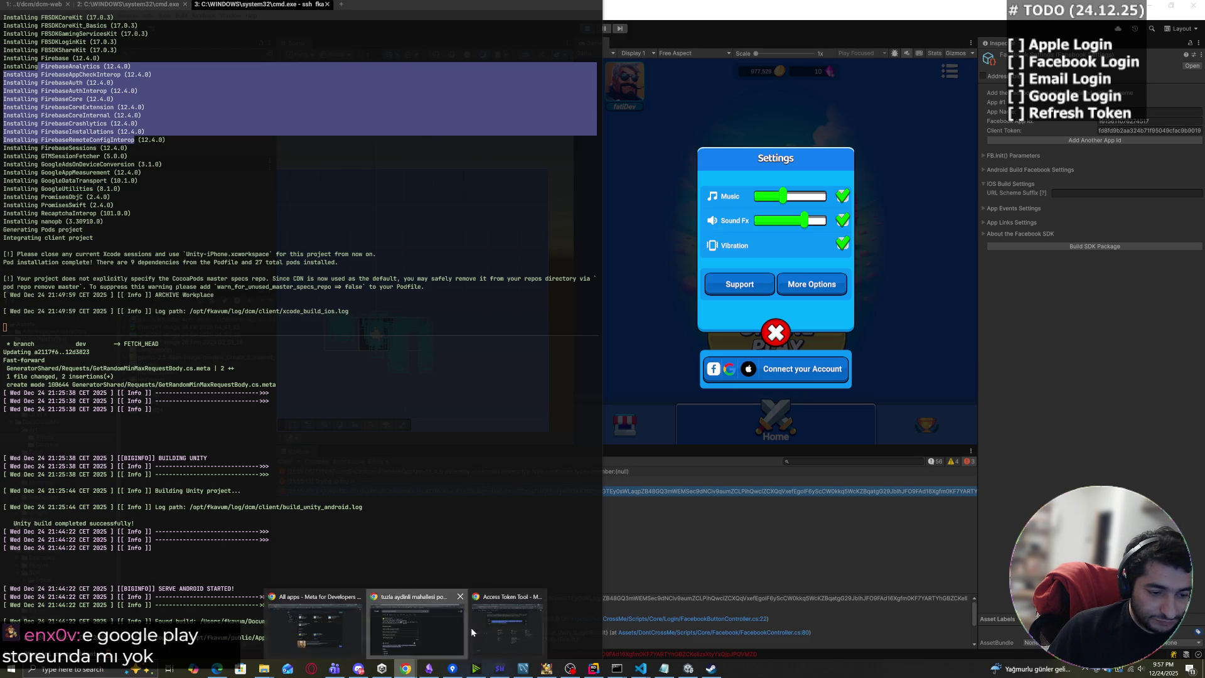
pyautogui.click(420, 621)
# Step: Search 'unity apple sign in' and highlight the Unity docs' Bundle ID and ID provider setup steps
pyautogui.click(136, 10)
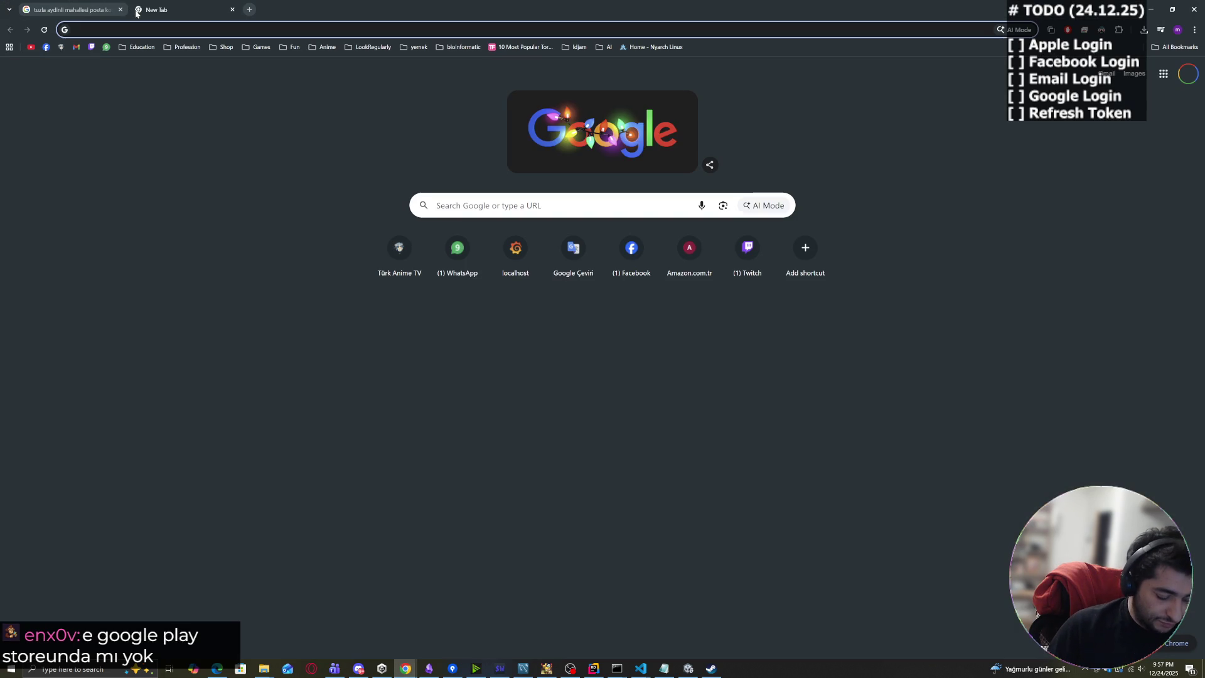
pyautogui.write('unity apple sign')
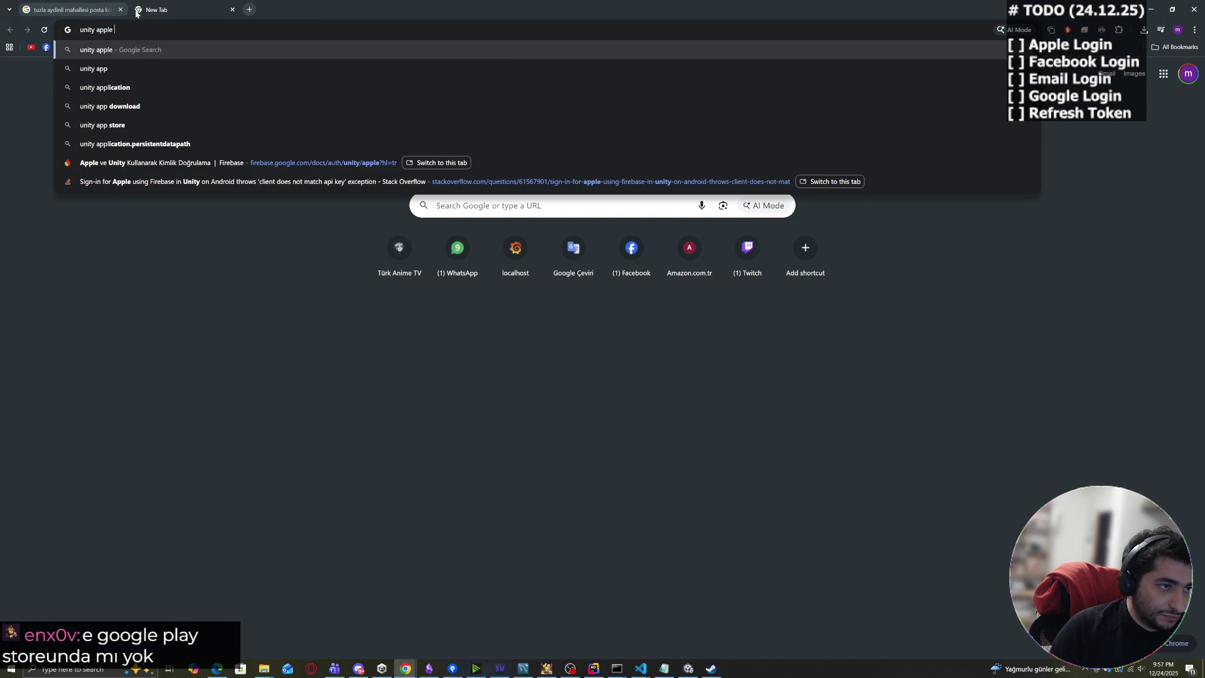
pyautogui.click(104, 68)
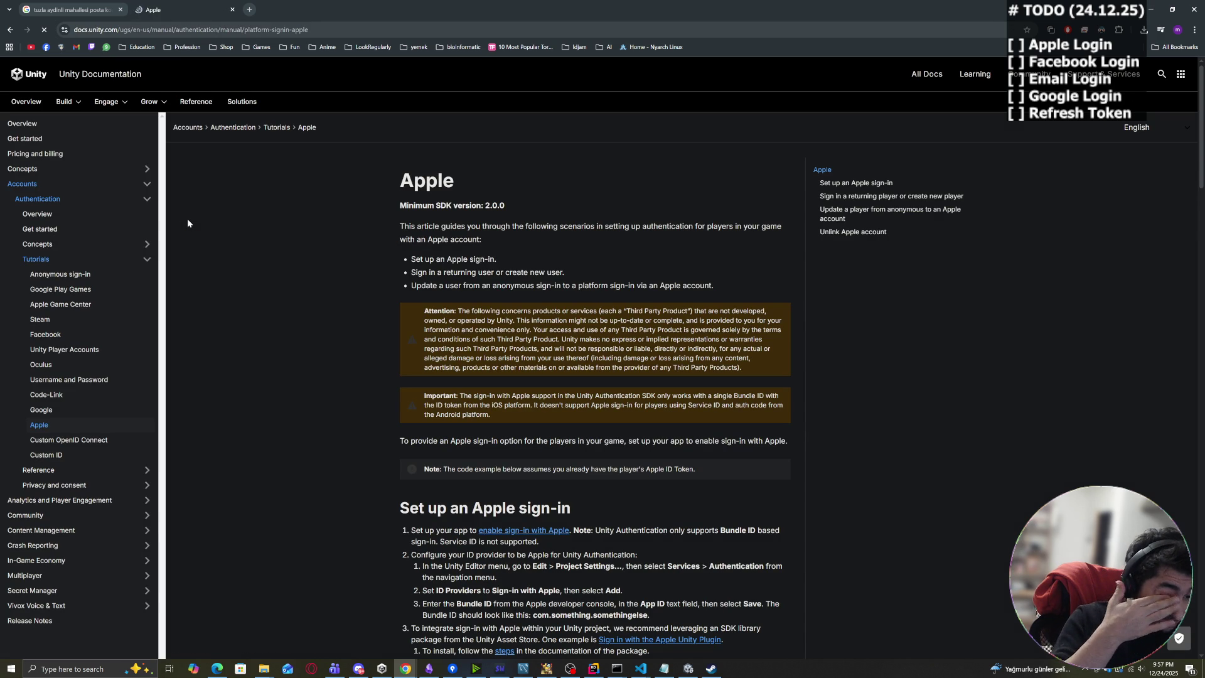
pyautogui.scroll(-2, 555, 414)
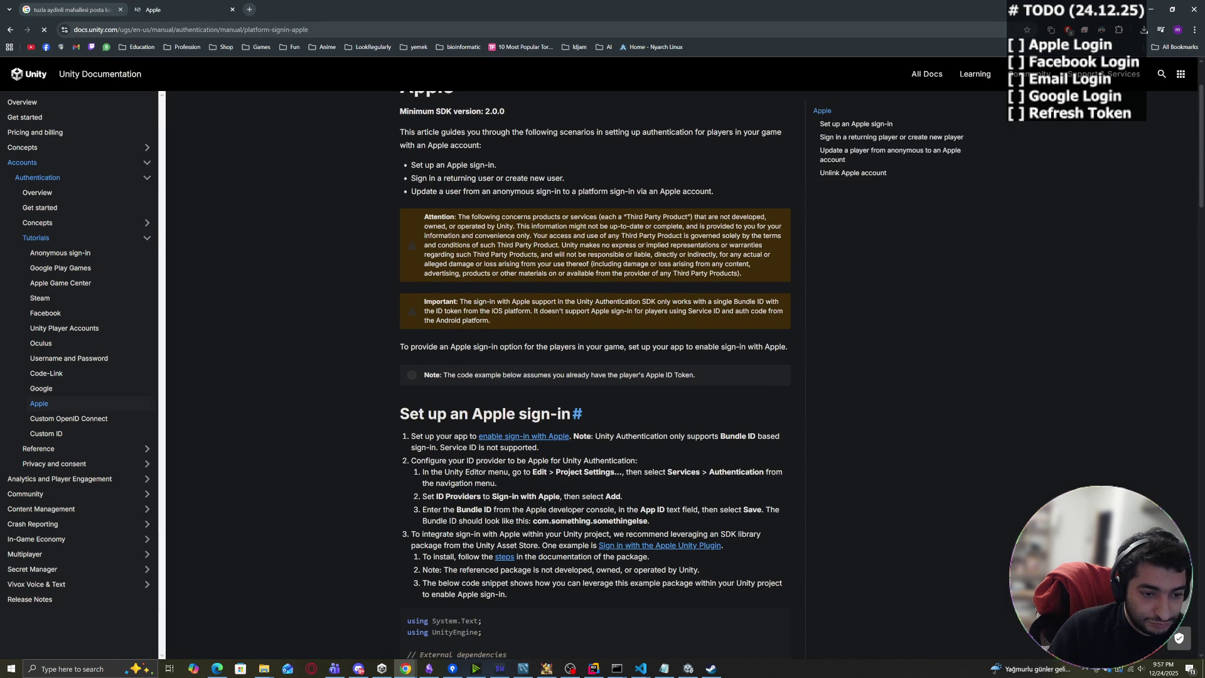
pyautogui.moveTo(587, 436); pyautogui.dragTo(691, 437)
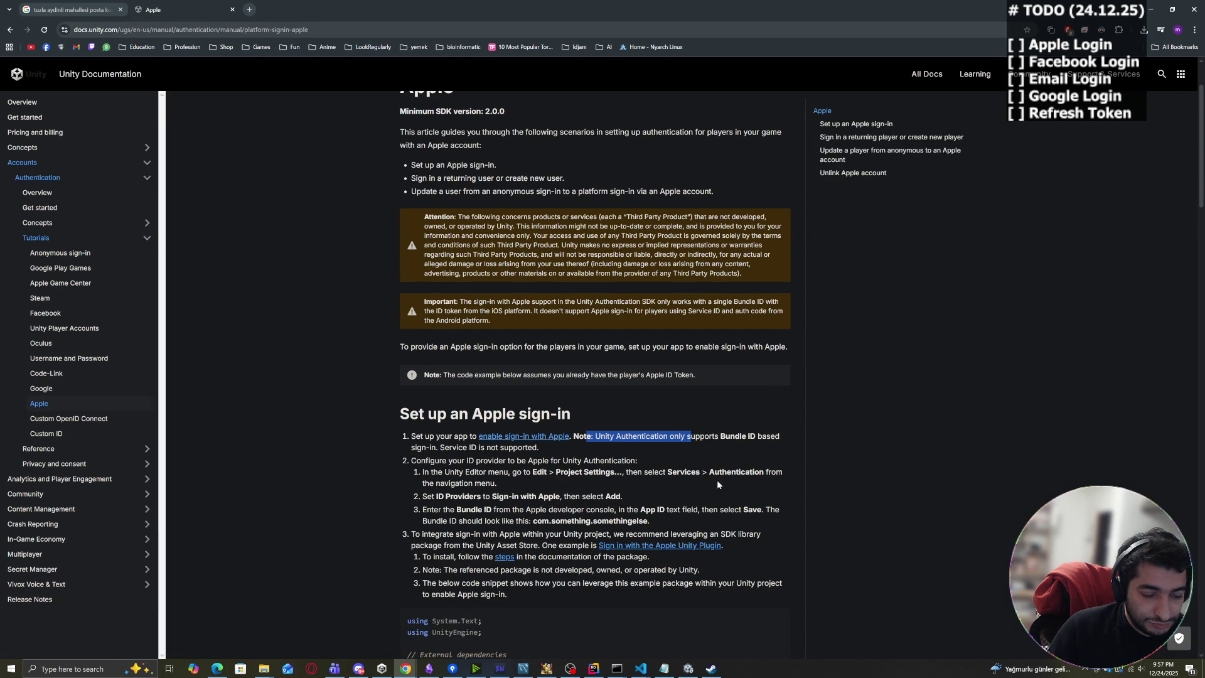
pyautogui.moveTo(405, 462)
pyautogui.mouseDown()
pyautogui.moveTo(514, 437)
pyautogui.moveTo(580, 438)
pyautogui.moveTo(412, 445)
pyautogui.moveTo(575, 450)
pyautogui.mouseUp()
pyautogui.moveTo(438, 472); pyautogui.dragTo(776, 471)
pyautogui.moveTo(423, 483); pyautogui.dragTo(689, 500)
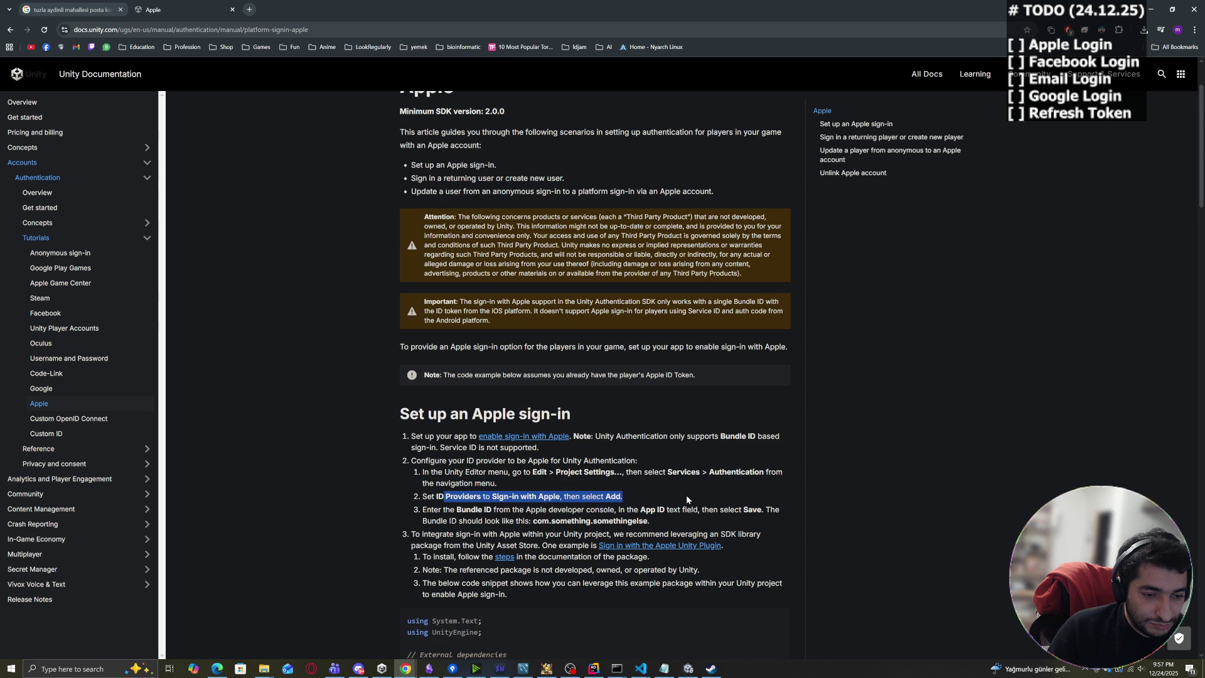
# Step: Scroll through the Apple sign-in tutorial to its linking and unlinking code samples
pyautogui.scroll(-7, 538, 498)
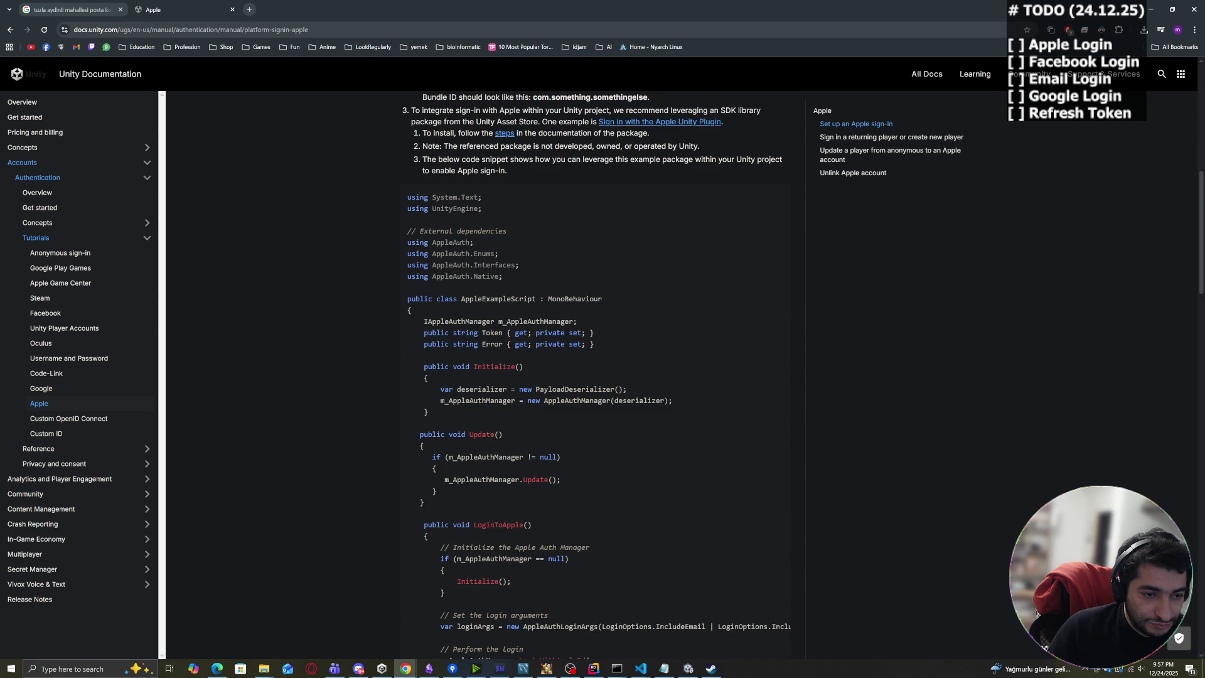
pyautogui.scroll(-6, 520, 404)
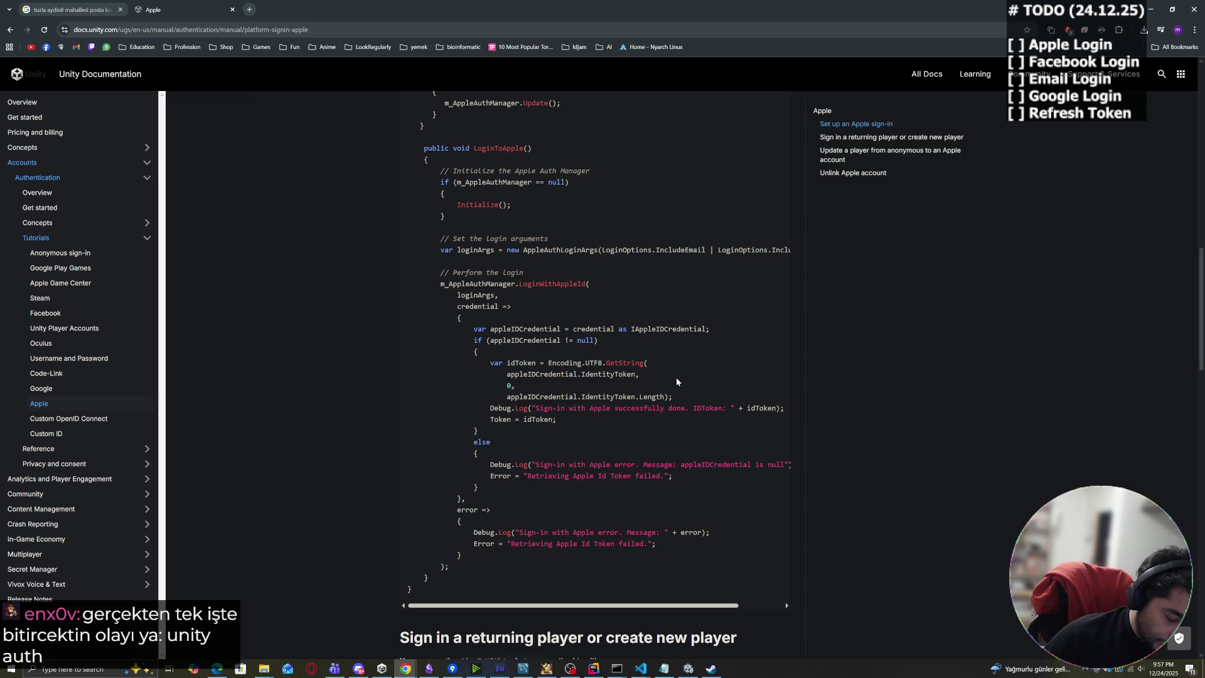
pyautogui.scroll(-1, 675, 378)
pyautogui.scroll(-4, 673, 445)
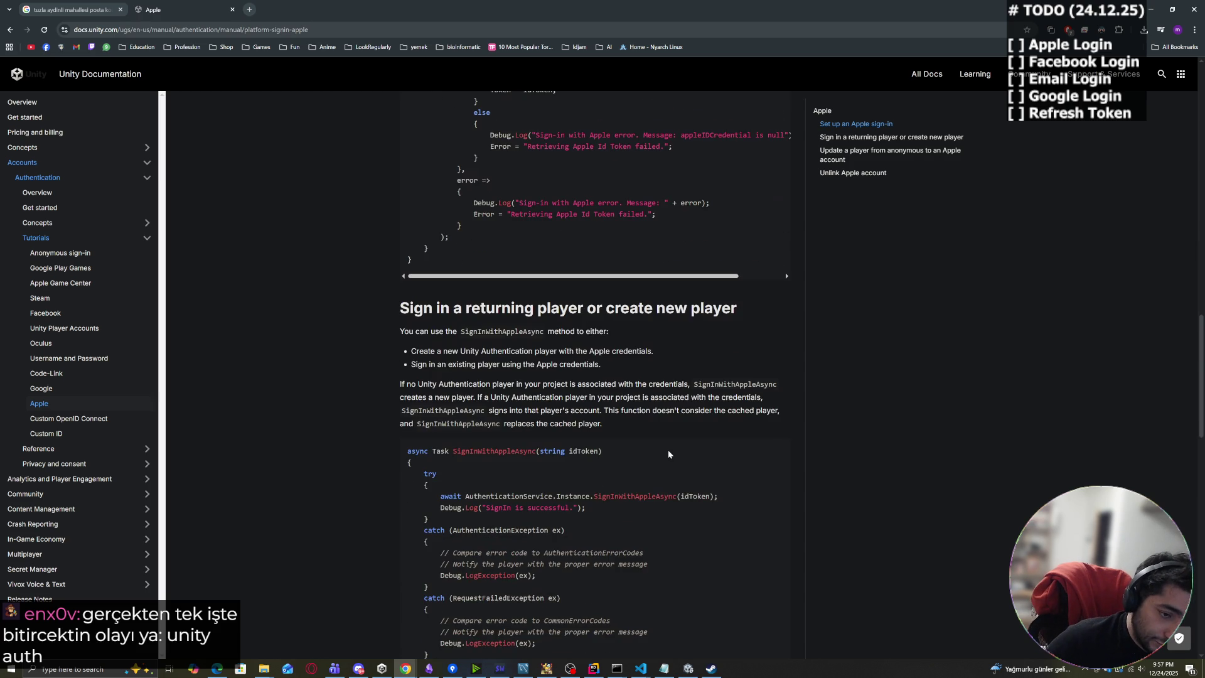
pyautogui.scroll(-4, 668, 449)
pyautogui.scroll(-5, 668, 452)
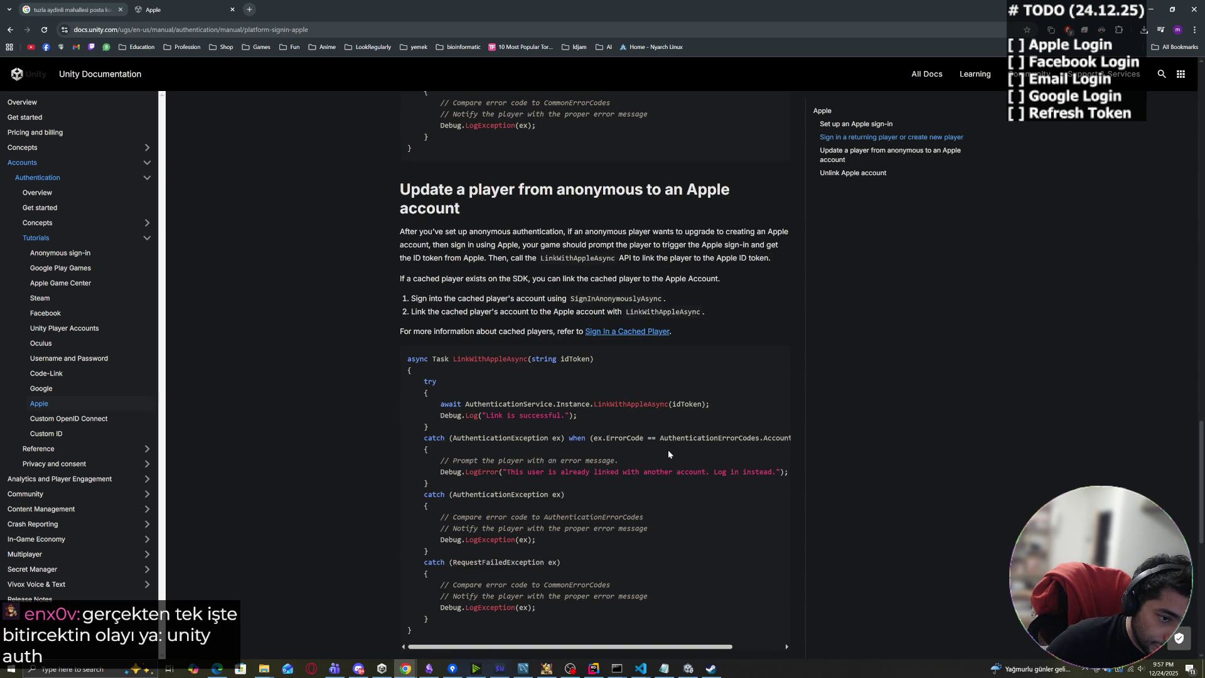
pyautogui.scroll(-5, 668, 449)
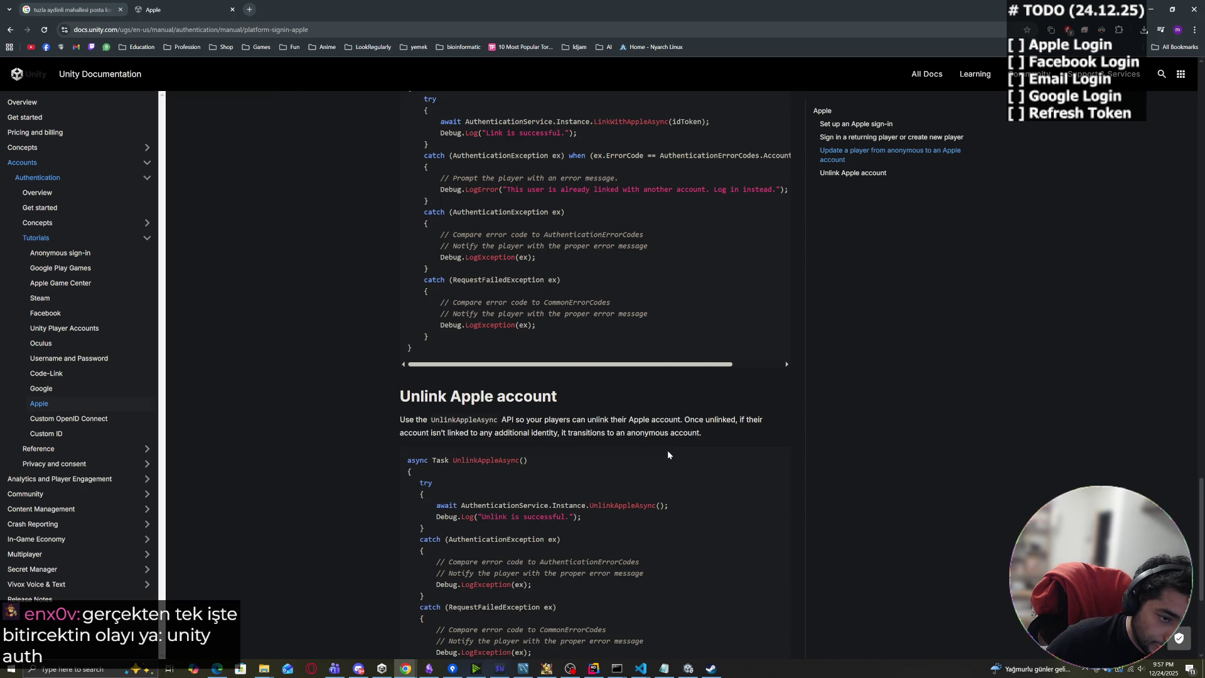
pyautogui.scroll(-3, 668, 450)
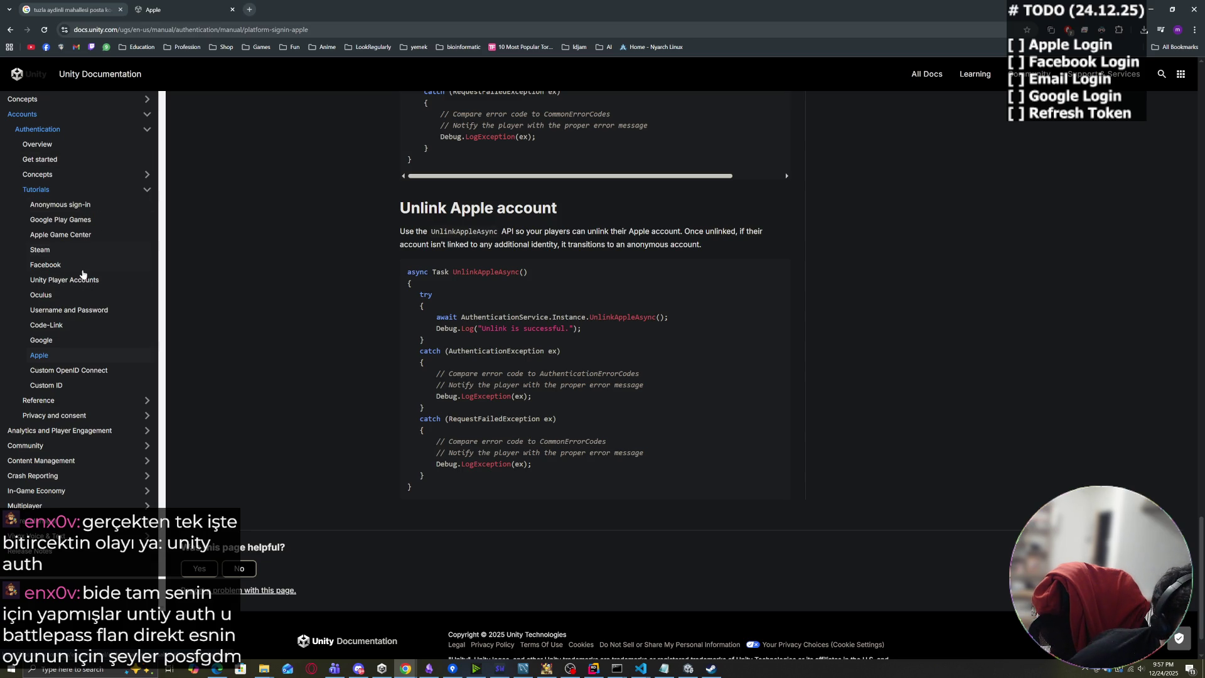
pyautogui.click(46, 265)
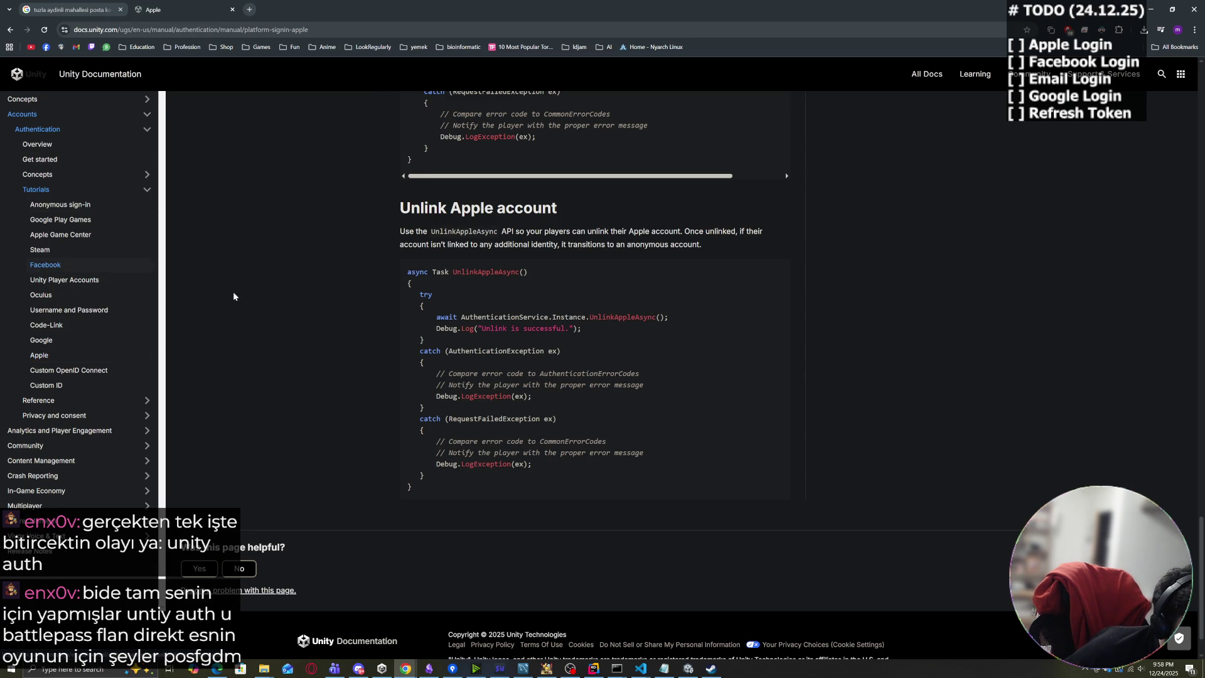
pyautogui.scroll(-5, 595, 376)
pyautogui.scroll(-3, 459, 409)
pyautogui.moveTo(406, 302)
pyautogui.mouseDown()
pyautogui.moveTo(440, 303)
pyautogui.moveTo(575, 420)
pyautogui.mouseUp()
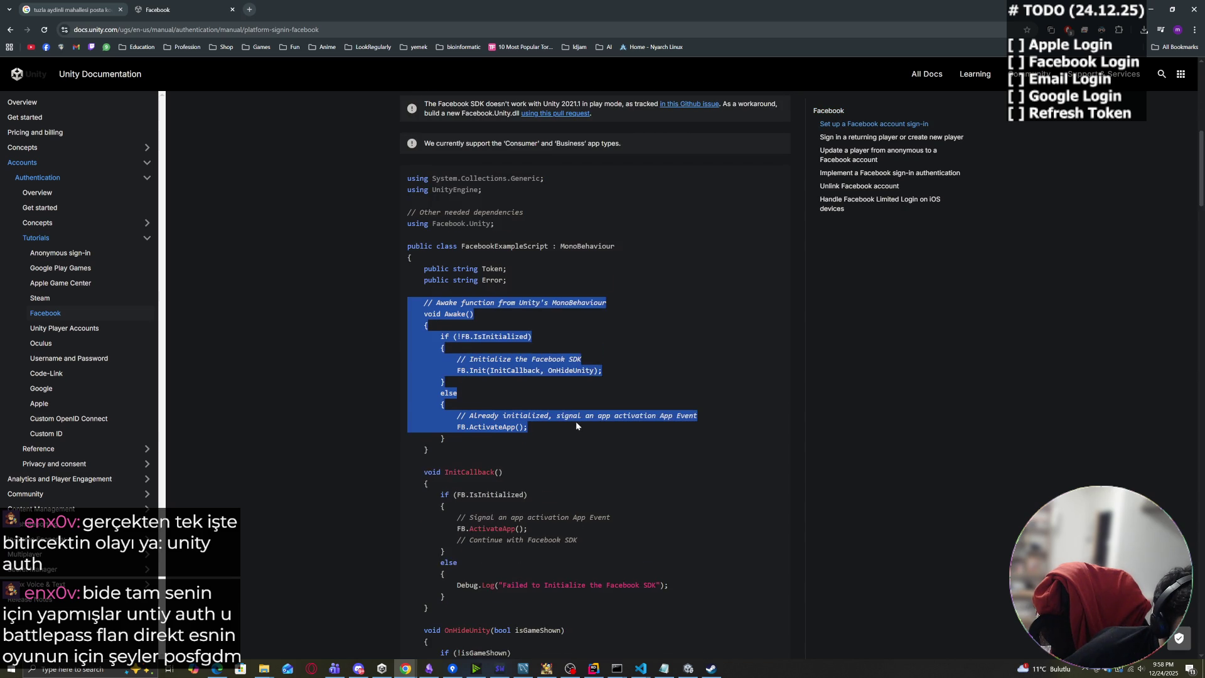
pyautogui.scroll(-3, 575, 377)
pyautogui.moveTo(479, 290); pyautogui.dragTo(619, 412)
pyautogui.scroll(-2, 492, 317)
pyautogui.moveTo(492, 318); pyautogui.dragTo(624, 427)
pyautogui.scroll(-4, 623, 426)
pyautogui.moveTo(603, 288); pyautogui.dragTo(524, 357)
pyautogui.scroll(-3, 525, 356)
pyautogui.moveTo(411, 335); pyautogui.dragTo(615, 443)
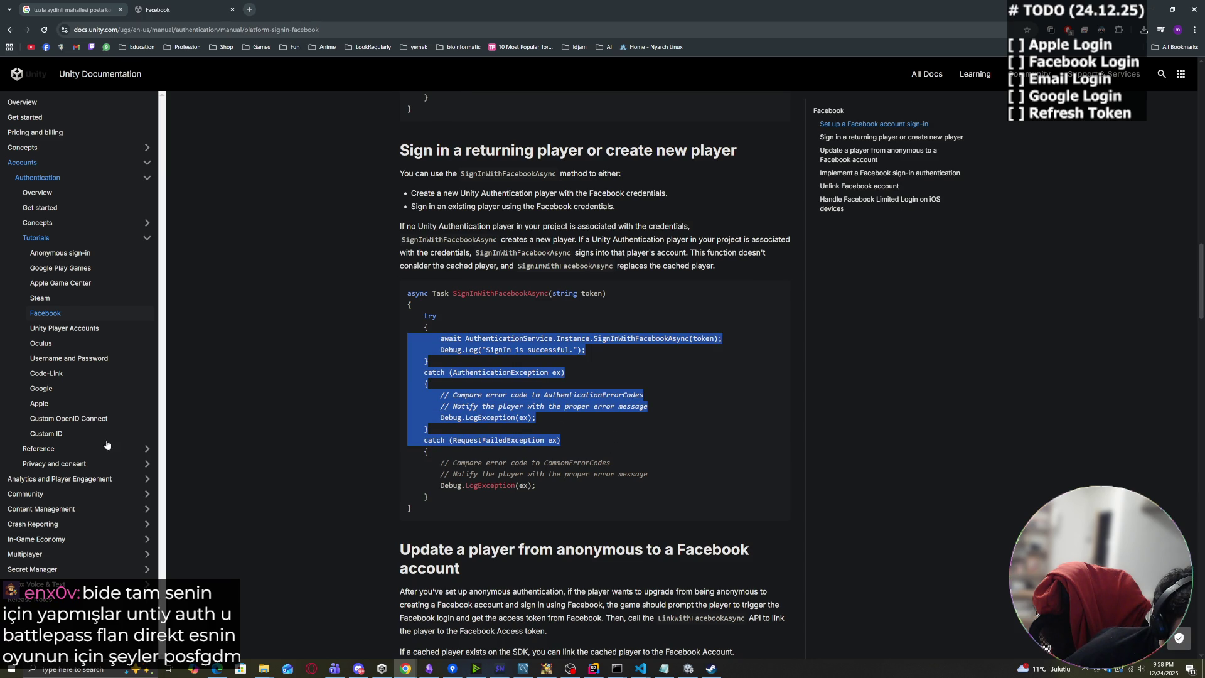
pyautogui.click(69, 300)
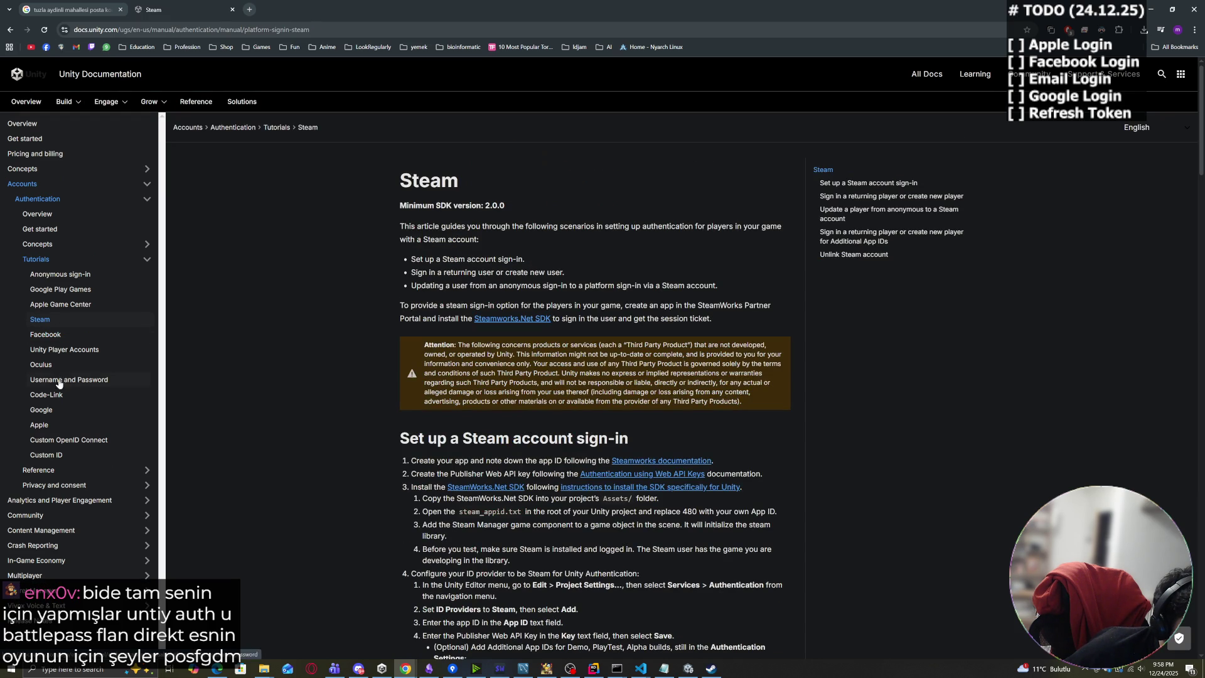
pyautogui.click(40, 425)
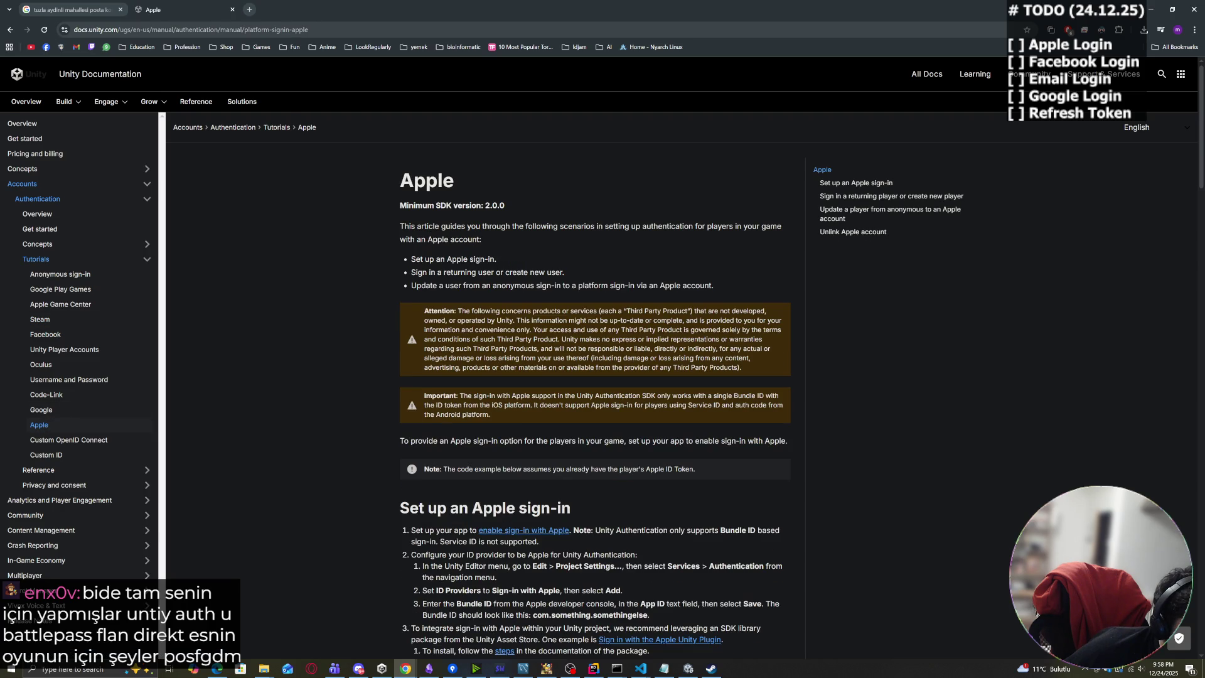
# Step: Review the Apple sign-in code samples, highlighting the Initialize() and AppleAuth using lines
pyautogui.scroll(-10, 475, 316)
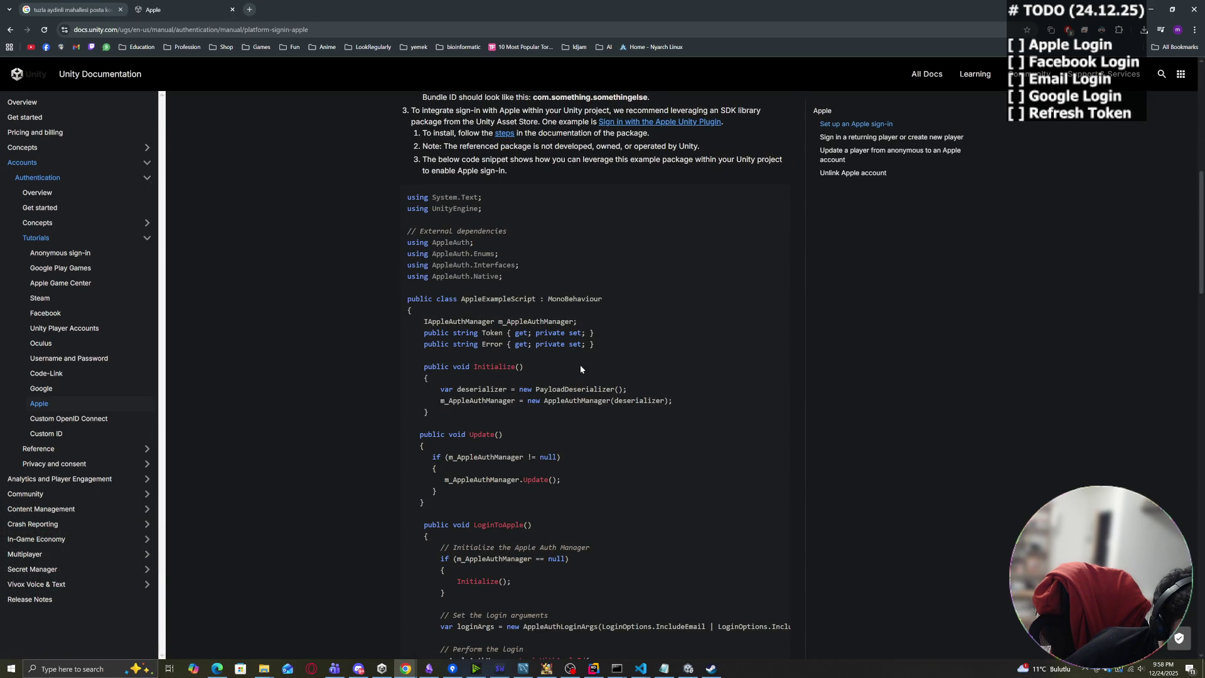
pyautogui.moveTo(432, 389); pyautogui.dragTo(637, 401)
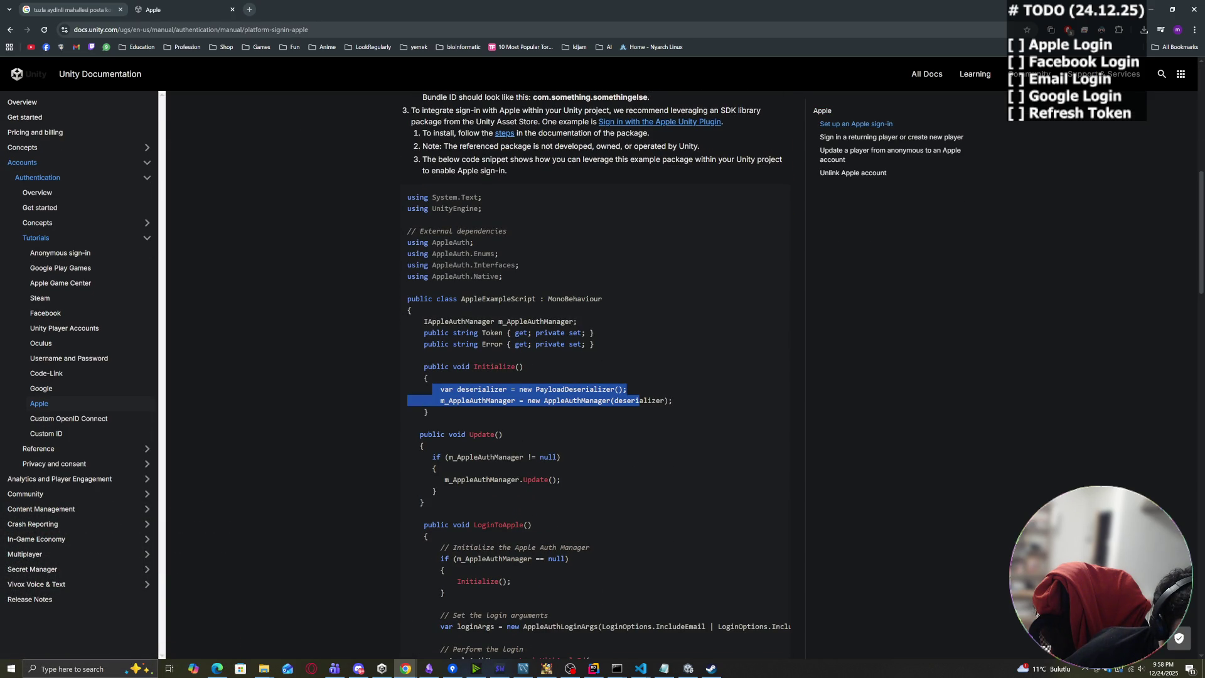
pyautogui.click(411, 226)
pyautogui.moveTo(412, 242); pyautogui.dragTo(552, 293)
pyautogui.scroll(-4, 552, 293)
pyautogui.scroll(3, 464, 190)
pyautogui.click(466, 190)
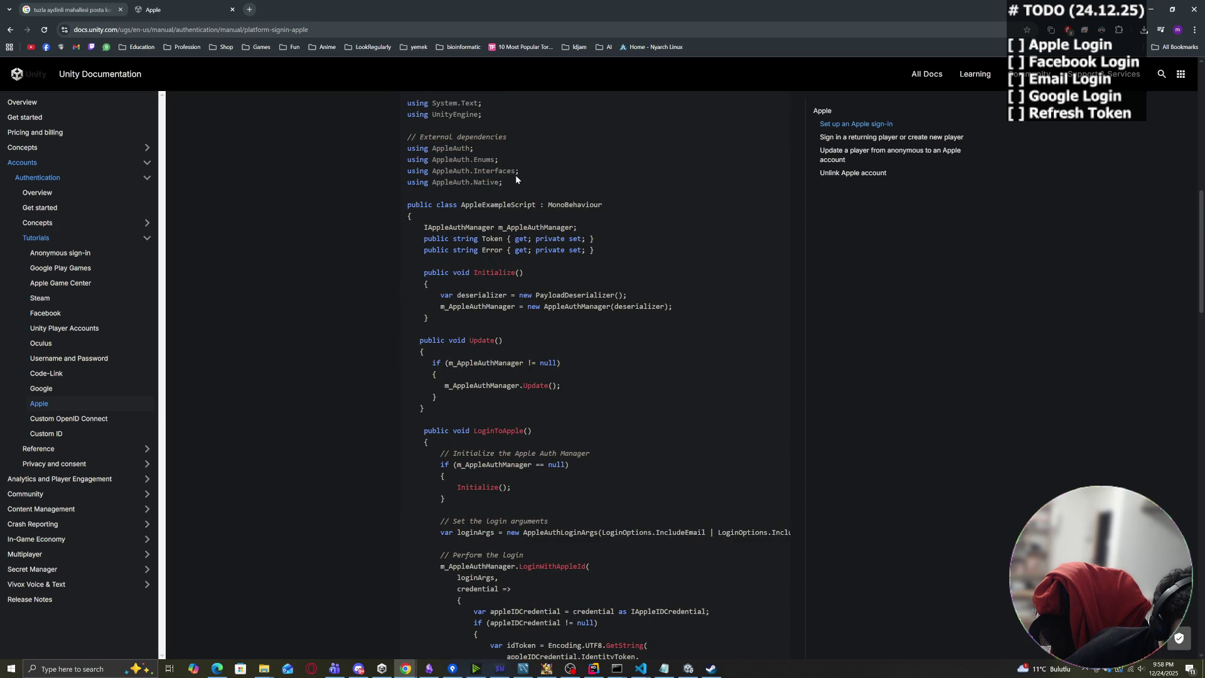
pyautogui.moveTo(517, 182); pyautogui.dragTo(407, 148)
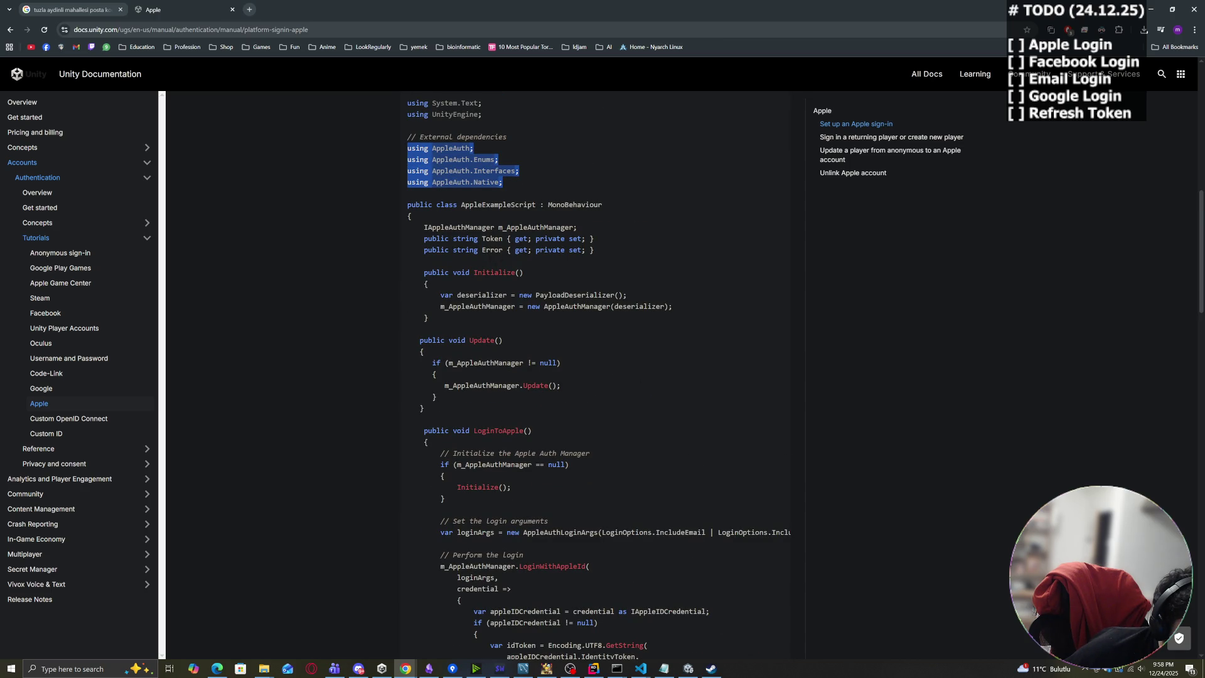
pyautogui.scroll(4, 599, 375)
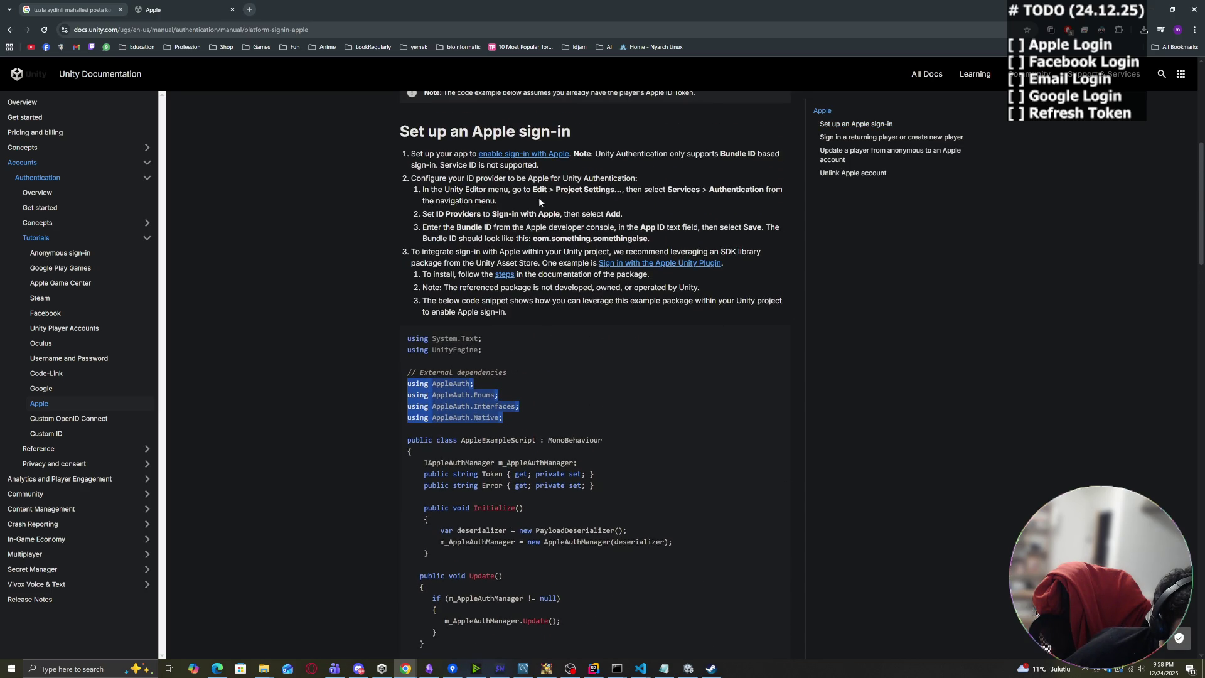
pyautogui.scroll(2, 539, 202)
# Step: Open step 3's 'Sign in with the Apple Unity Plugin' link in a new tab
pyautogui.moveTo(420, 295); pyautogui.dragTo(473, 295)
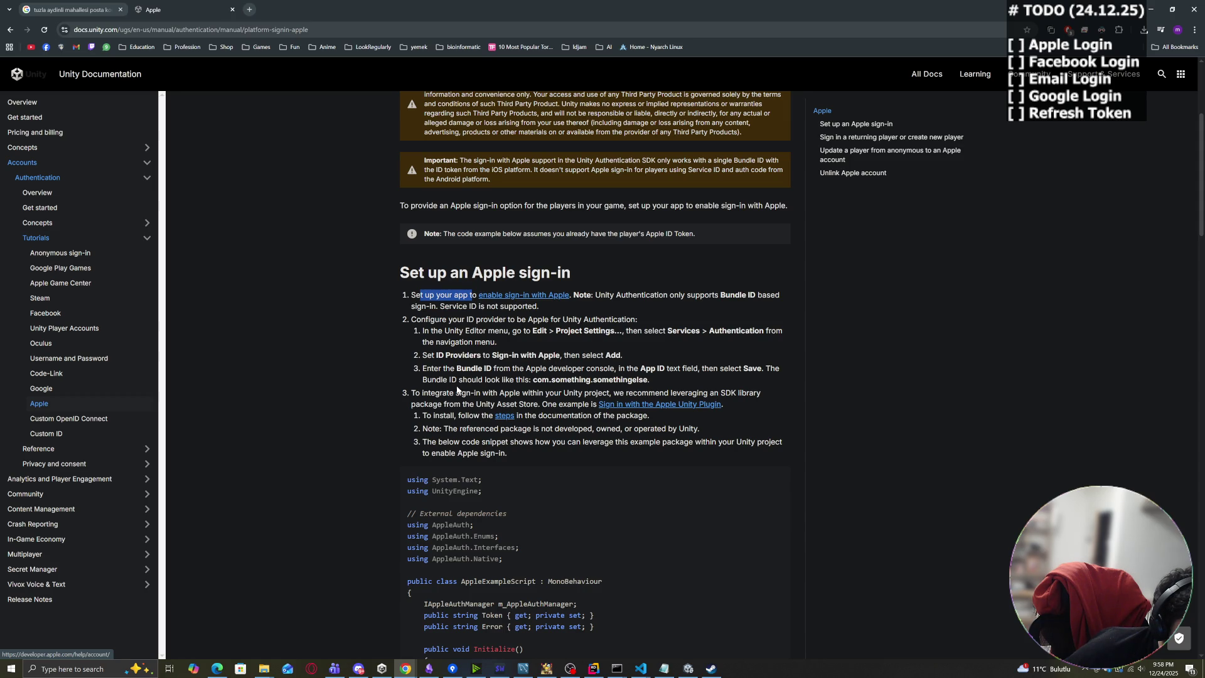
pyautogui.moveTo(415, 393)
pyautogui.mouseDown()
pyautogui.moveTo(754, 393)
pyautogui.moveTo(504, 404)
pyautogui.moveTo(535, 404)
pyautogui.mouseUp()
pyautogui.click(535, 404)
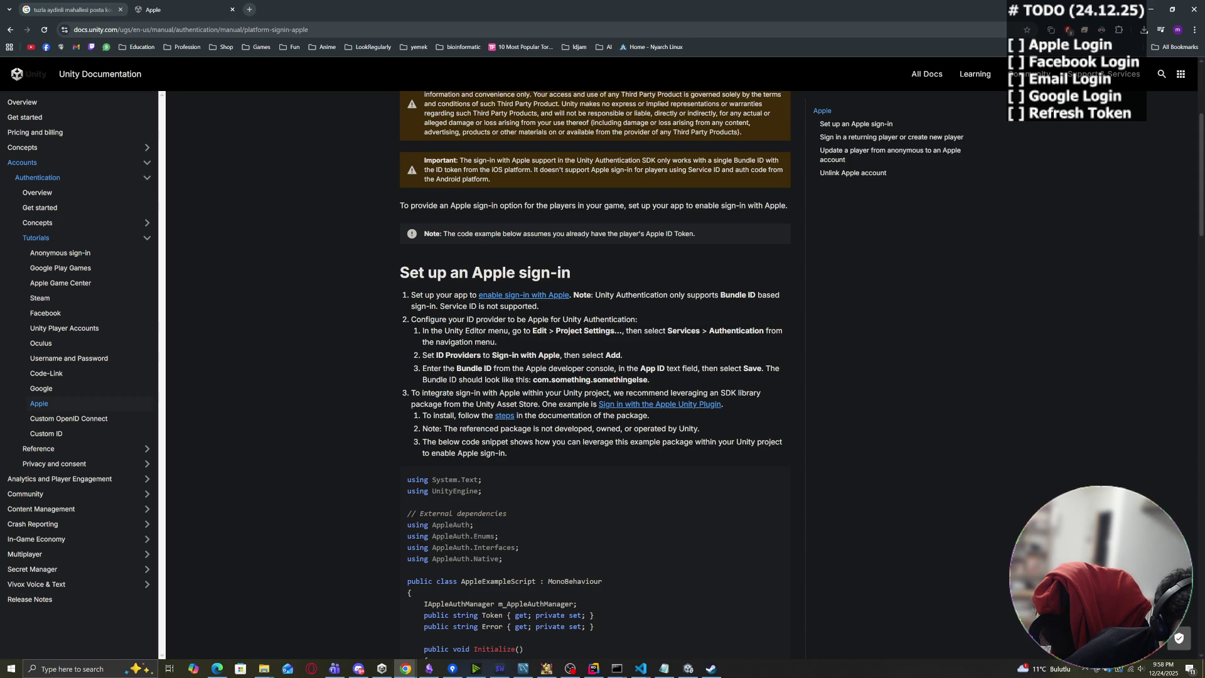
pyautogui.middleClick(636, 411)
pyautogui.click(282, 8)
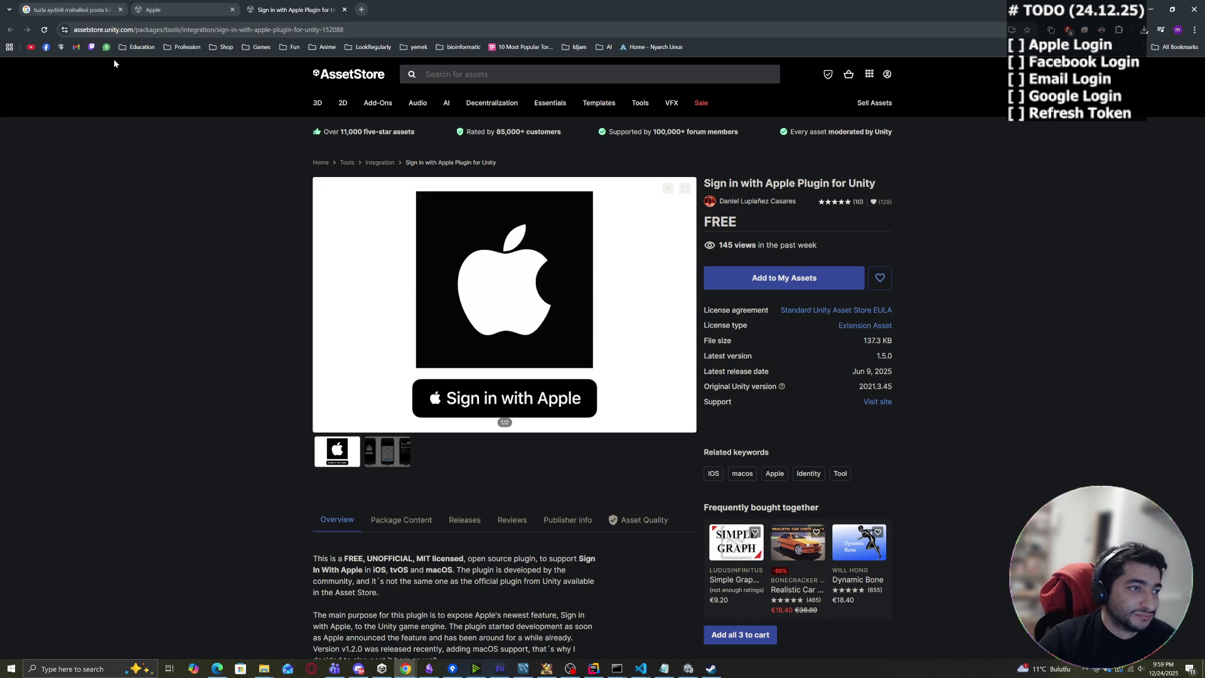
# Step: Open the Unity Asset Store home page in a new tab via the AssetStore logo
pyautogui.middleClick(318, 77)
pyautogui.click(386, 12)
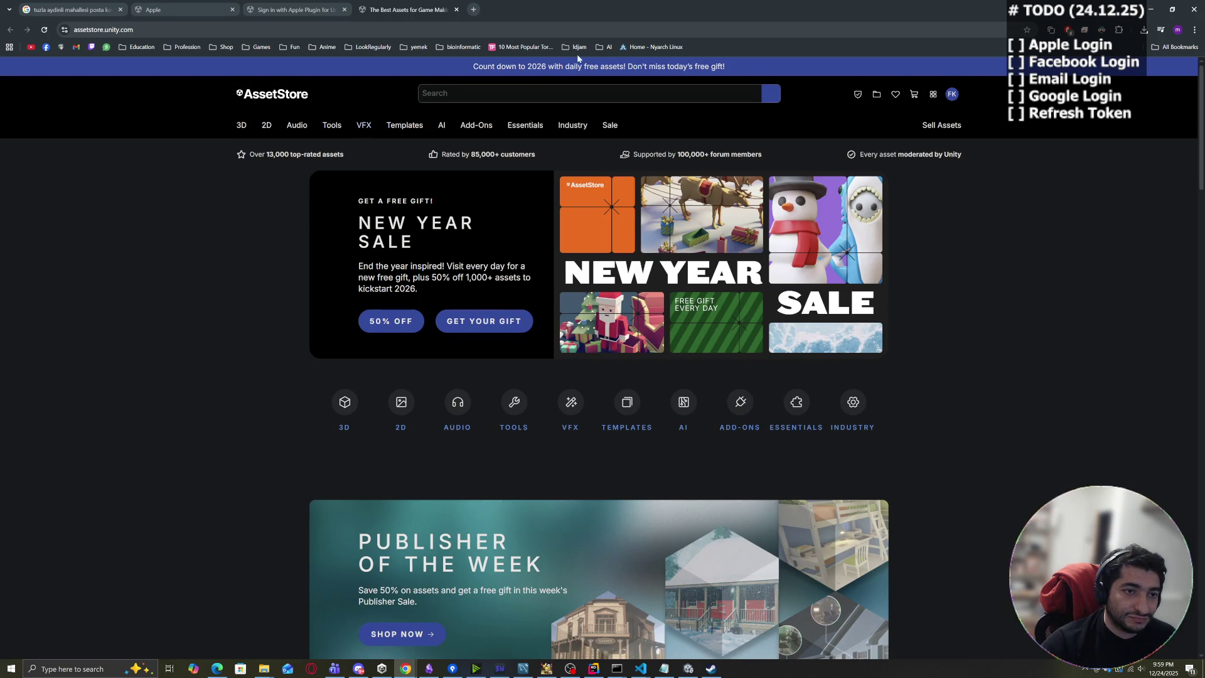
# Step: Search the Asset Store for 'sign in' and browse the results
pyautogui.click(577, 93)
pyautogui.write('sign ')
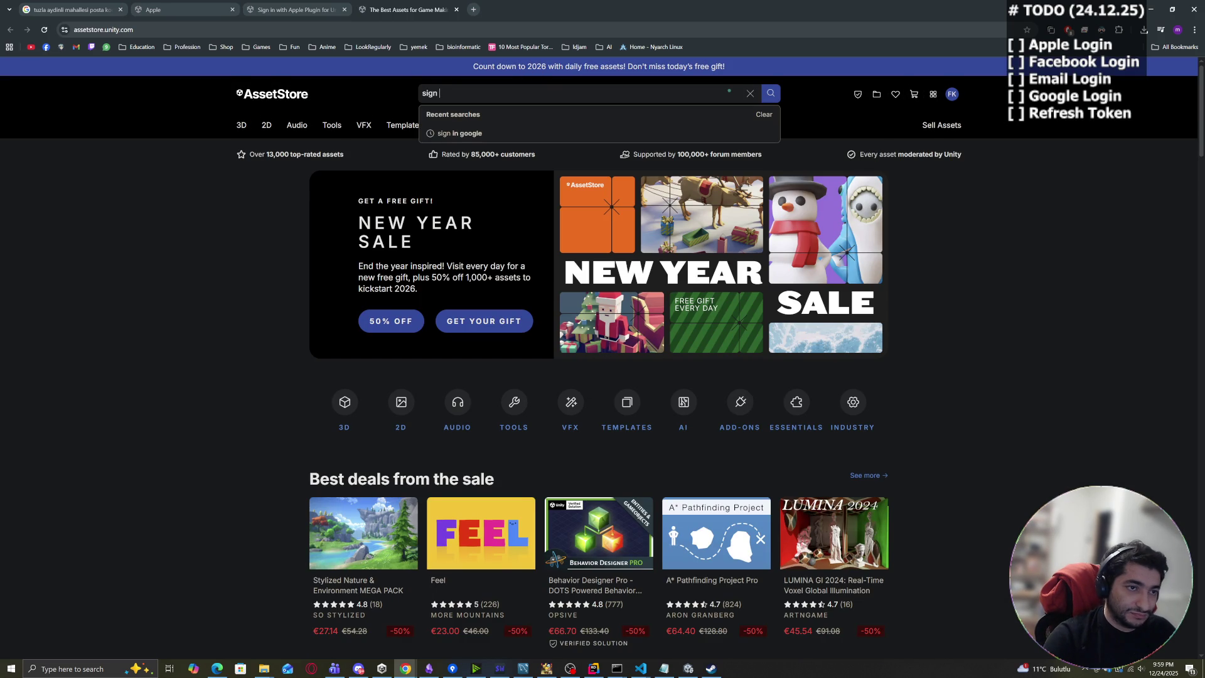
pyautogui.write('in')
pyautogui.press('Return')
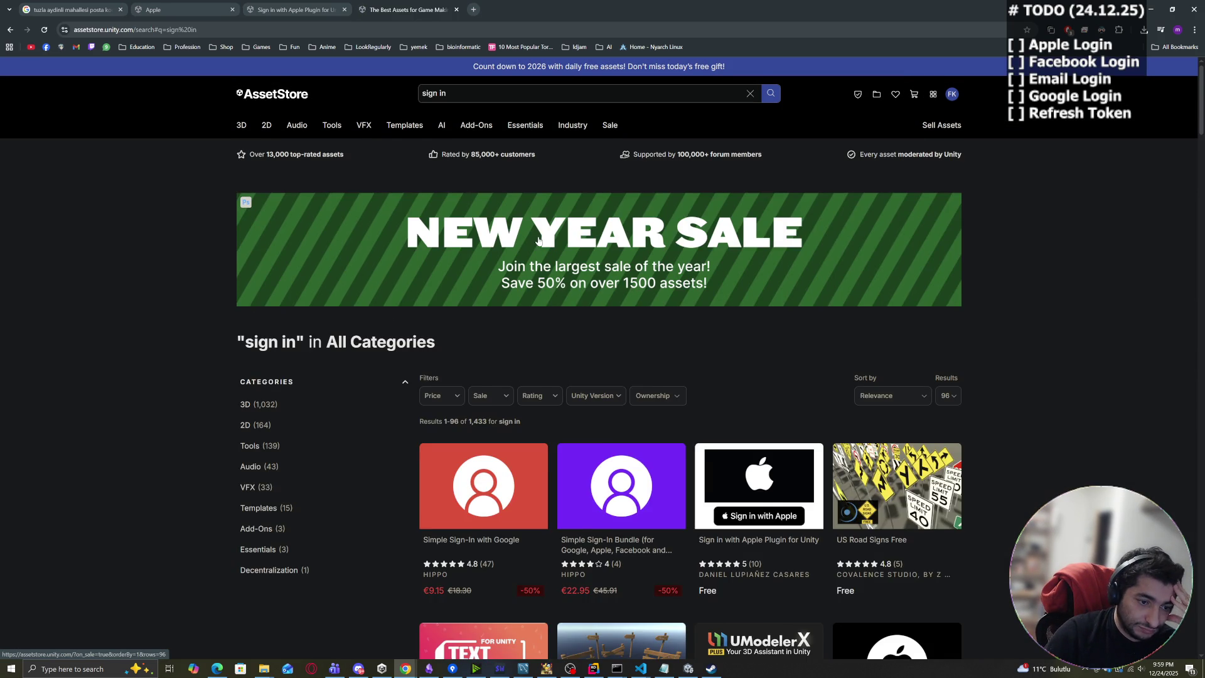
pyautogui.scroll(-2, 537, 241)
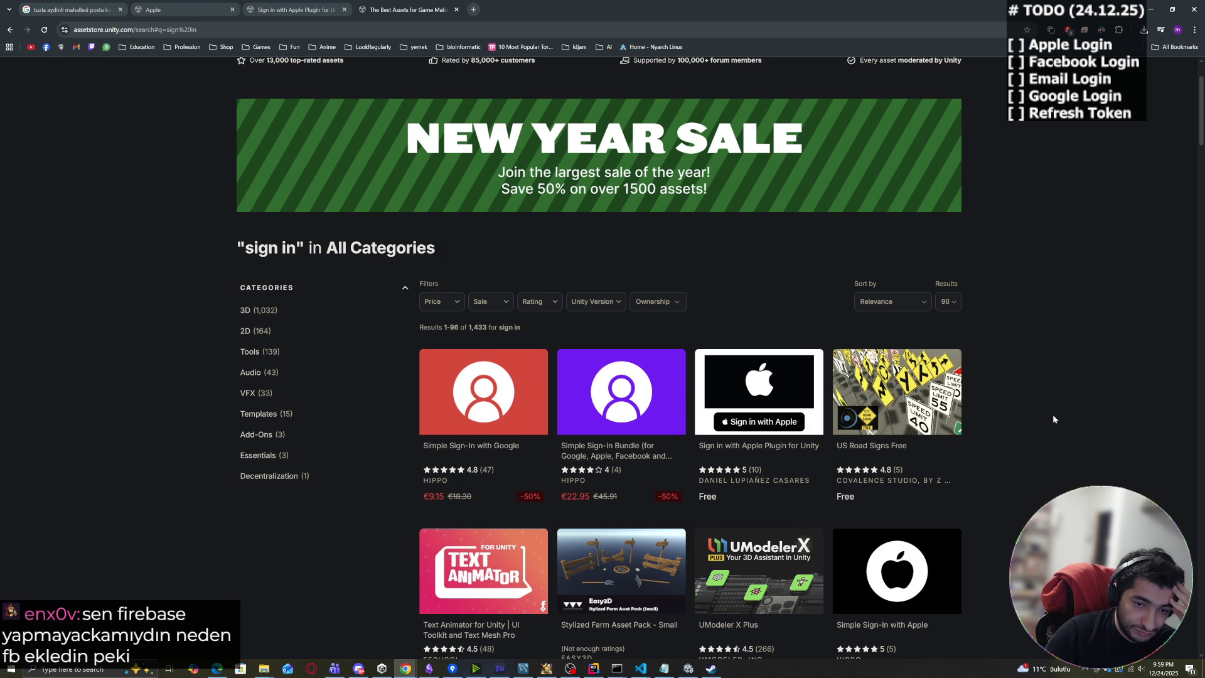
pyautogui.scroll(-3, 1053, 415)
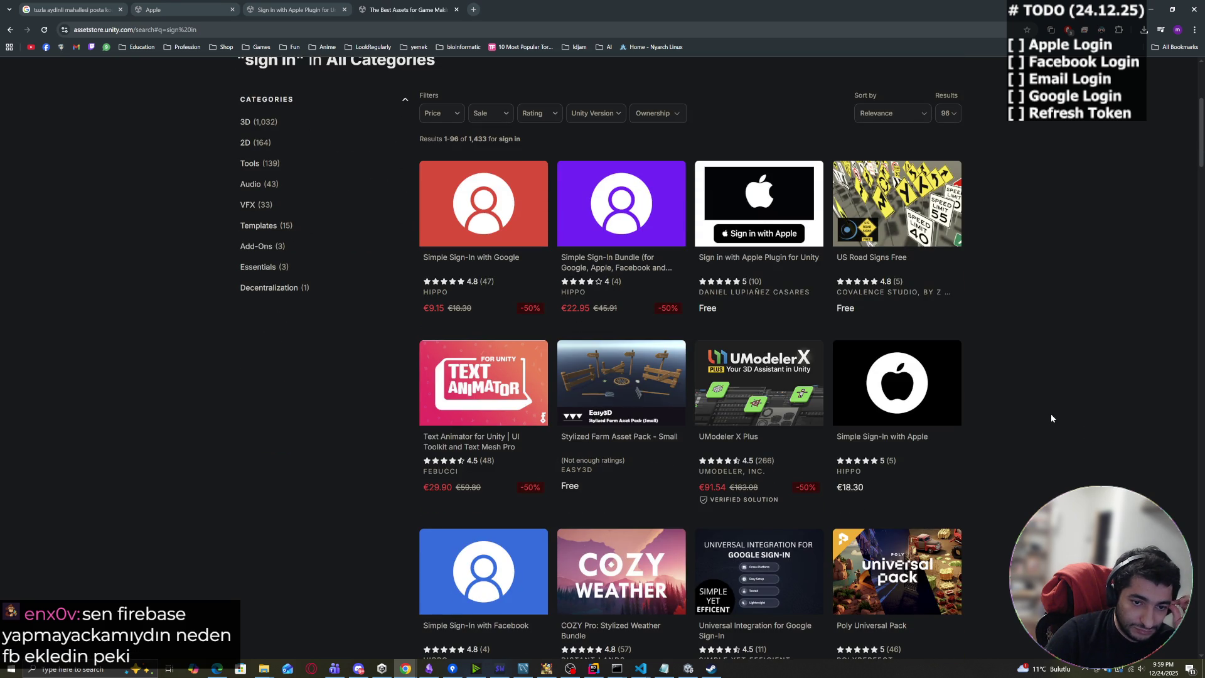
pyautogui.scroll(-2, 1050, 418)
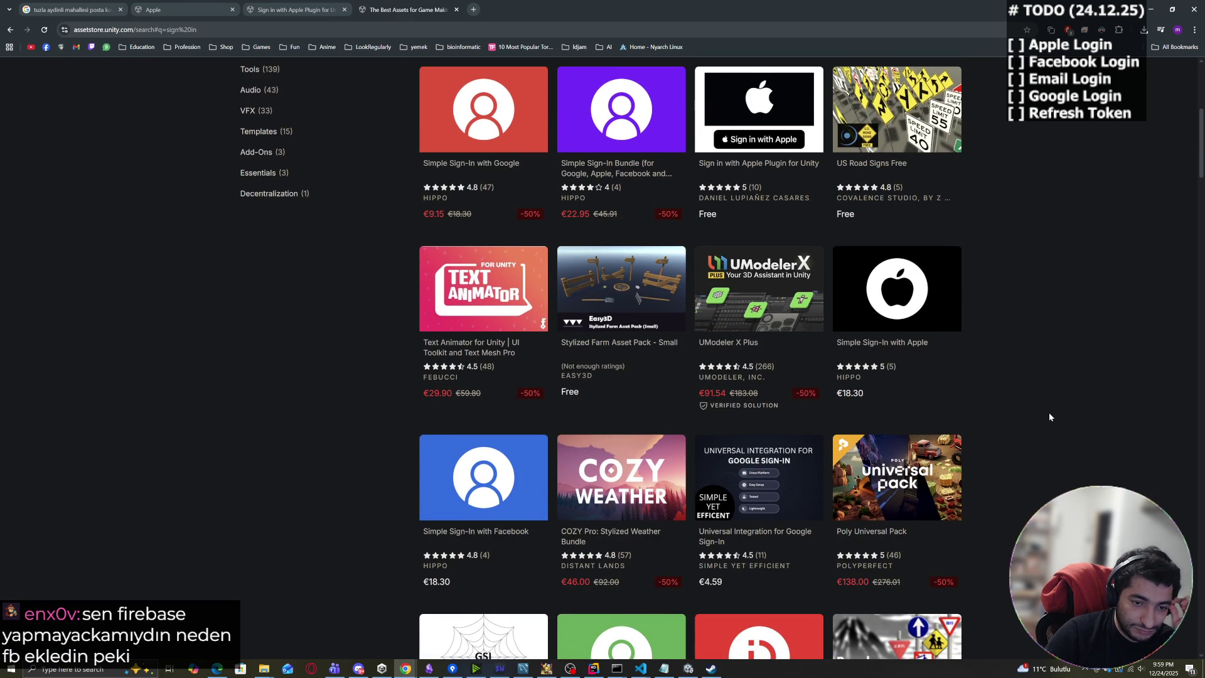
pyautogui.scroll(-7, 1049, 416)
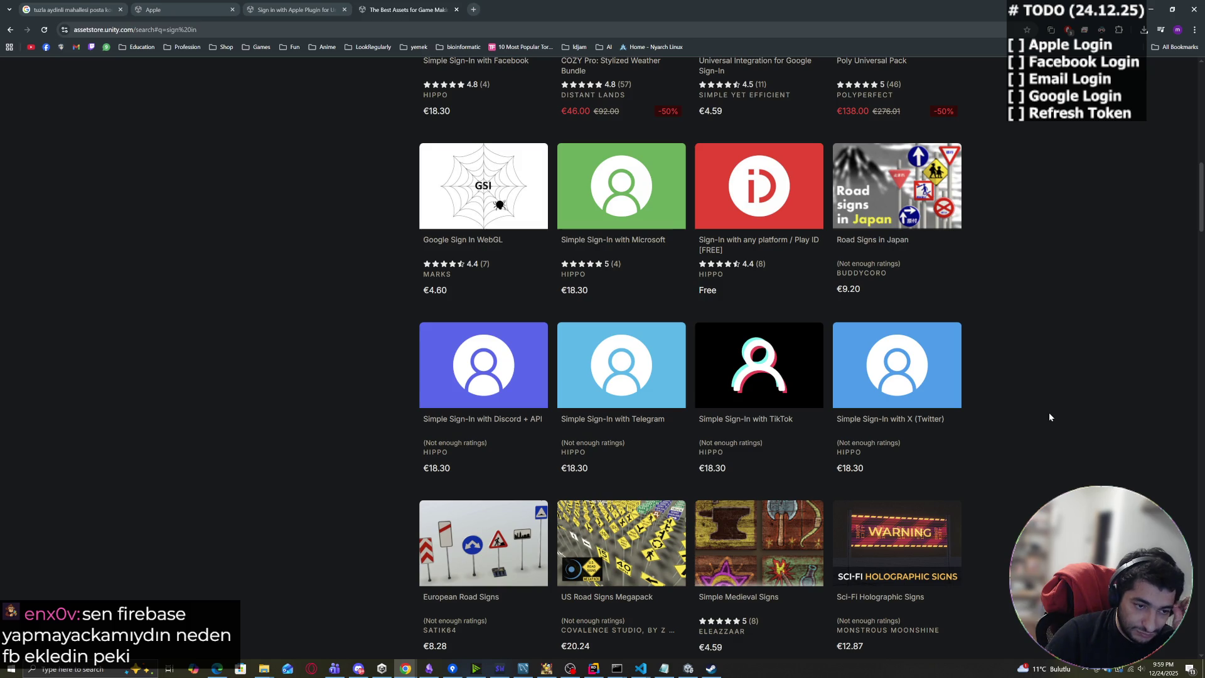
pyautogui.scroll(-9, 1049, 416)
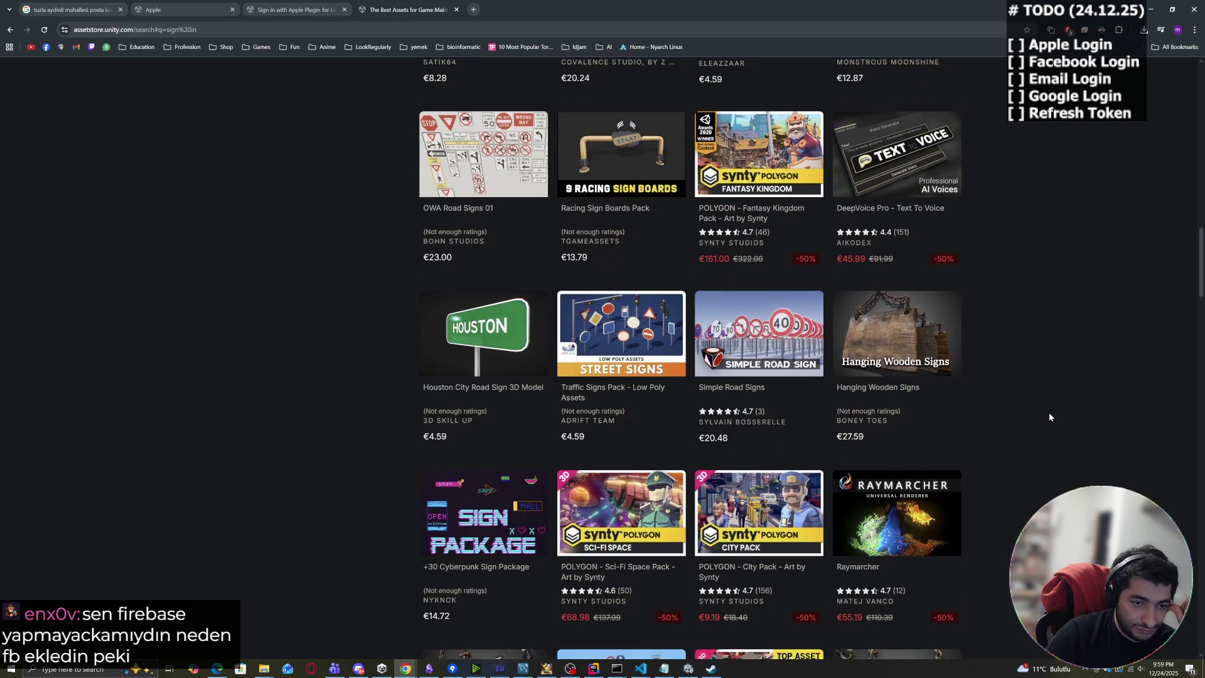
pyautogui.scroll(-5, 1049, 417)
pyautogui.scroll(15, 1048, 413)
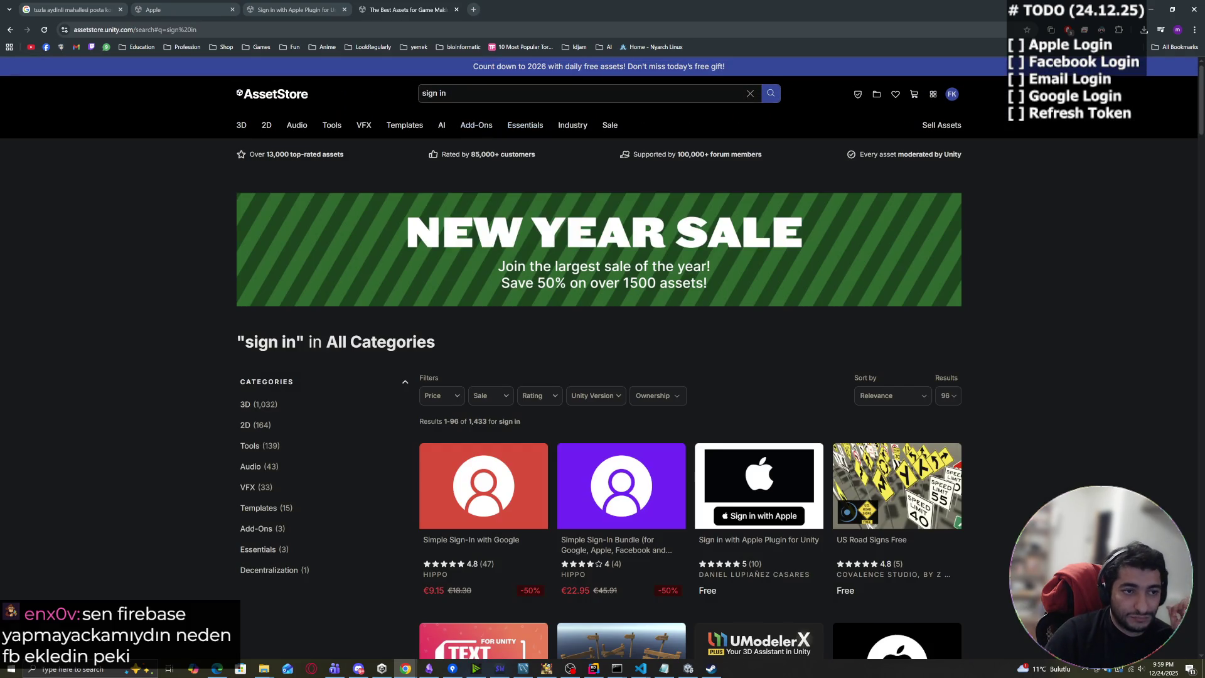
# Step: Refine the search to 'sign in google' and open Universal Integration for Google Sign-In
pyautogui.click(565, 93)
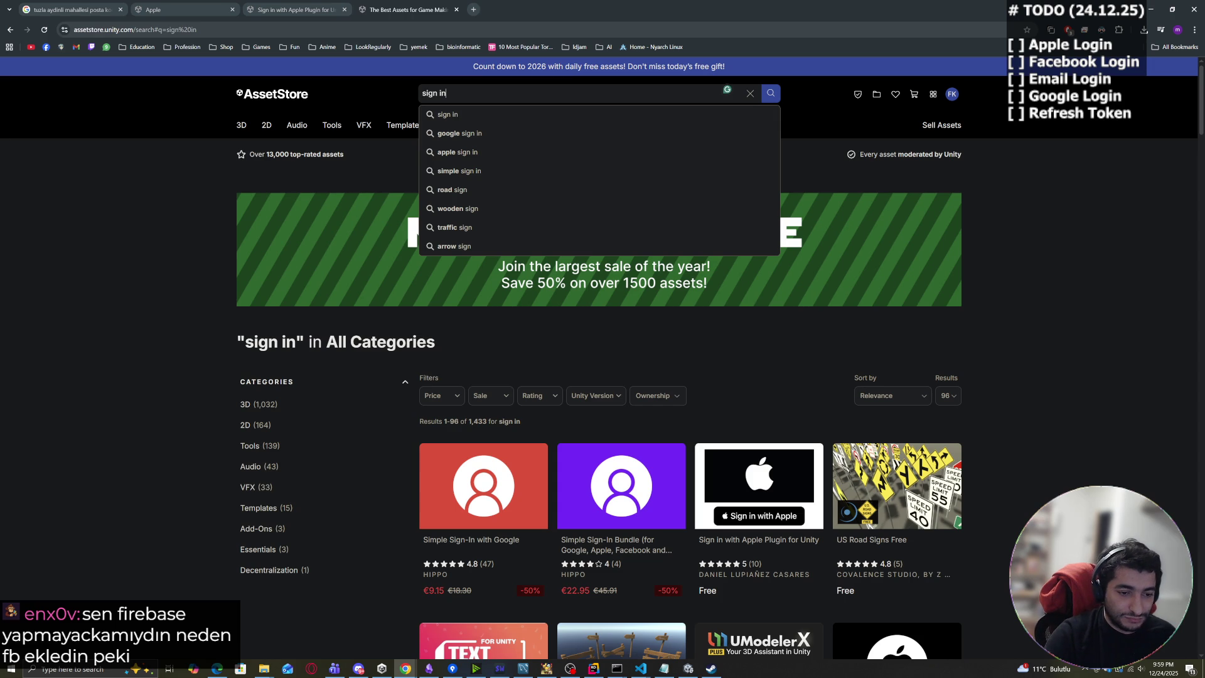
pyautogui.write('google')
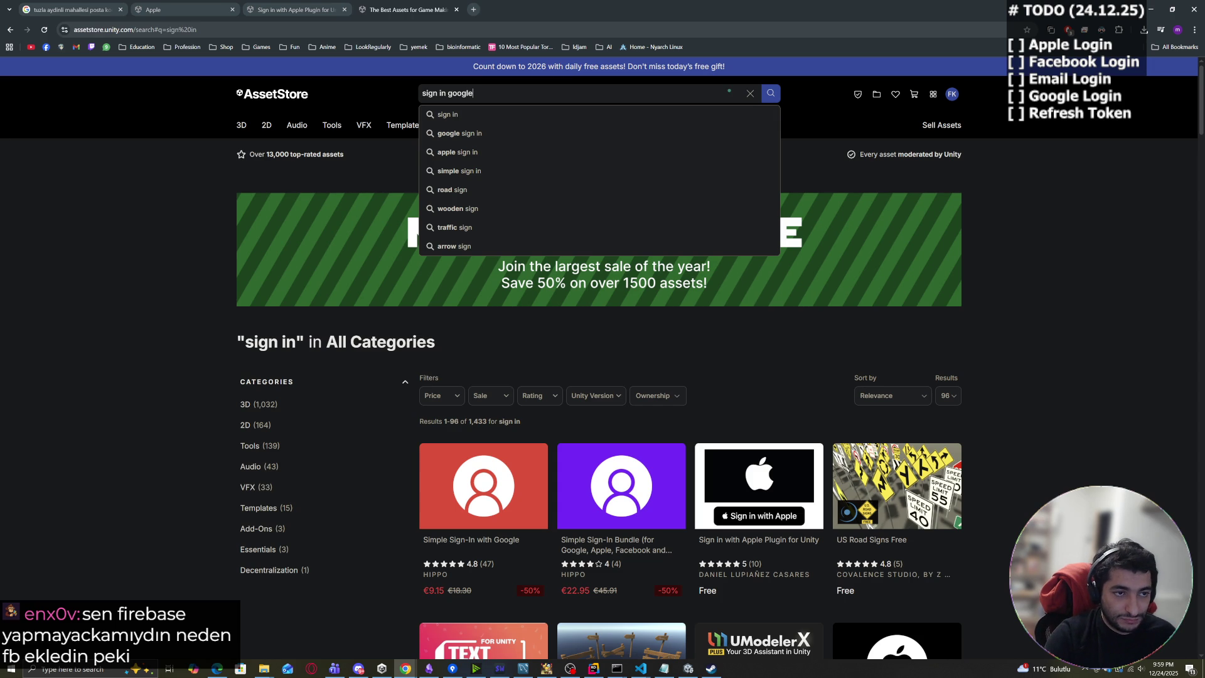
pyautogui.press('Return')
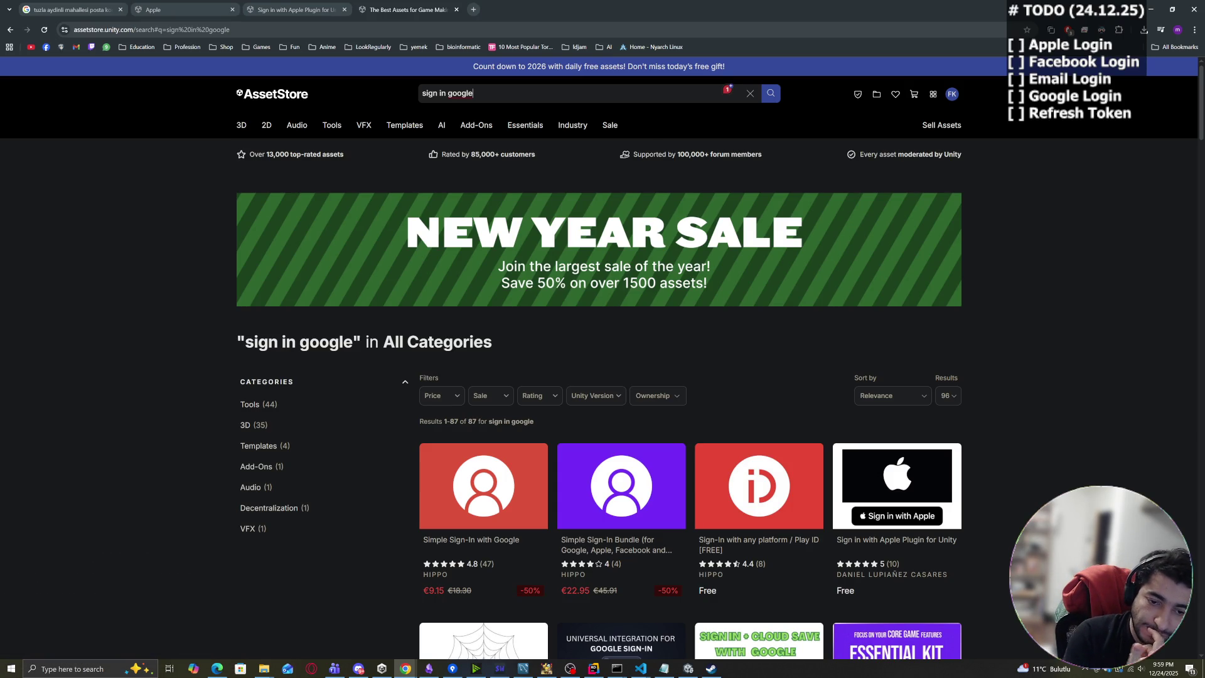
pyautogui.scroll(-5, 627, 346)
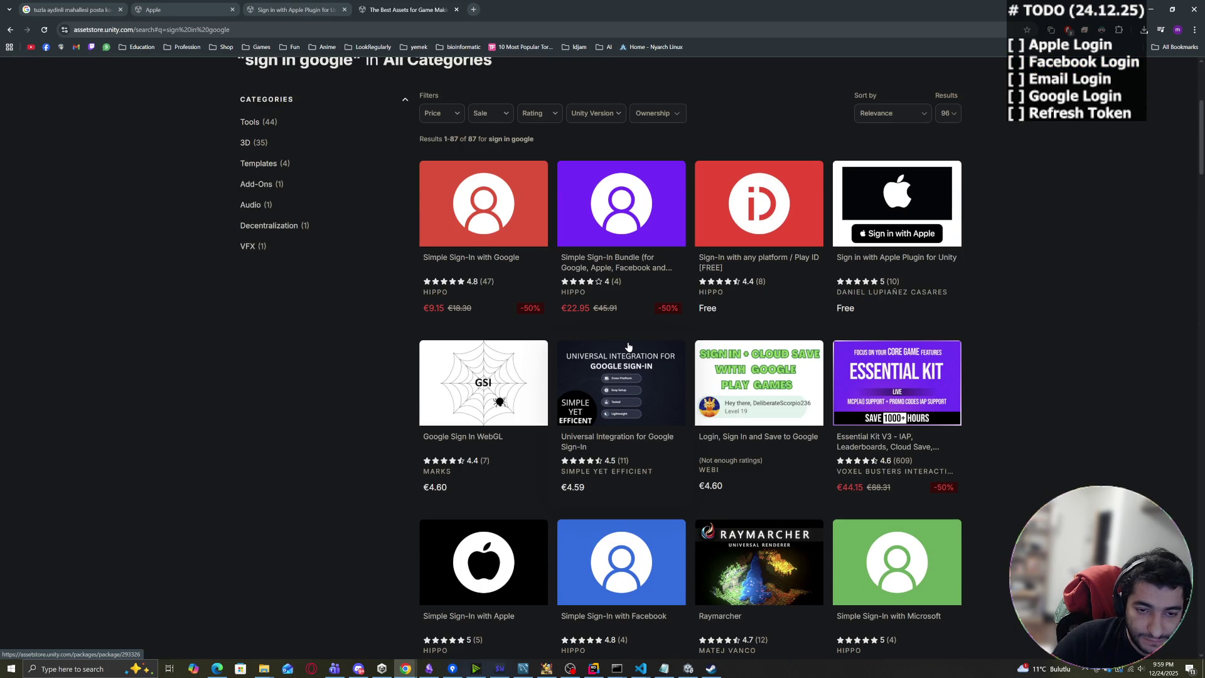
pyautogui.scroll(-2, 627, 346)
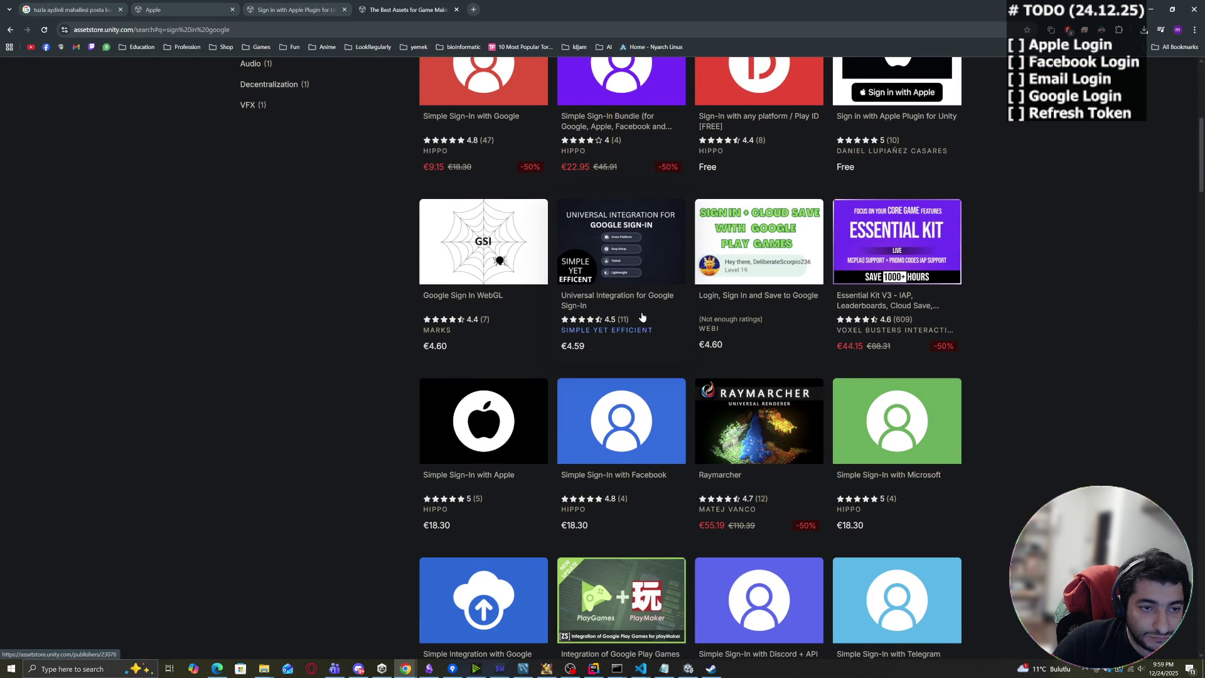
pyautogui.click(653, 240)
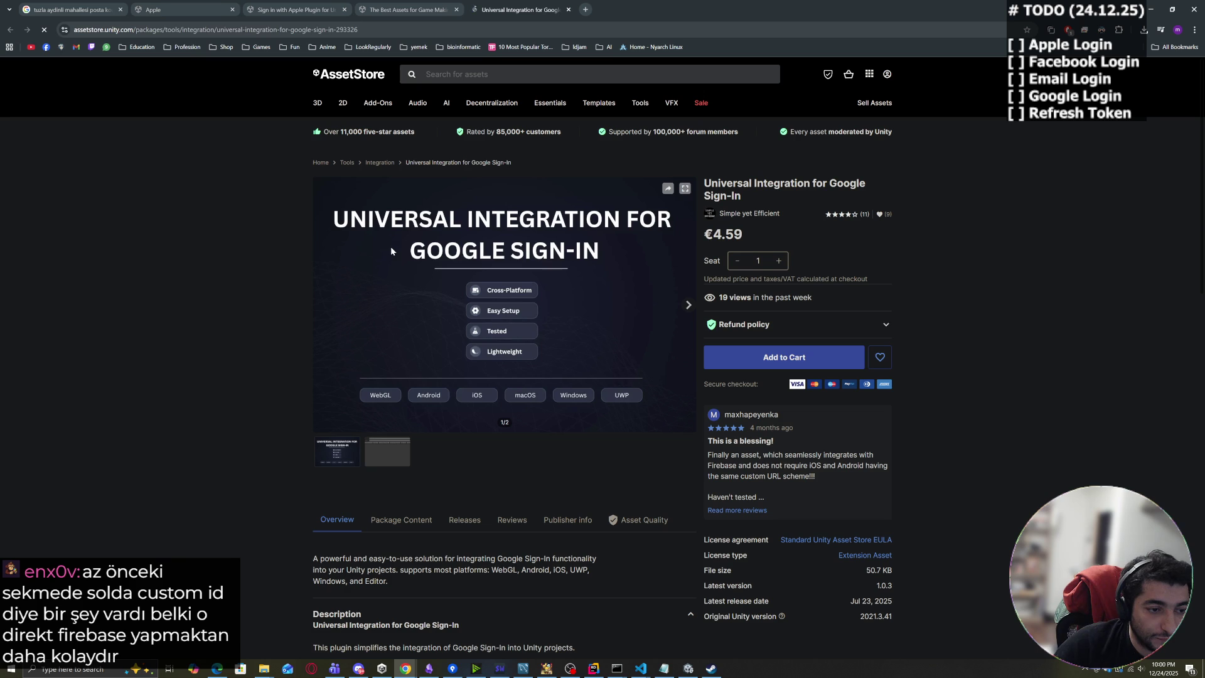
# Step: Browse the asset's gallery, viewing the second screenshot and returning to the first
pyautogui.scroll(-4, 805, 323)
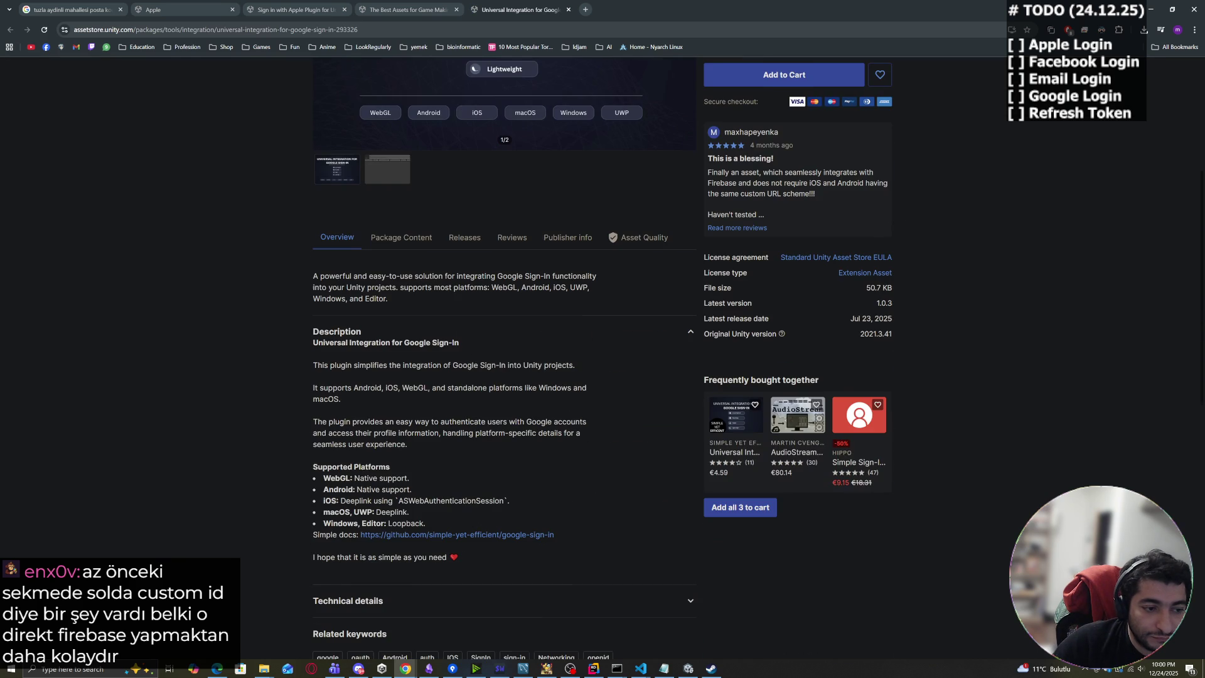
pyautogui.click(387, 169)
pyautogui.scroll(4, 555, 259)
pyautogui.scroll(1, 539, 269)
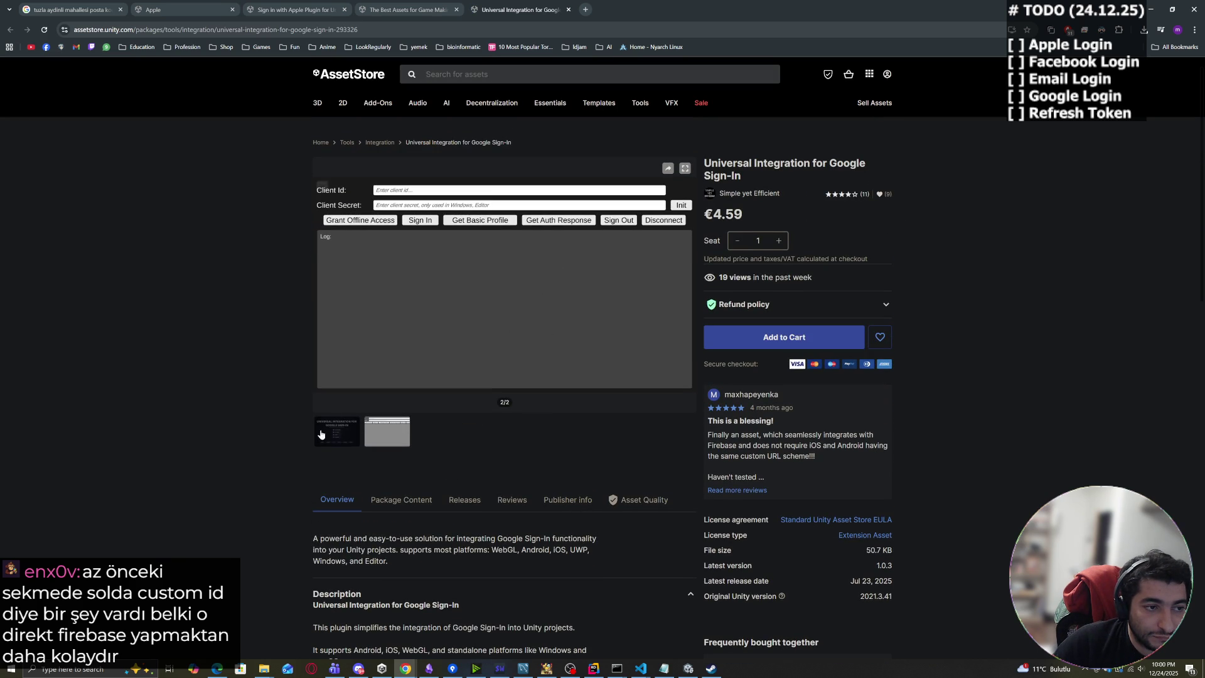
pyautogui.click(338, 439)
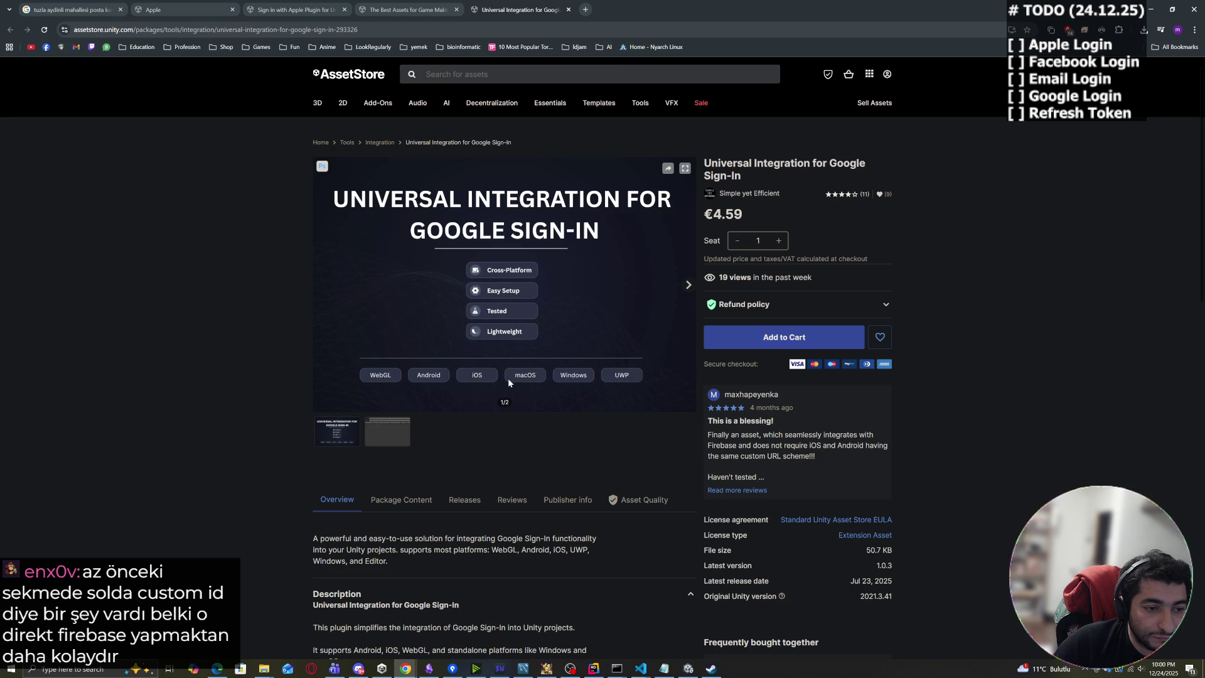
# Step: Highlight the Supported Platforms list in the description and open the plugin's GitHub documentation
pyautogui.scroll(-3, 432, 401)
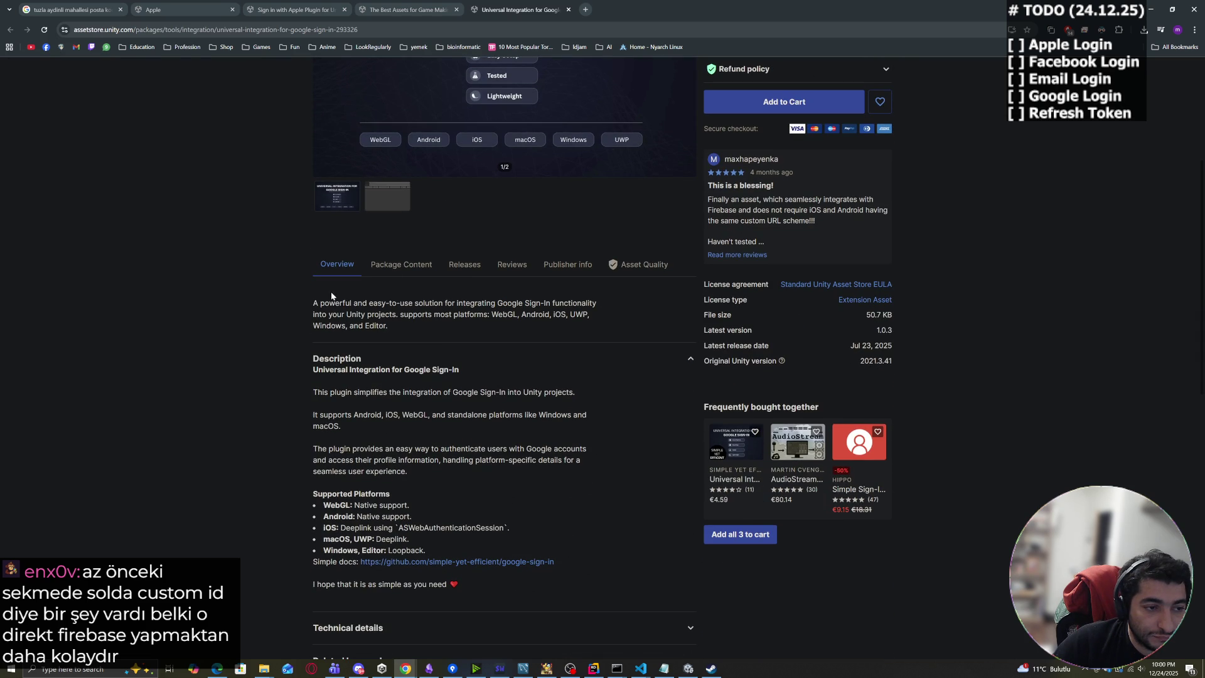
pyautogui.scroll(-3, 376, 458)
pyautogui.moveTo(303, 317); pyautogui.dragTo(579, 357)
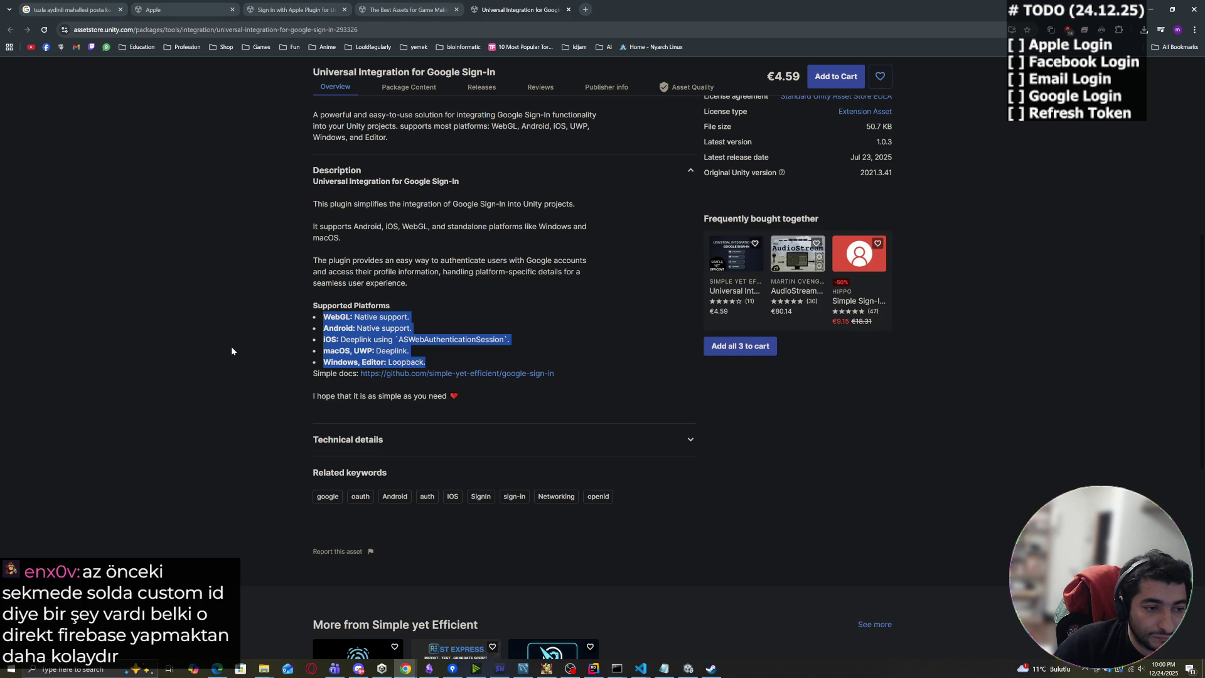
pyautogui.doubleClick(451, 340)
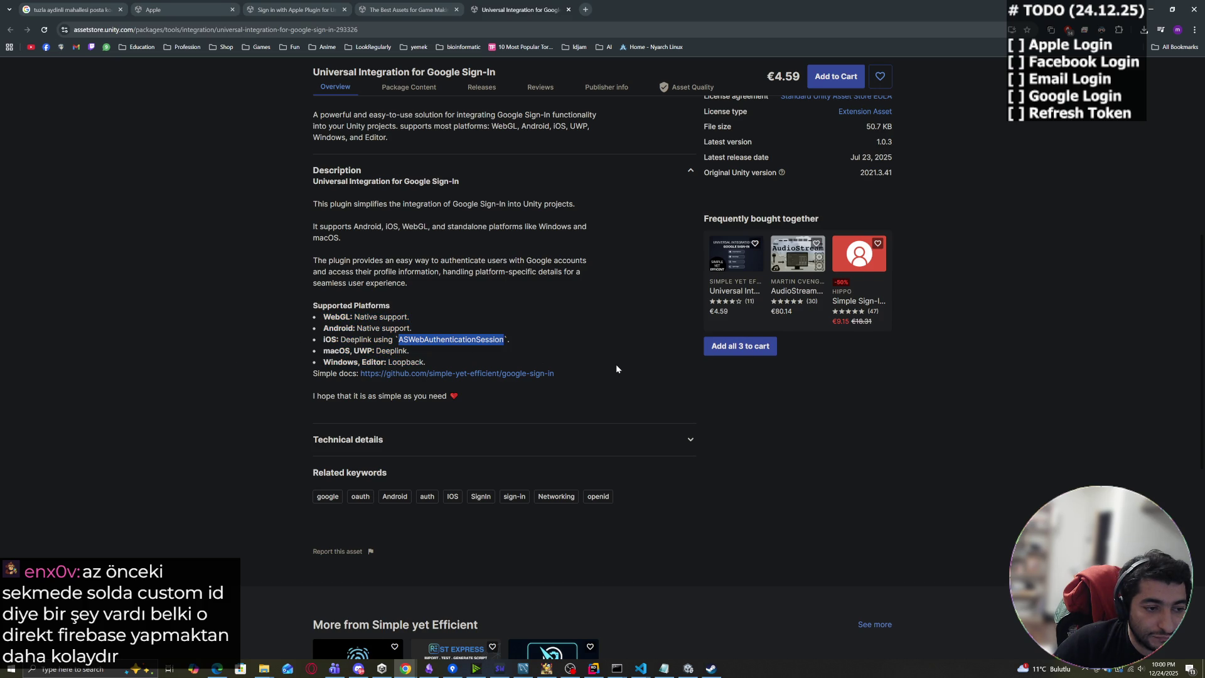
pyautogui.scroll(-2, 481, 293)
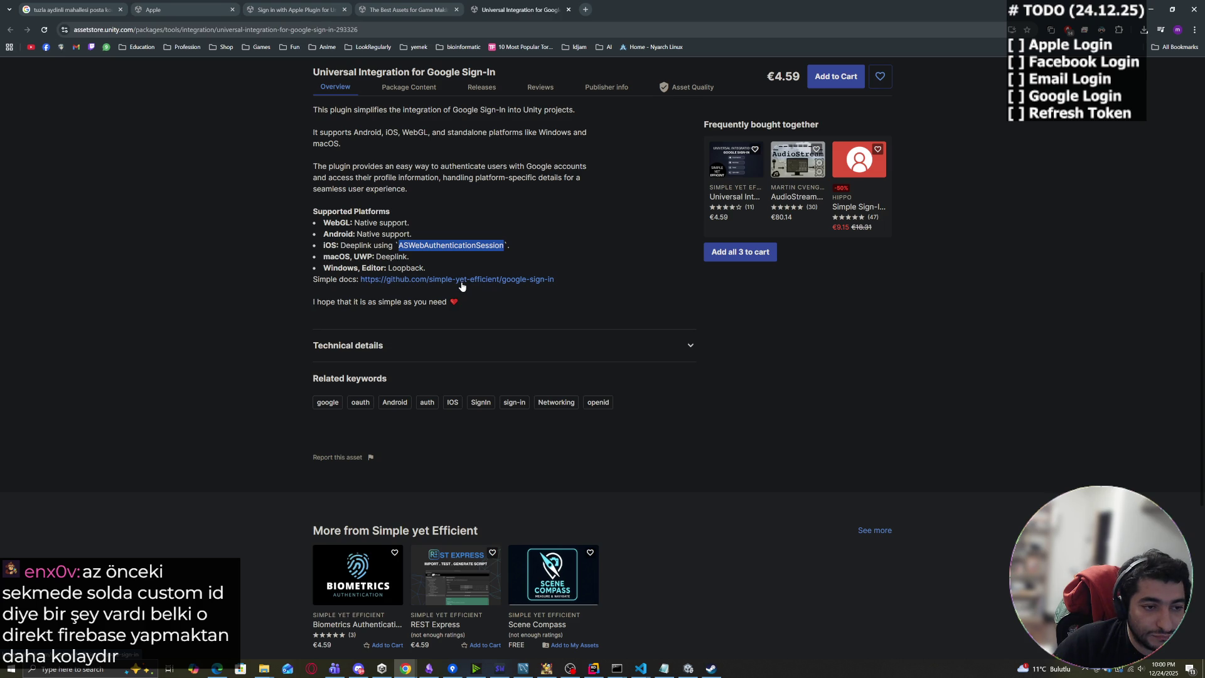
pyautogui.click(461, 279)
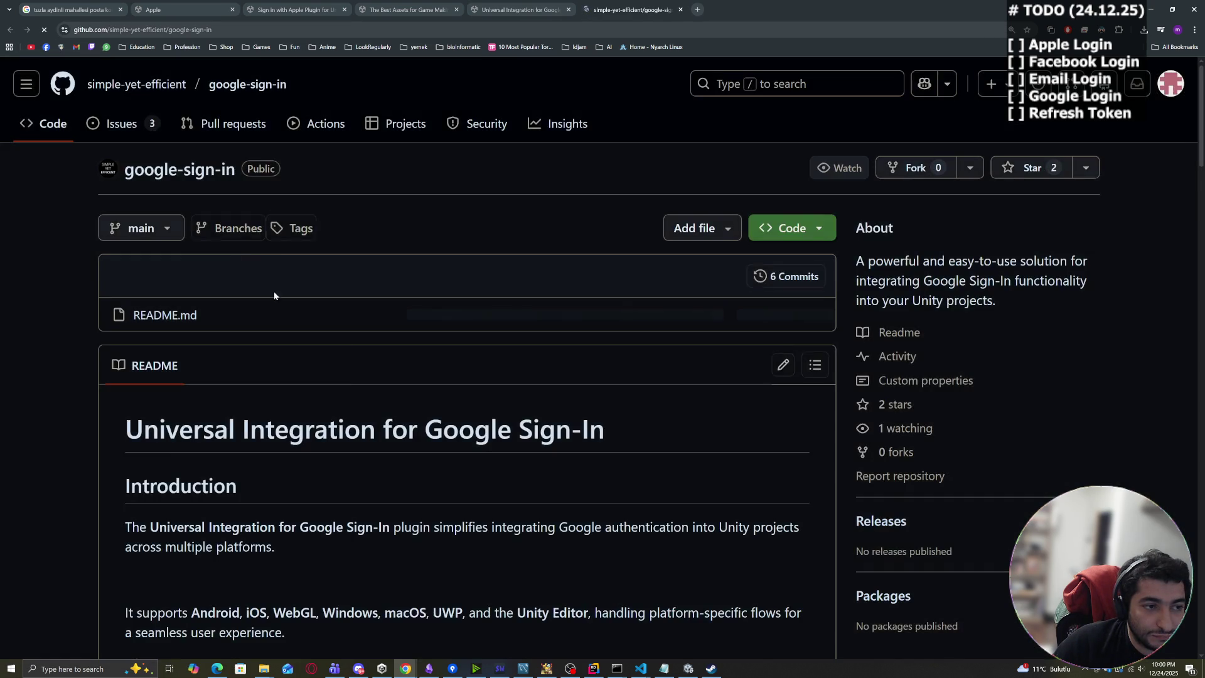
# Step: Read the google-sign-in GitHub README to the bottom, then return to the Asset Store page
pyautogui.scroll(-5, 273, 291)
pyautogui.scroll(-15, 329, 374)
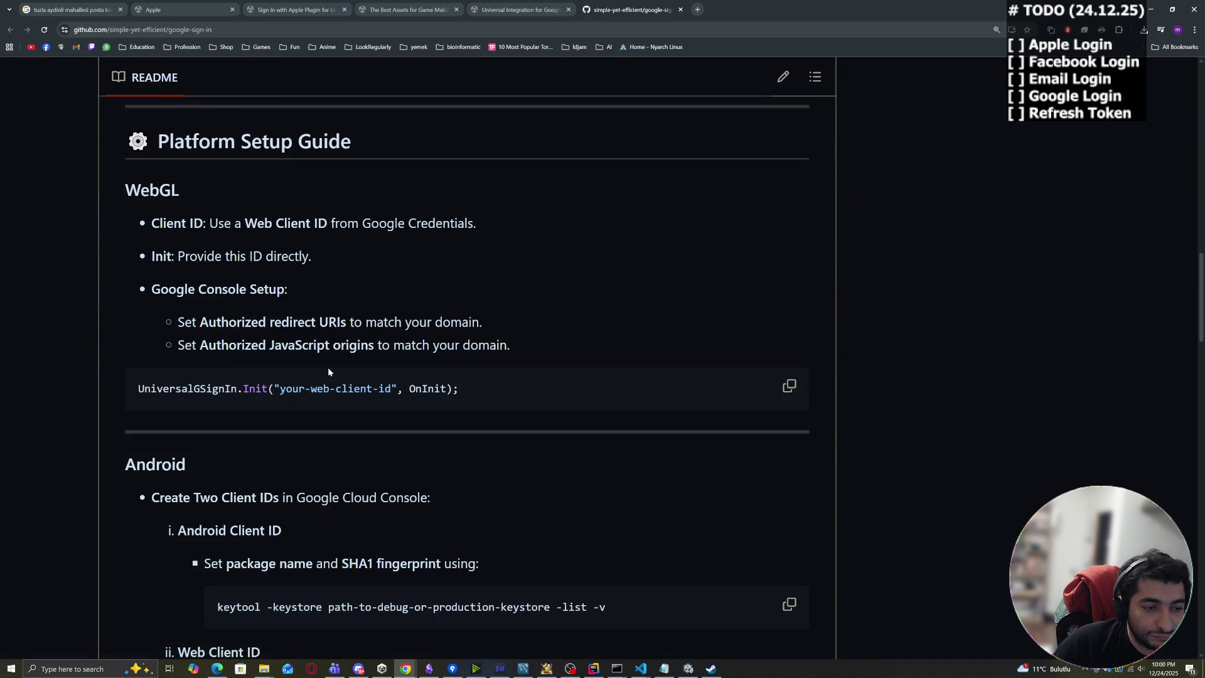
pyautogui.scroll(-8, 327, 372)
pyautogui.scroll(-5, 327, 372)
pyautogui.scroll(-18, 328, 372)
pyautogui.scroll(-1, 327, 372)
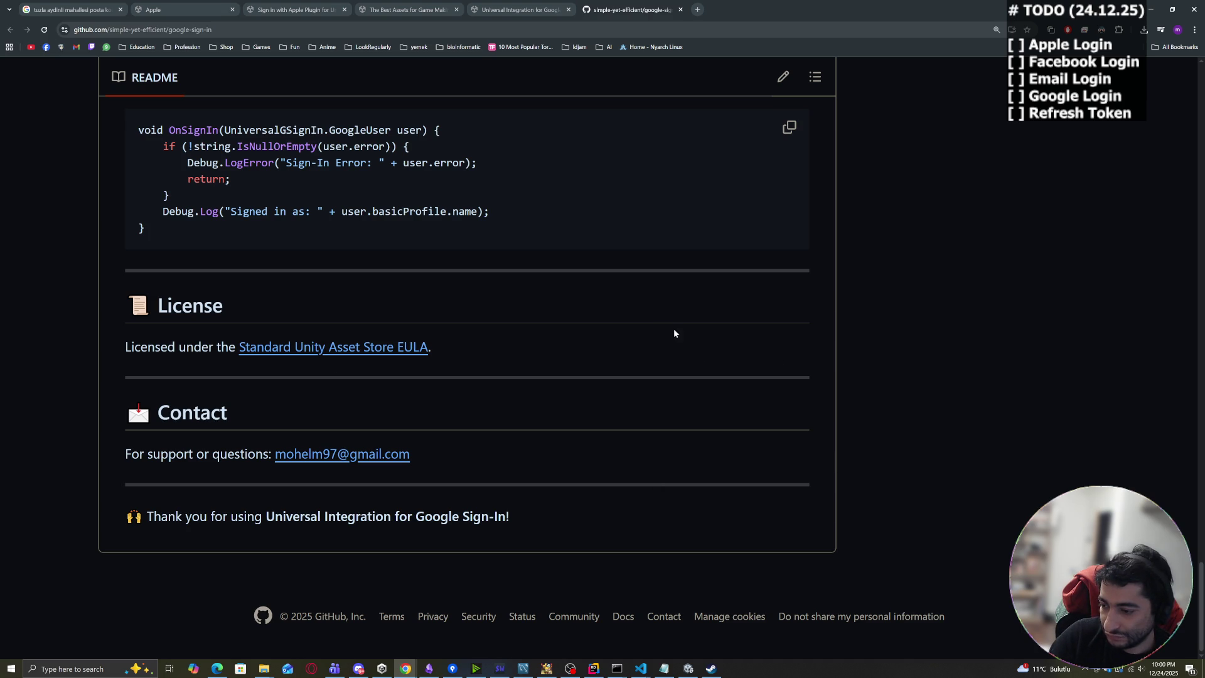
pyautogui.click(496, 9)
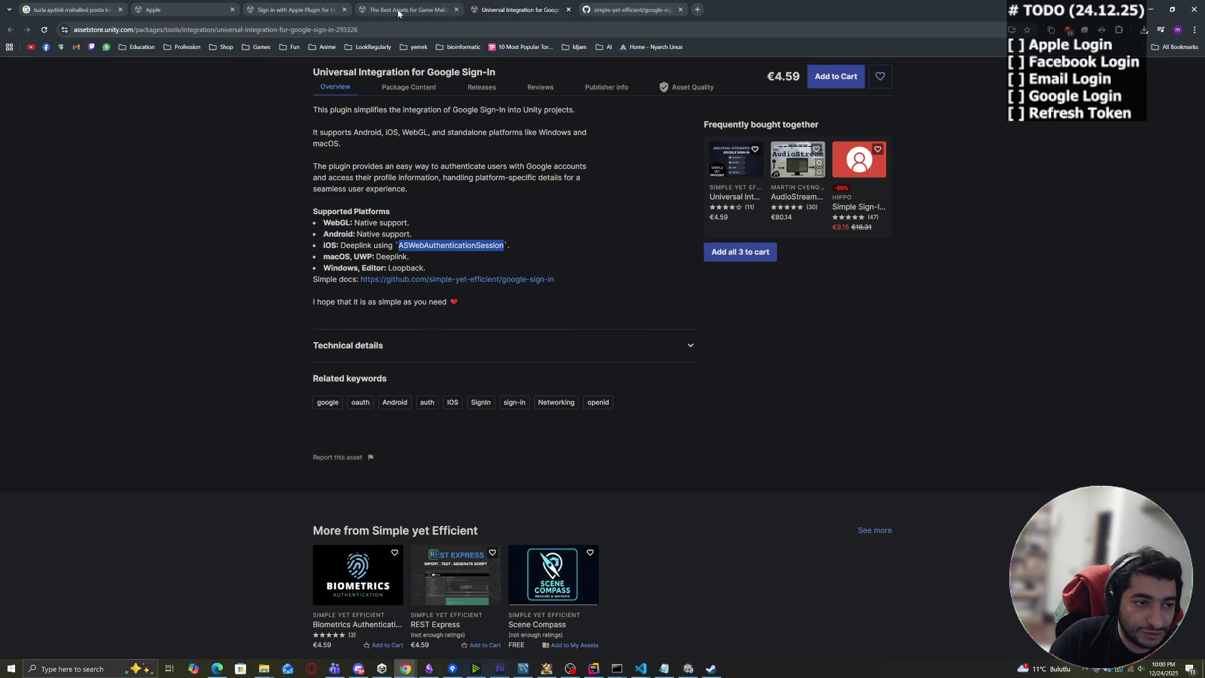
# Step: Scroll the 'sign in google' results past the sign-in assets down to unrelated packages
pyautogui.click(409, 10)
pyautogui.scroll(7, 539, 357)
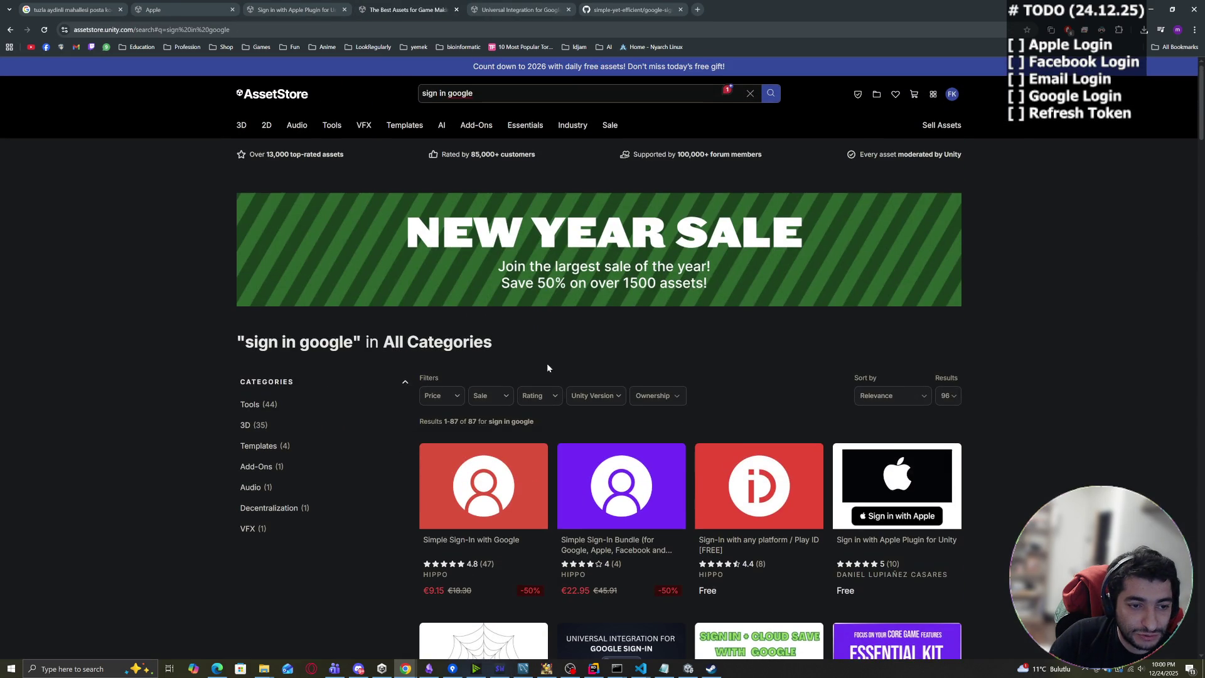
pyautogui.scroll(-10, 538, 357)
pyautogui.scroll(10, 628, 389)
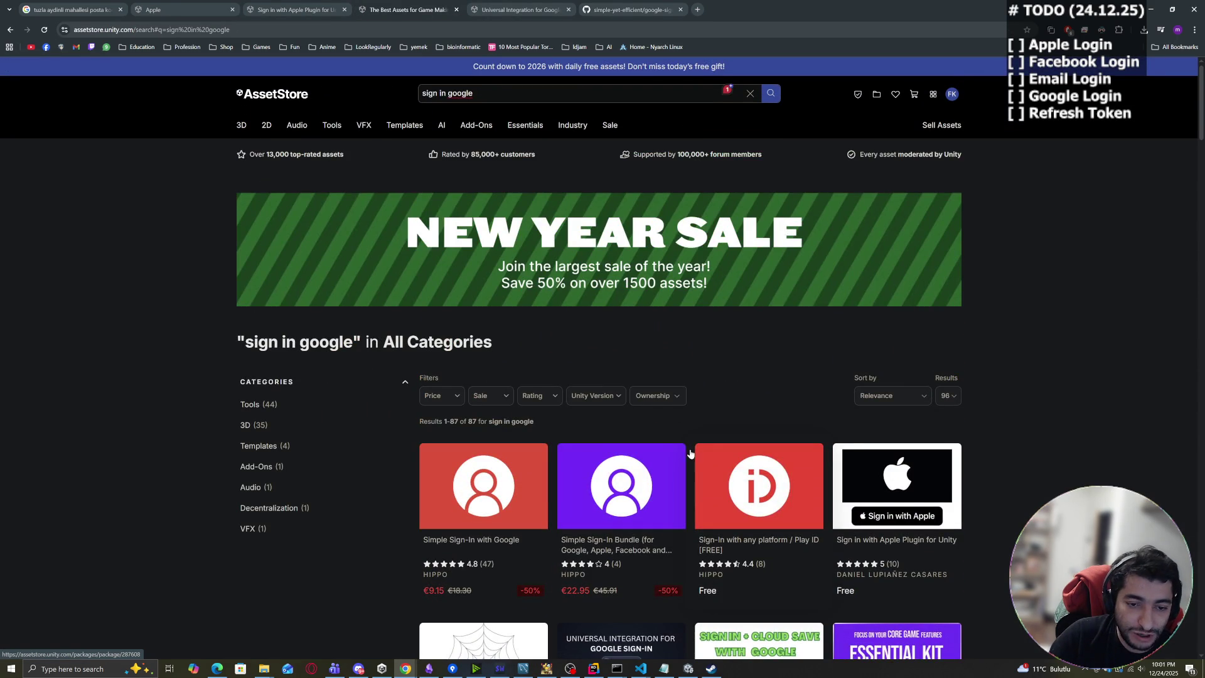
pyautogui.scroll(-9, 690, 453)
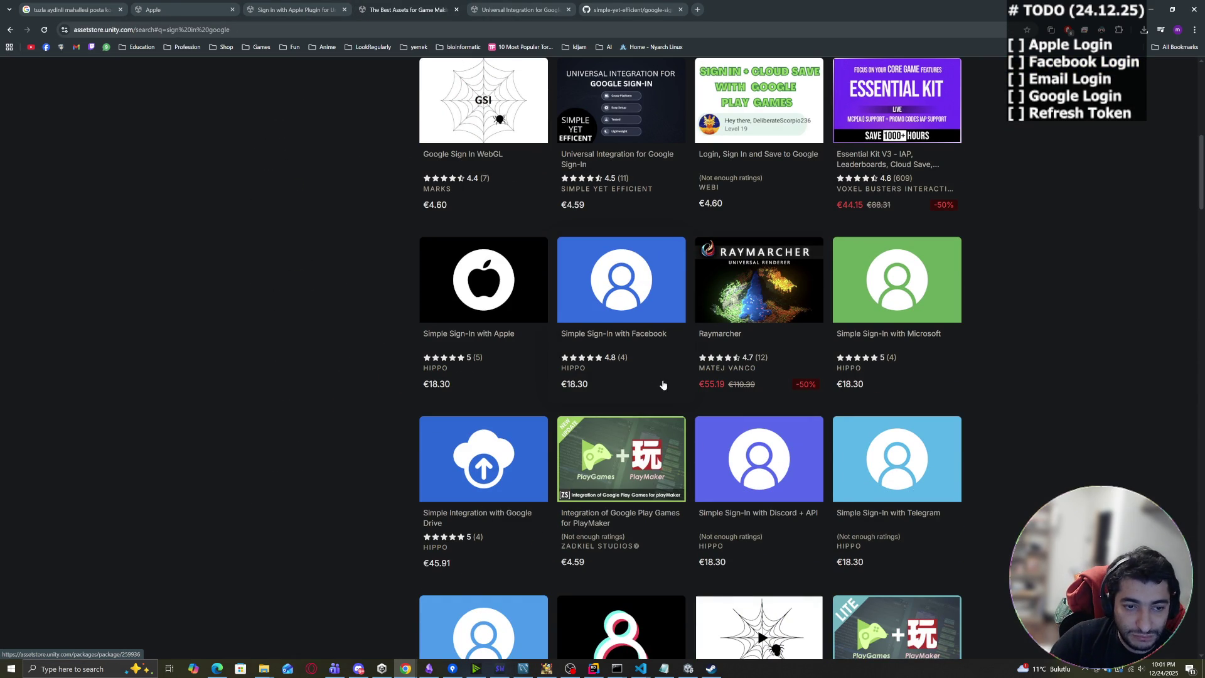
pyautogui.scroll(-4, 658, 381)
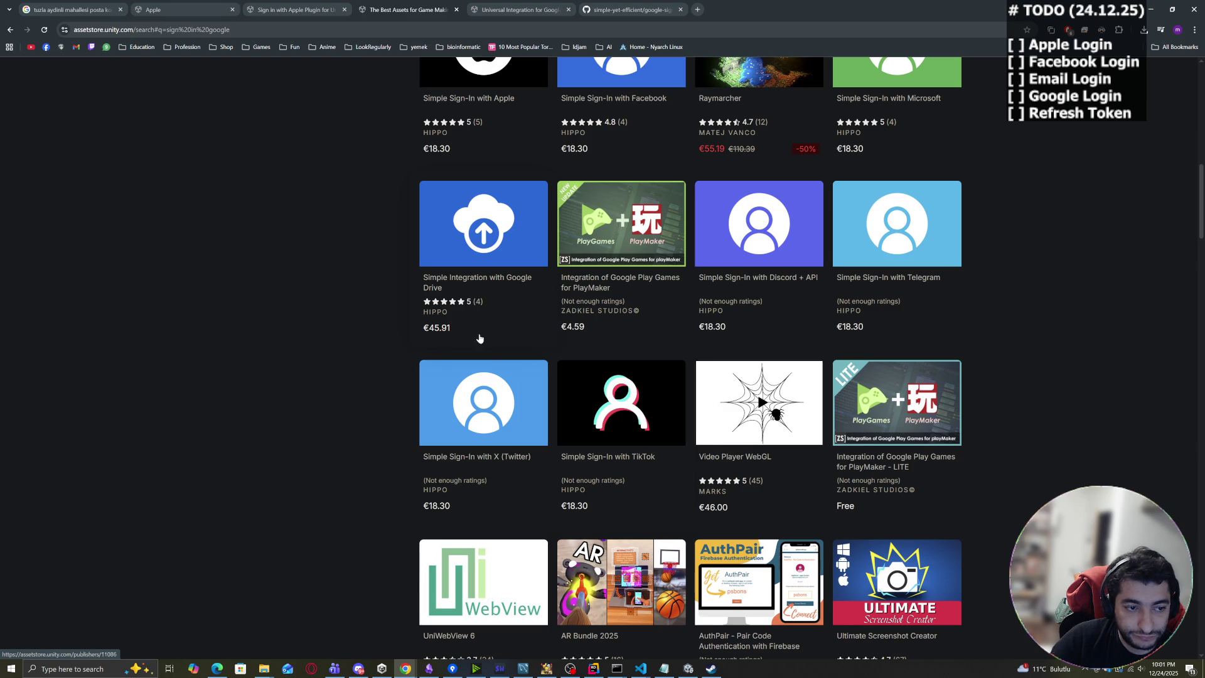
pyautogui.scroll(-15, 490, 344)
pyautogui.scroll(-2, 546, 406)
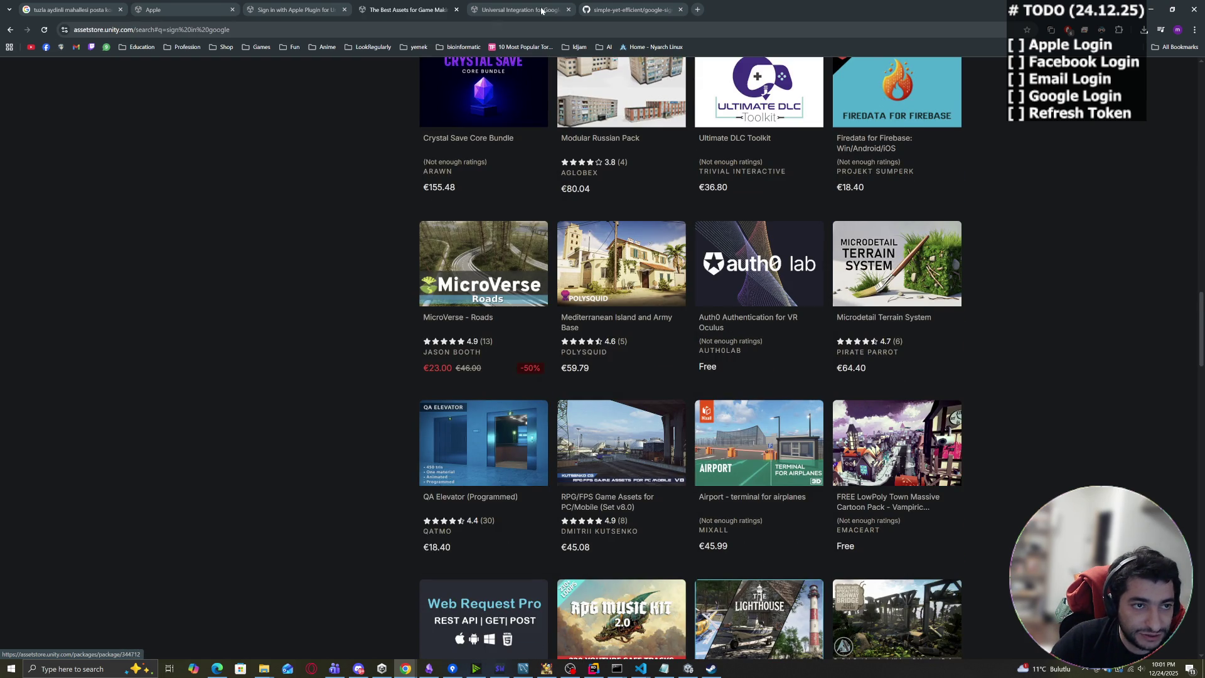
pyautogui.click(507, 5)
pyautogui.click(185, 7)
pyautogui.click(105, 5)
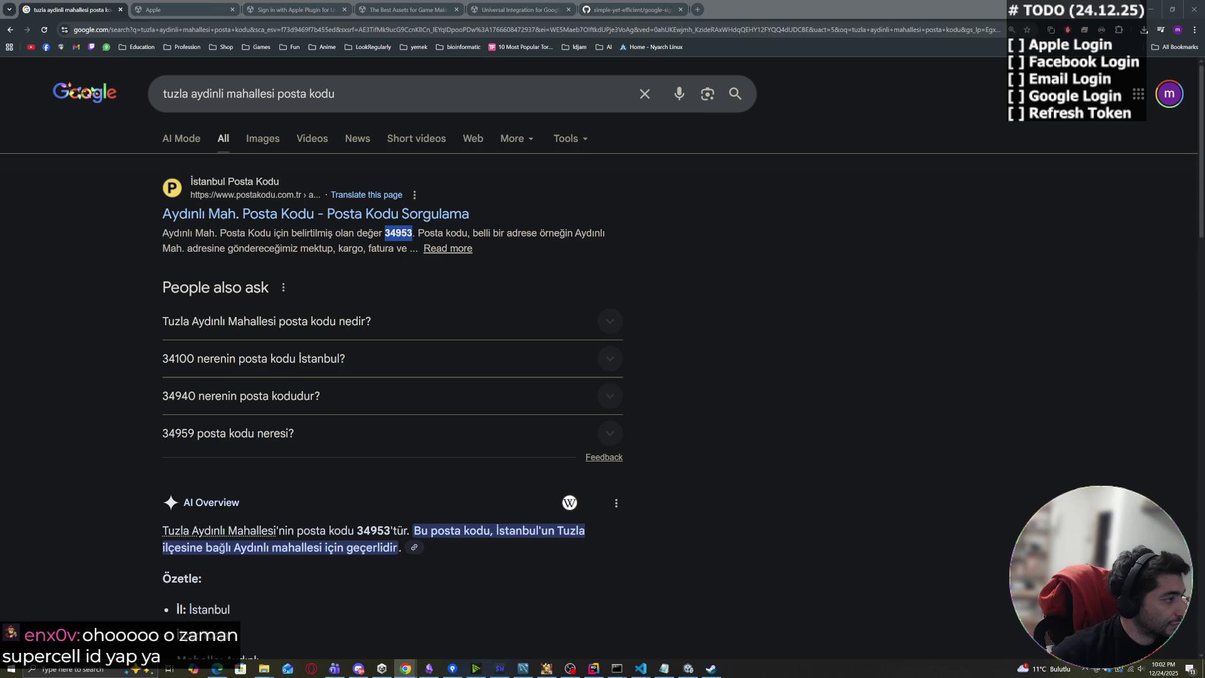
# Step: Maximize the Meta app wizard window and choose not to connect a business portfolio
pyautogui.moveTo(0, 271)
pyautogui.mouseDown()
pyautogui.moveTo(122, 271)
pyautogui.moveTo(816, 126)
pyautogui.mouseUp()
pyautogui.doubleClick(816, 125)
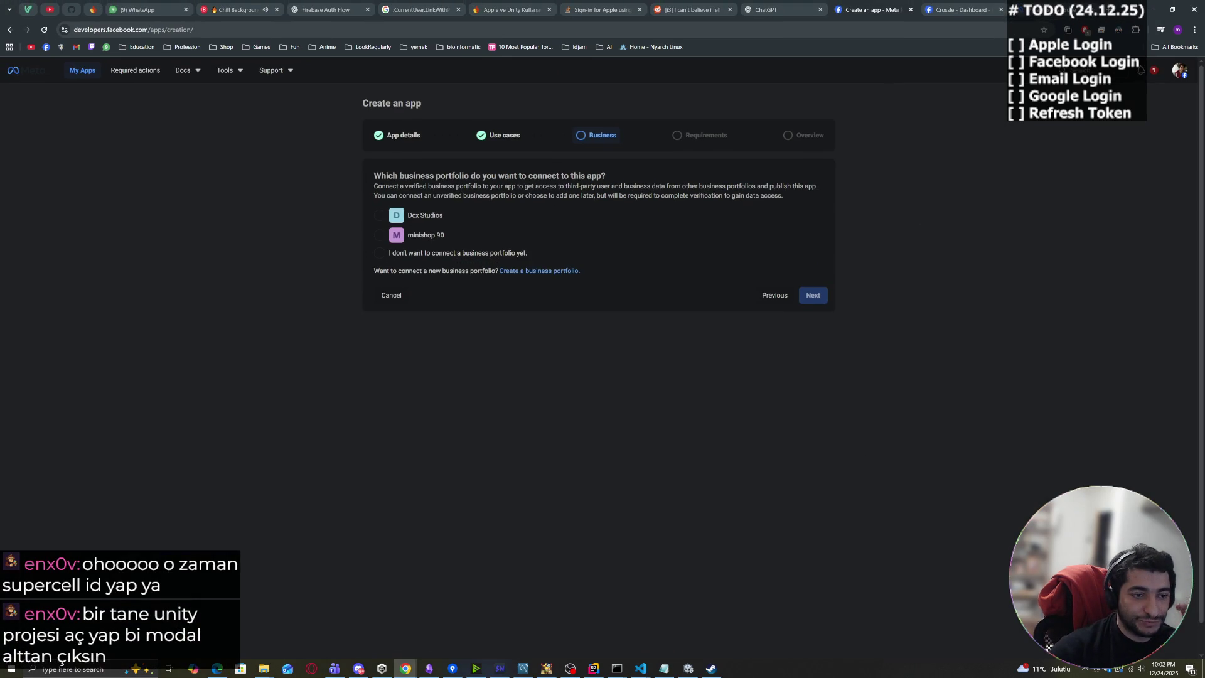
pyautogui.click(771, 302)
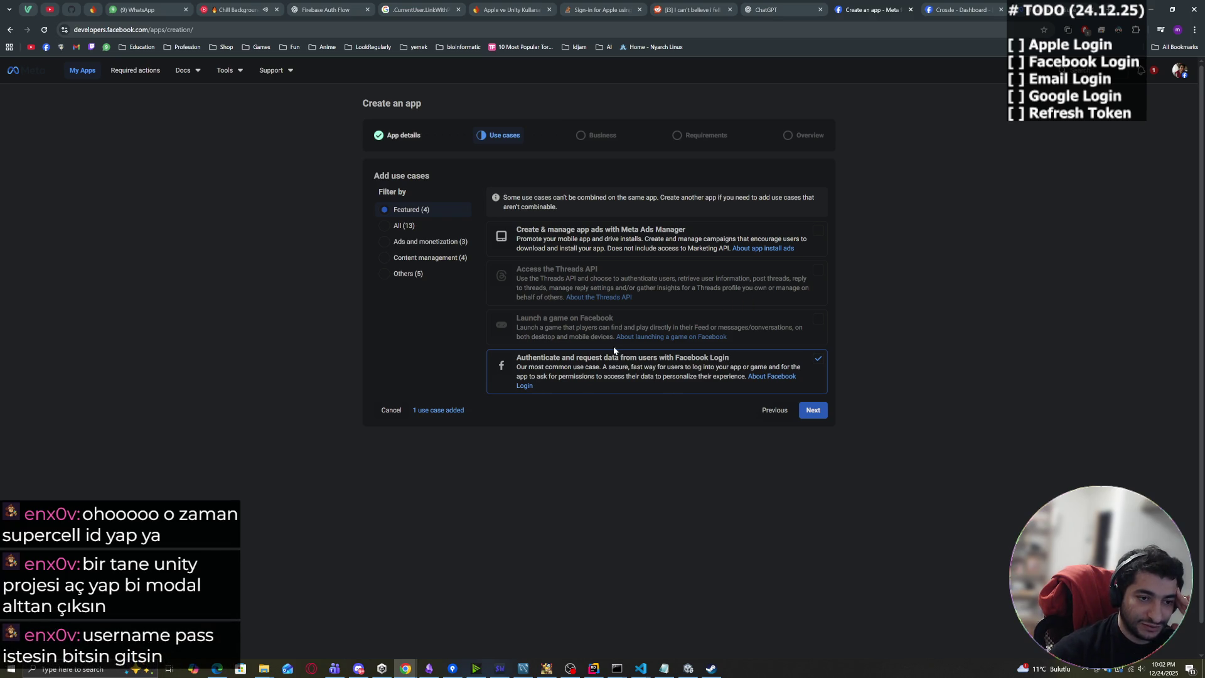
pyautogui.click(818, 412)
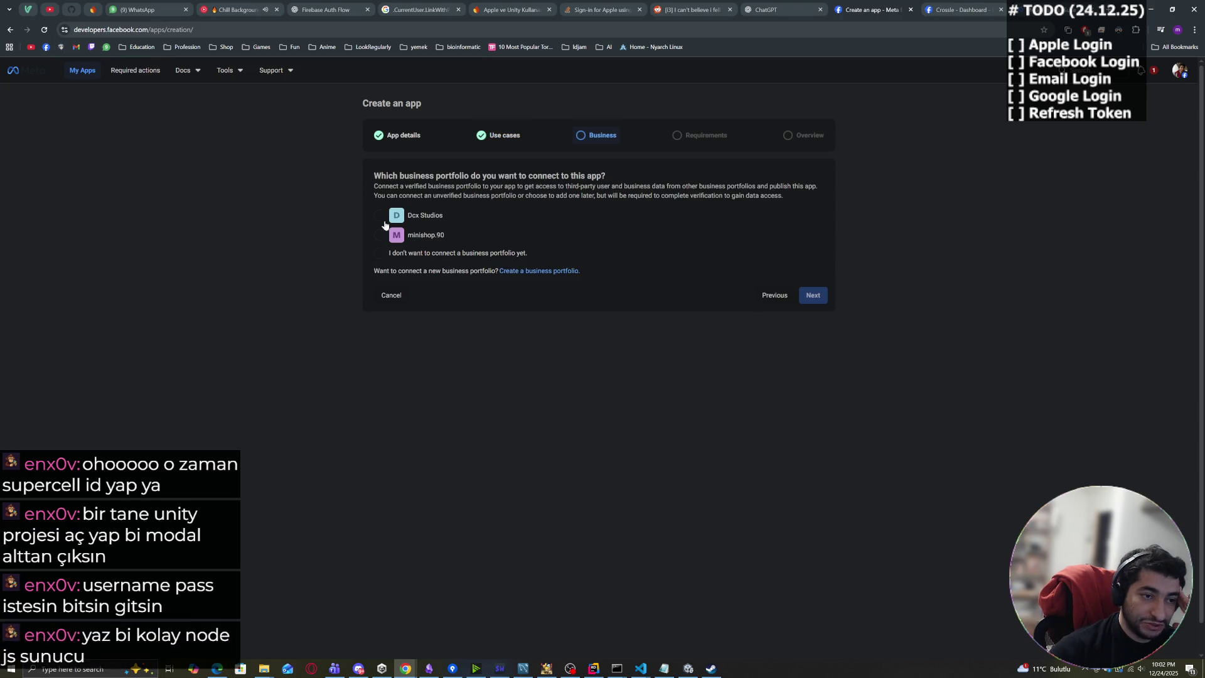
pyautogui.click(382, 254)
# Step: Review the Requirements step's business verification and App Review items, then return to Use cases
pyautogui.click(817, 295)
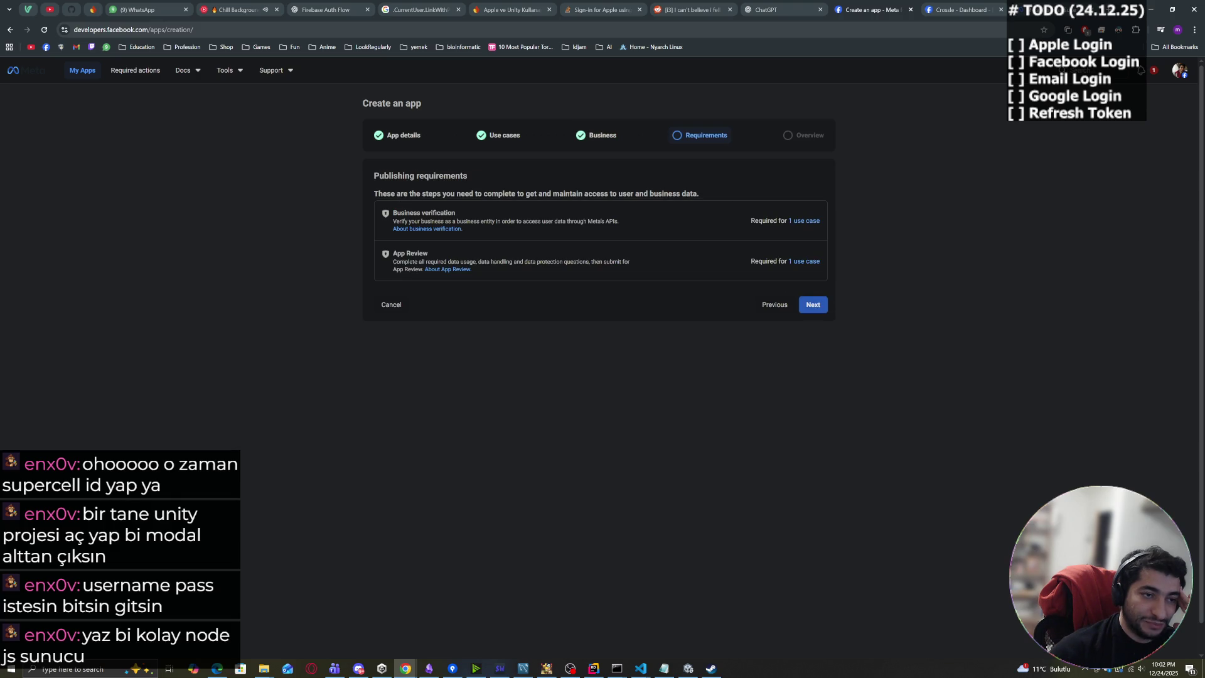
pyautogui.moveTo(374, 193); pyautogui.dragTo(618, 194)
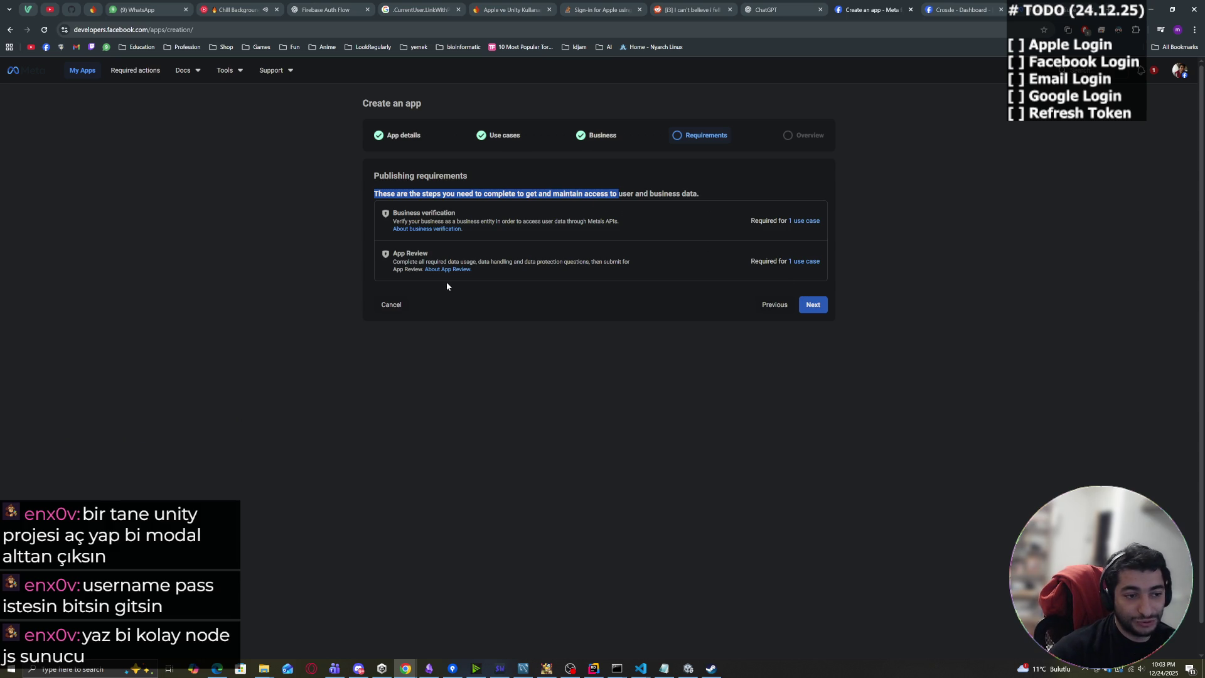
pyautogui.click(774, 304)
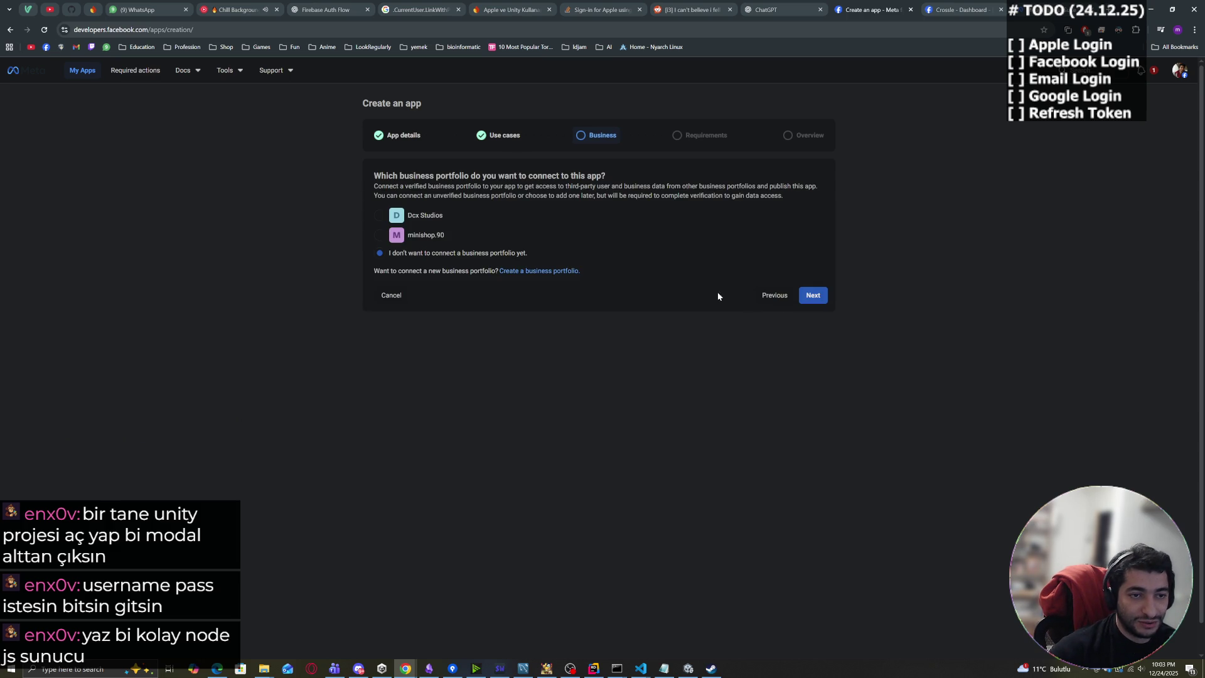
pyautogui.click(769, 300)
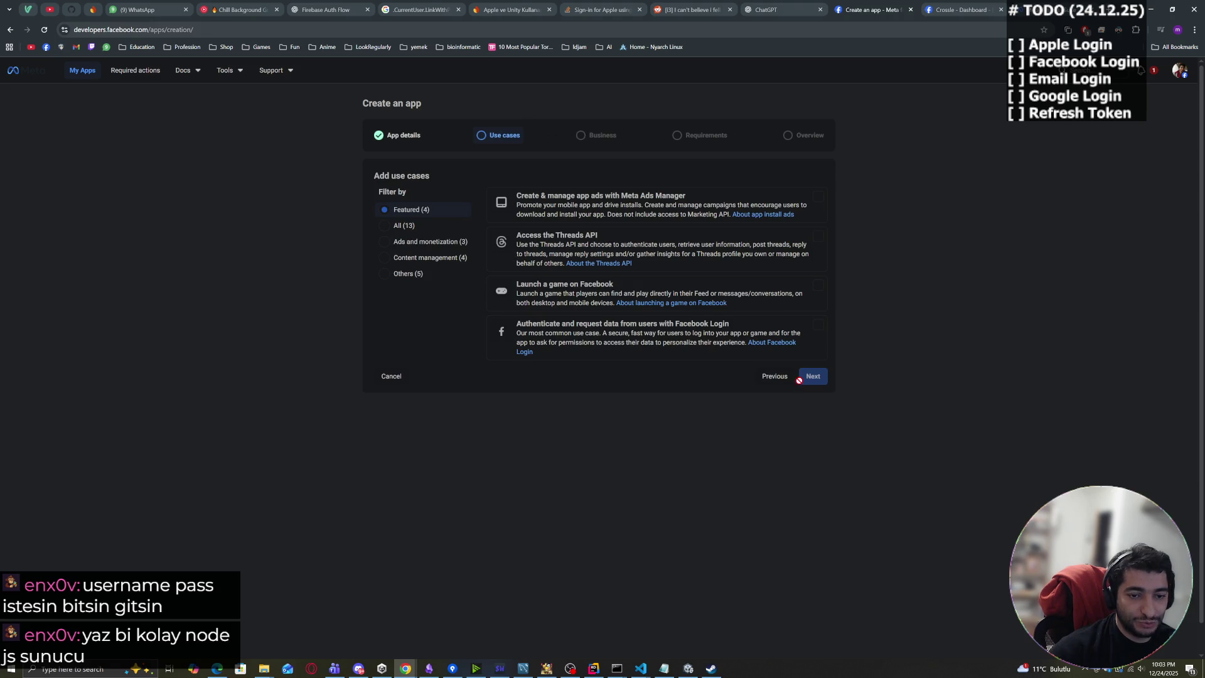
# Step: Pick an Others use case, confirm Requirements lists no publishing requirements, and go back
pyautogui.click(409, 274)
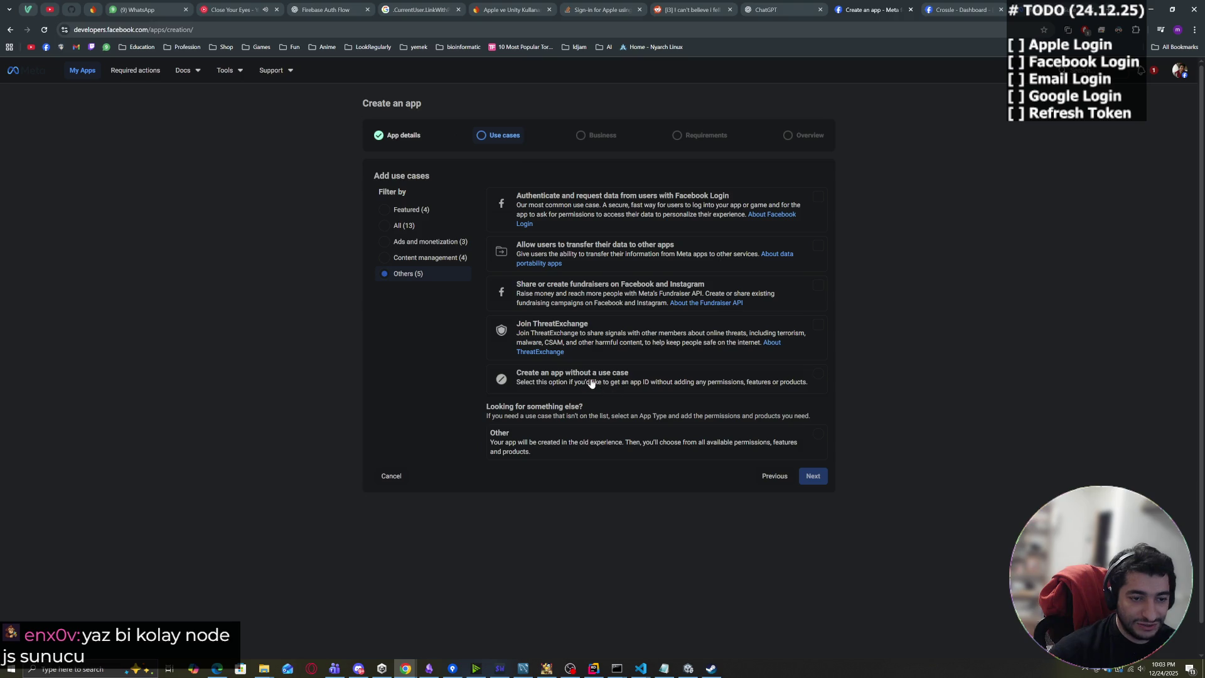
pyautogui.click(554, 392)
pyautogui.moveTo(390, 194); pyautogui.dragTo(374, 193)
pyautogui.click(655, 213)
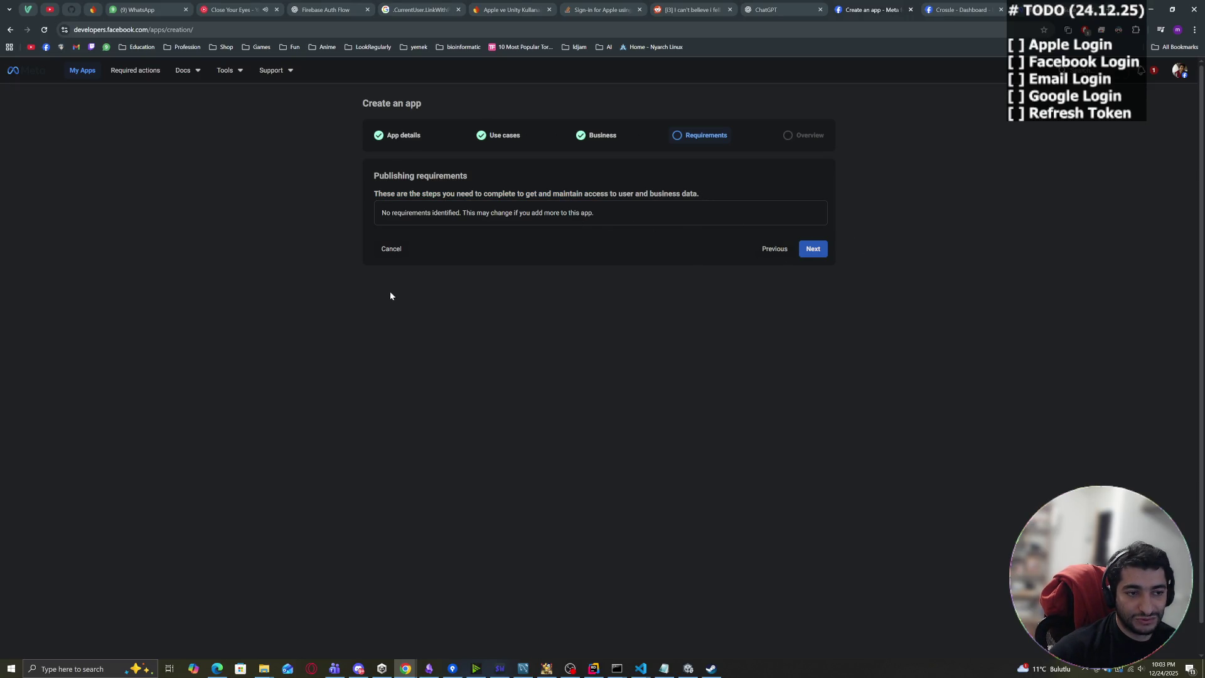
pyautogui.click(769, 250)
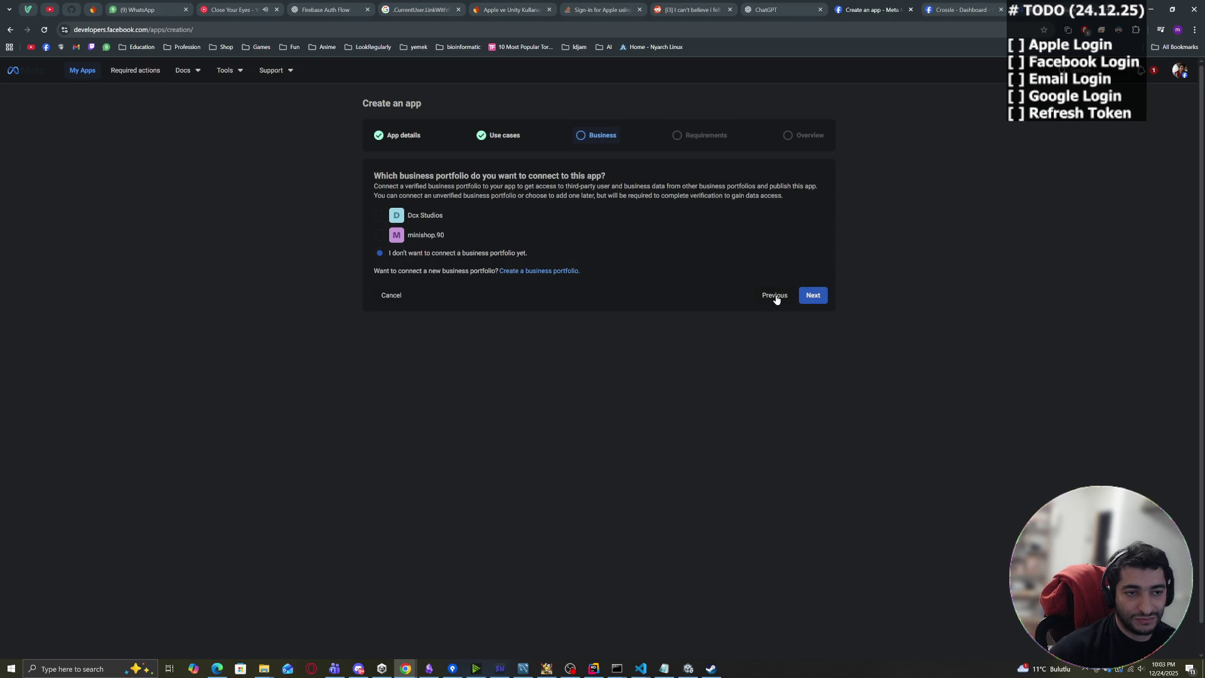
# Step: Add the Facebook Login use case and advance past the business portfolio and publishing requirements steps
pyautogui.click(775, 297)
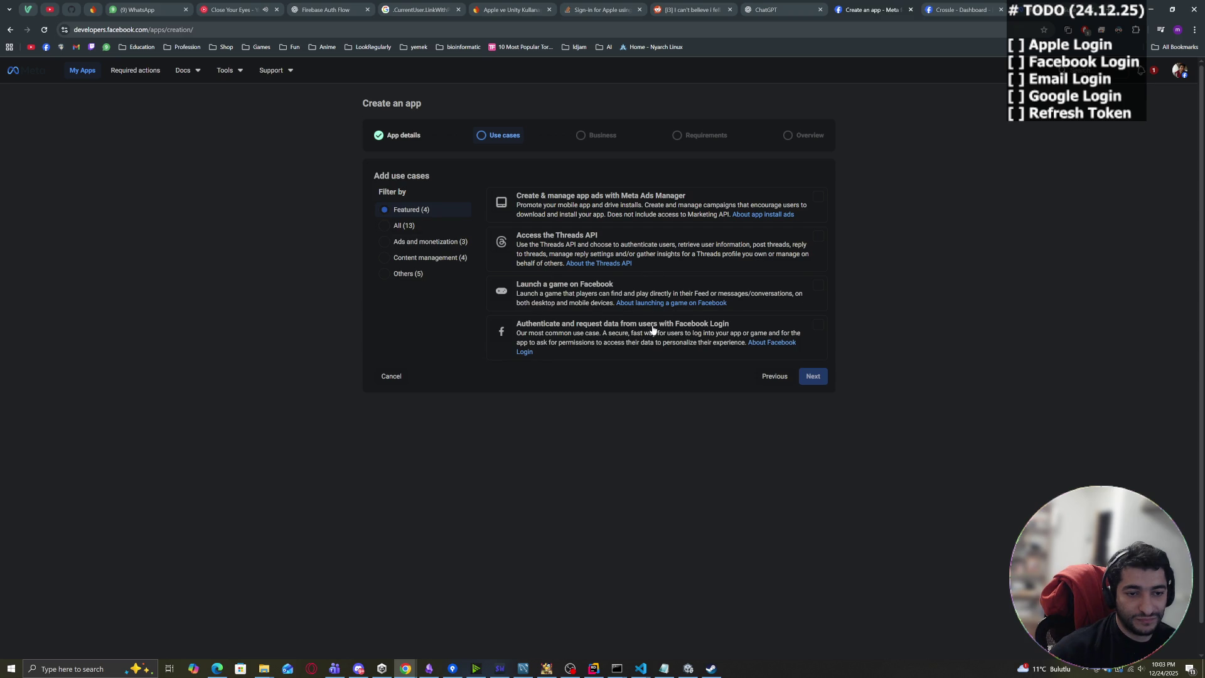
pyautogui.click(653, 325)
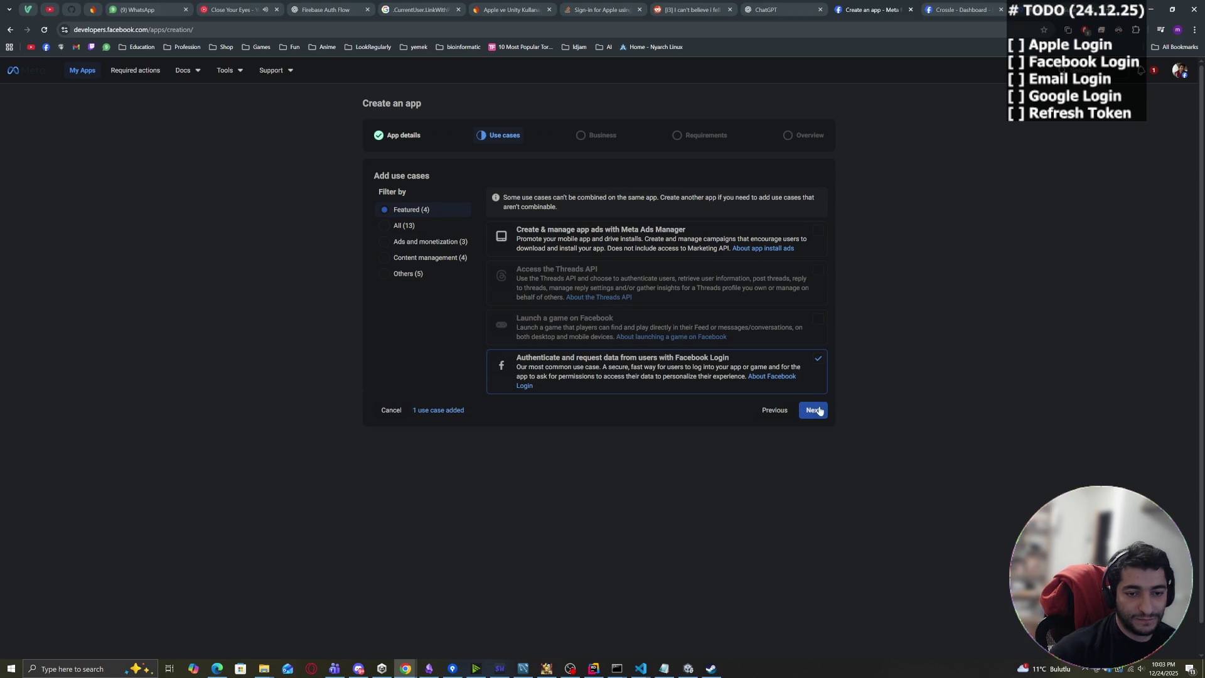
pyautogui.click(817, 411)
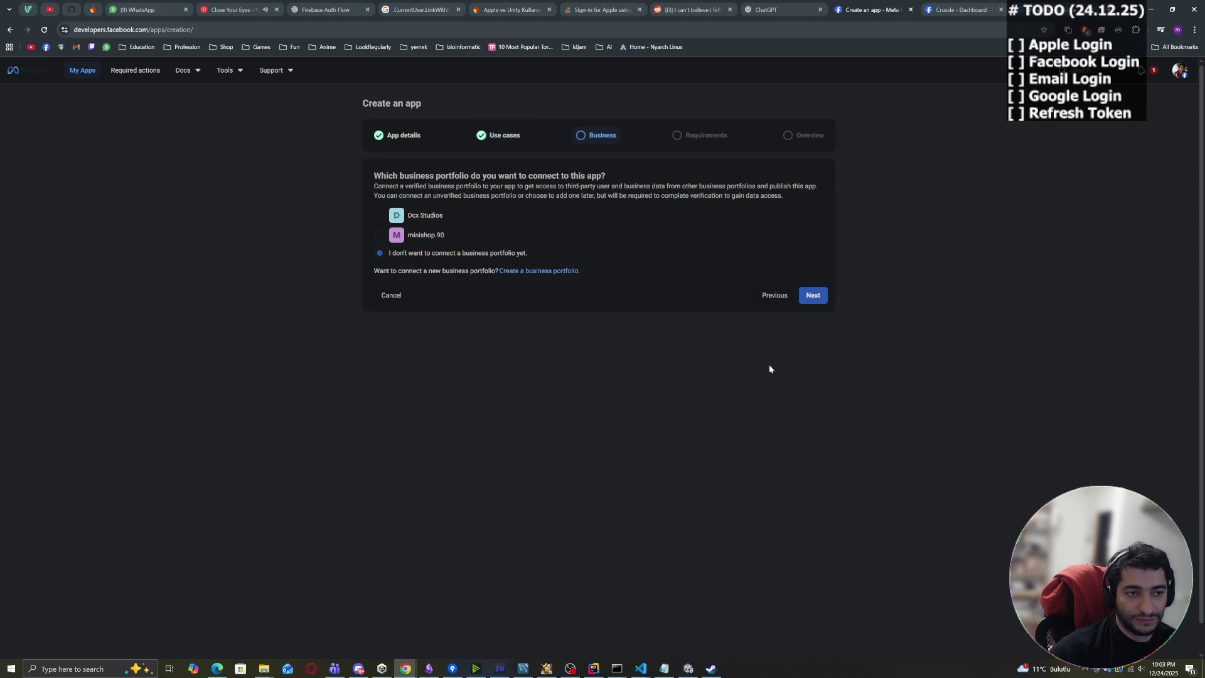
pyautogui.click(807, 295)
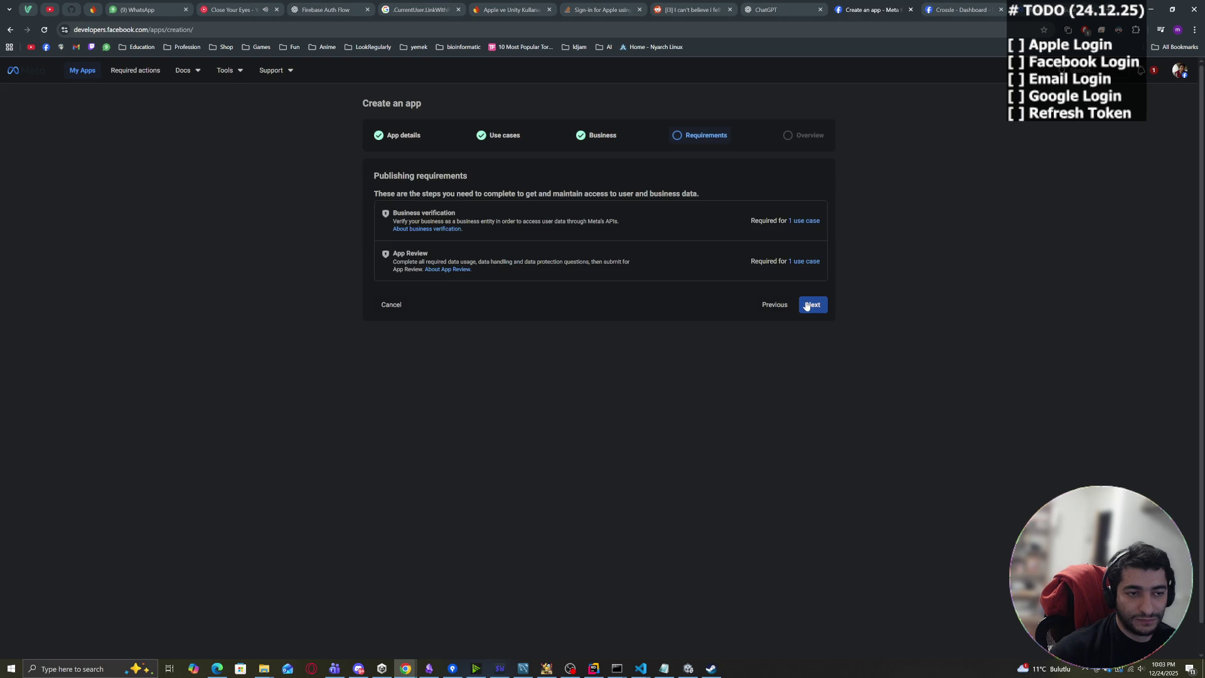
pyautogui.click(800, 312)
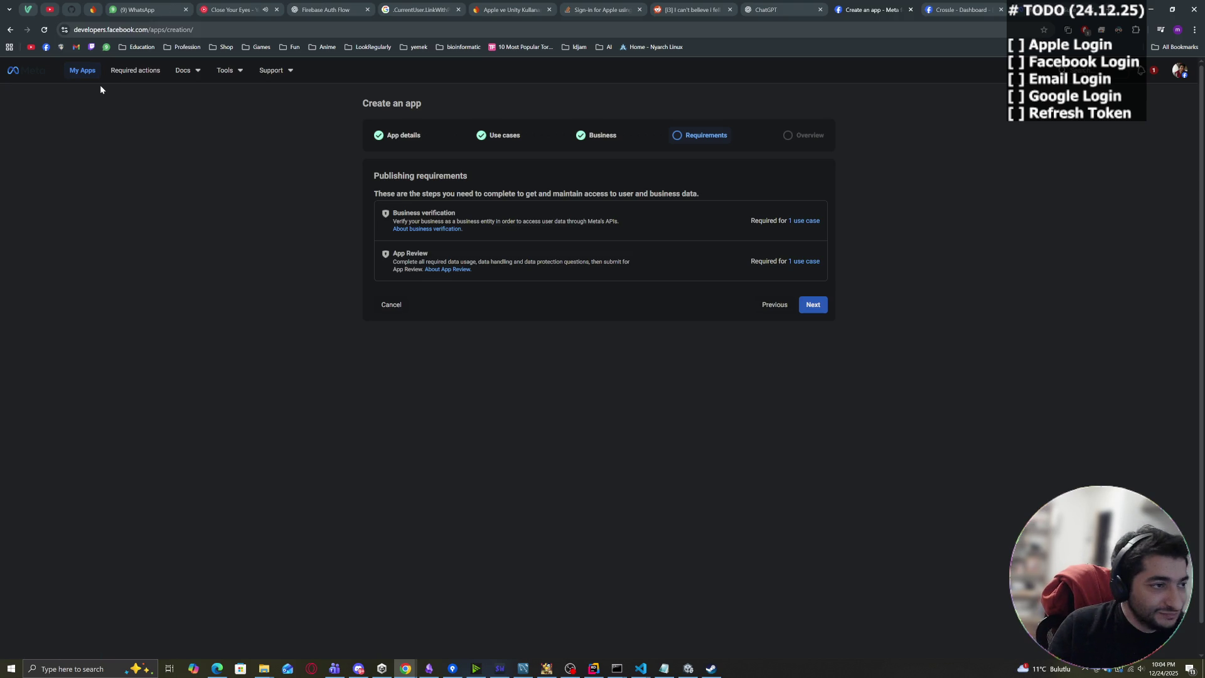
# Step: Switch applications and highlight the Publishing requirements heading
pyautogui.hotkey('alt', 'Tab')
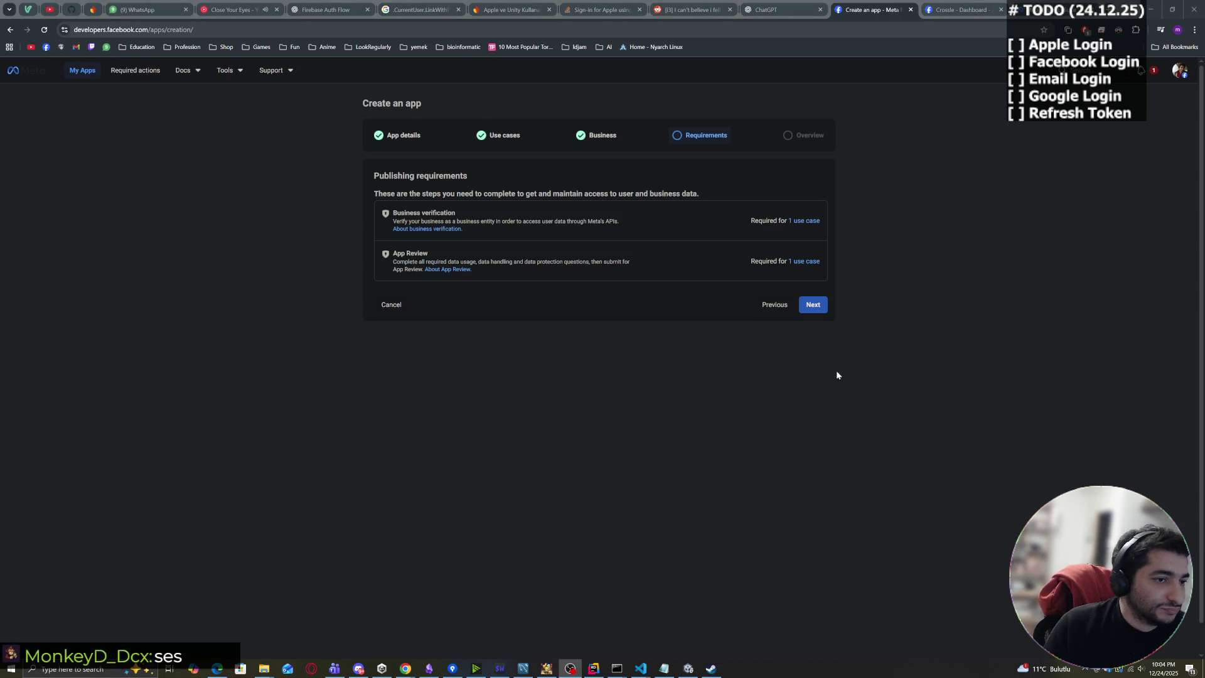
pyautogui.moveTo(393, 177); pyautogui.dragTo(451, 182)
pyautogui.click(380, 183)
pyautogui.click(768, 417)
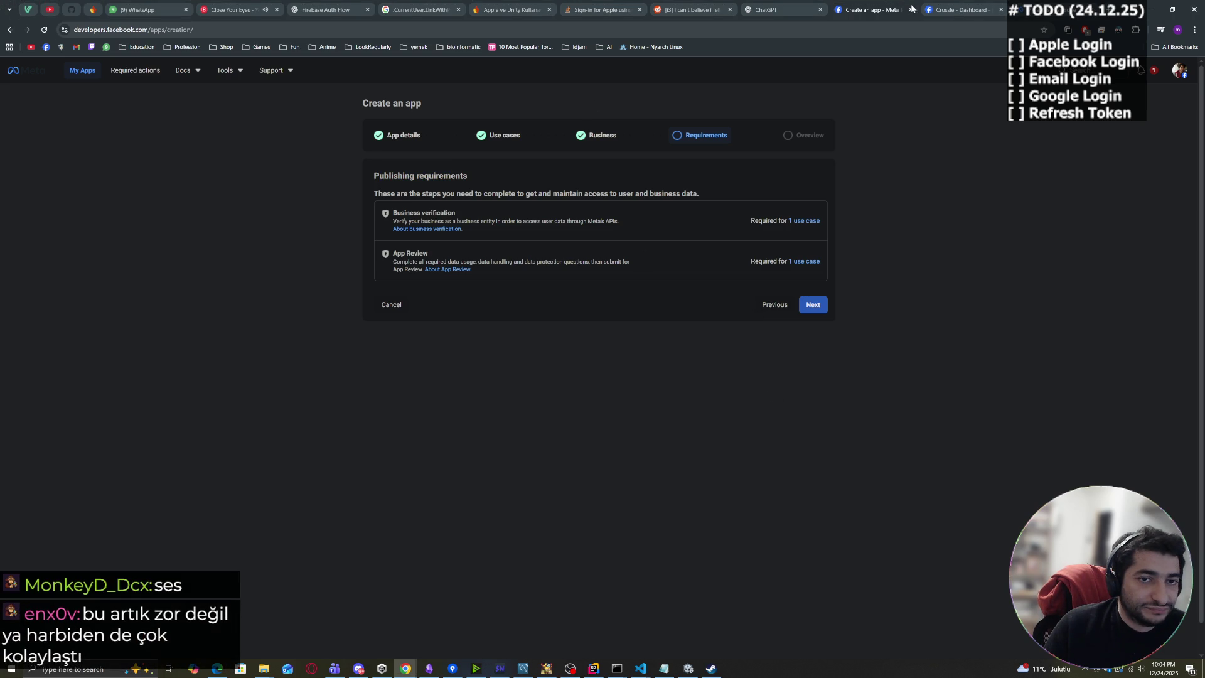
# Step: Close the app creation page and Google window, minimize Chrome, and select the terminal's exported-IPA lines
pyautogui.middleClick(862, 19)
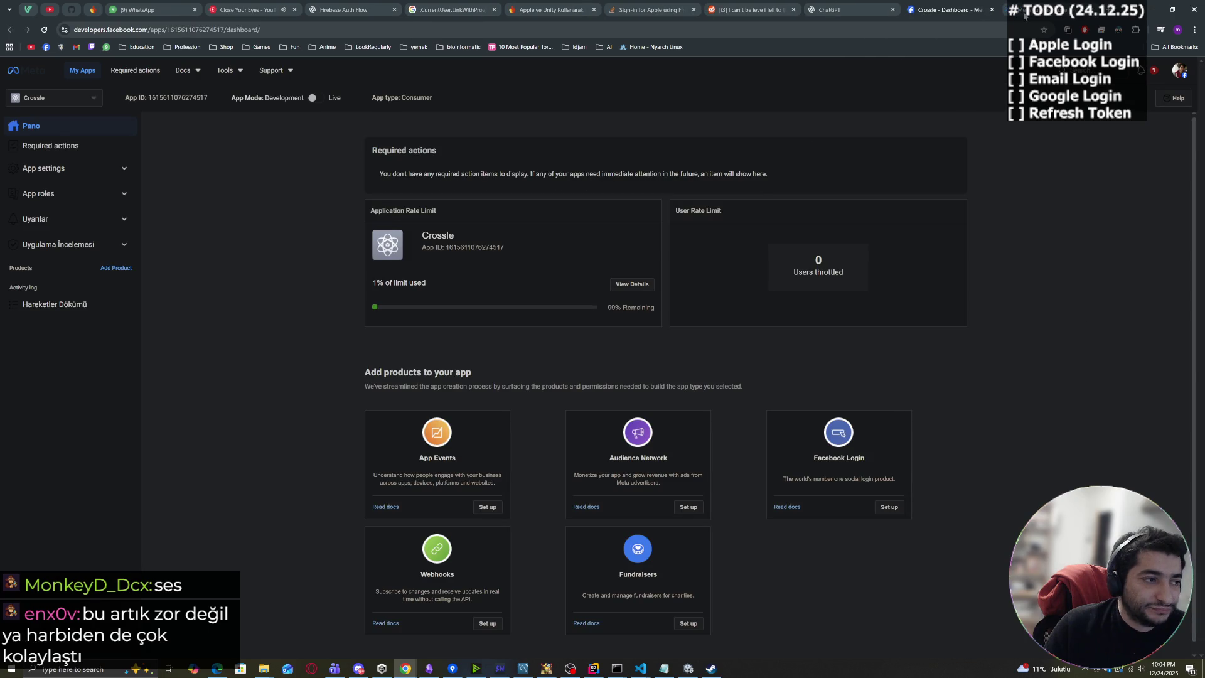
pyautogui.click(1151, 9)
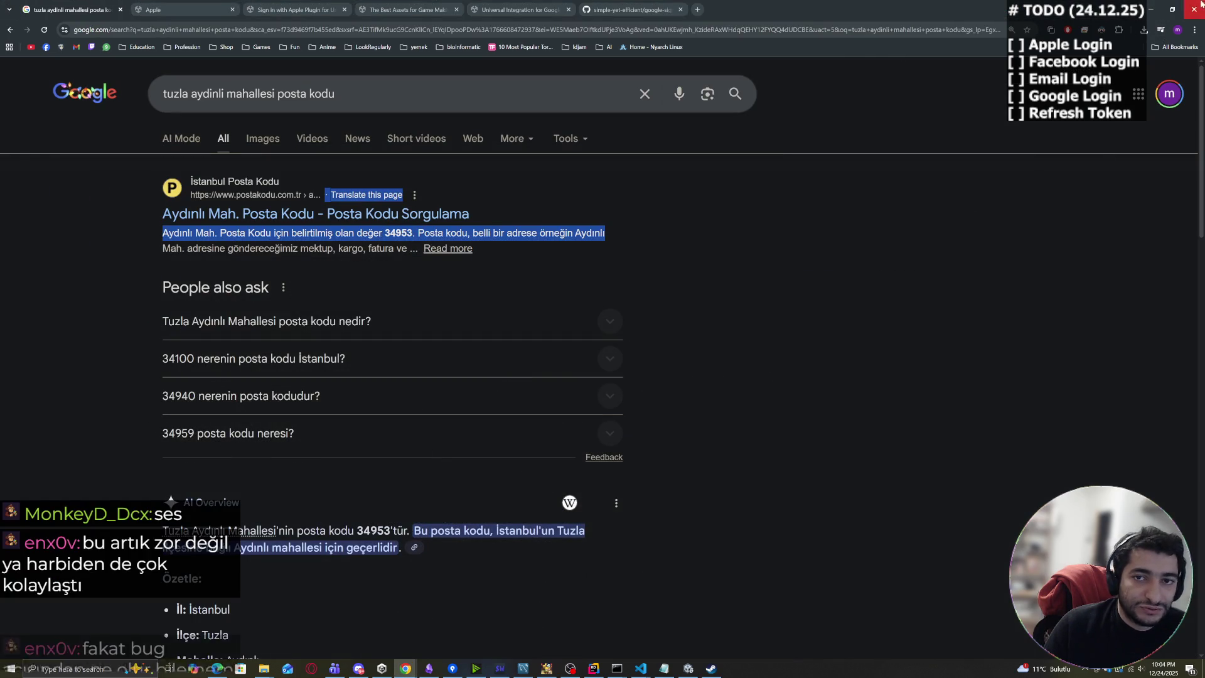
pyautogui.click(1195, 8)
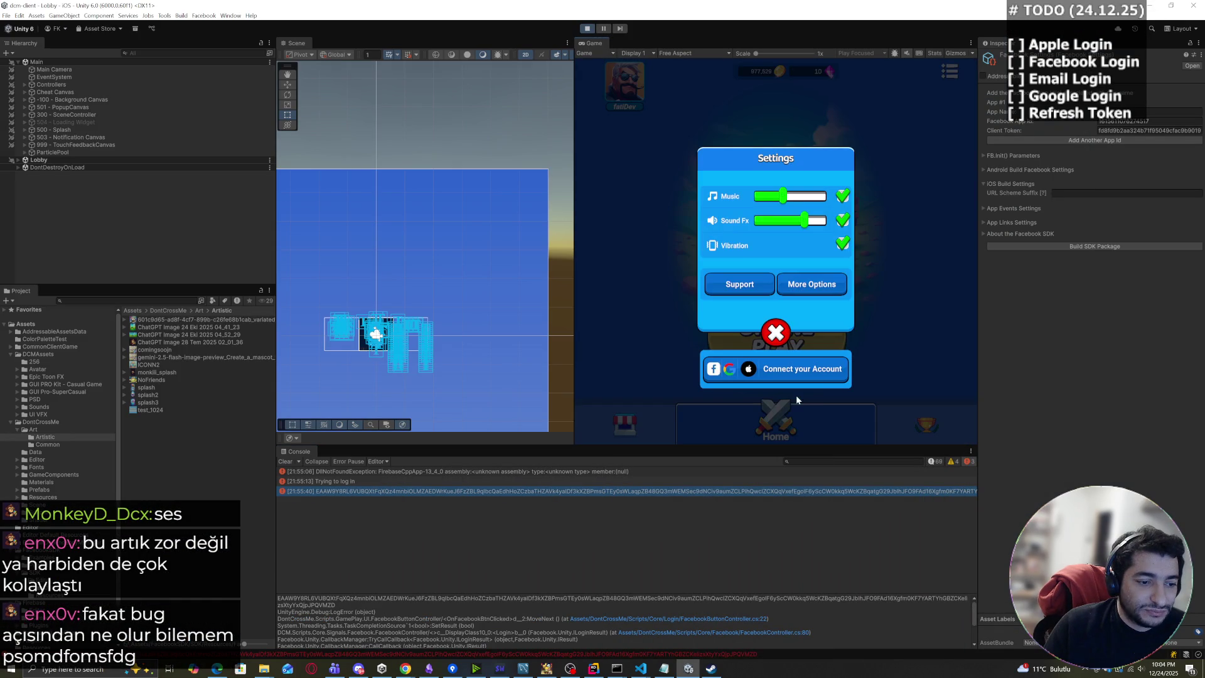
pyautogui.click(499, 668)
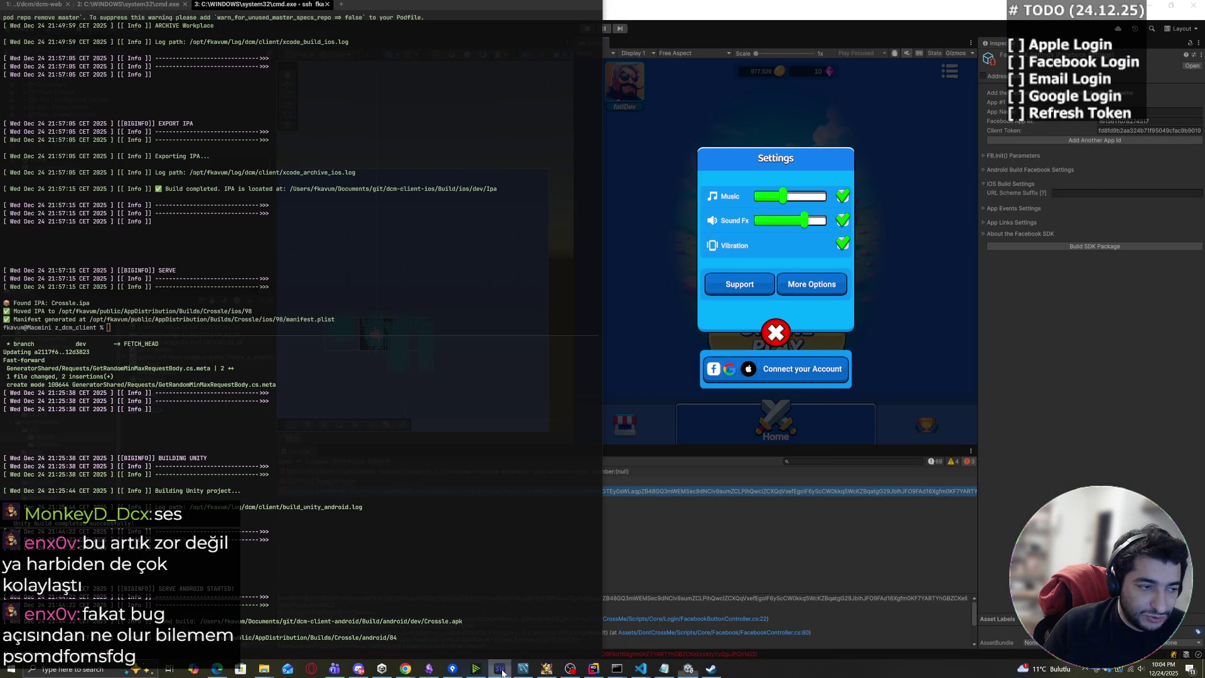
pyautogui.moveTo(451, 320); pyautogui.dragTo(59, 292)
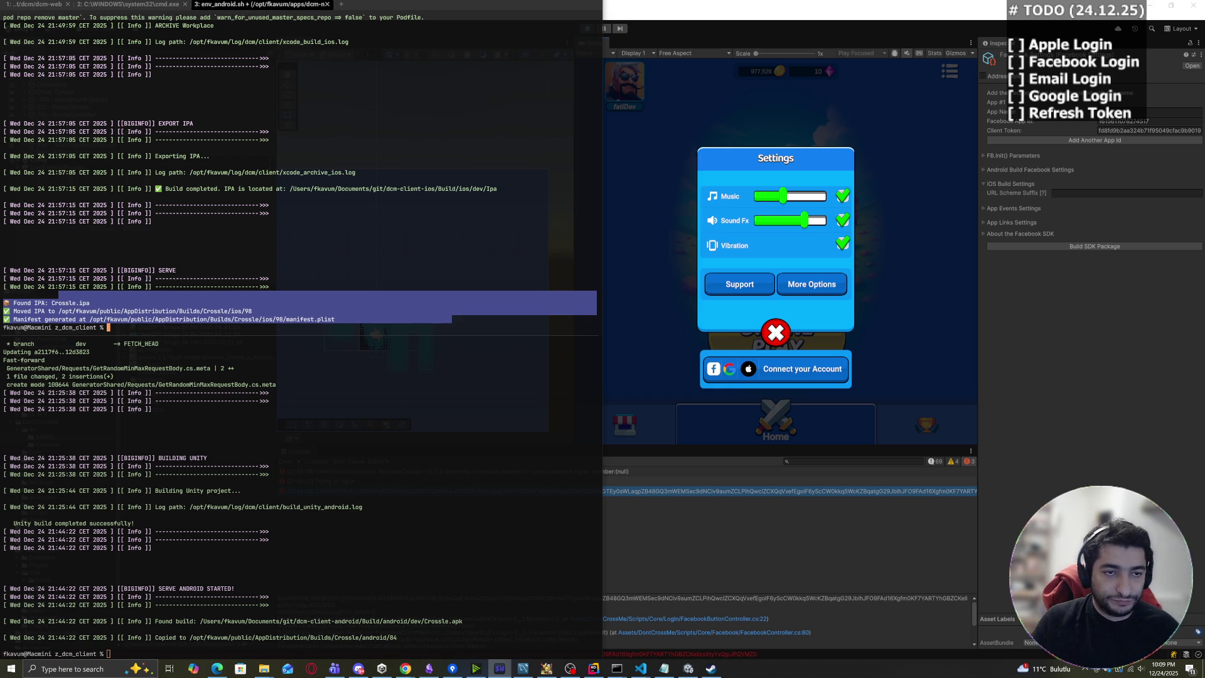
# Step: Dismiss the game's Settings popup in Unity, stop play mode, and bring the terminal forward
pyautogui.click(729, 92)
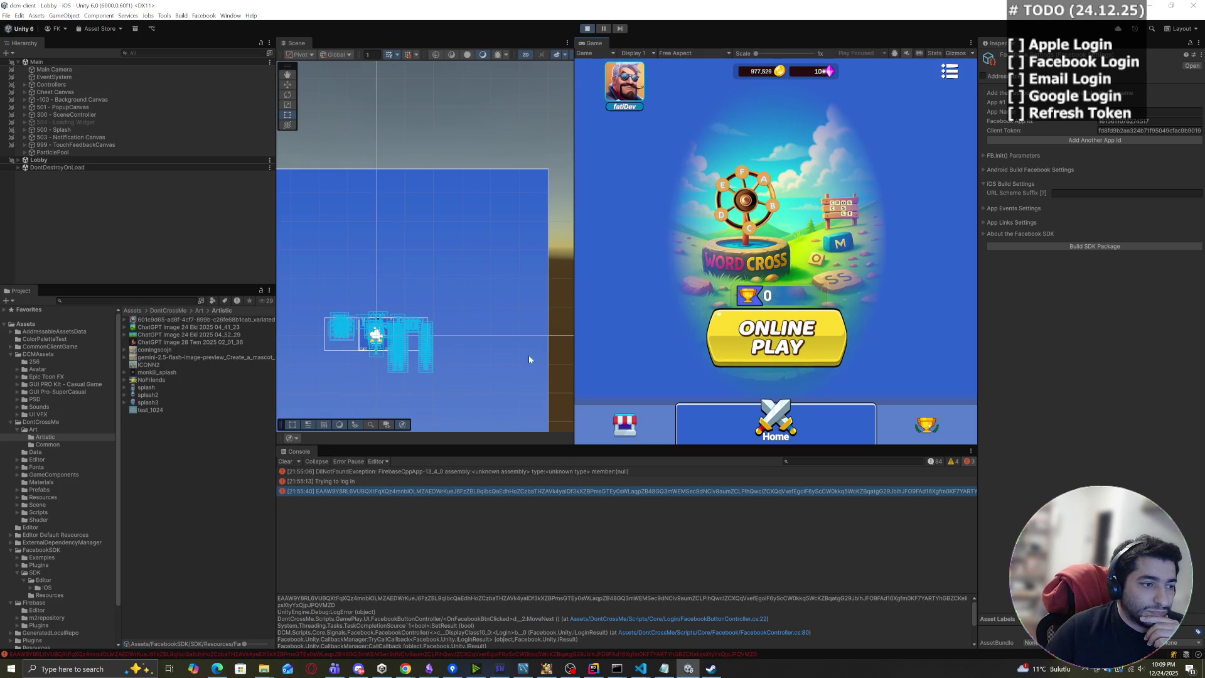
pyautogui.click(585, 29)
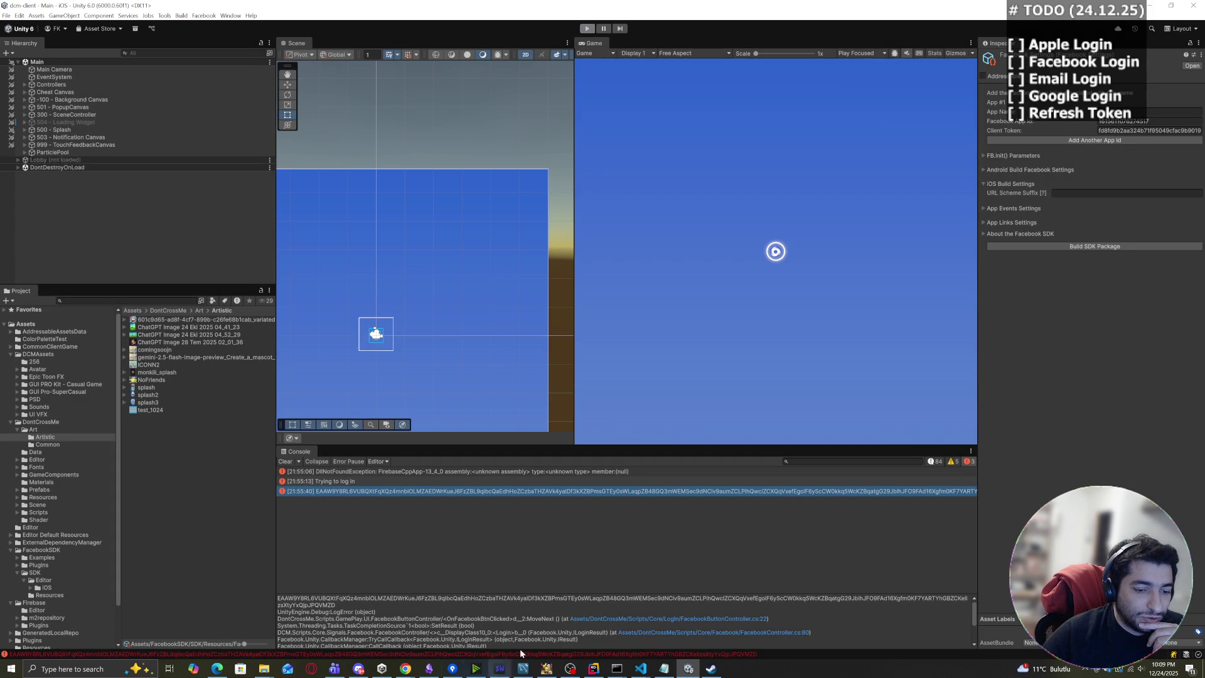
pyautogui.click(499, 668)
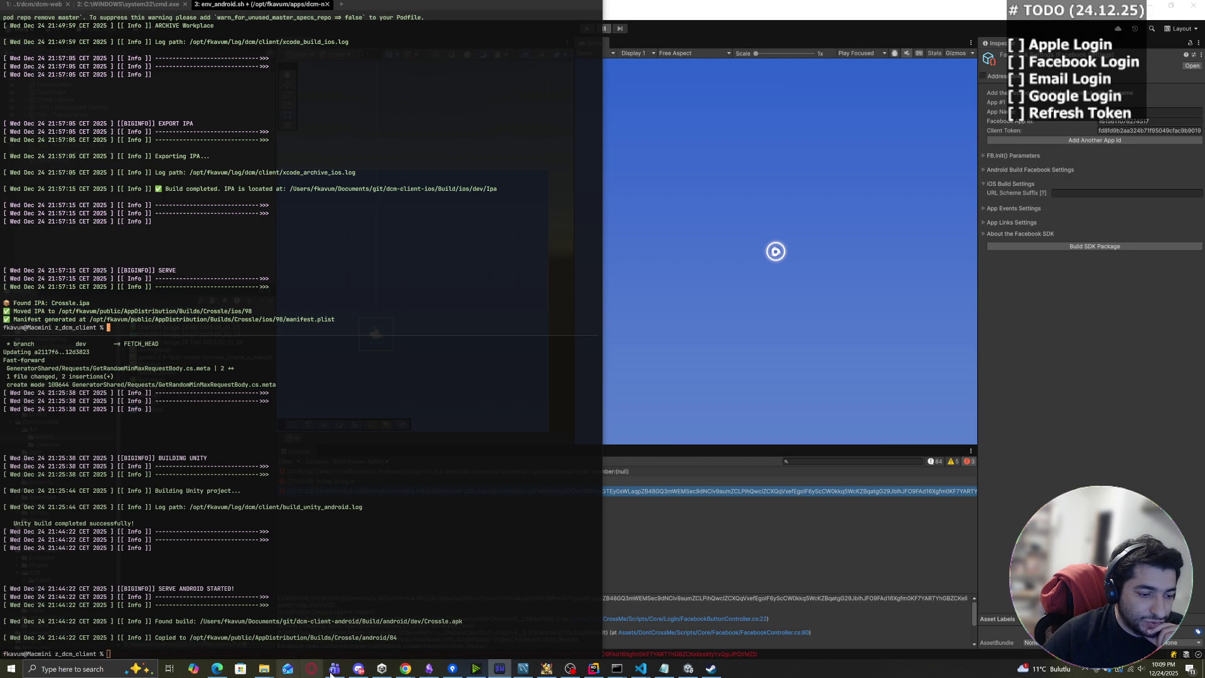
# Step: Bring up the Access Token Tool window and close the browser window holding the Crossle Support page
pyautogui.moveTo(405, 669)
pyautogui.click(490, 627)
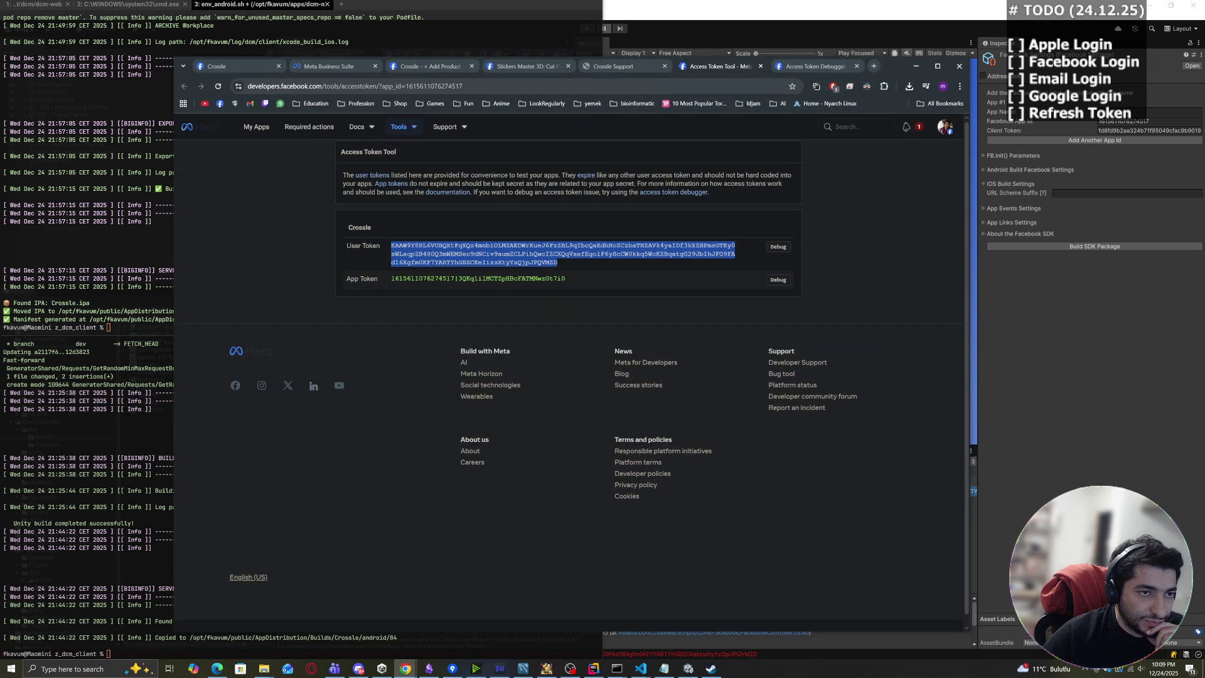
pyautogui.click(814, 66)
pyautogui.click(603, 67)
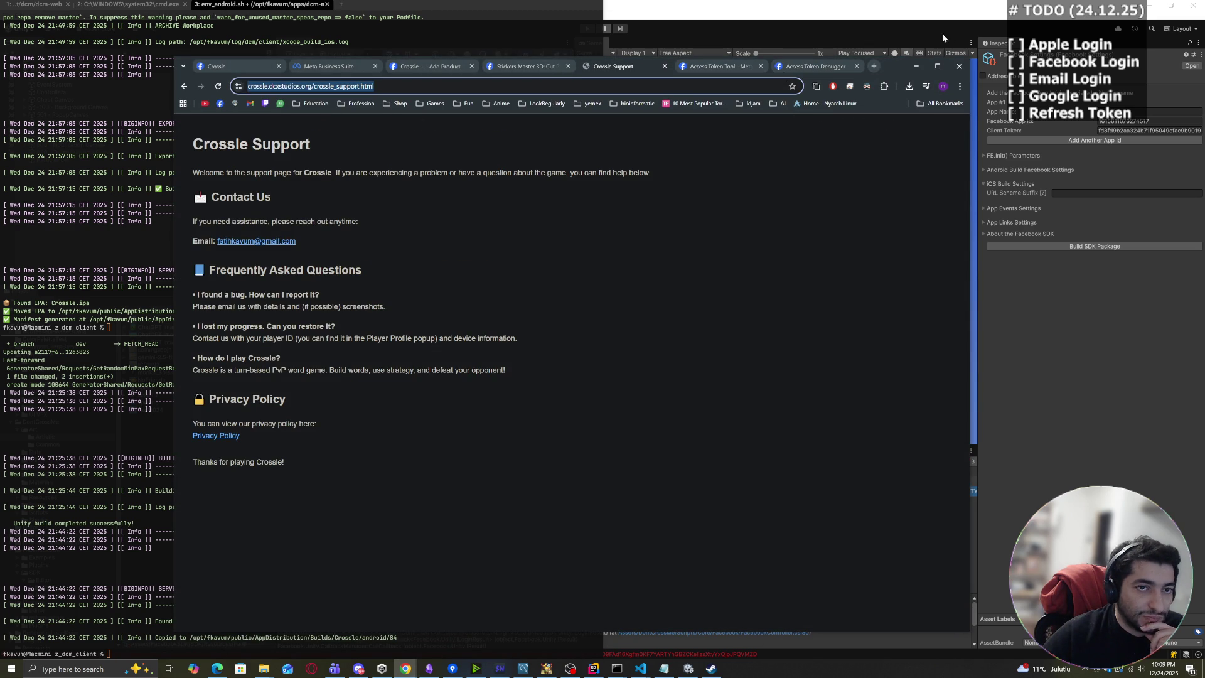
pyautogui.click(959, 66)
# Step: Close the Google search window and the Crossle dashboard tab
pyautogui.moveTo(405, 668)
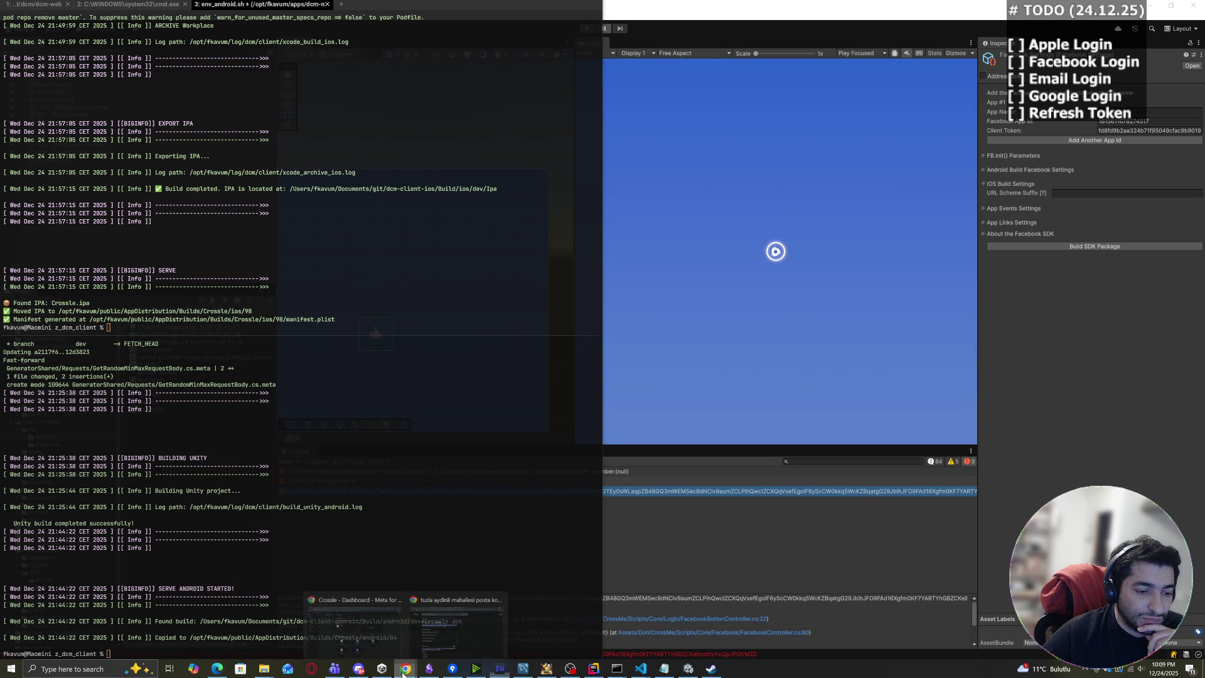
pyautogui.click(462, 614)
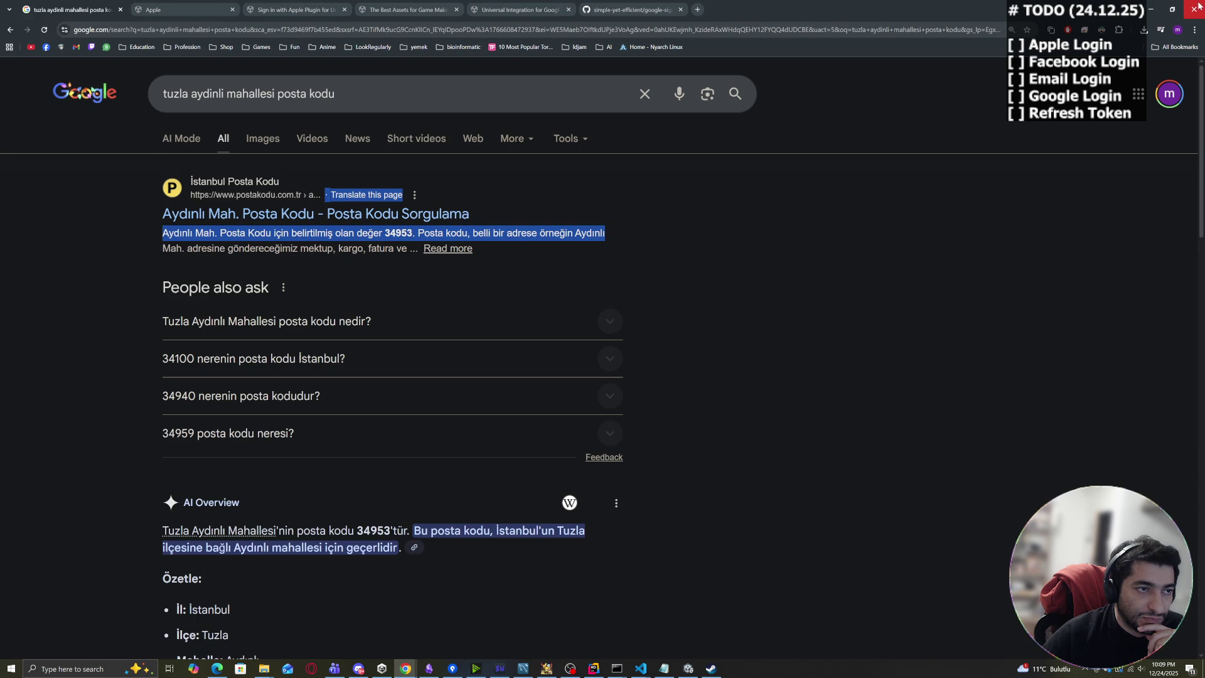
pyautogui.click(1194, 10)
pyautogui.click(405, 668)
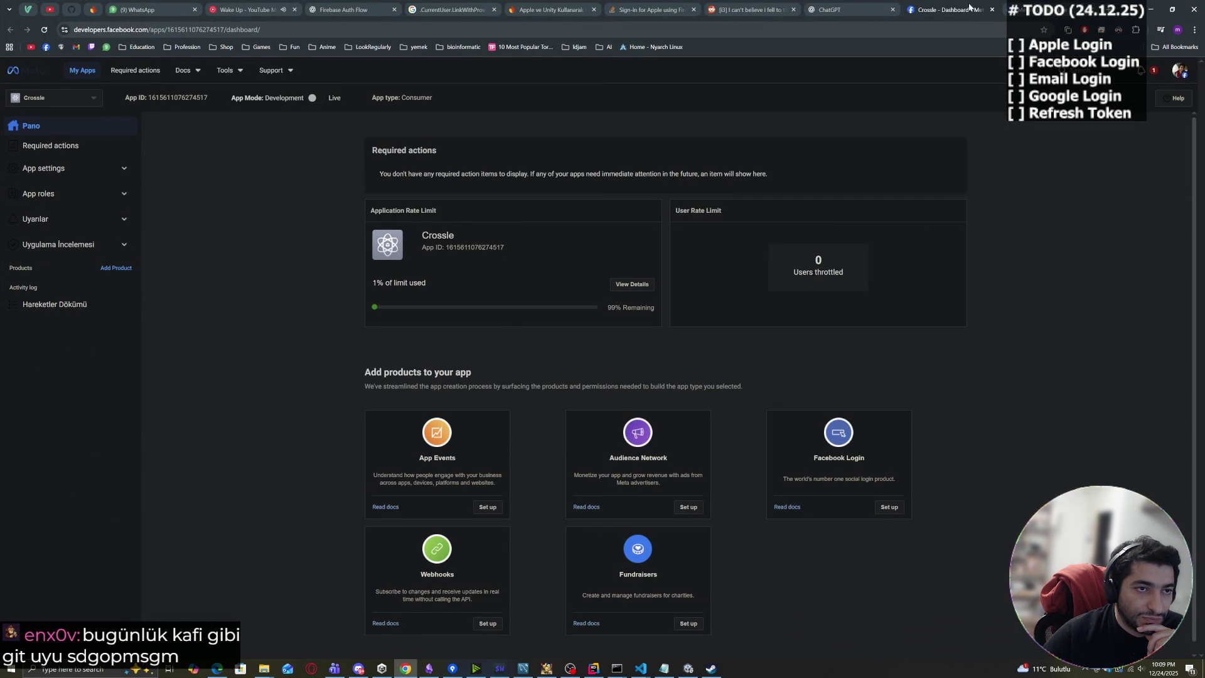
pyautogui.middleClick(973, 7)
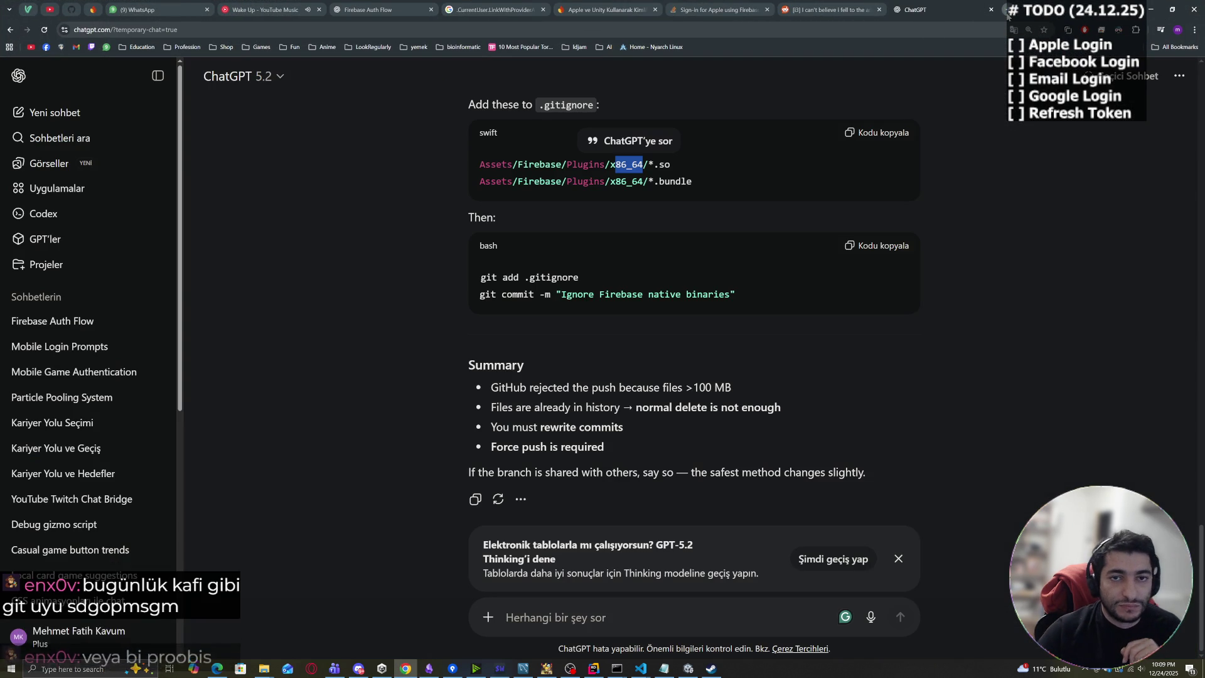
# Step: Go to the Unity Asset Store in a new browser tab
pyautogui.hotkey('ctrl', 't')
pyautogui.write('aass')
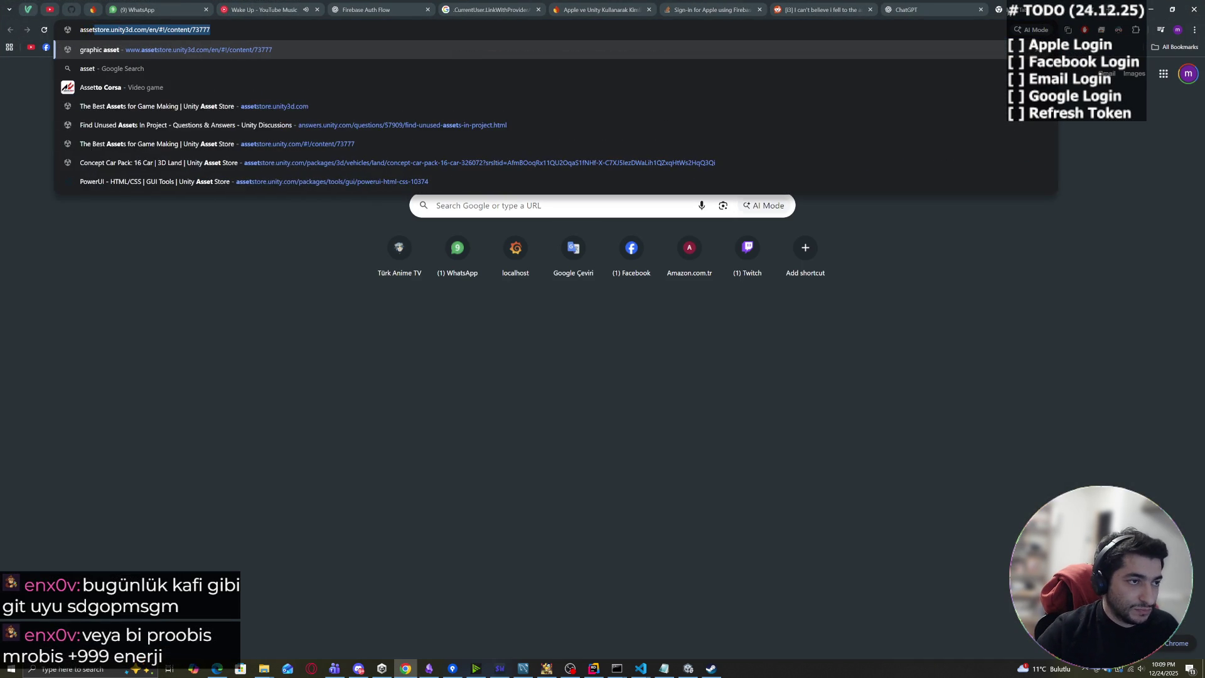
pyautogui.press('Return')
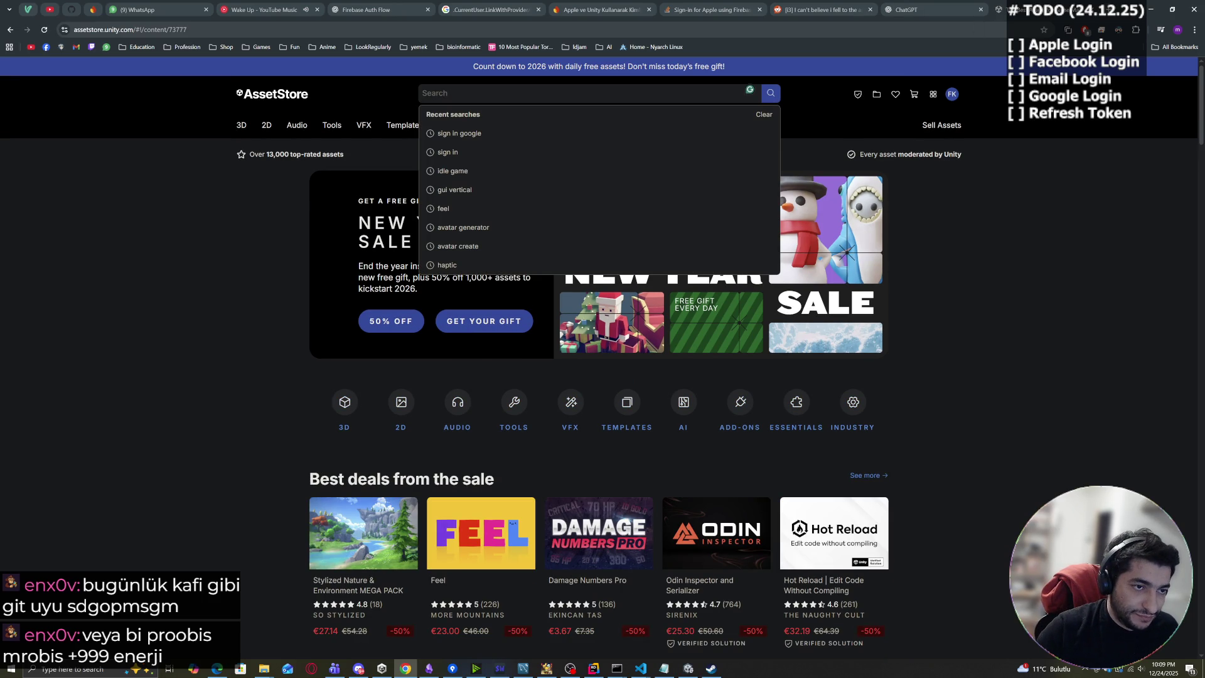
# Step: Search 'sign in apple' and add the free Sign in with Apple Plugin to My Assets
pyautogui.write('sign in')
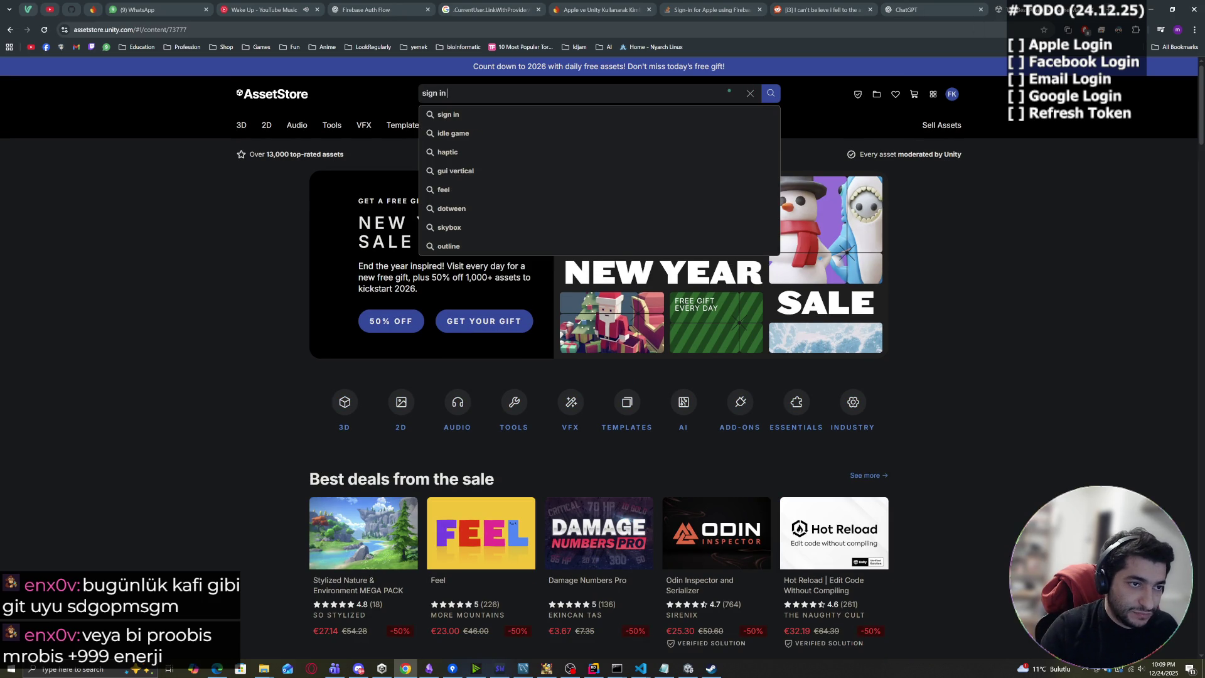
pyautogui.write('apple')
pyautogui.press('Return')
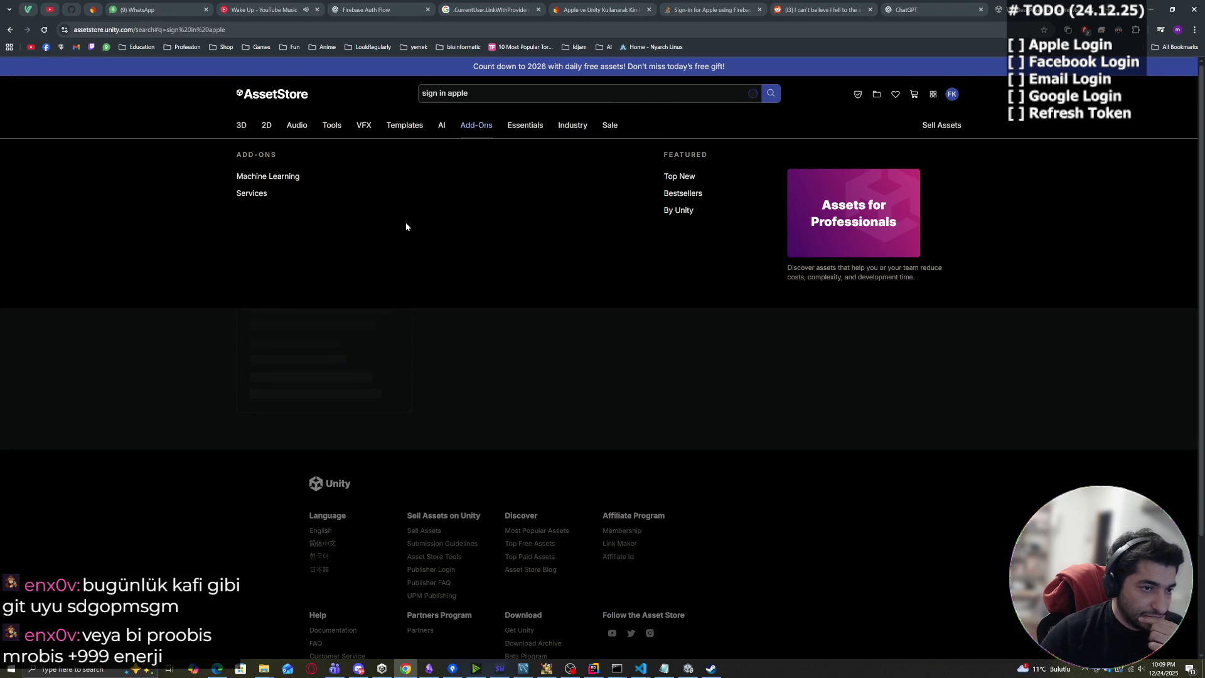
pyautogui.scroll(-3, 817, 468)
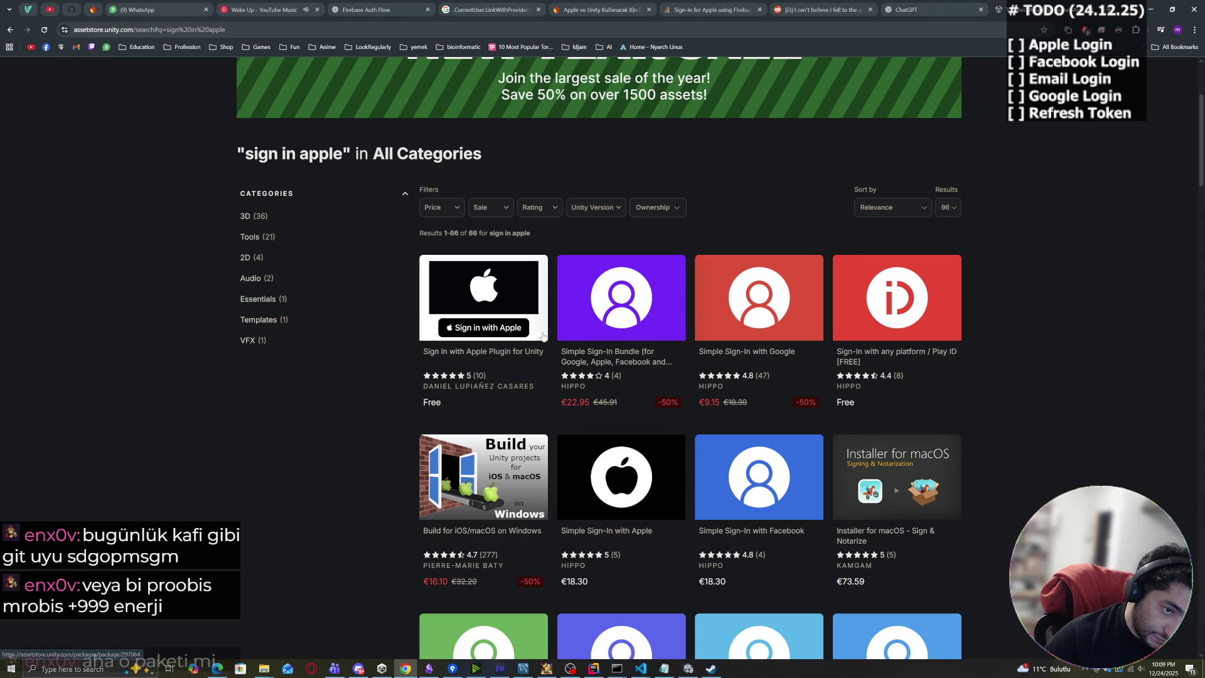
pyautogui.click(472, 298)
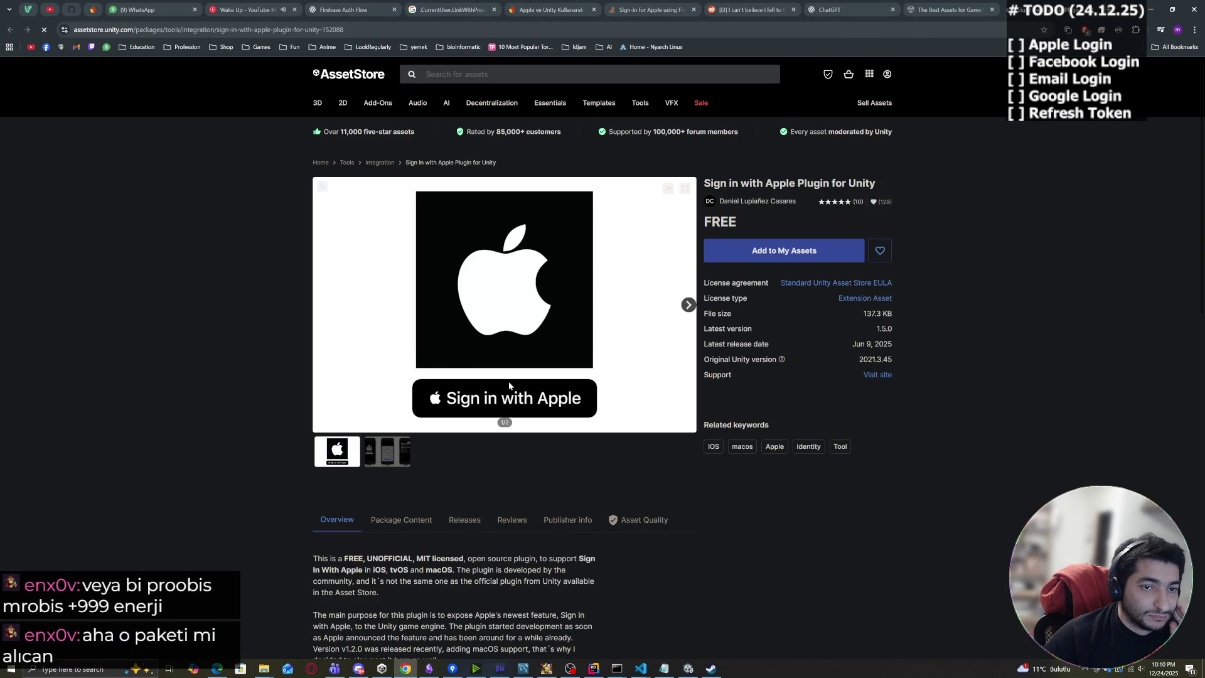
pyautogui.click(801, 274)
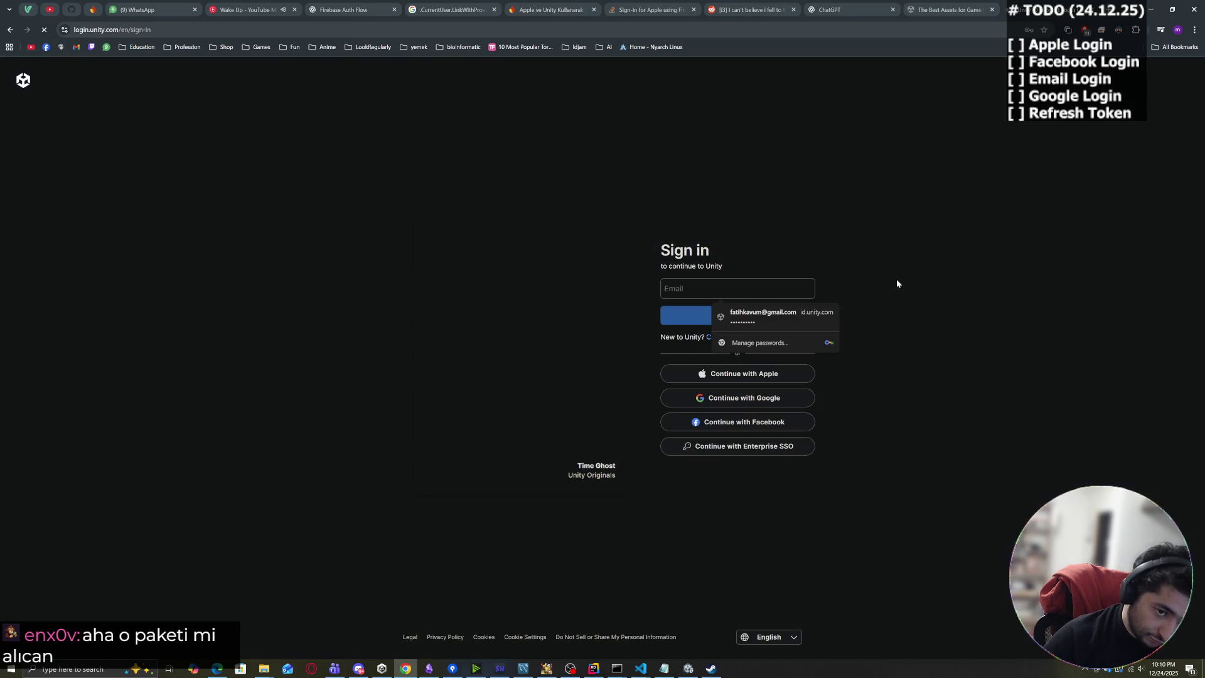
# Step: Back out of Apple sign-in, then log into Unity ID with the Google account and approve sharing
pyautogui.click(721, 371)
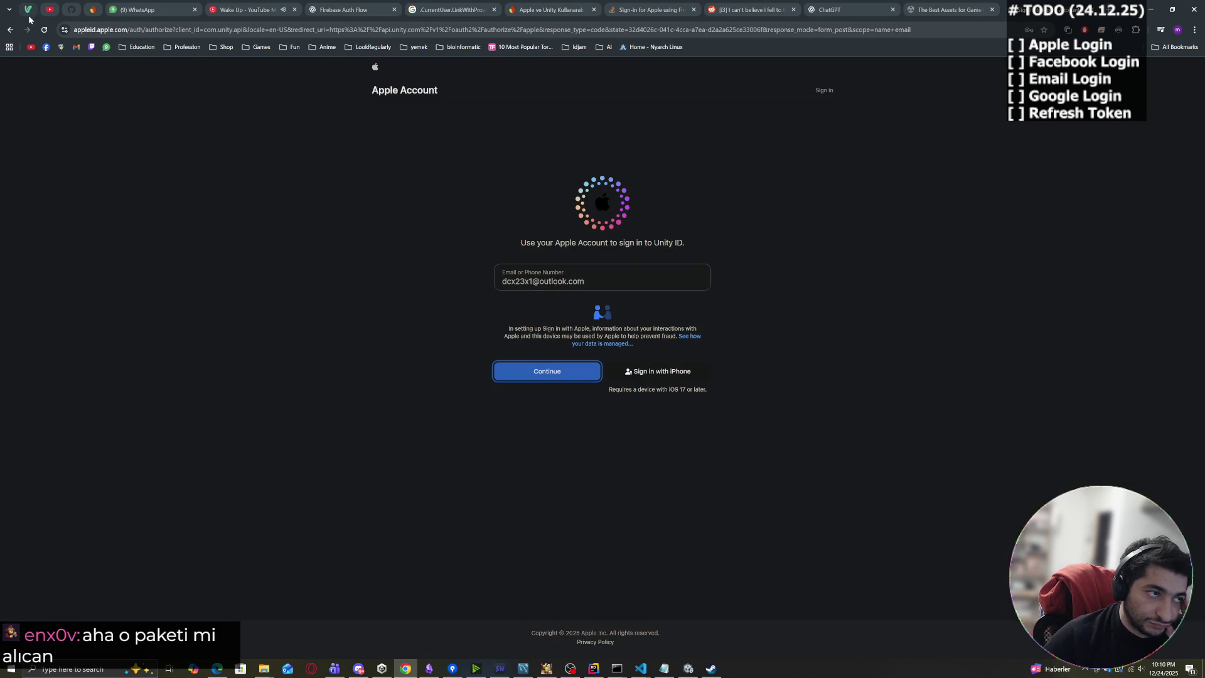
pyautogui.click(10, 29)
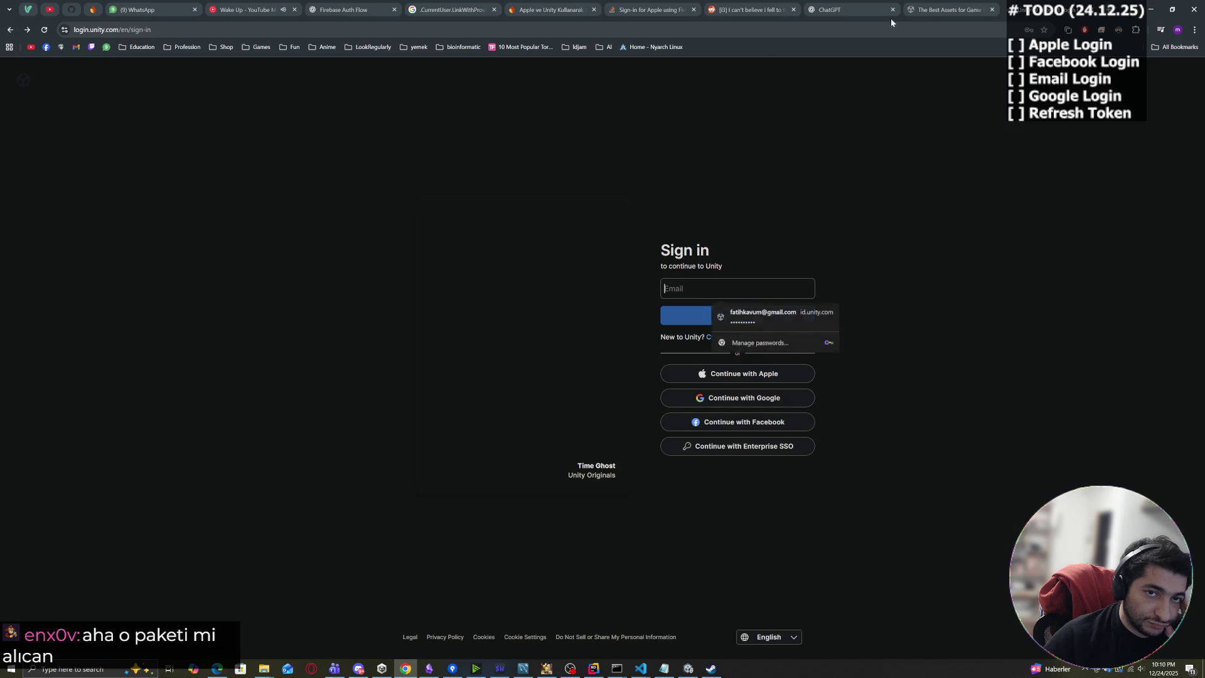
pyautogui.click(755, 400)
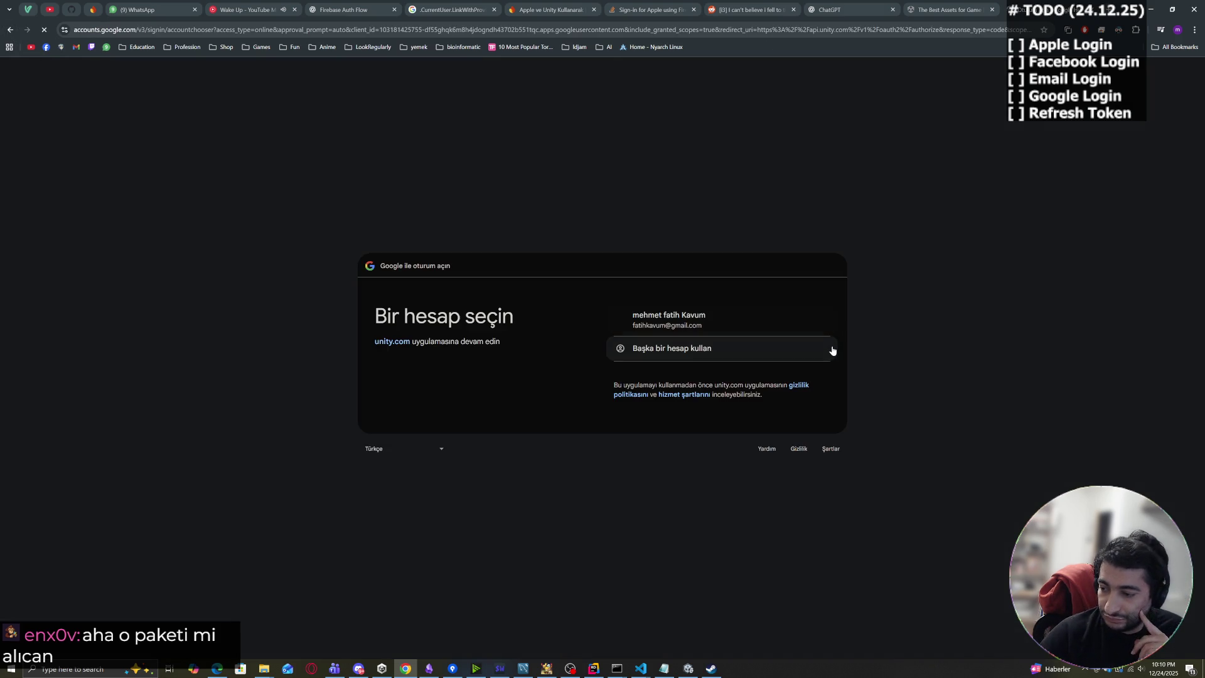
pyautogui.click(682, 323)
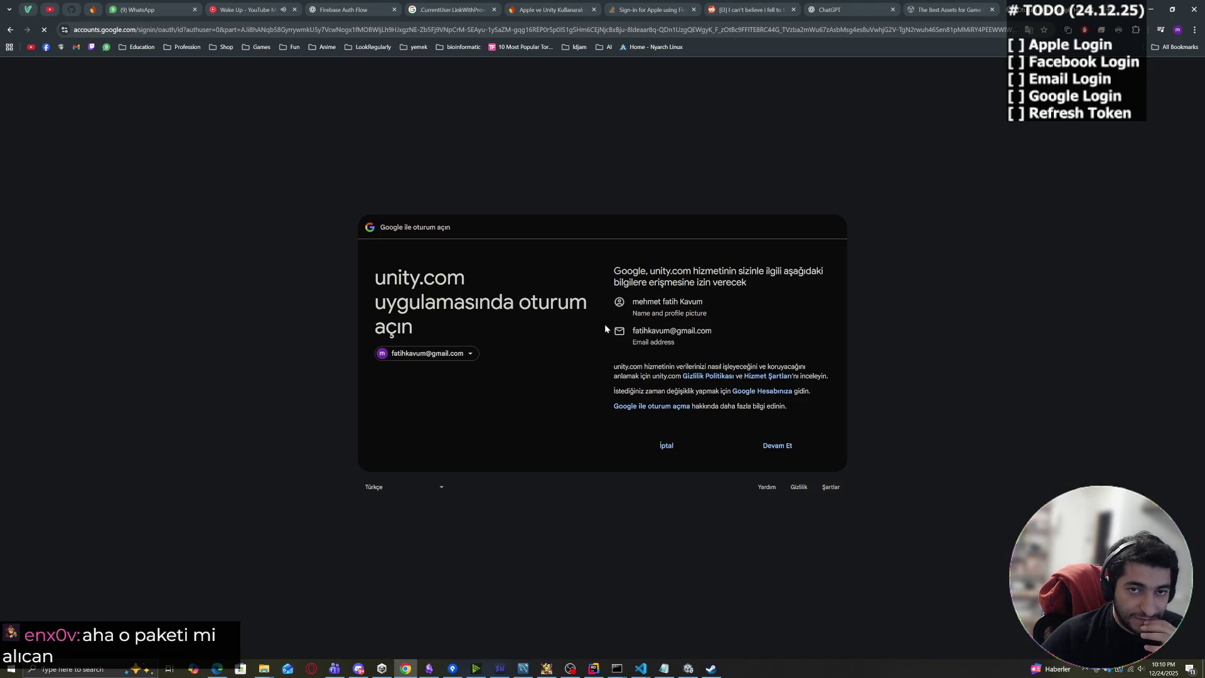
pyautogui.click(791, 449)
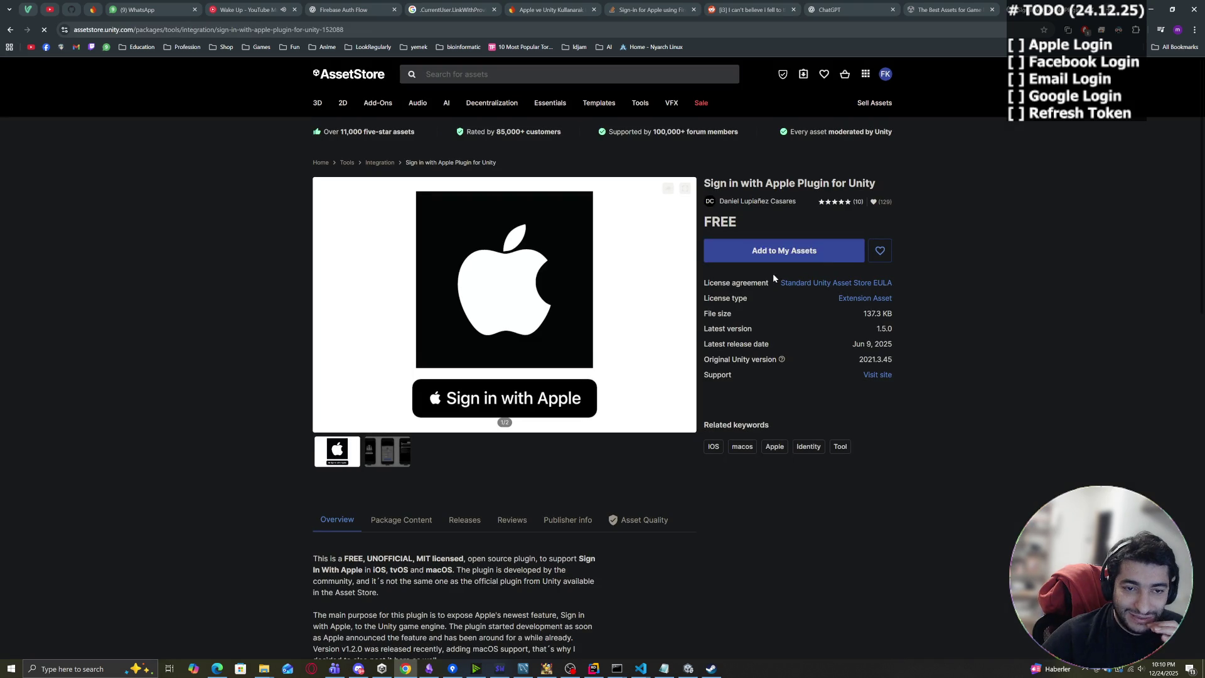
# Step: Add the Sign in with Apple Plugin to My Assets, accept the Terms of Service, and open it in Unity
pyautogui.click(797, 278)
pyautogui.click(671, 409)
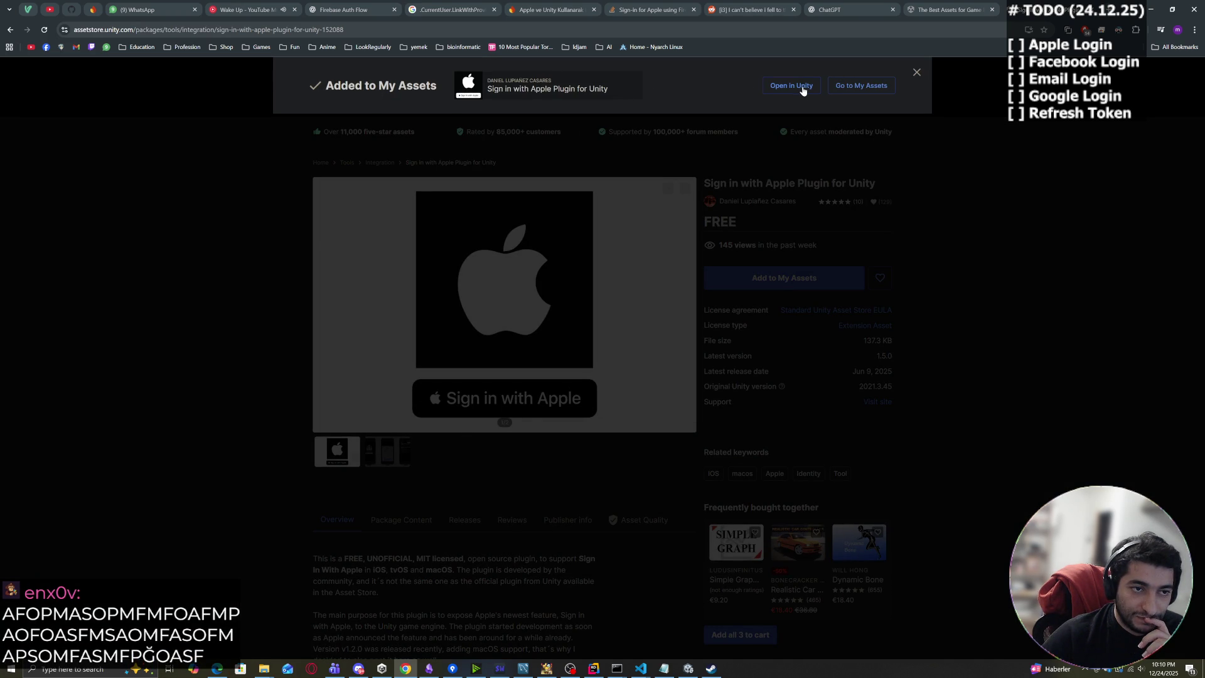
pyautogui.click(802, 88)
pyautogui.click(643, 116)
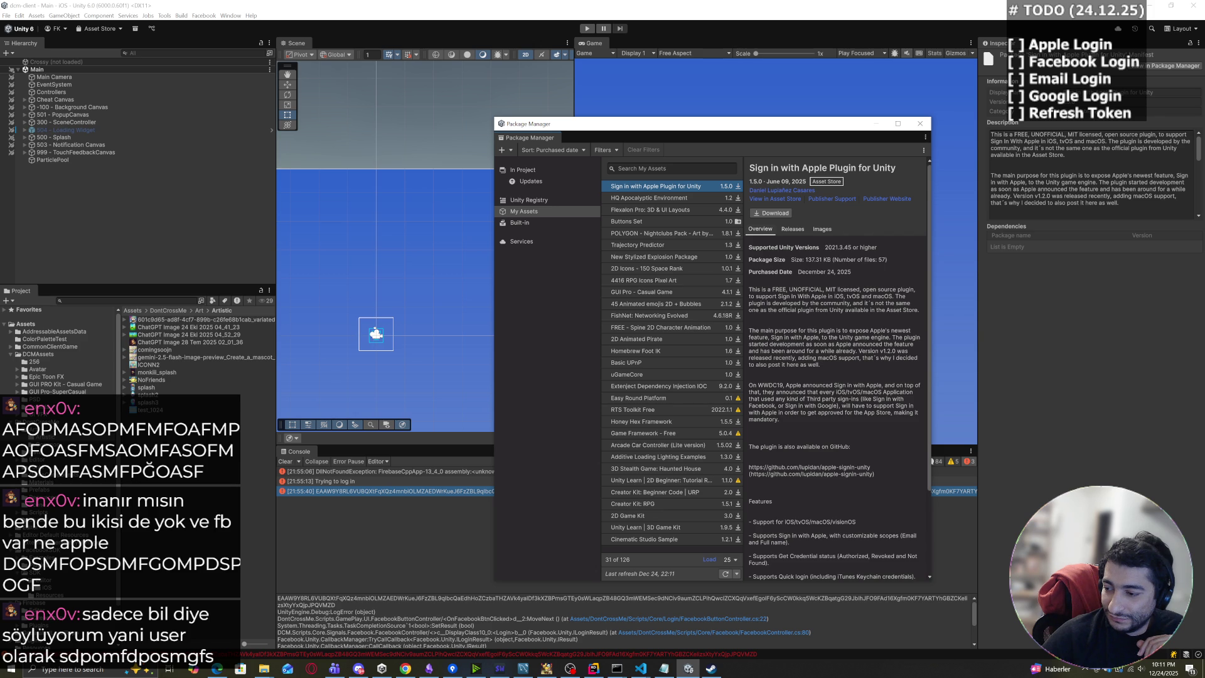
# Step: Download Sign in with Apple Plugin 1.5.0 in Package Manager and start importing it
pyautogui.click(771, 212)
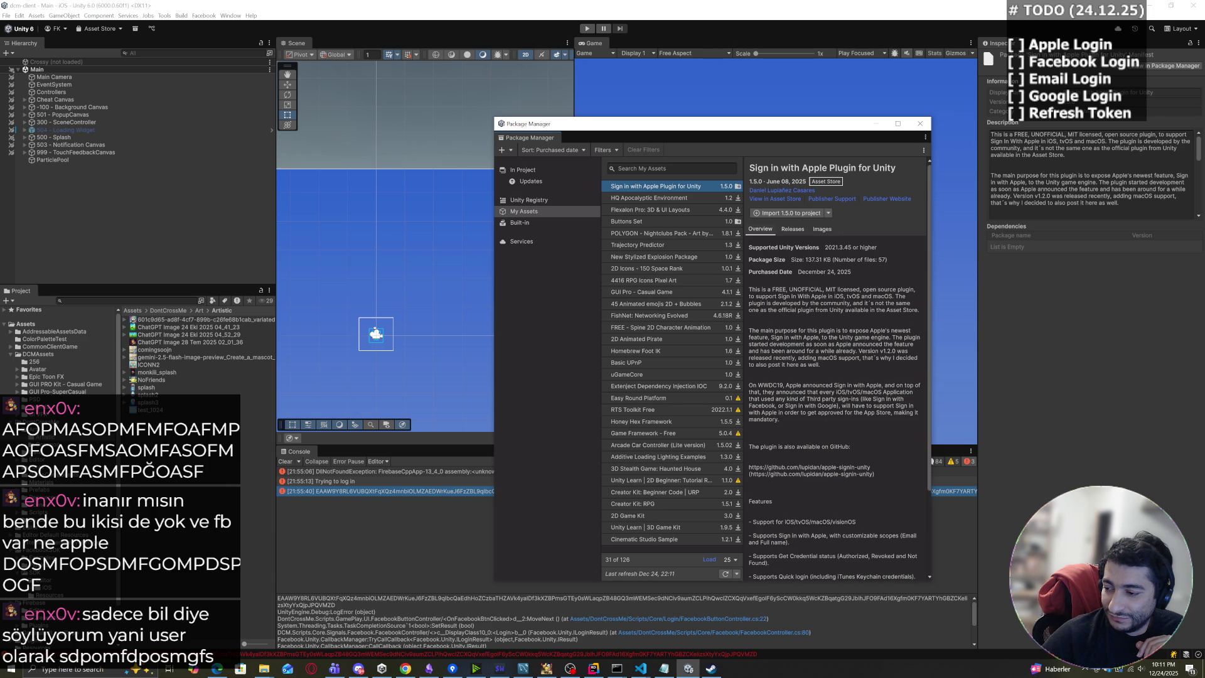
pyautogui.click(805, 214)
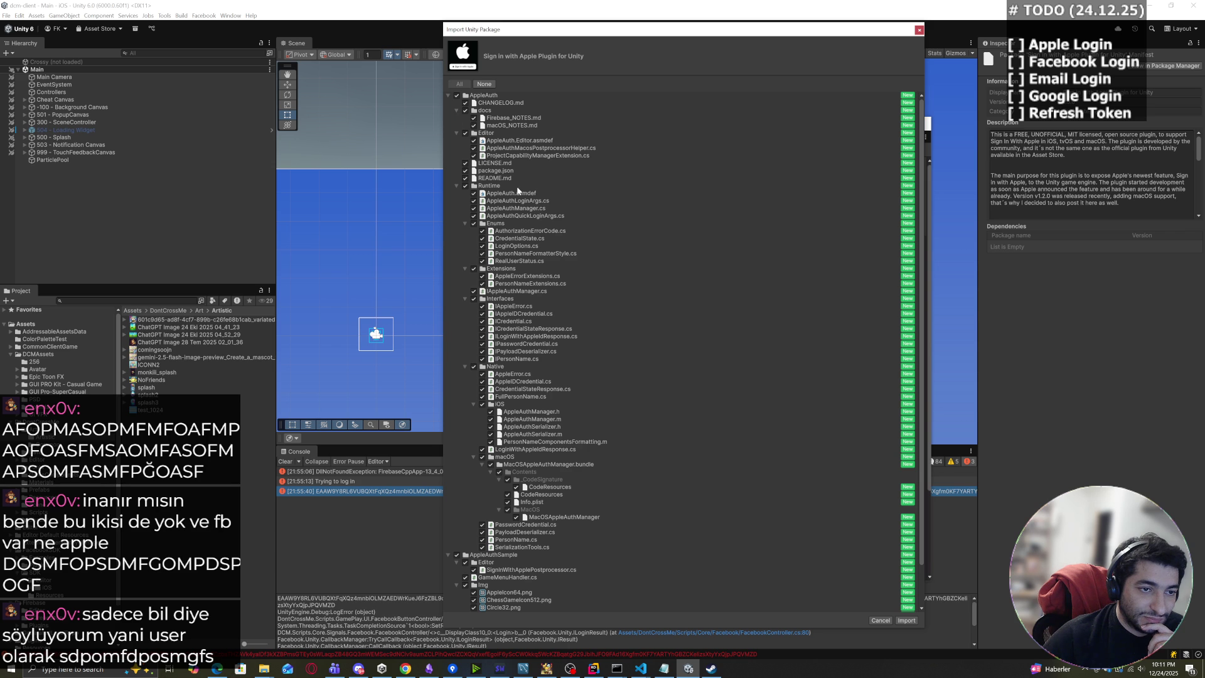
# Step: Review the plugin files such as AppleAuthManager.cs and LoginOptions.cs, import them all, and return to Chrome
pyautogui.click(507, 200)
pyautogui.click(514, 208)
pyautogui.click(517, 216)
pyautogui.click(527, 238)
pyautogui.click(526, 246)
pyautogui.scroll(-3, 618, 375)
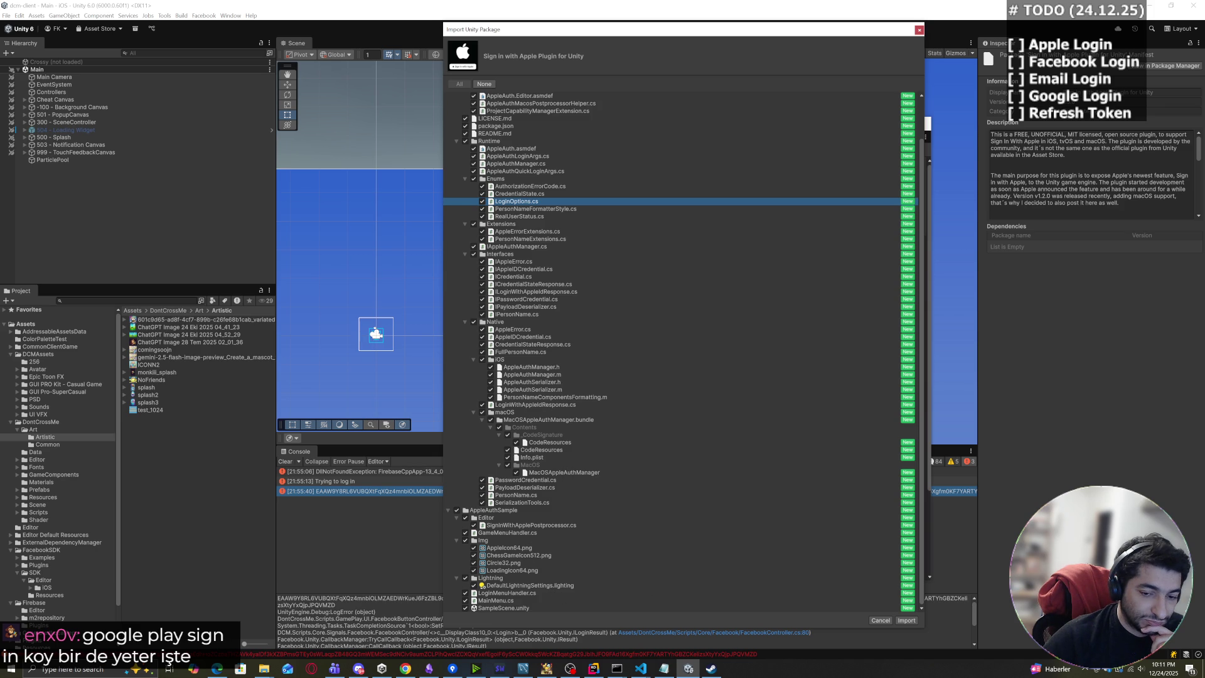
pyautogui.scroll(3, 518, 292)
pyautogui.click(913, 620)
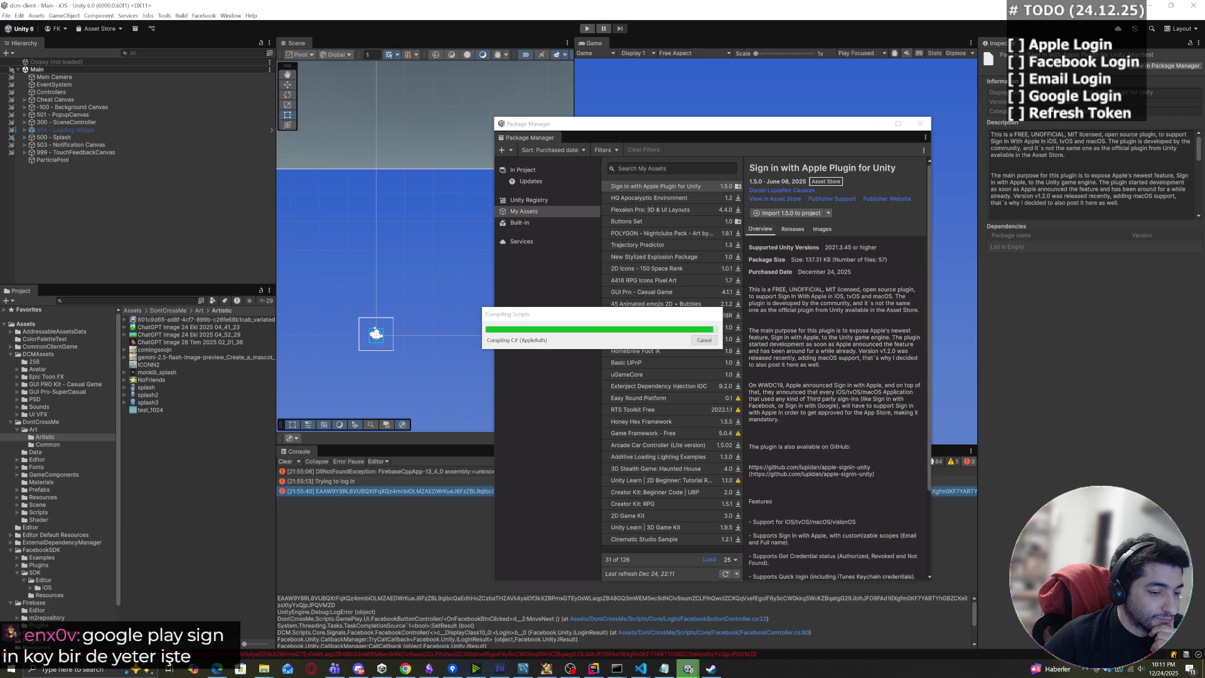
pyautogui.click(423, 670)
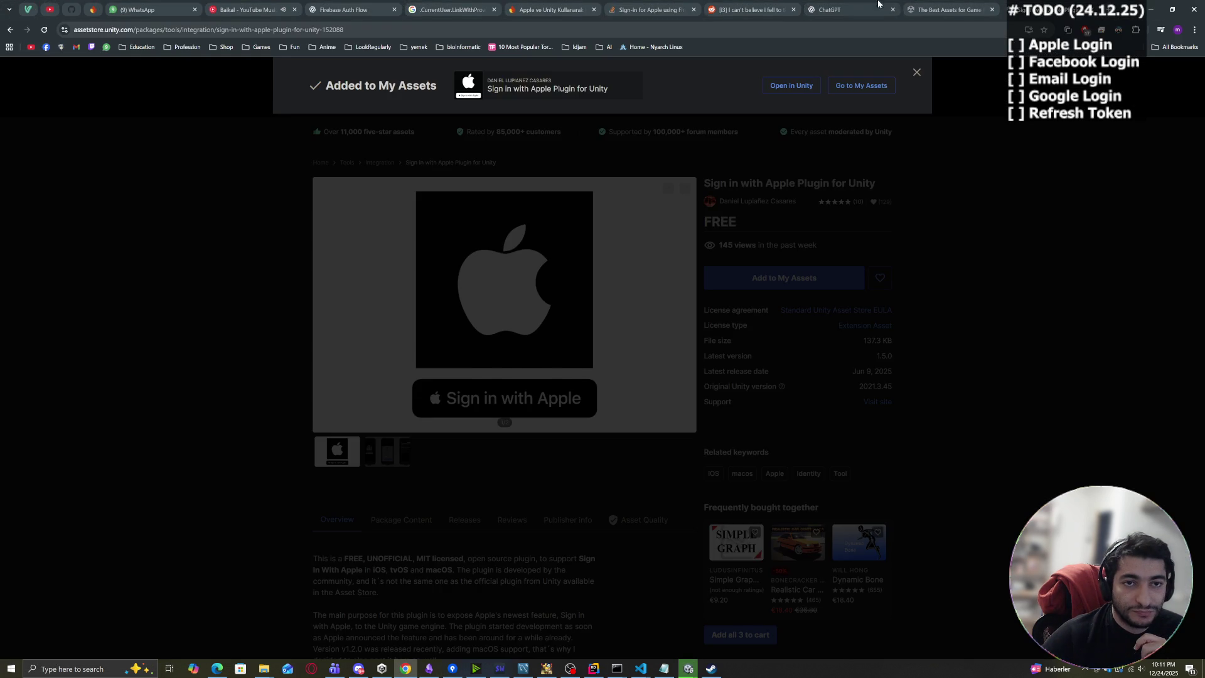
# Step: Open the Firebase Auth Flow conversation in ChatGPT and scroll up to the earlier answer
pyautogui.click(879, 9)
pyautogui.scroll(-5, 46, 343)
pyautogui.scroll(5, 46, 343)
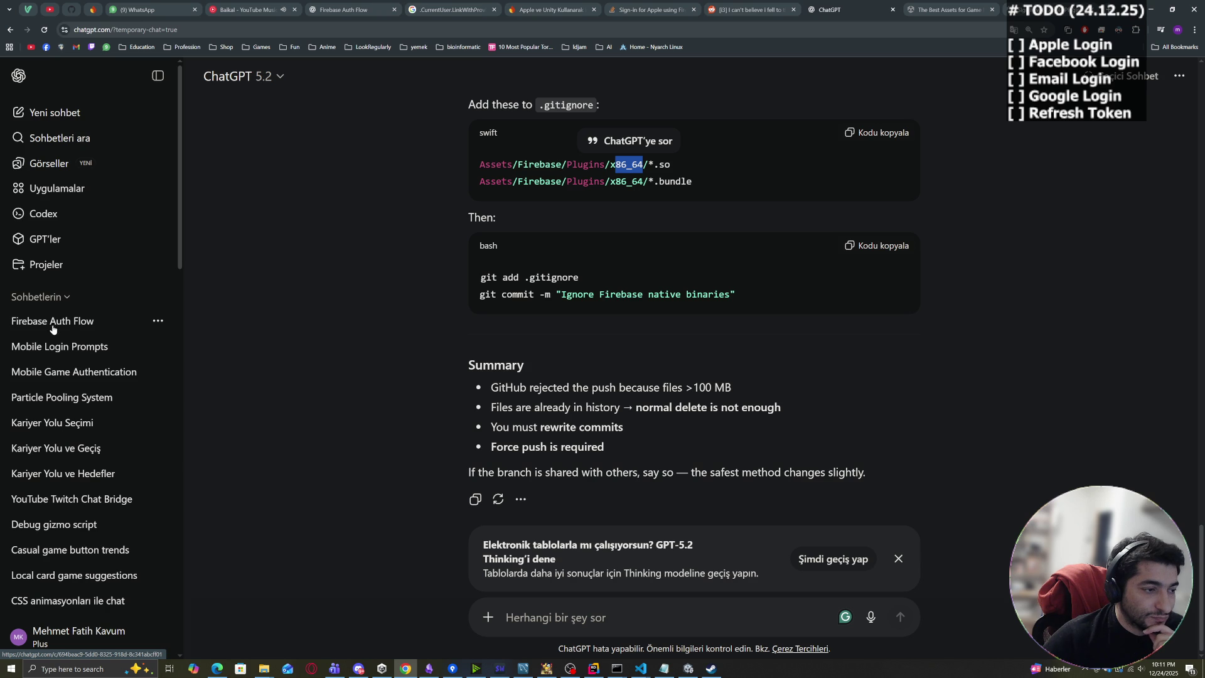
pyautogui.click(54, 324)
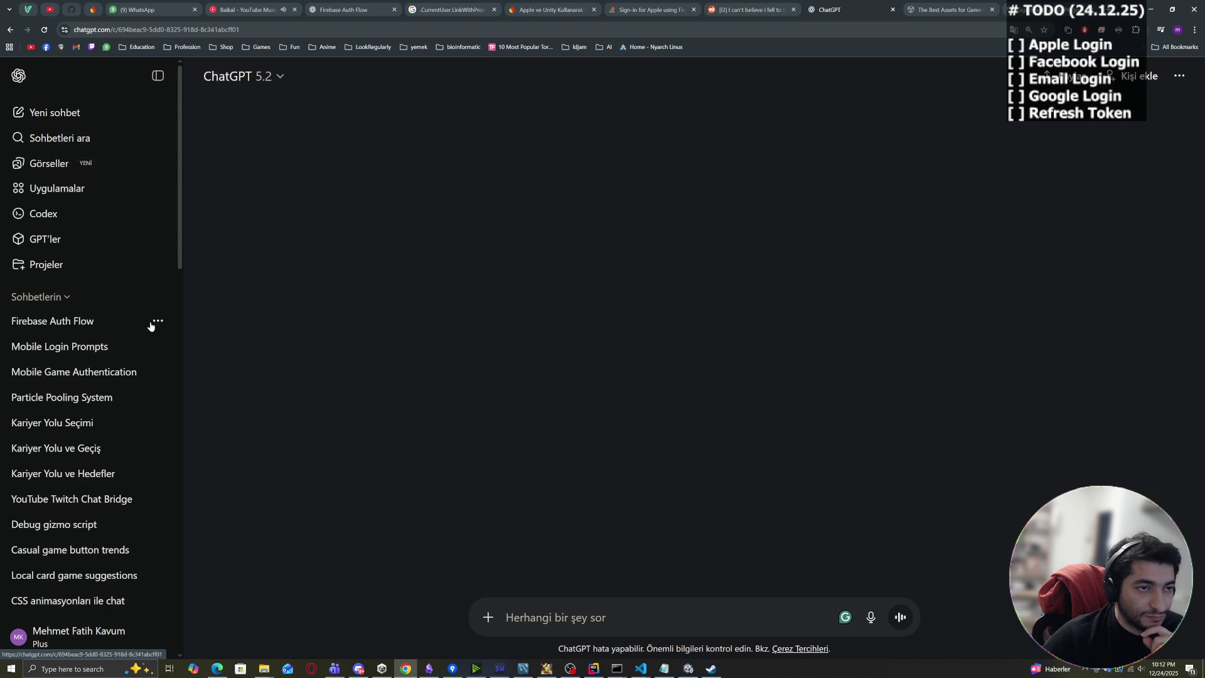
pyautogui.scroll(5, 592, 376)
pyautogui.scroll(-20, 588, 379)
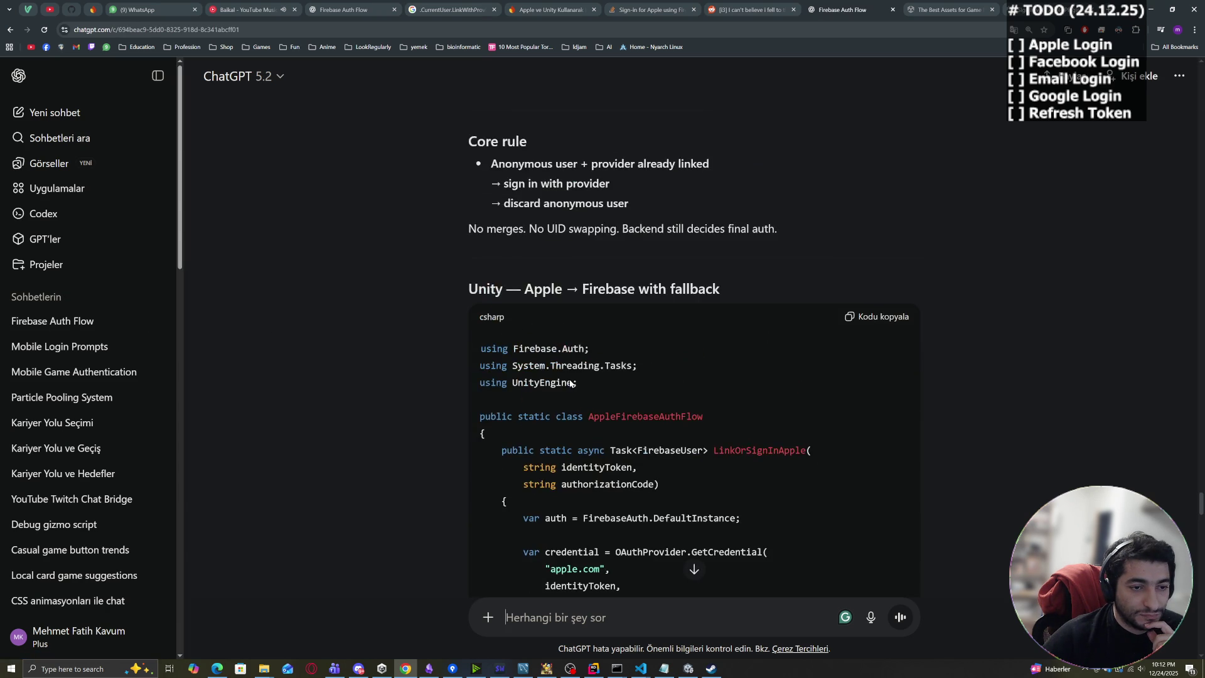
pyautogui.scroll(20, 555, 374)
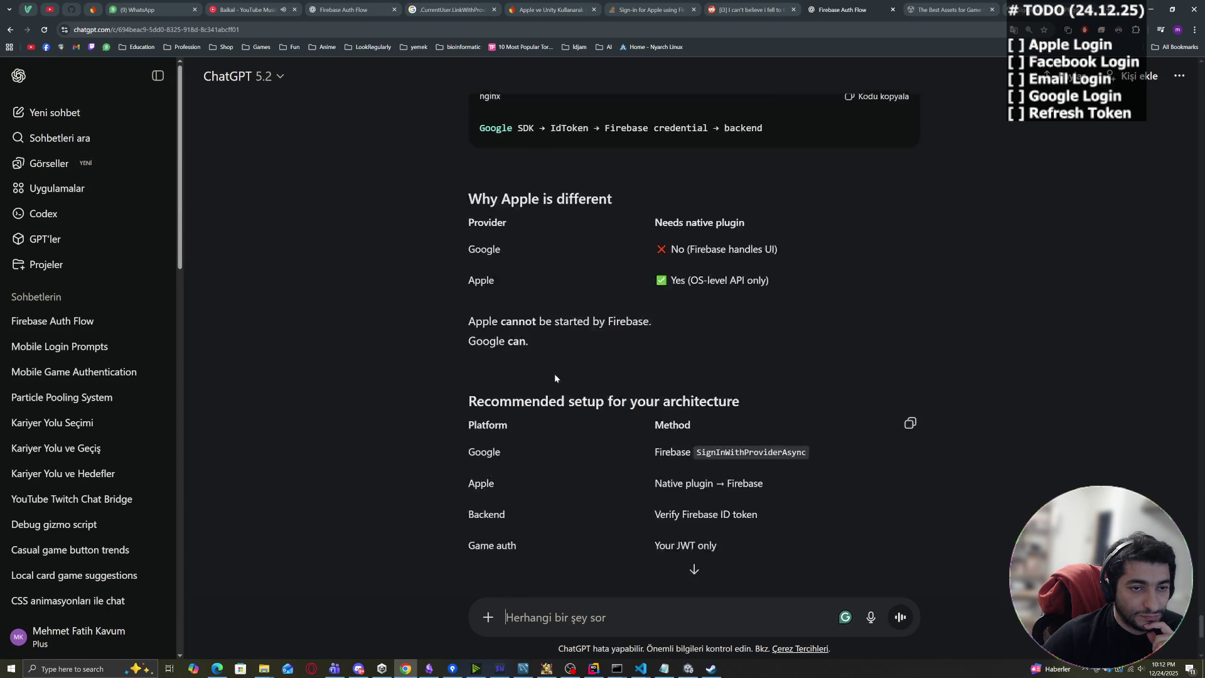
pyautogui.scroll(-20, 555, 374)
pyautogui.scroll(20, 552, 374)
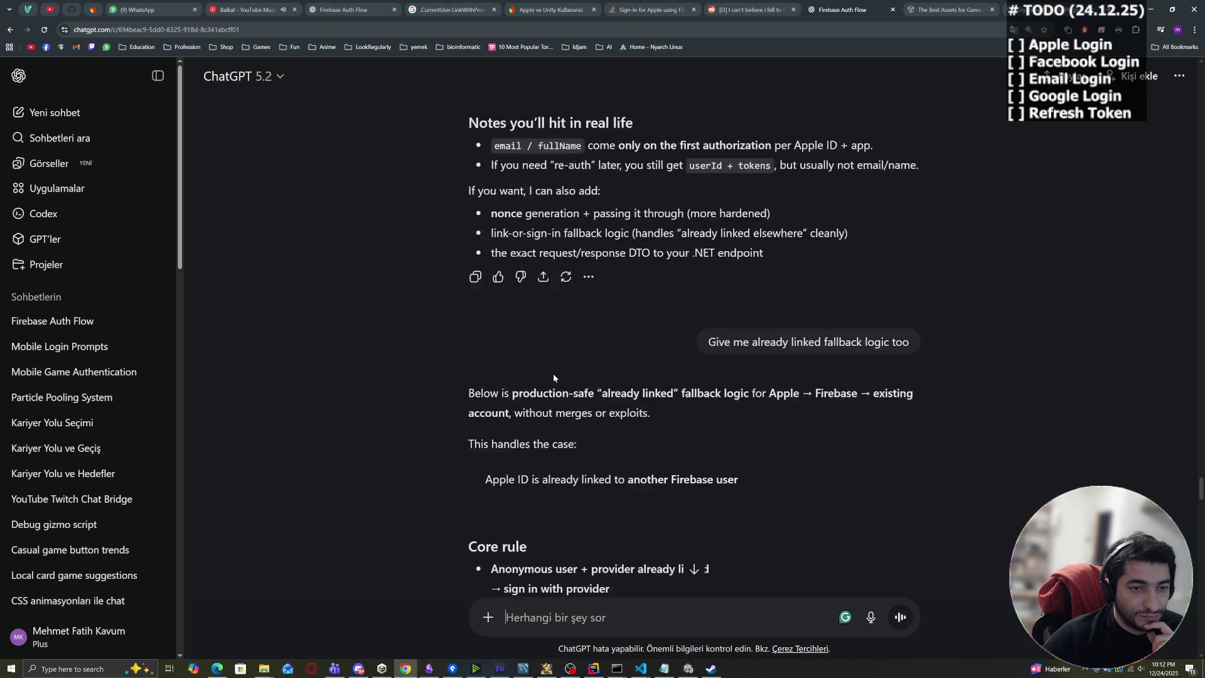
pyautogui.scroll(20, 550, 372)
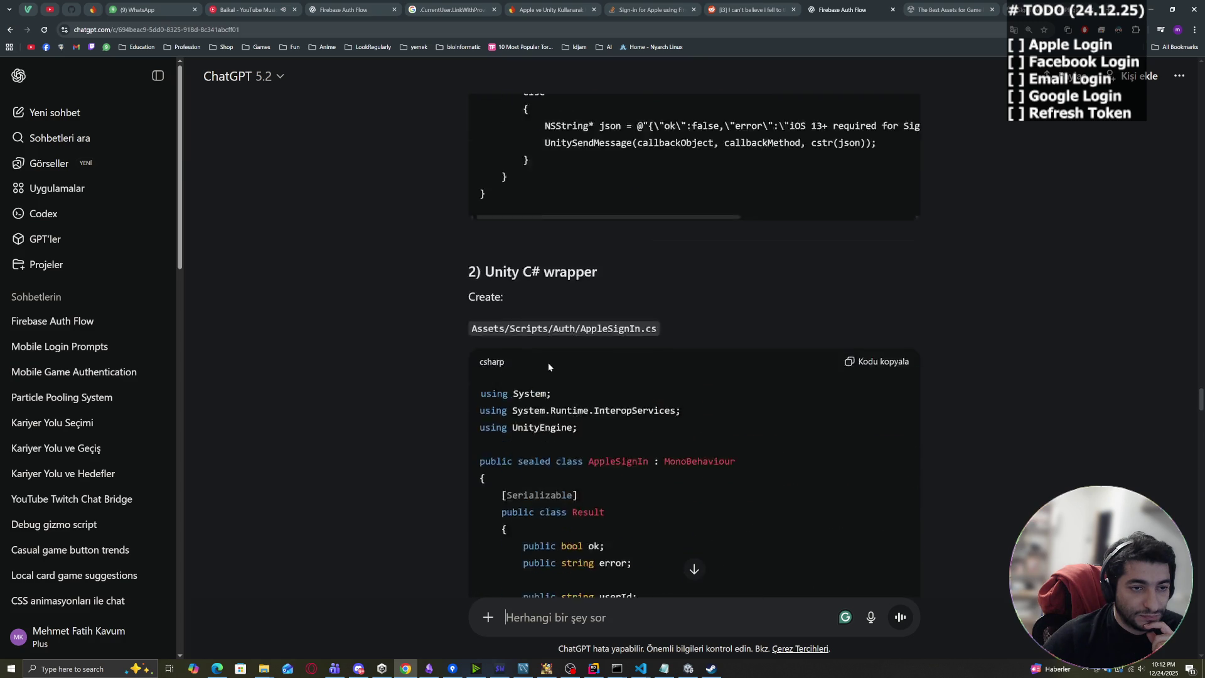
pyautogui.scroll(20, 542, 364)
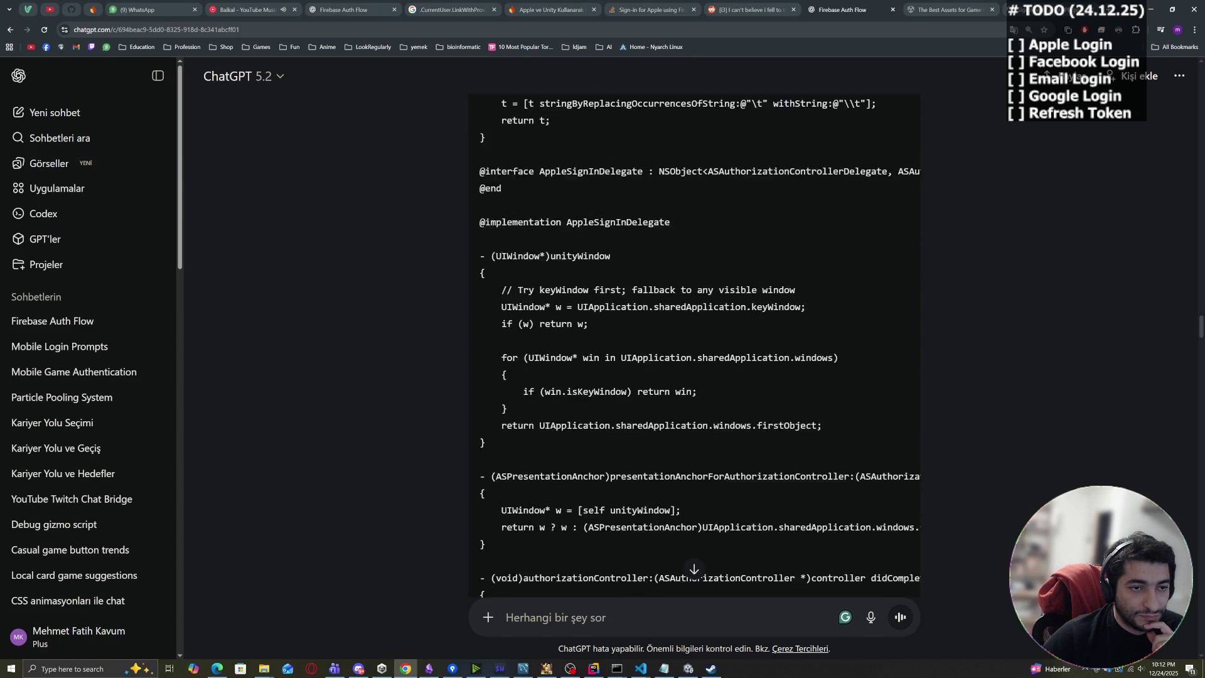
pyautogui.scroll(10, 542, 364)
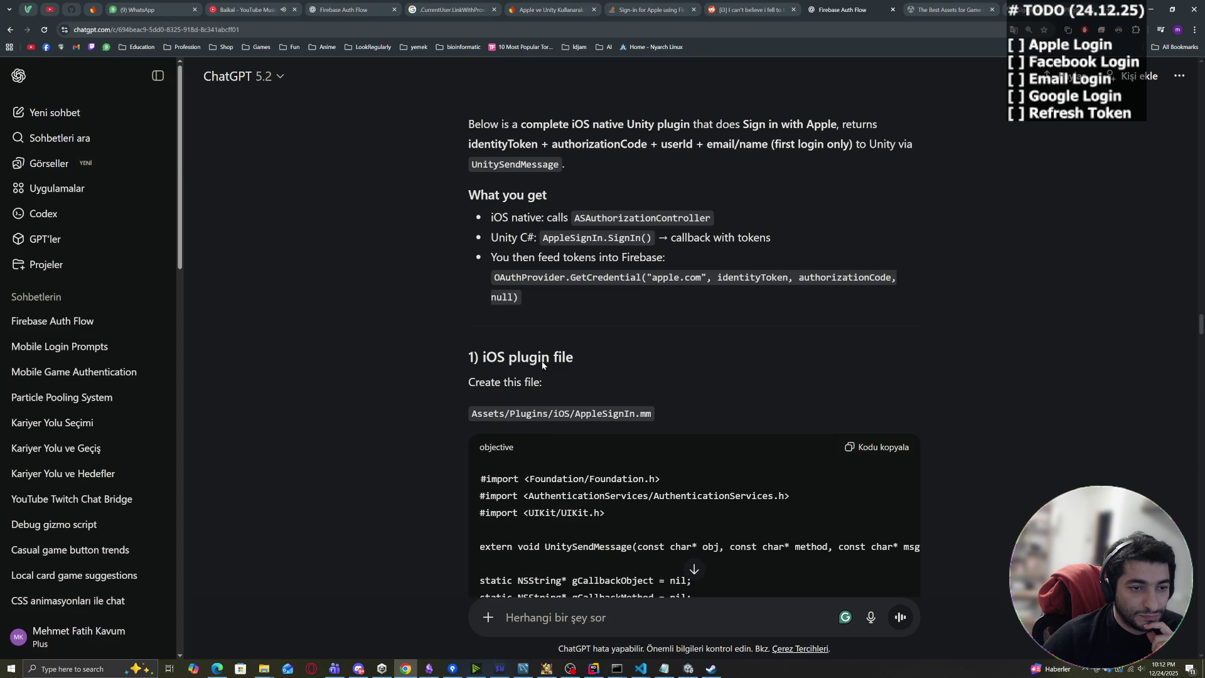
# Step: Draft 'remember AppleSignIn.mm' in the message box using the copied file name
pyautogui.moveTo(625, 415)
pyautogui.mouseDown()
pyautogui.moveTo(654, 414)
pyautogui.moveTo(574, 414)
pyautogui.mouseUp()
pyautogui.hotkey('ctrl', 'c')
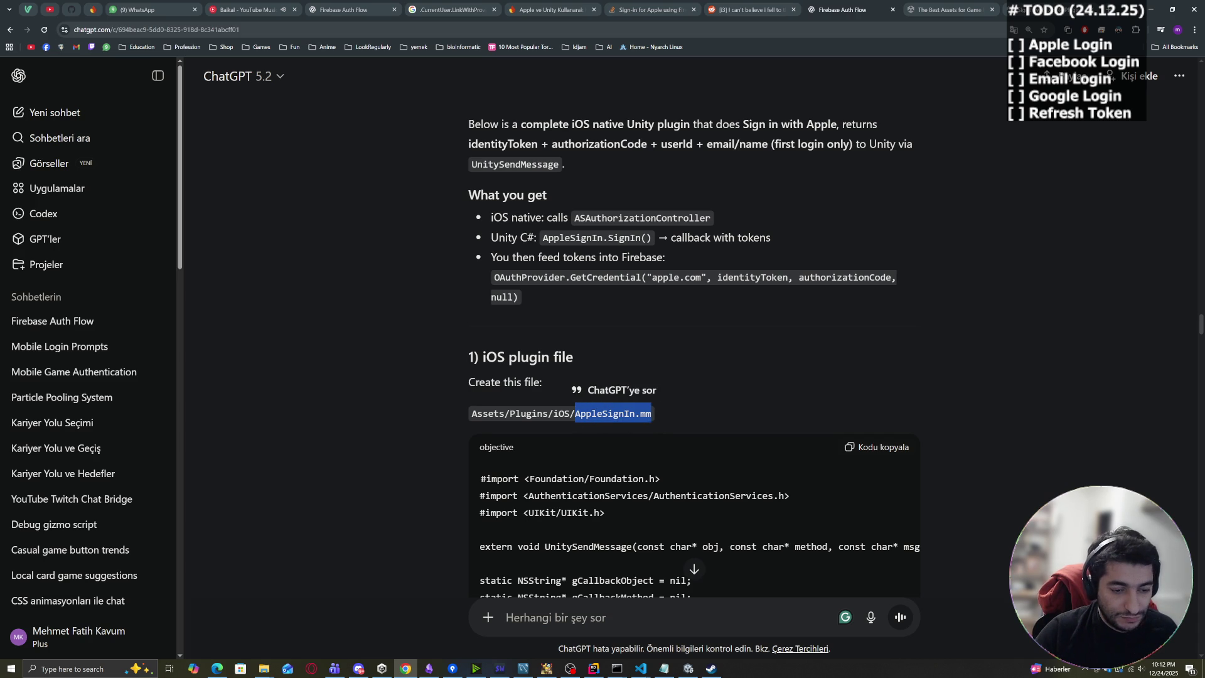
pyautogui.write('remember')
pyautogui.hotkey('ctrl', 'v')
pyautogui.hotkey('shift', 'Return')
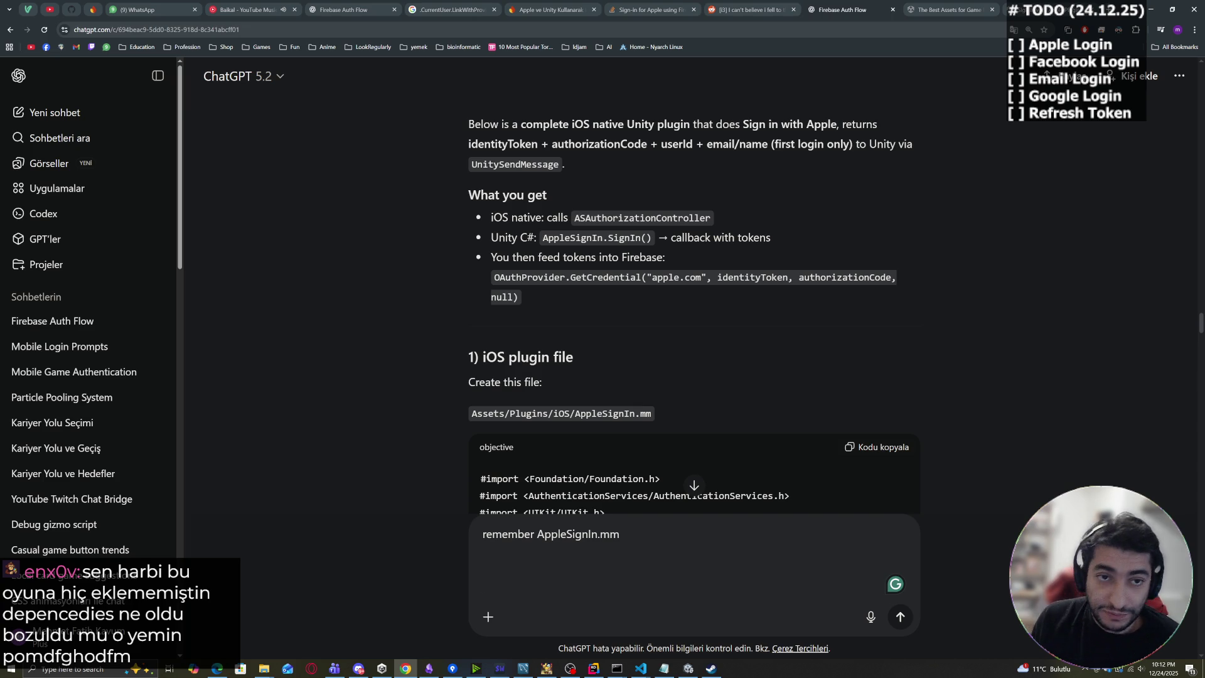
pyautogui.click(944, 10)
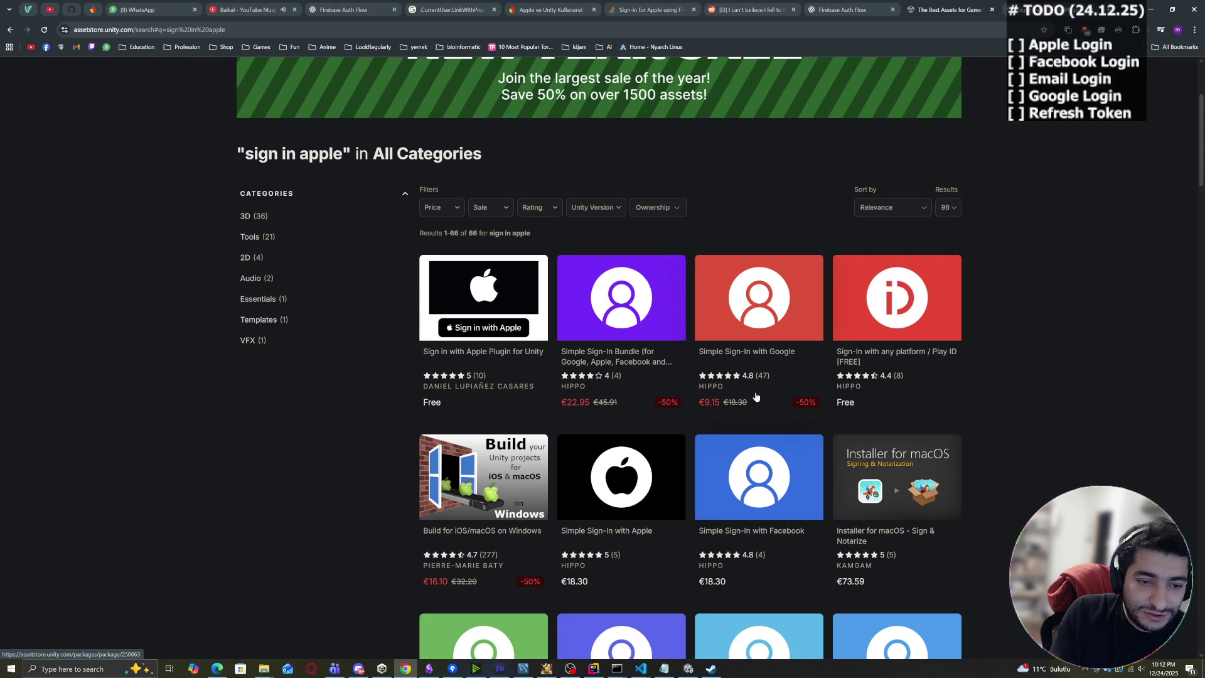
# Step: Open the €9.15 Simple Sign-In with Google page and scrub its preview video, then go full screen
pyautogui.click(778, 353)
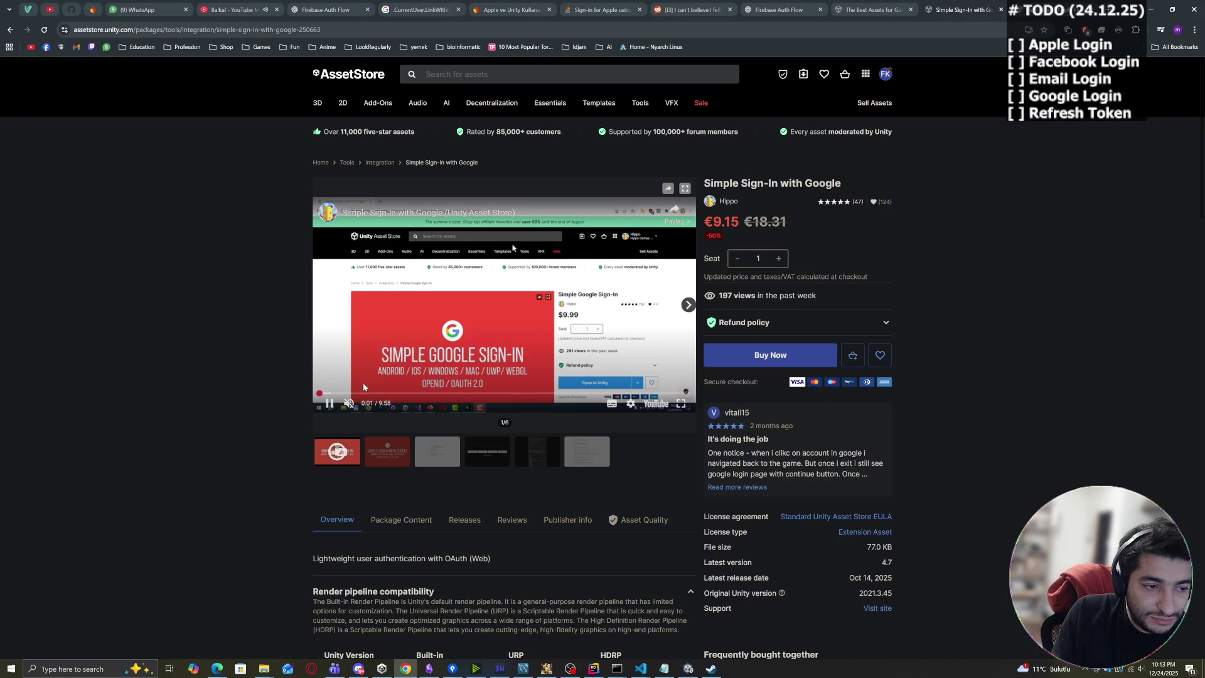
pyautogui.click(344, 390)
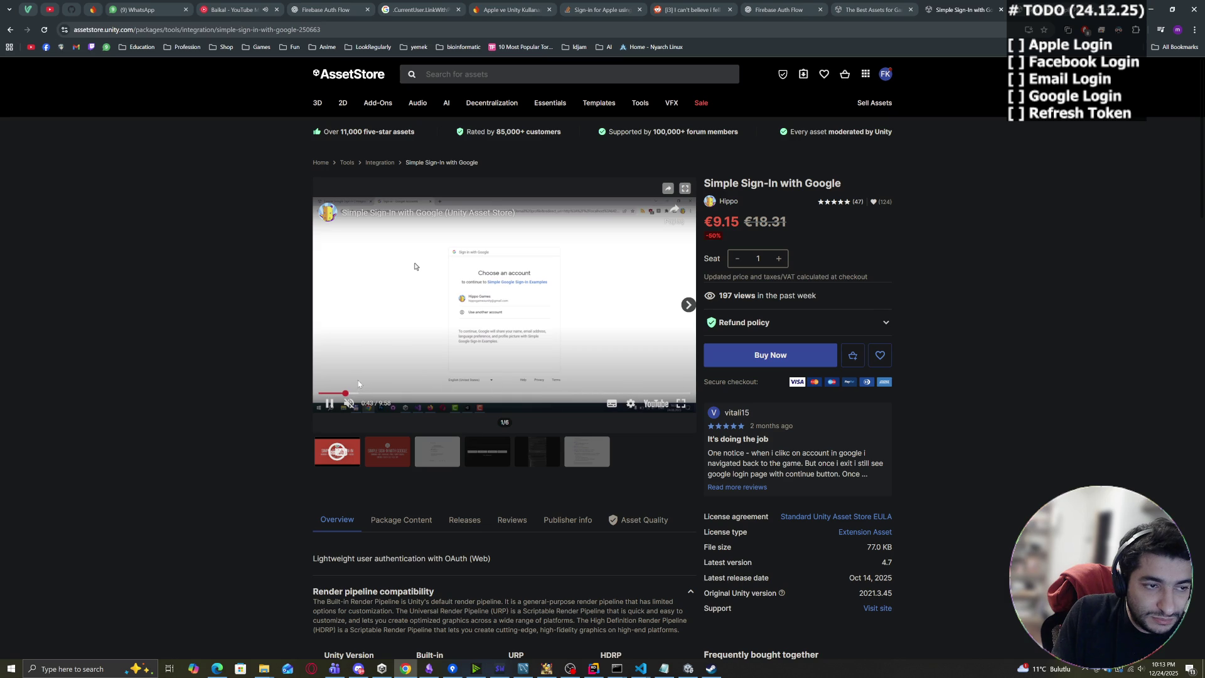
pyautogui.click(331, 393)
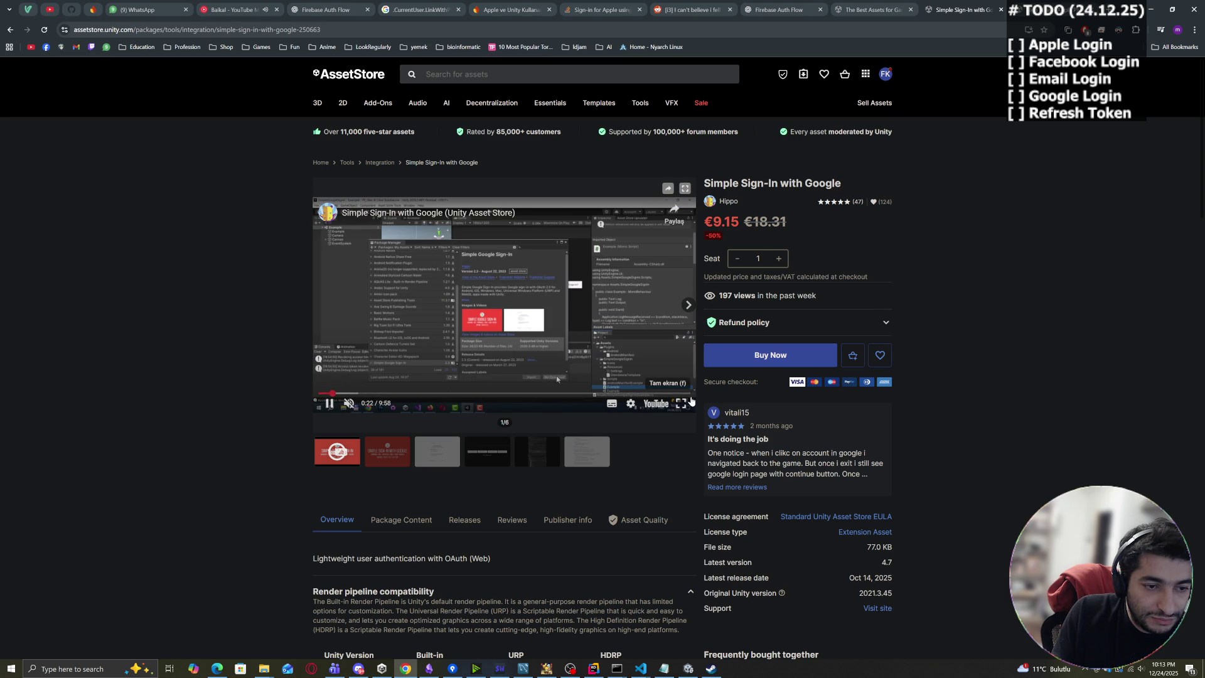
pyautogui.click(682, 405)
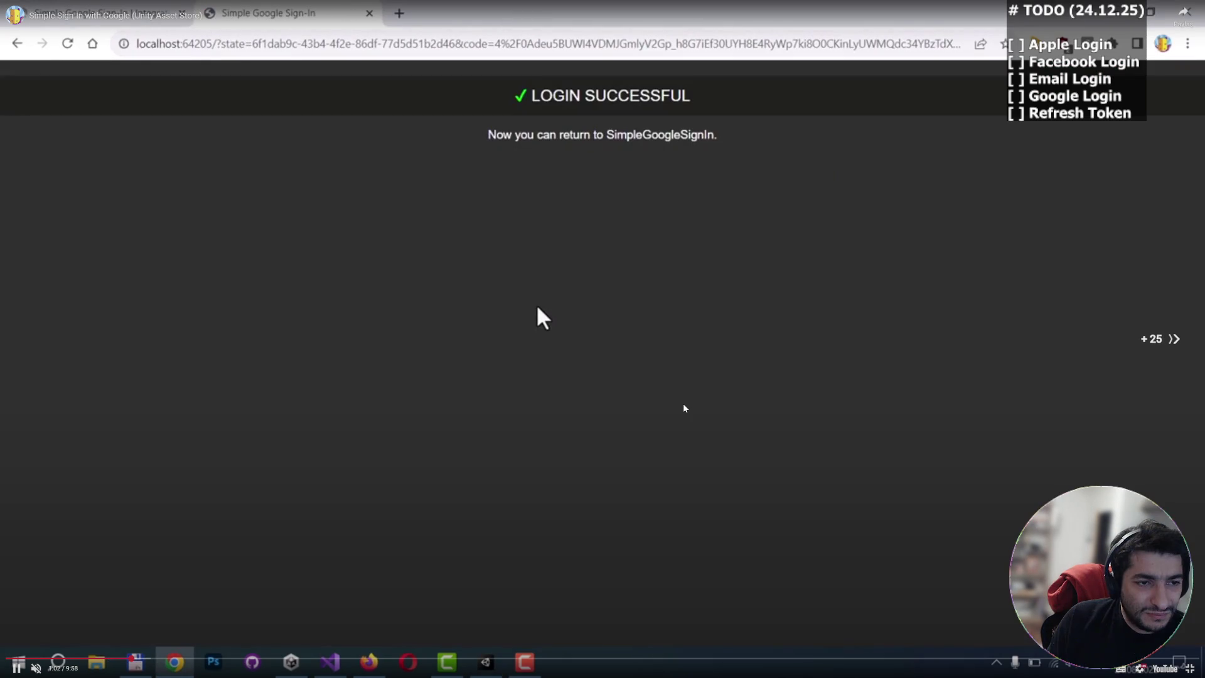
# Step: Skip the Simple Google Sign-In tutorial through the GitHub wiki, Google Cloud credentials, iOS client and Android manifest parts
pyautogui.press('Right')
pyautogui.press('Right')
pyautogui.press('Right')
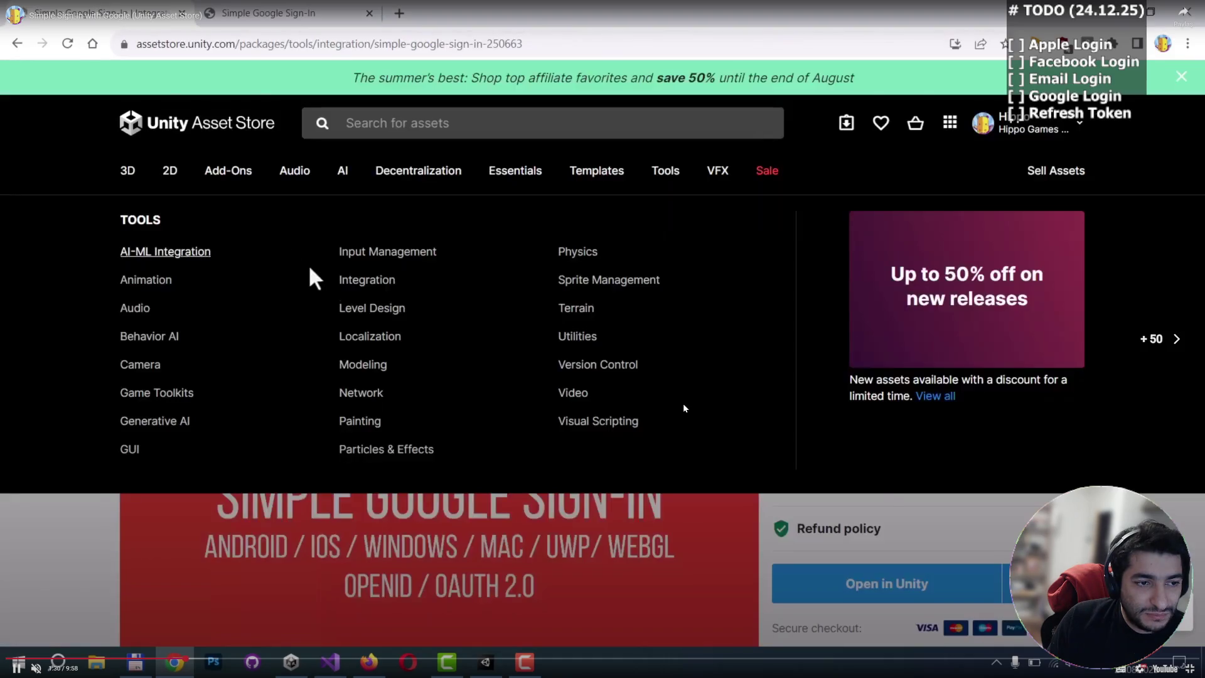
pyautogui.press('Right')
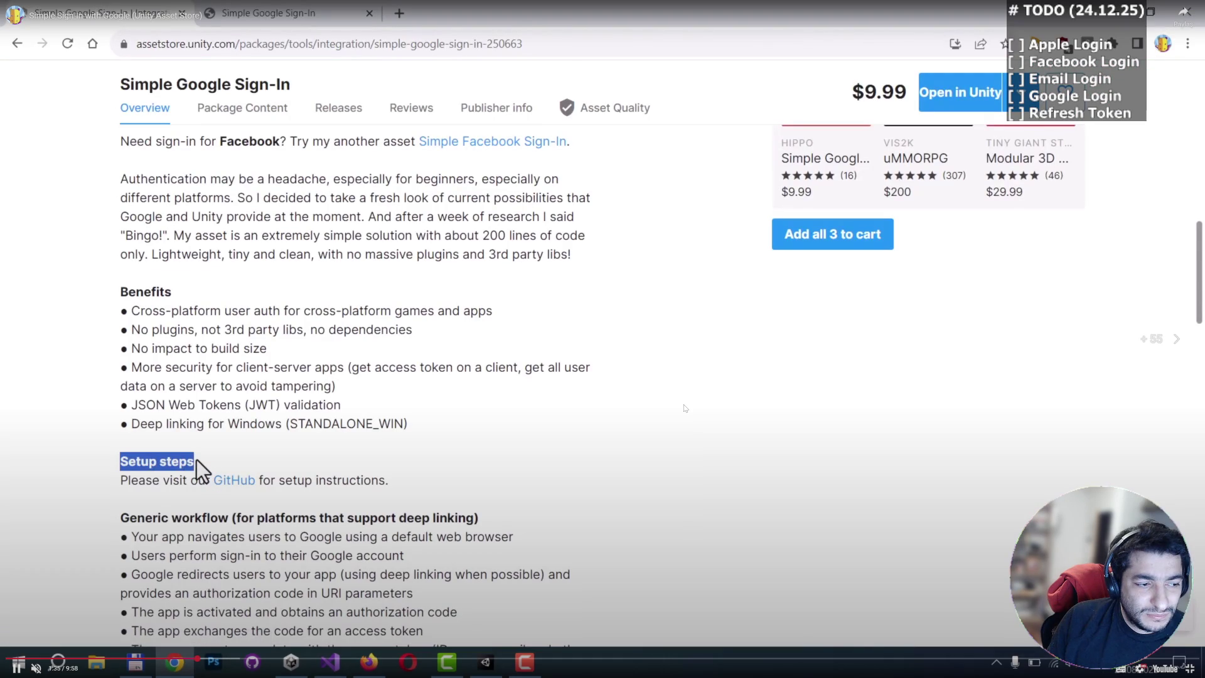
pyautogui.press('Right')
pyautogui.press('Right')
pyautogui.press('Right')
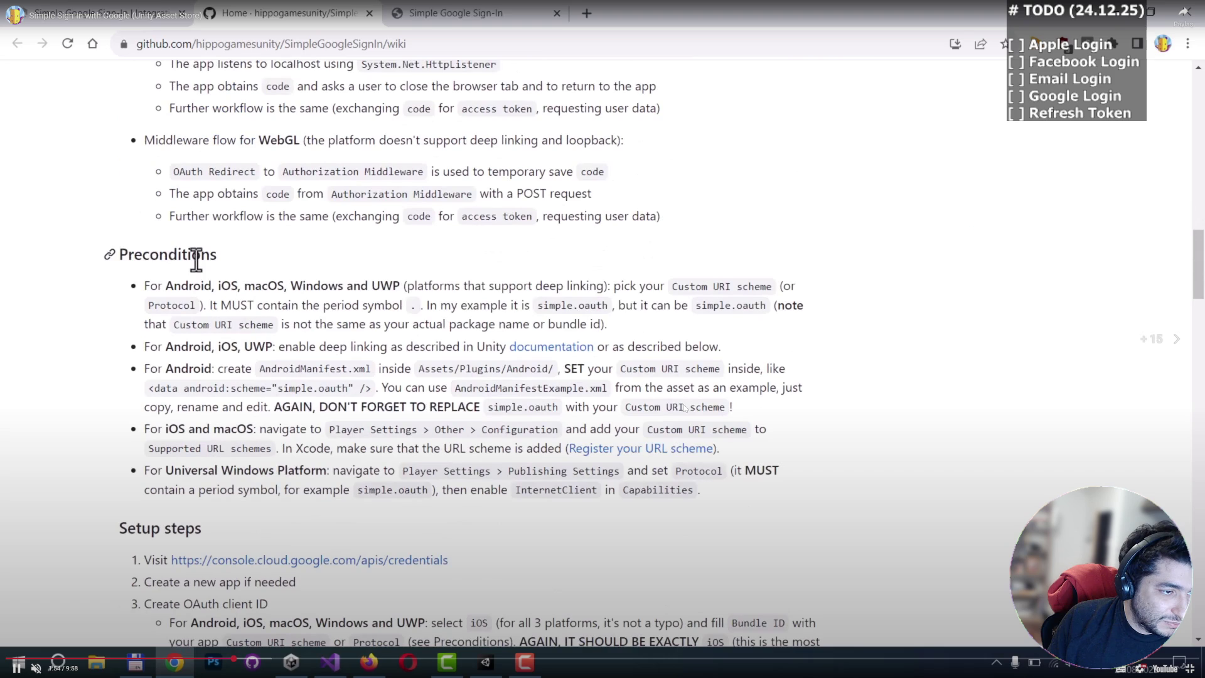
pyautogui.press('Right')
pyautogui.press('Right')
pyautogui.press('Right')
pyautogui.press('Right')
pyautogui.press('Right')
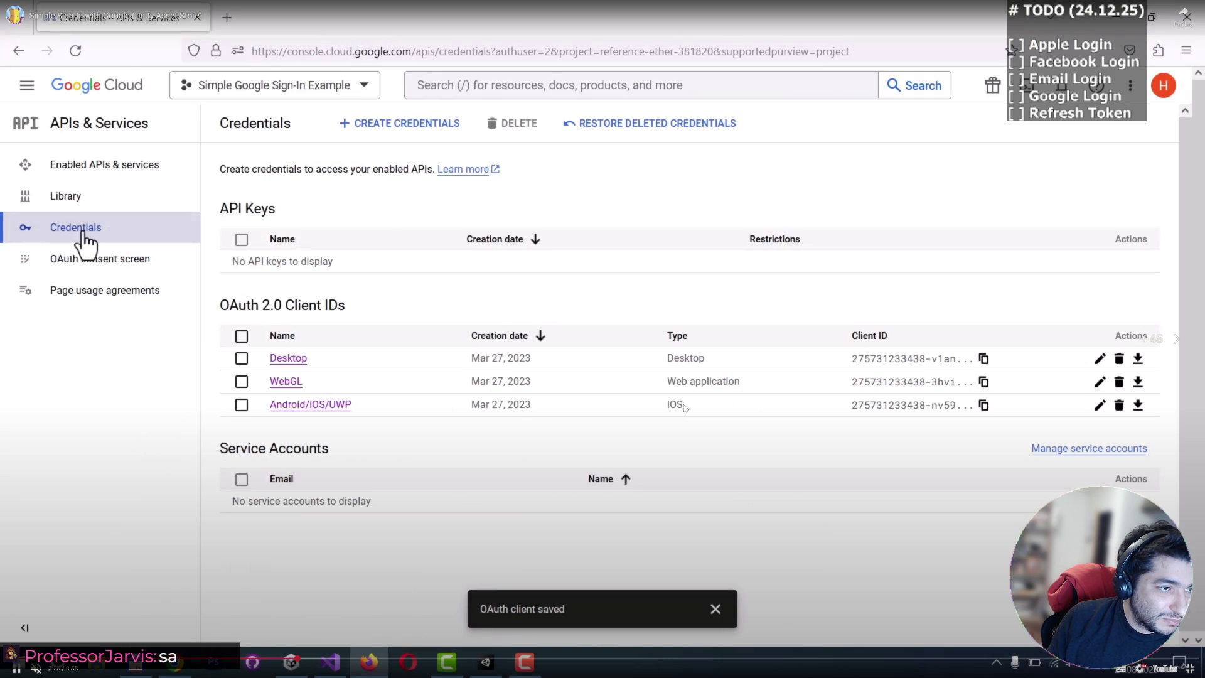
pyautogui.press('Right')
pyautogui.press('Right')
pyautogui.press('Right')
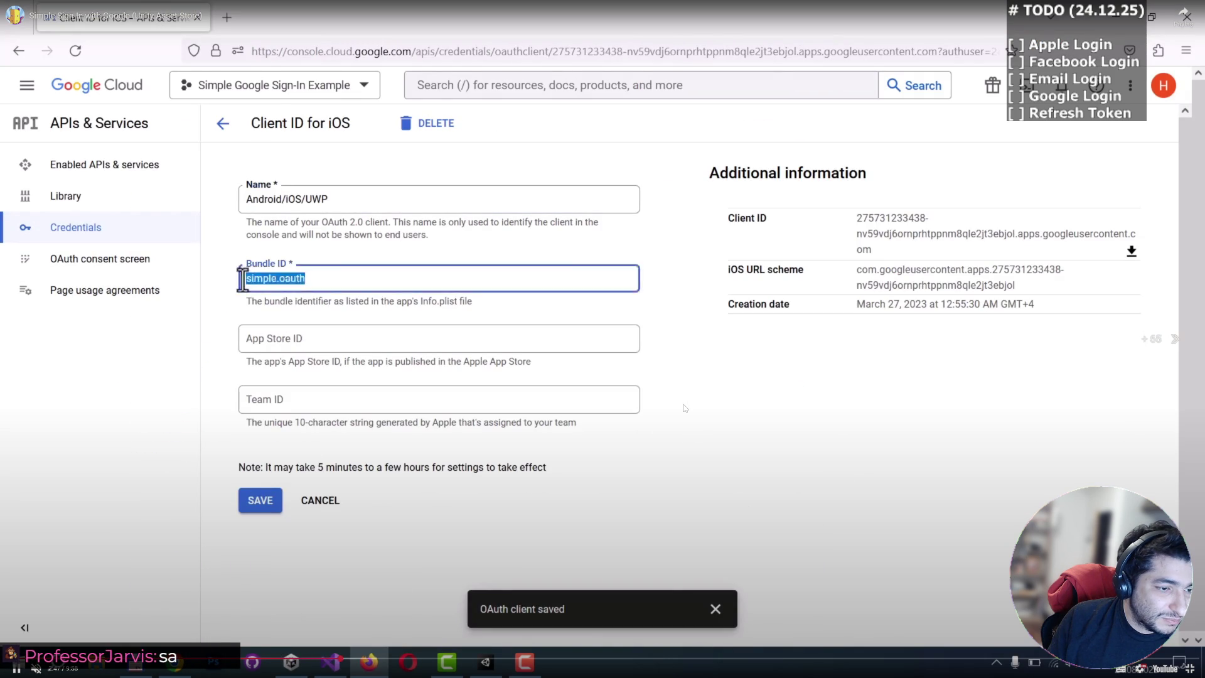
pyautogui.press('Right')
pyautogui.press('Right')
pyautogui.press('Right')
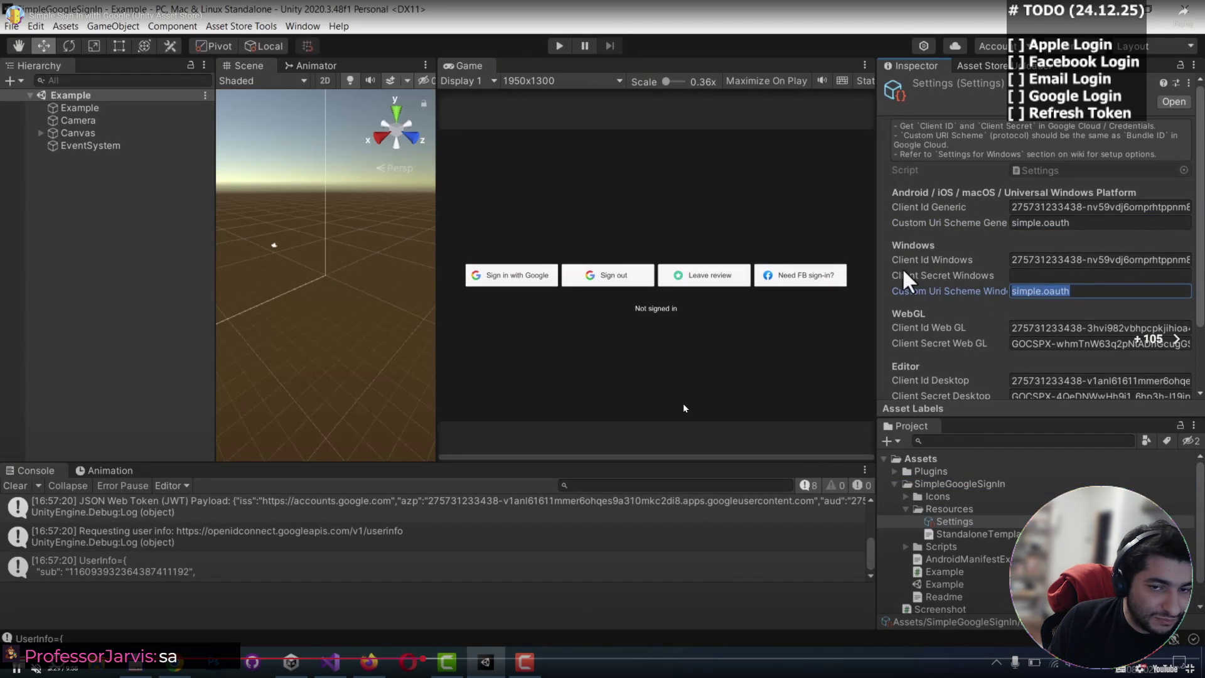
pyautogui.press('Right')
pyautogui.press('Right')
pyautogui.press('Right')
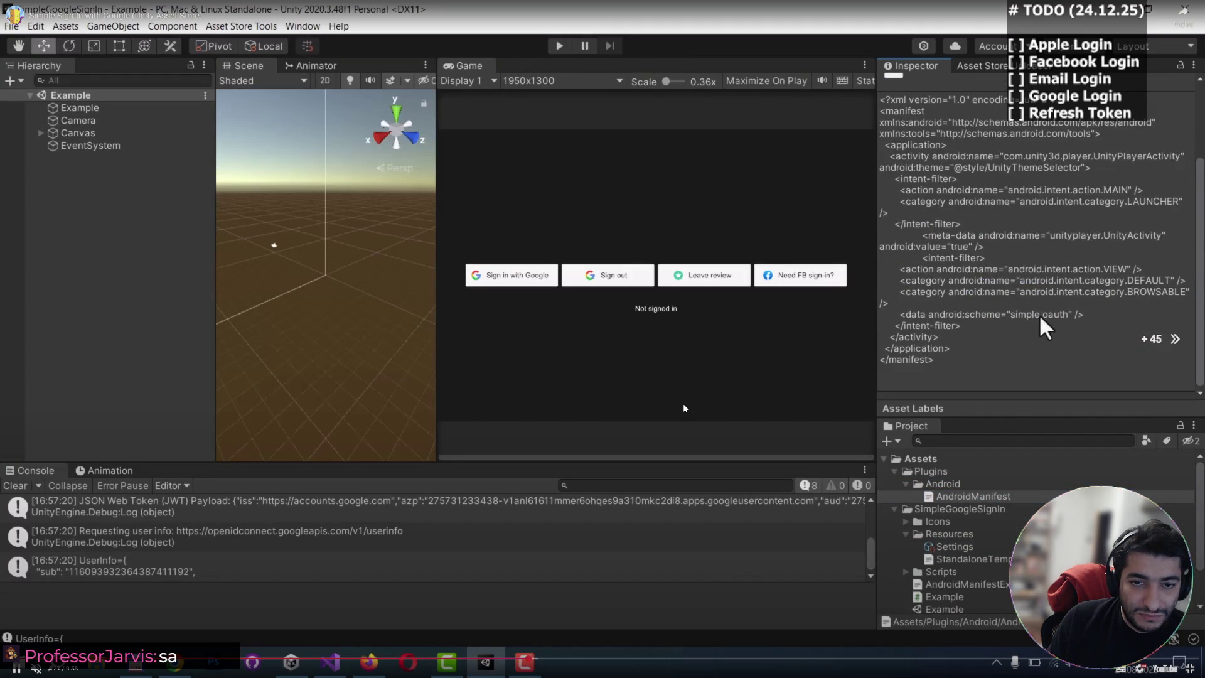
pyautogui.press('Right')
pyautogui.press('Right')
pyautogui.press('Right')
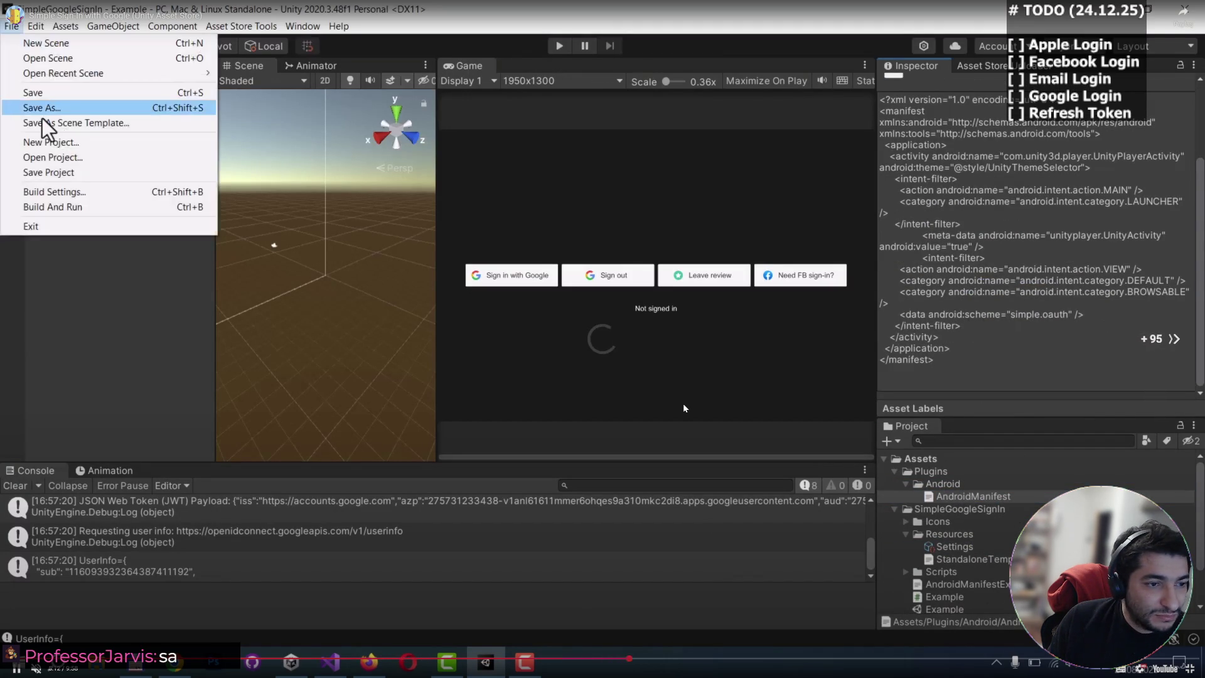
# Step: Skip past the build settings, sample code and sign-in demo to the end, then leave fullscreen
pyautogui.press('Right')
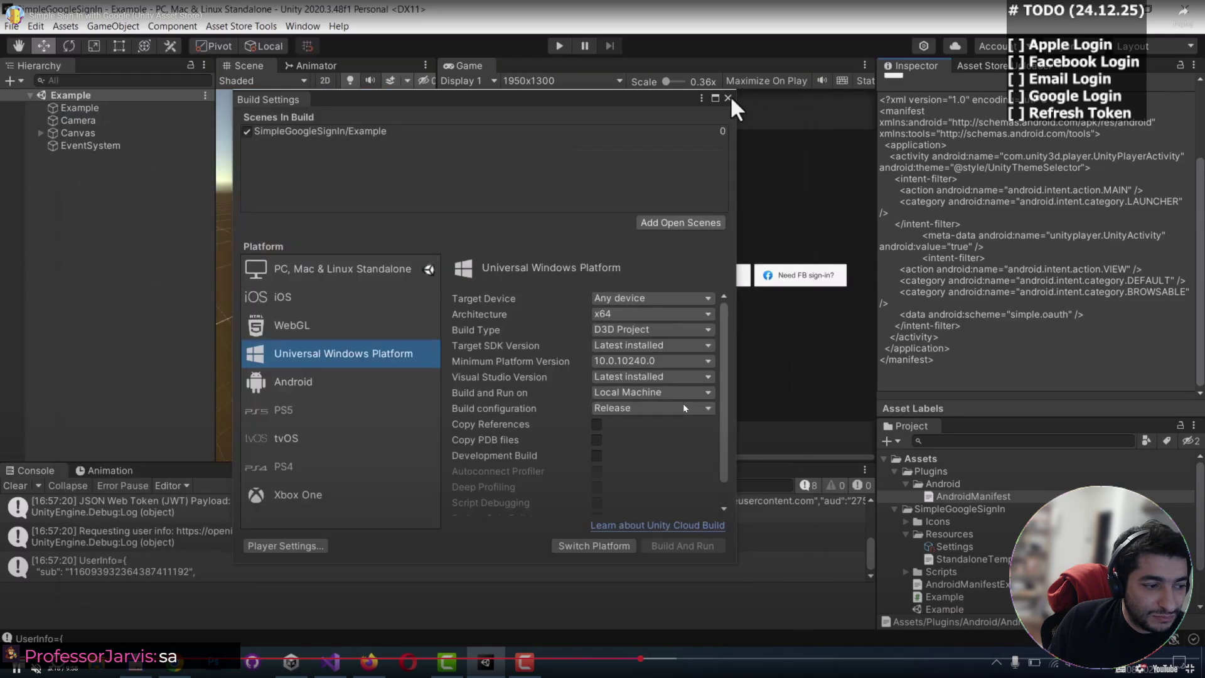
pyautogui.press('Right')
pyautogui.press('Right')
pyautogui.press('Right')
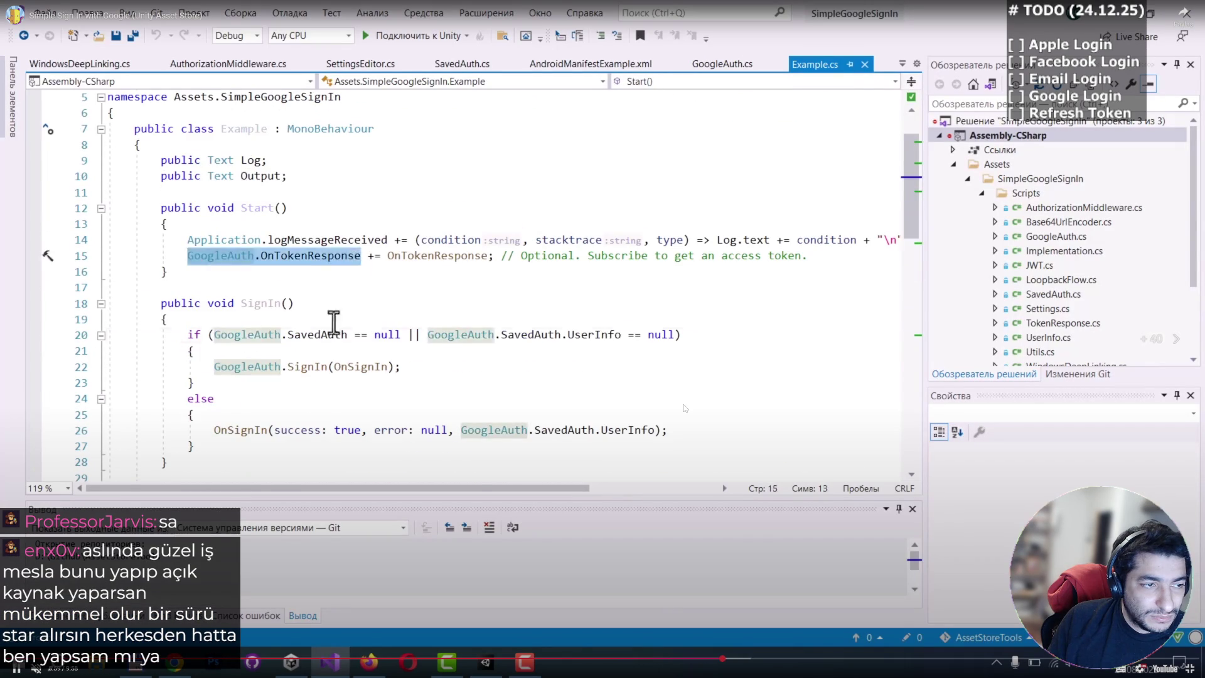
pyautogui.press('Right')
pyautogui.press('Right')
pyautogui.press('Right')
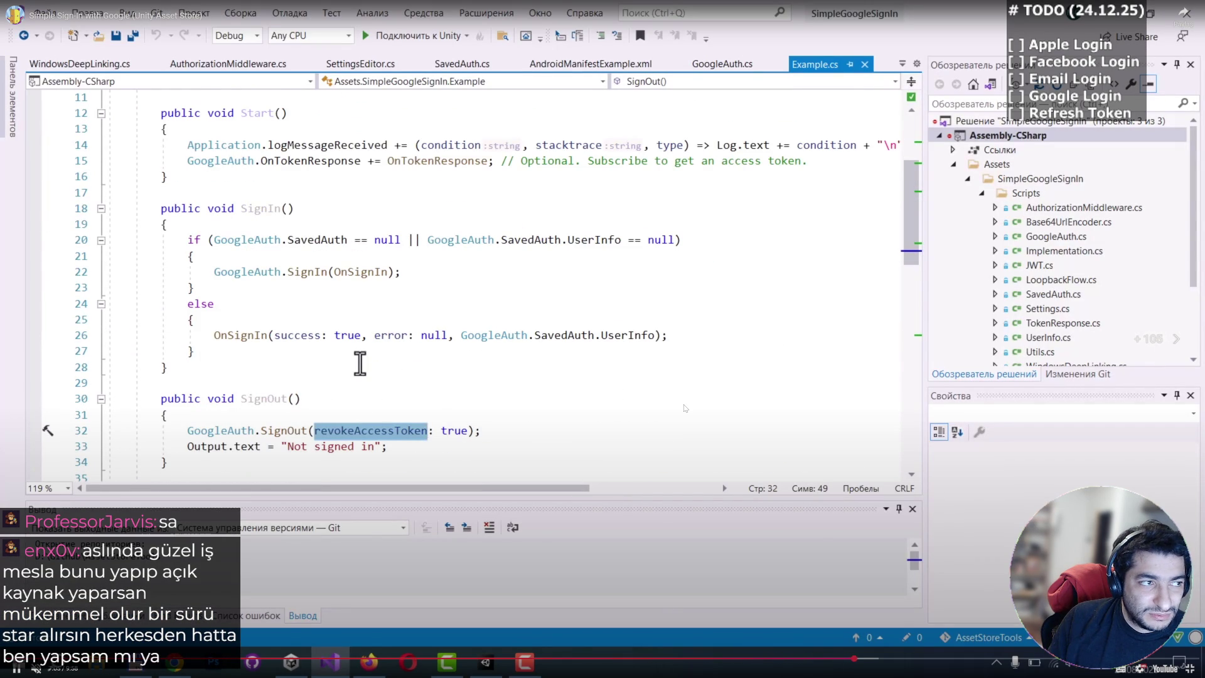
pyautogui.press('Right')
pyautogui.press('Right')
pyautogui.press('Right')
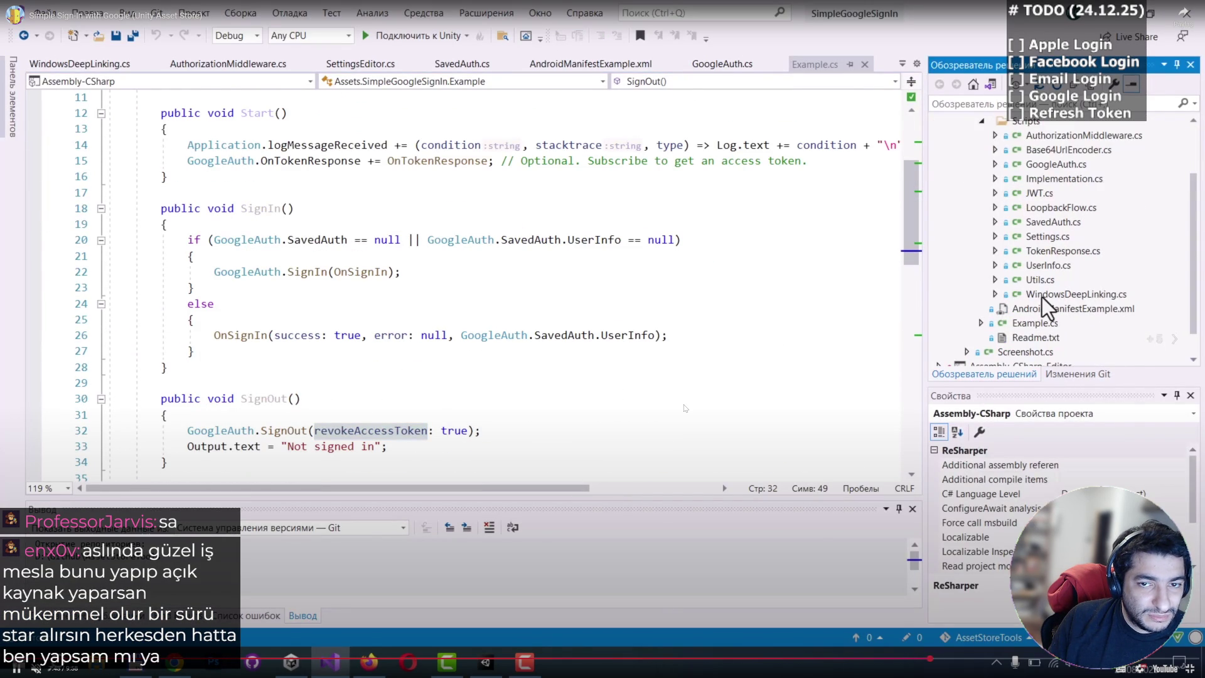
pyautogui.press('Right')
pyautogui.press('Right')
pyautogui.press('Right')
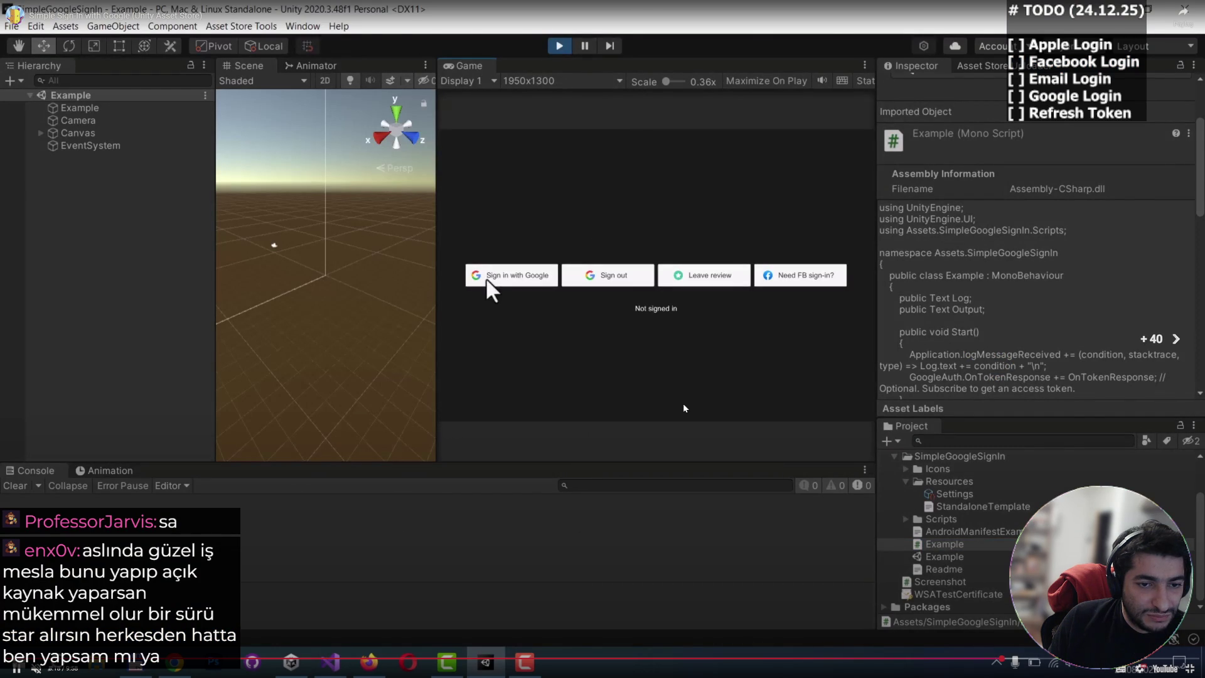
pyautogui.press('Right')
pyautogui.press('Right')
pyautogui.press('Right')
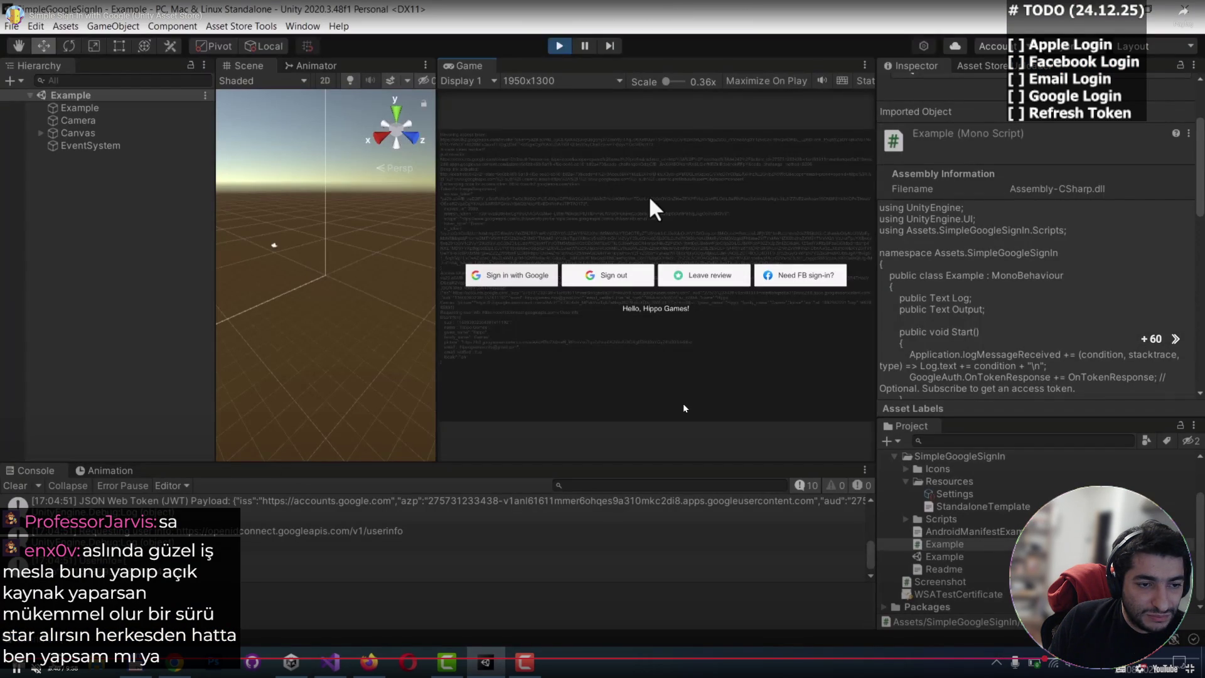
pyautogui.press('Right')
pyautogui.press('Right')
pyautogui.press('Right')
pyautogui.press('Right')
pyautogui.press('Right')
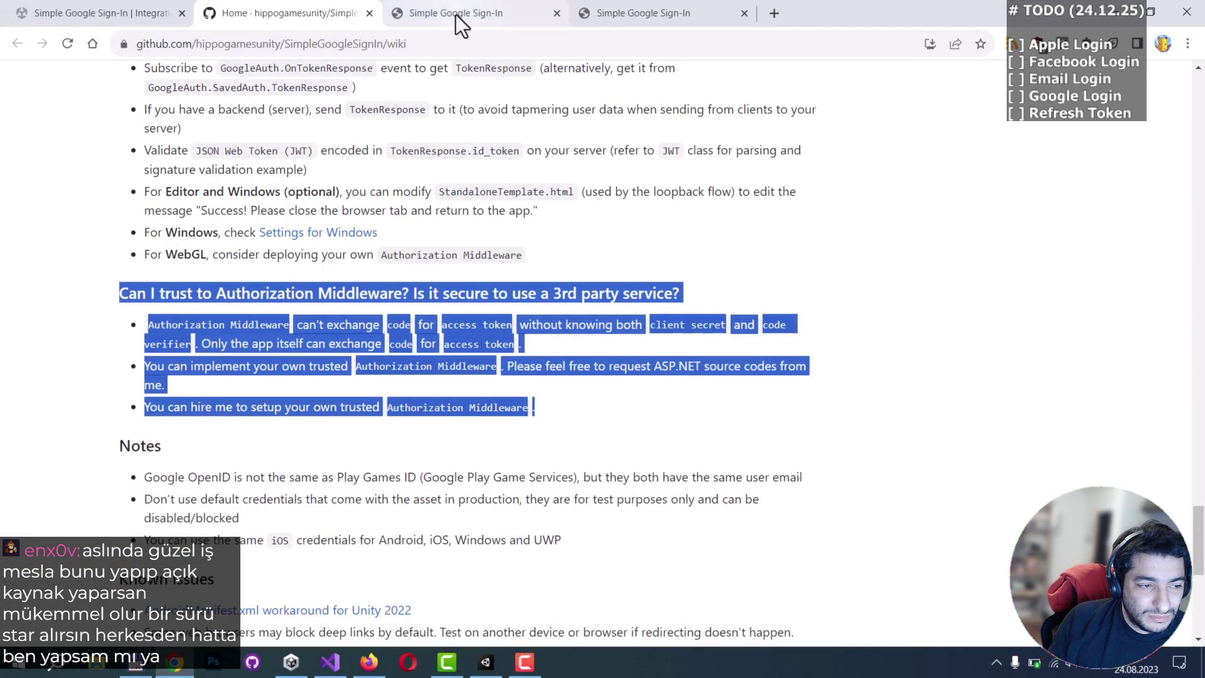
pyautogui.click(369, 662)
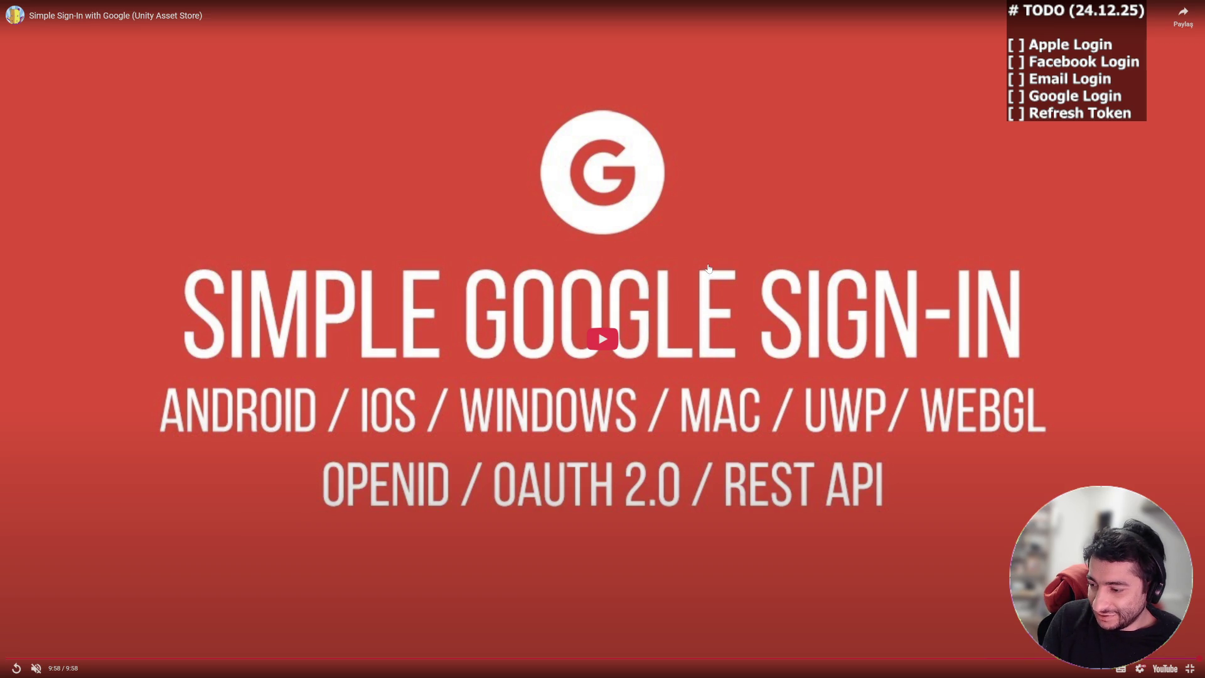
pyautogui.press('Escape')
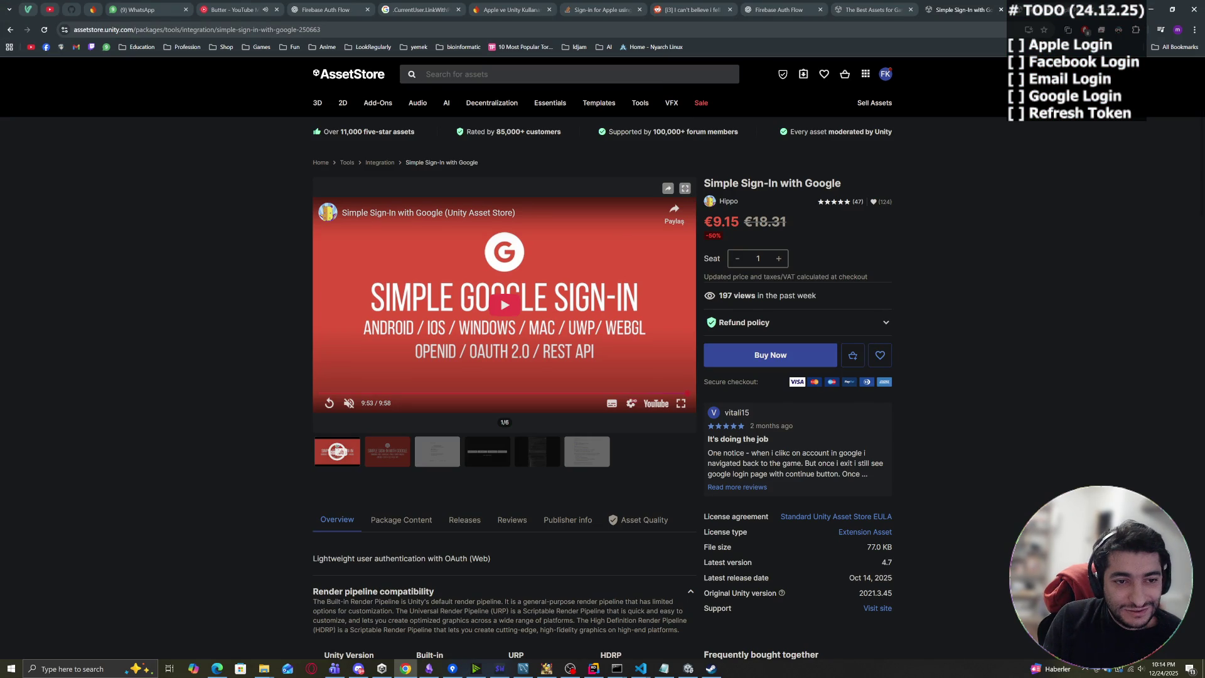
# Step: Pin the Simple Sign-In with Google store tab and open the Sign in with Apple Plugin in Unity
pyautogui.doubleClick(717, 221)
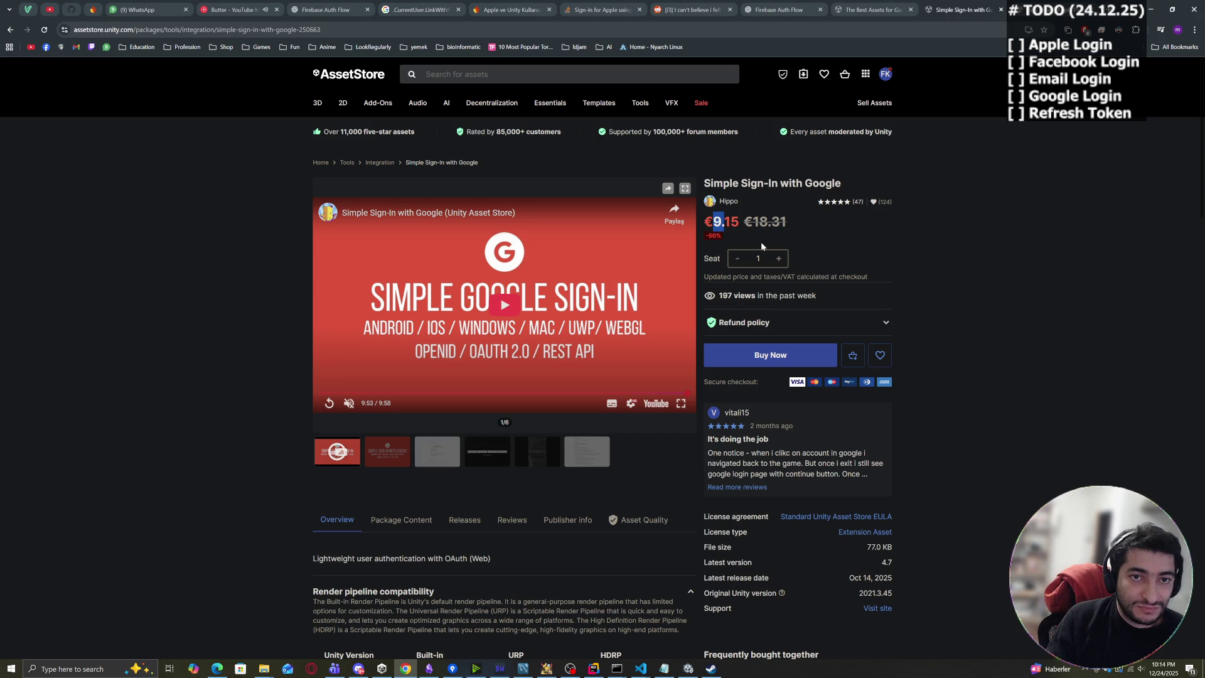
pyautogui.rightClick(957, 11)
pyautogui.click(983, 109)
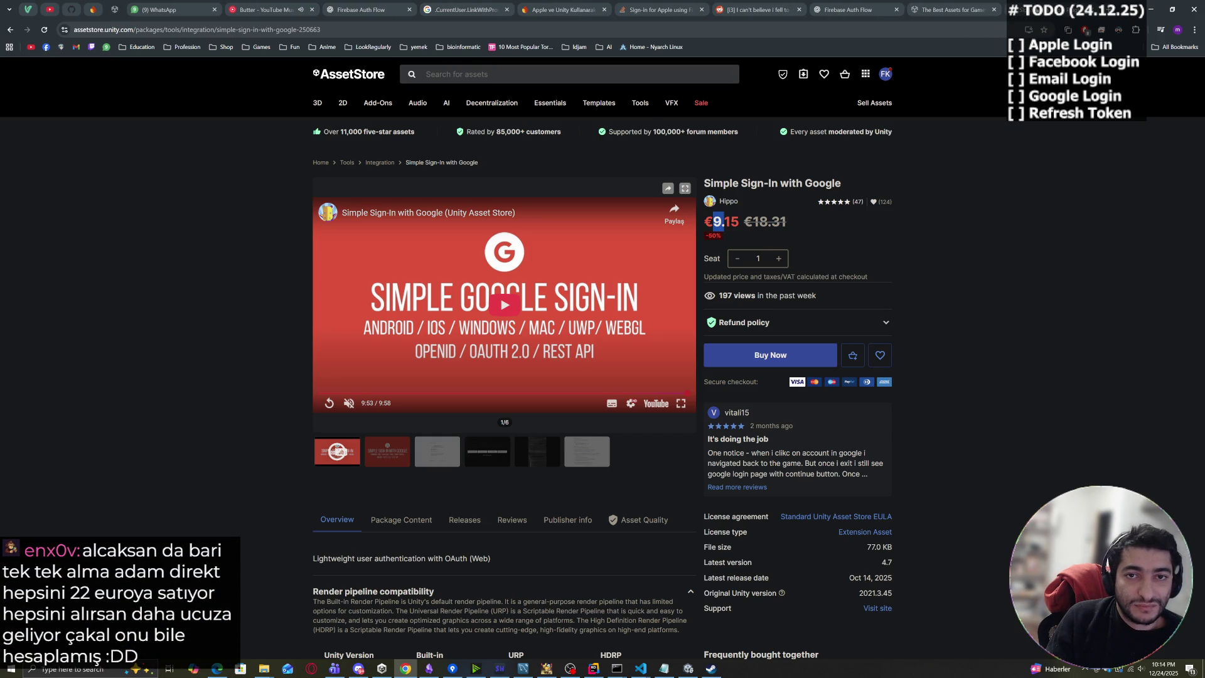
pyautogui.click(880, 224)
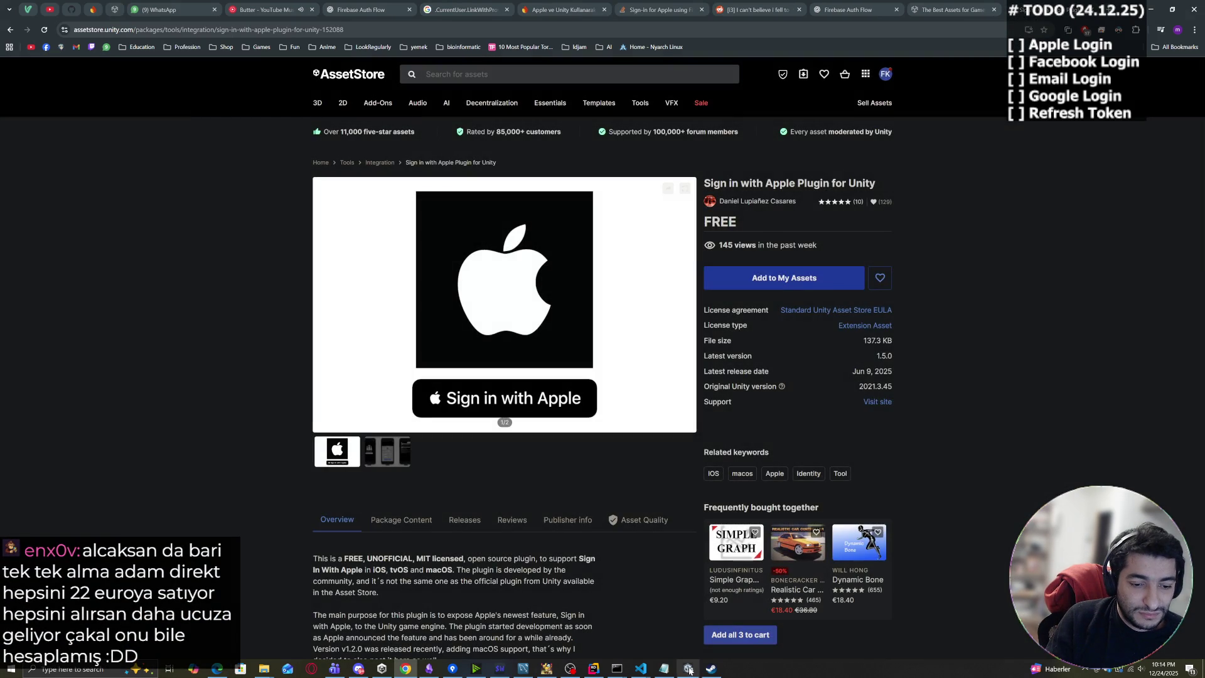
pyautogui.hotkey('alt', 'Tab')
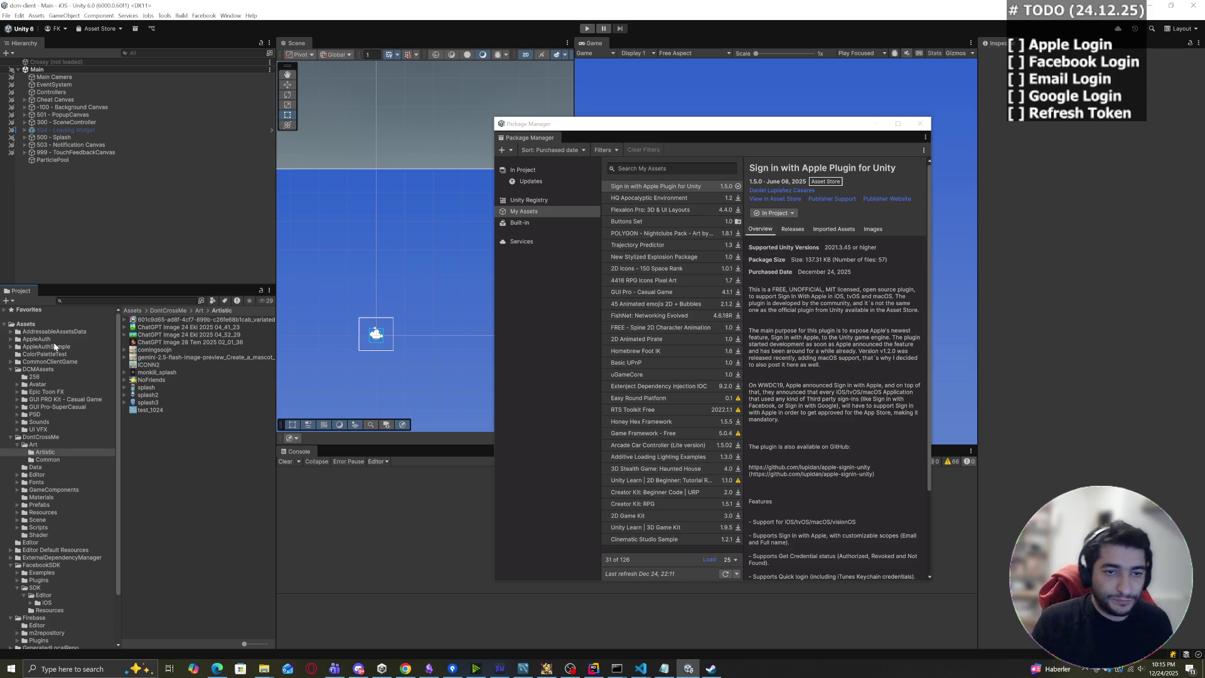
# Step: Close Unity's Package Manager and scroll Chrome's Firebase Auth Flow chat to its Apple sign-in code
pyautogui.click(125, 301)
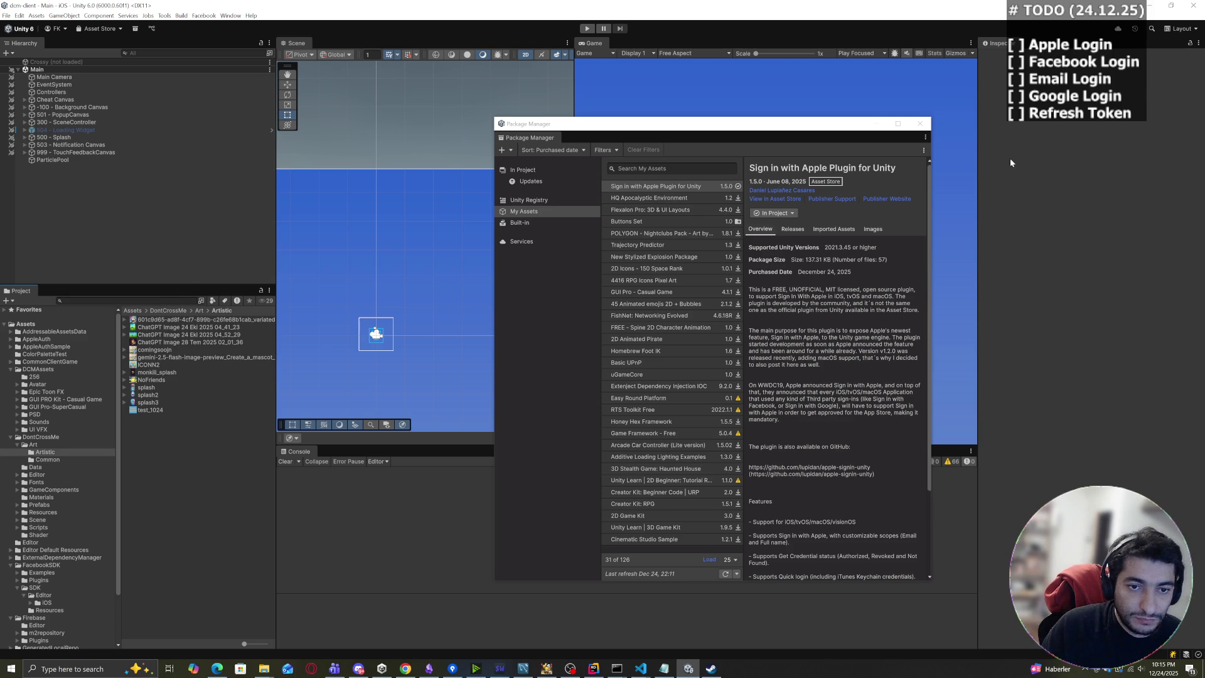
pyautogui.click(920, 124)
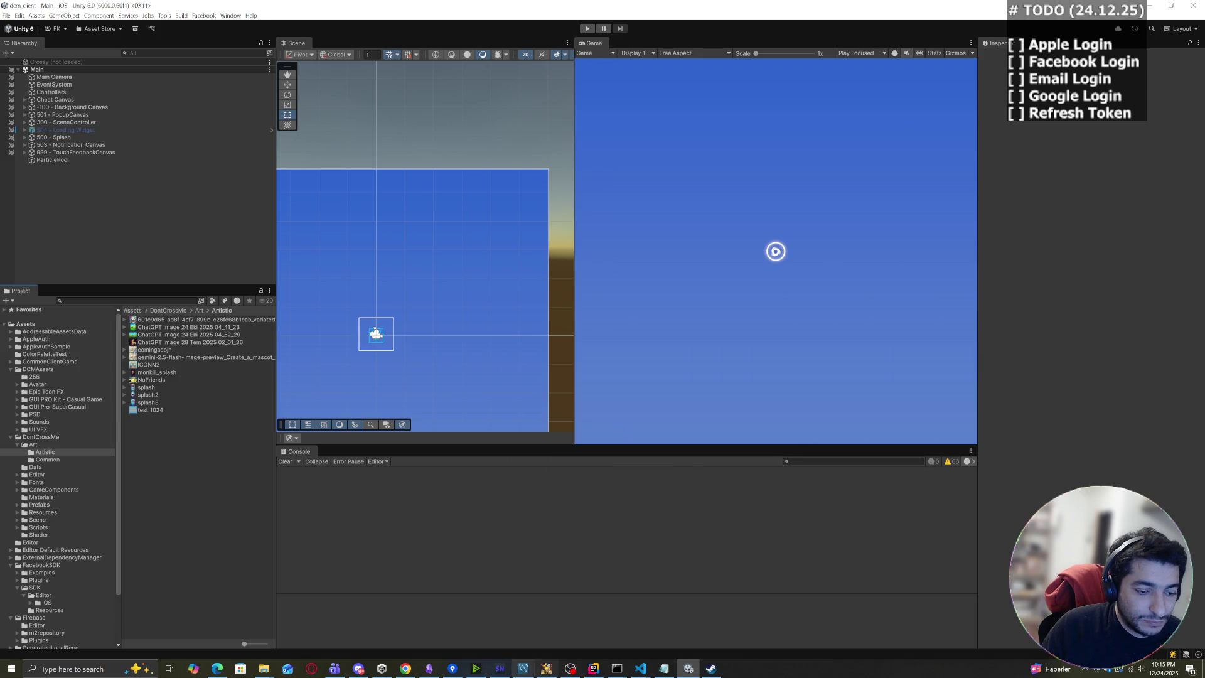
pyautogui.click(405, 668)
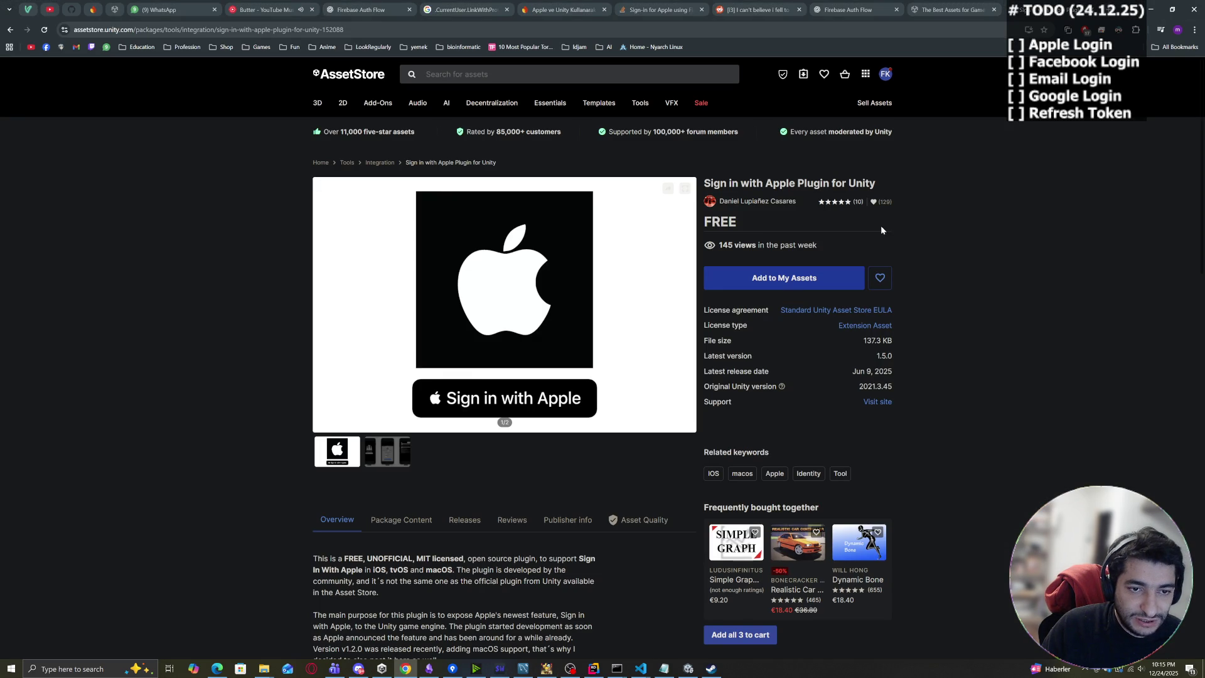
pyautogui.click(1150, 9)
pyautogui.click(406, 668)
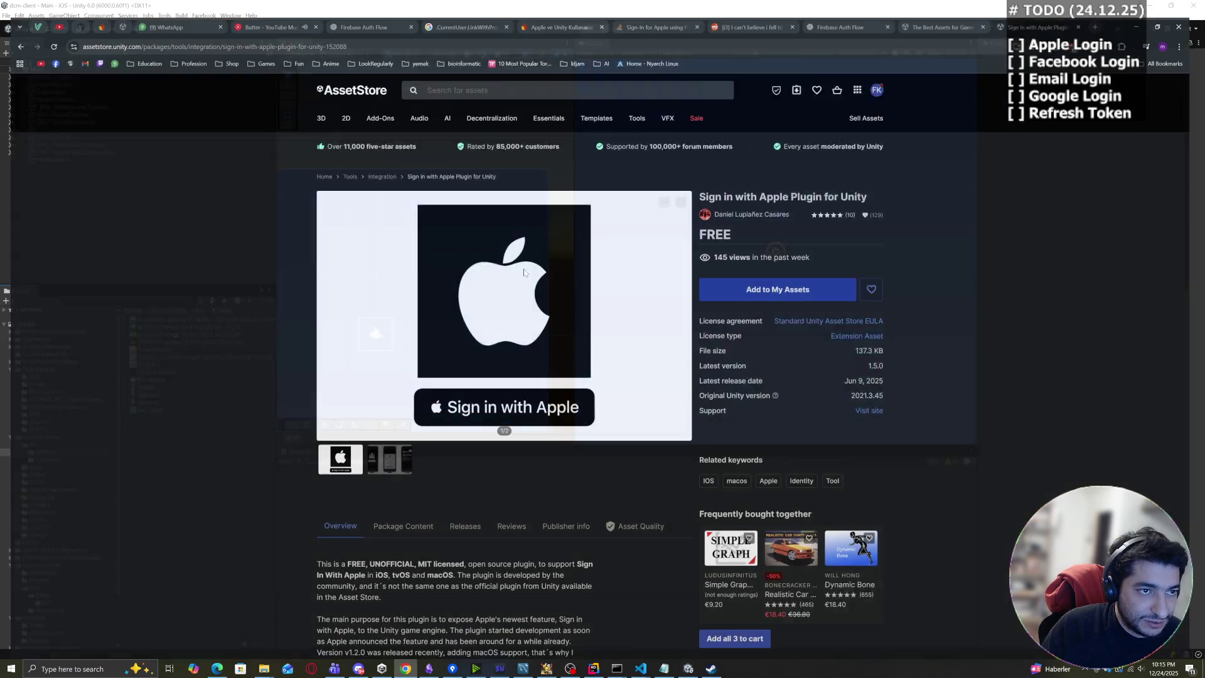
pyautogui.hotkey('ctrl', 'shift', 'Tab')
pyautogui.hotkey('ctrl', 'shift', 'Tab')
pyautogui.scroll(-20, 627, 394)
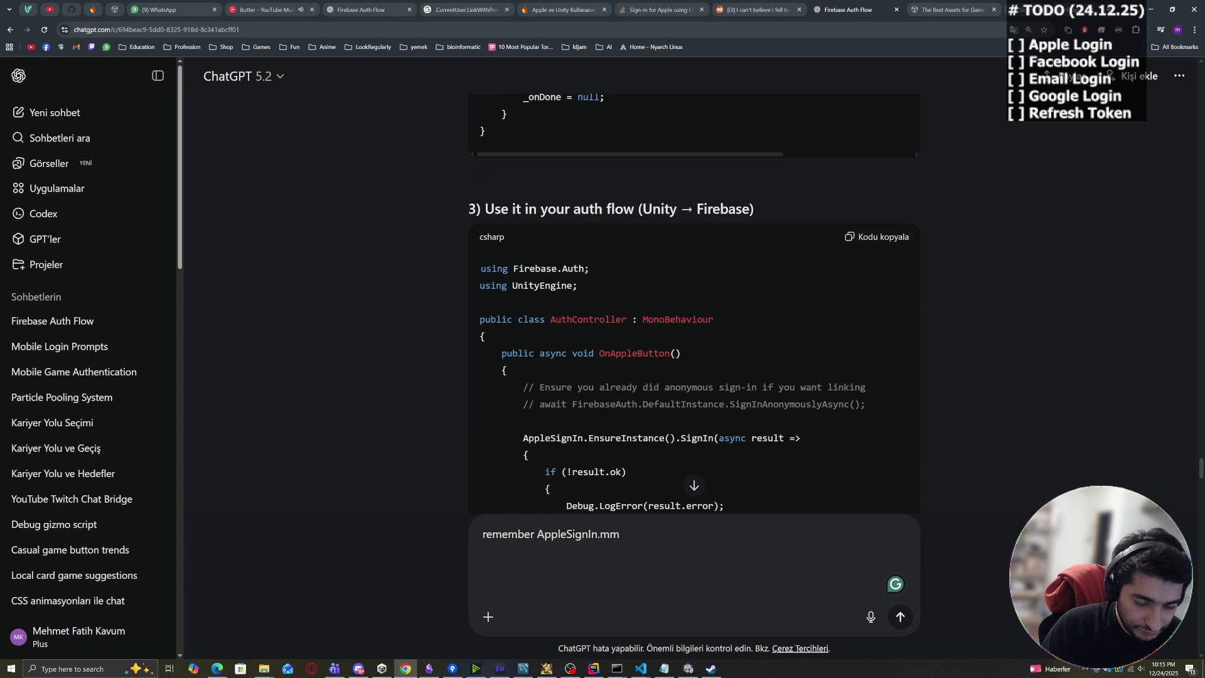